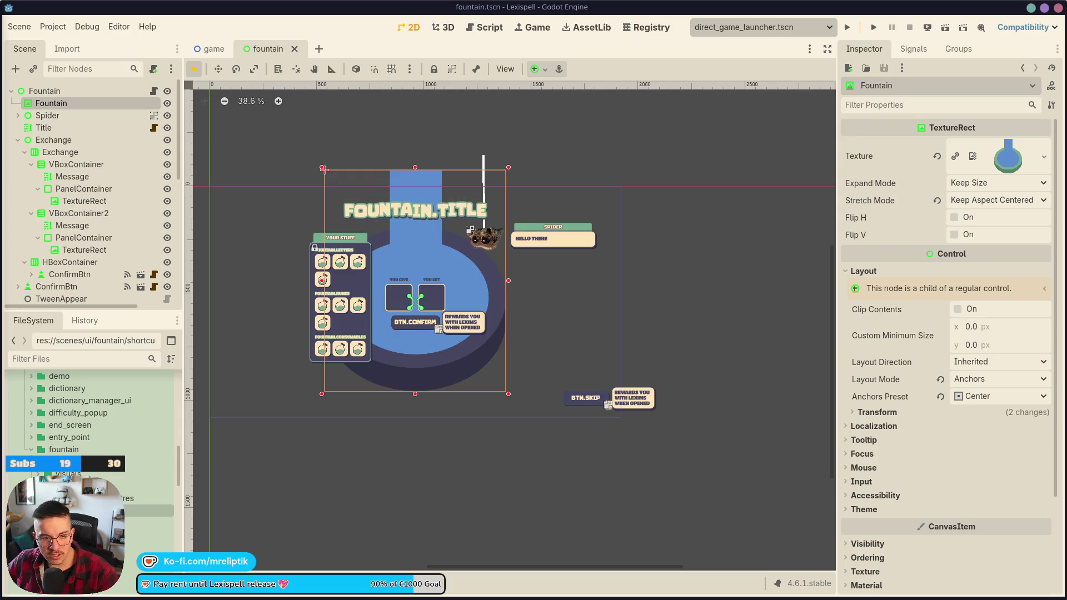
# - Inspect the Exchange container and the item panel's margin and vertical layout spacing
pyautogui.scroll(4, 405, 319)
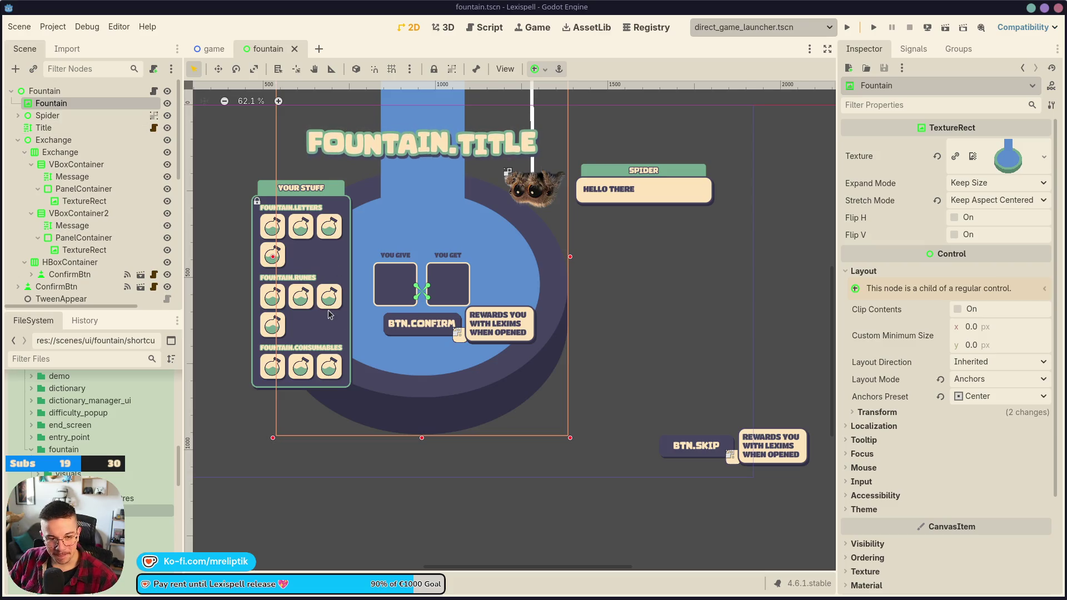
pyautogui.scroll(4, 267, 281)
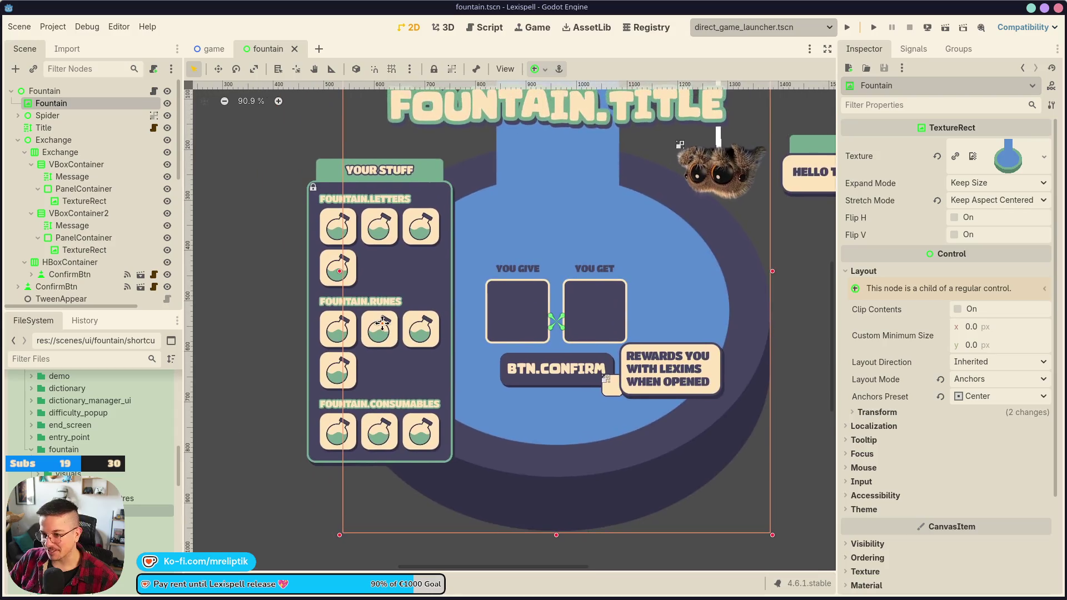
pyautogui.click(69, 165)
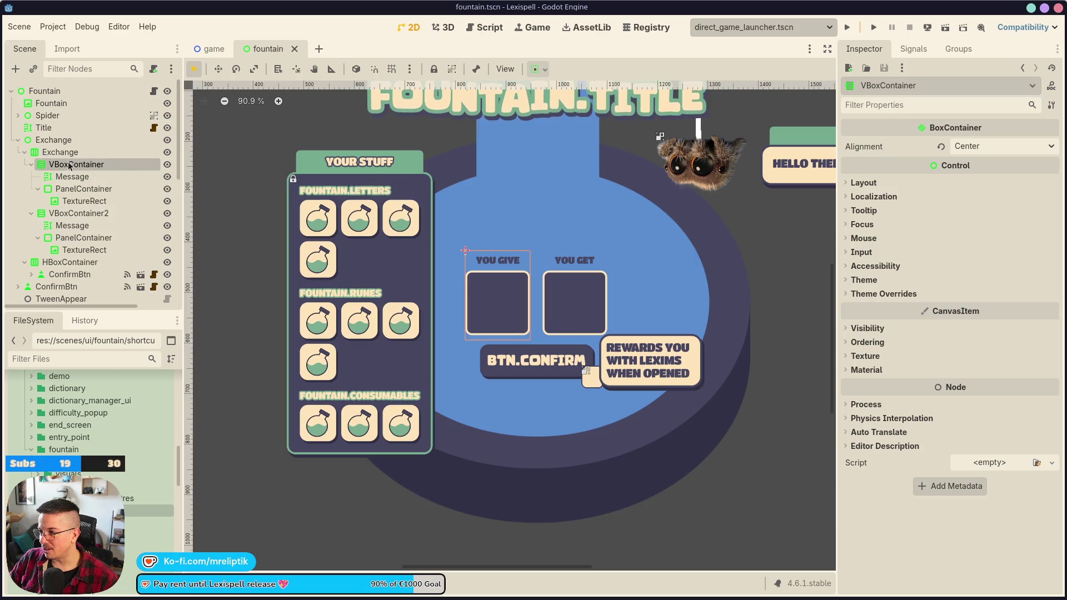
pyautogui.click(72, 152)
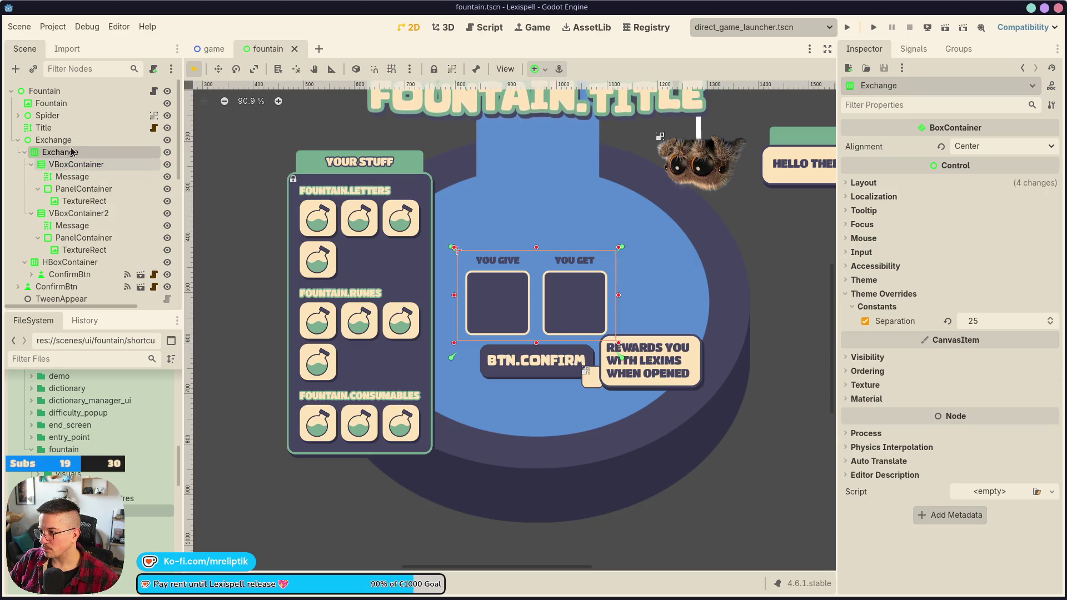
pyautogui.scroll(-3, 78, 276)
pyautogui.click(68, 257)
pyautogui.click(64, 244)
pyautogui.click(67, 257)
pyautogui.click(68, 270)
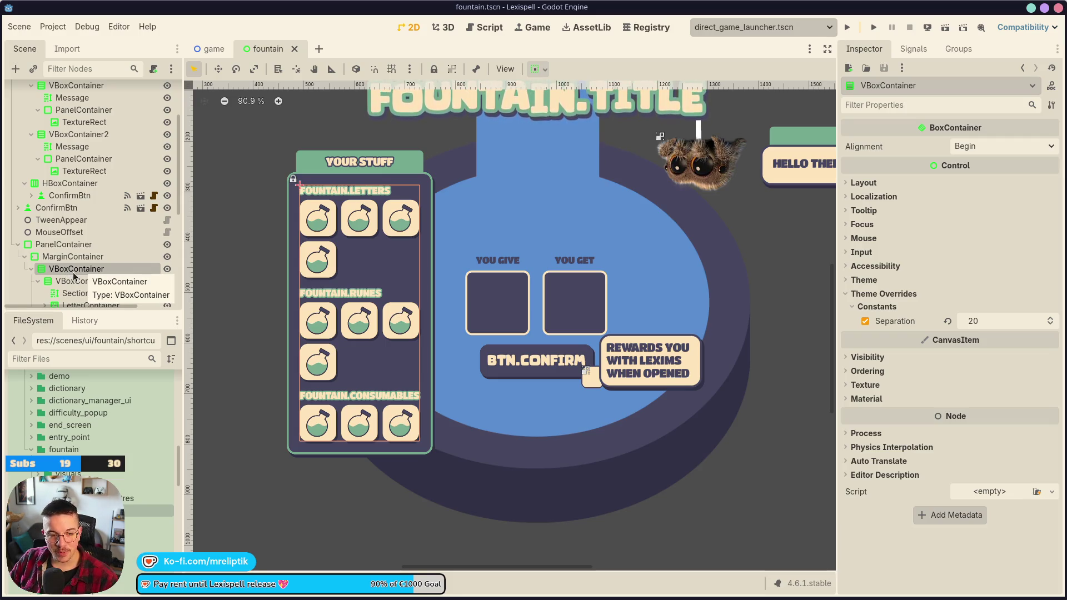
pyautogui.click(75, 273)
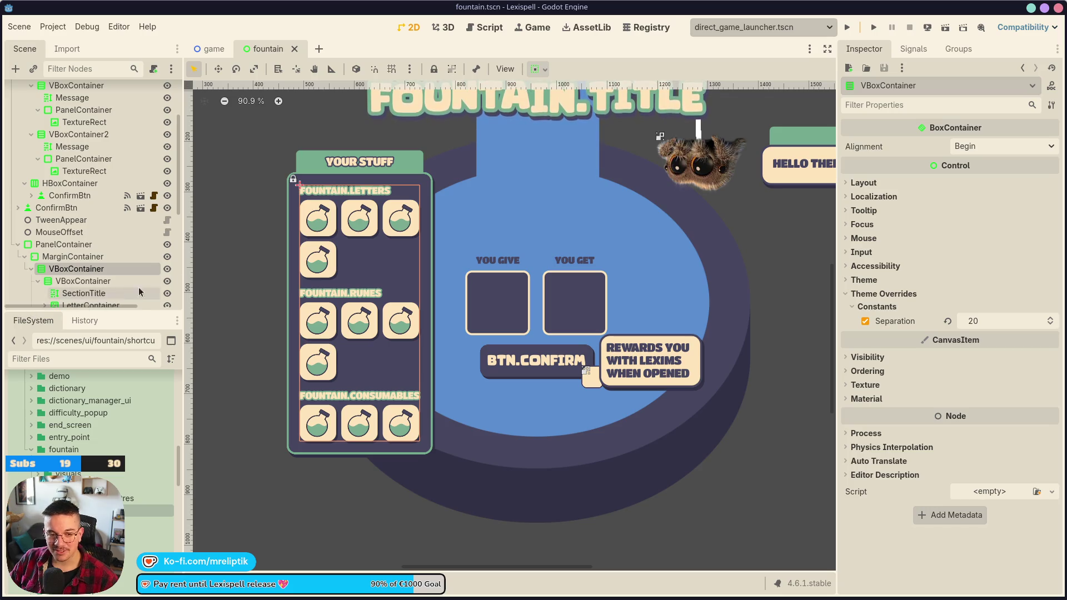
# - Widen the Your Stuff PanelContainer by dragging its right edge until four items fit per row
pyautogui.click(150, 256)
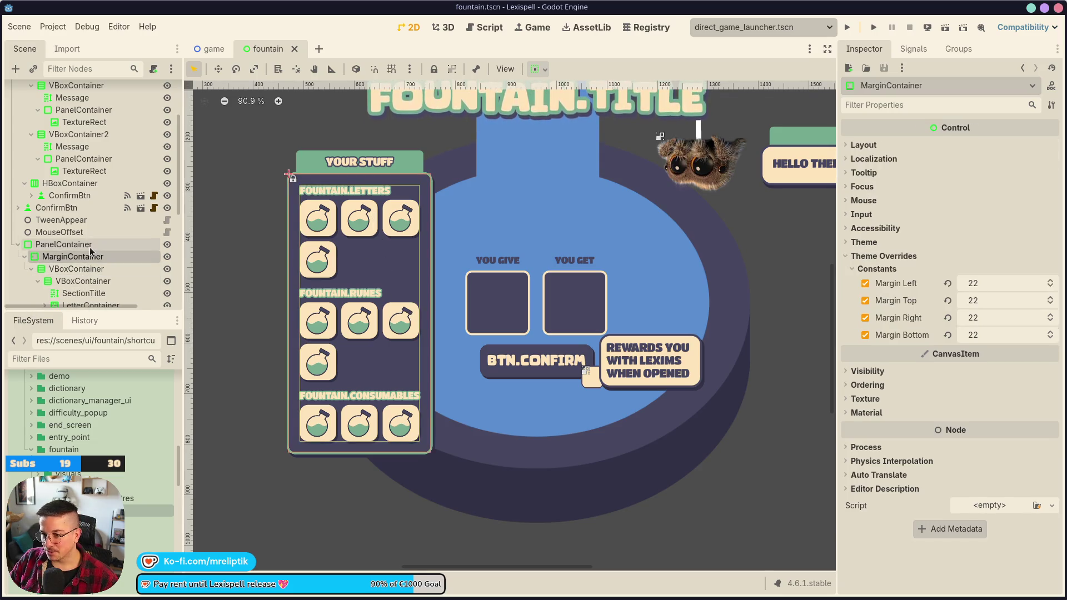
pyautogui.click(149, 245)
pyautogui.moveTo(436, 318)
pyautogui.mouseDown()
pyautogui.moveTo(381, 315)
pyautogui.moveTo(493, 315)
pyautogui.moveTo(461, 312)
pyautogui.mouseUp()
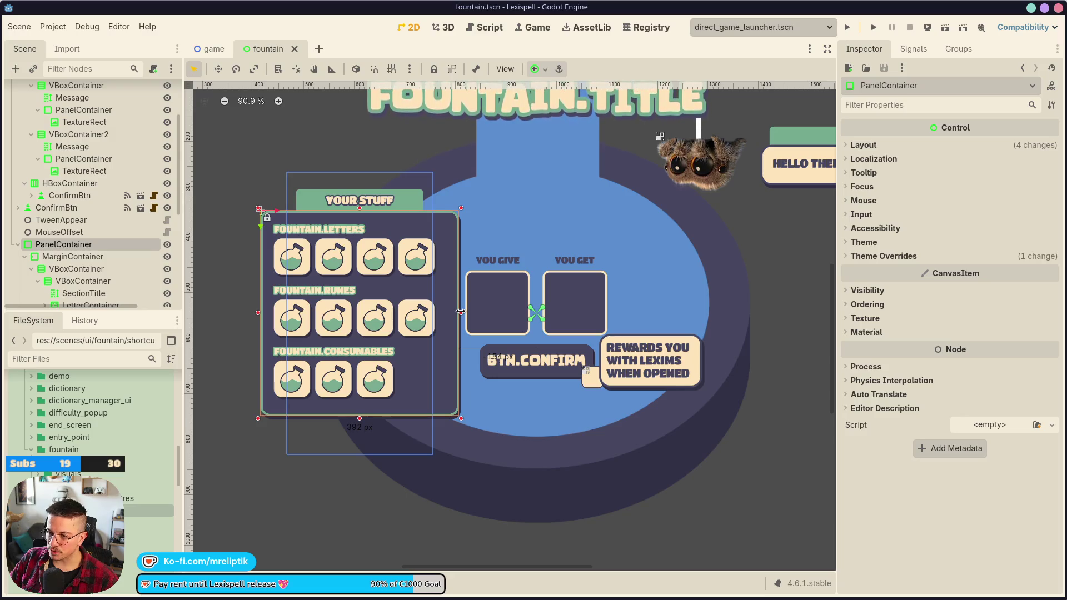
pyautogui.moveTo(461, 312)
pyautogui.mouseDown()
pyautogui.moveTo(432, 312)
pyautogui.moveTo(454, 314)
pyautogui.mouseUp()
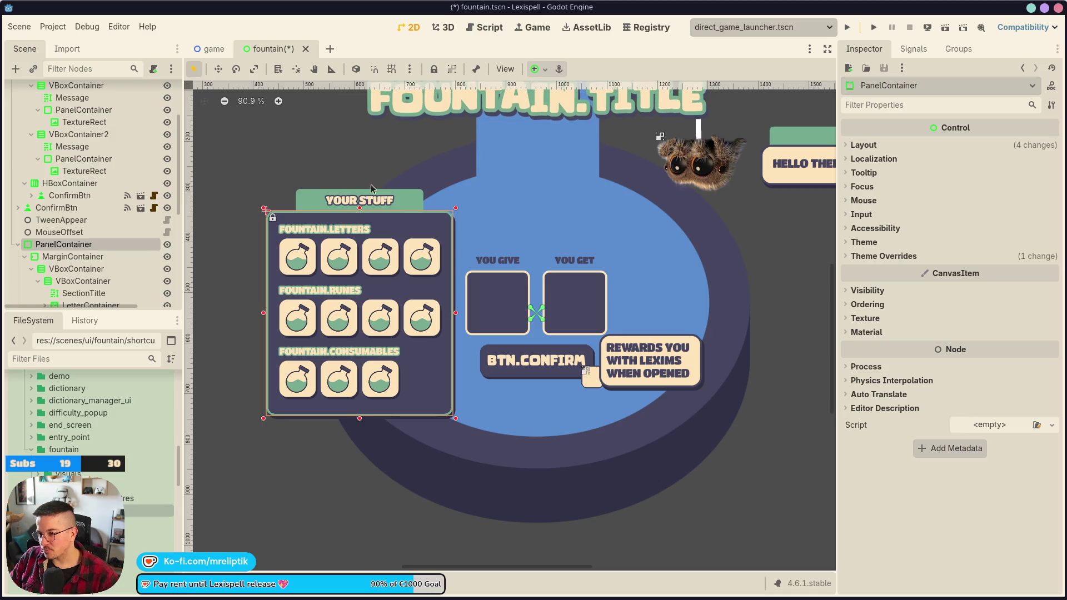
# - Add dashes to the end of the YOUR STUFF title text in the Inspector
pyautogui.click(361, 199)
pyautogui.scroll(4, 778, 187)
pyautogui.scroll(5, 945, 333)
pyautogui.click(925, 220)
pyautogui.write('——')
pyautogui.scroll(-4, 457, 239)
pyautogui.scroll(12, 427, 240)
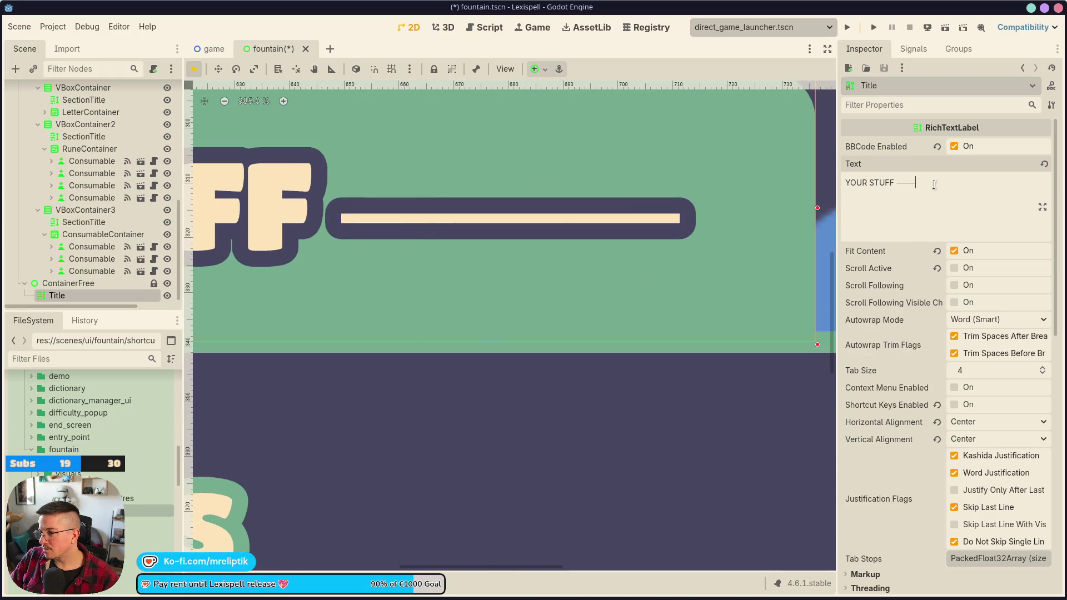
pyautogui.hotkey('shift', 'Left')
pyautogui.hotkey('shift', 'Left')
pyautogui.hotkey('shift', 'Left')
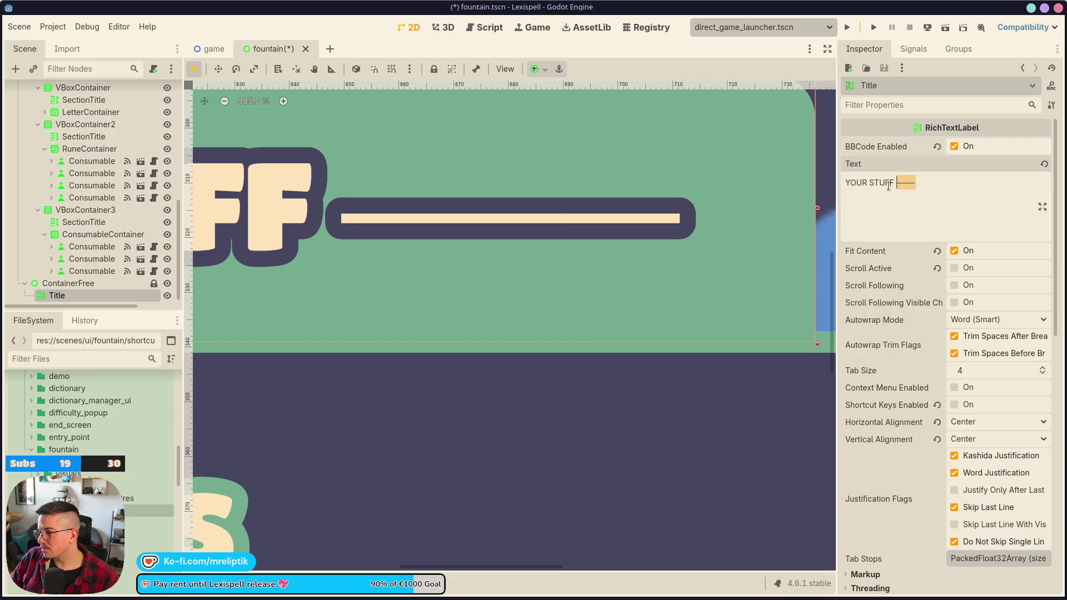
pyautogui.click(912, 194)
pyautogui.scroll(-5, 908, 206)
pyautogui.scroll(5, 928, 285)
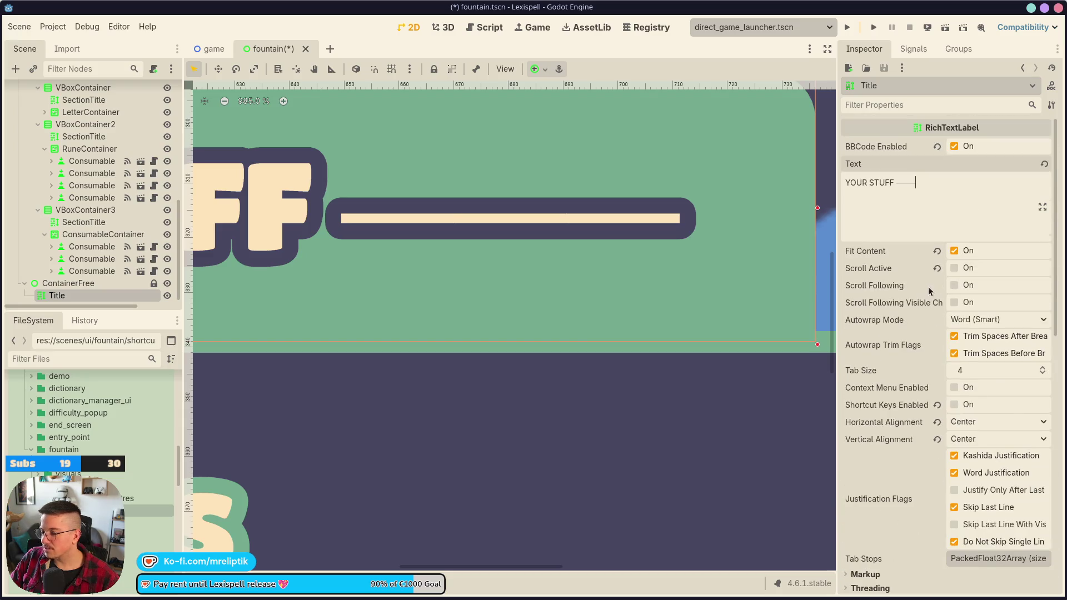
pyautogui.scroll(-3, 569, 288)
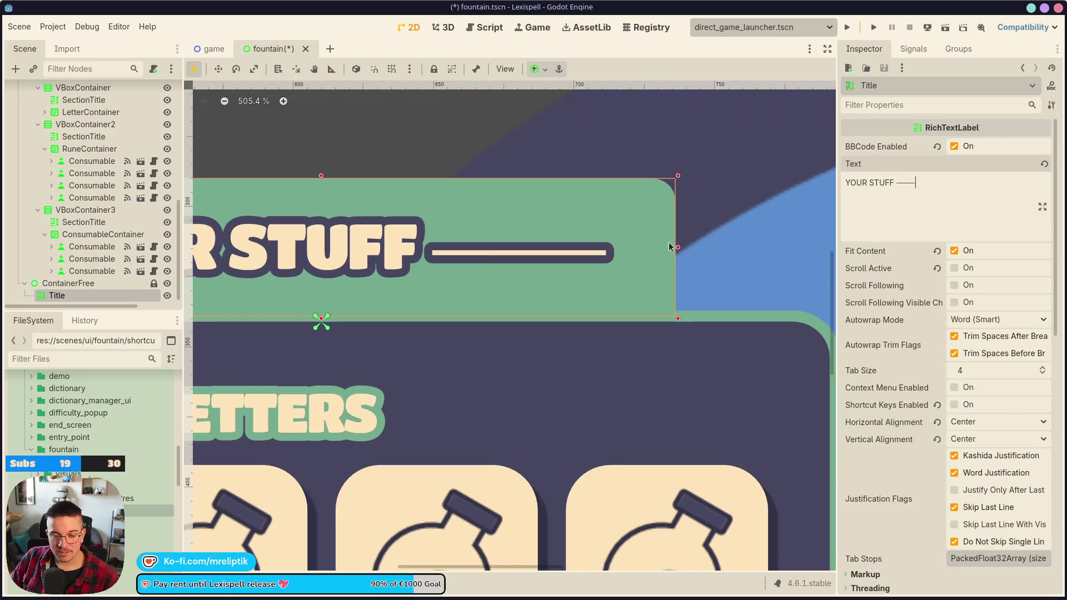
# - Copy a dash and paste it both before and after YOUR STUFF
pyautogui.doubleClick(909, 197)
pyautogui.hotkey('ctrl', 'c')
pyautogui.click(847, 183)
pyautogui.hotkey('ctrl', 'v')
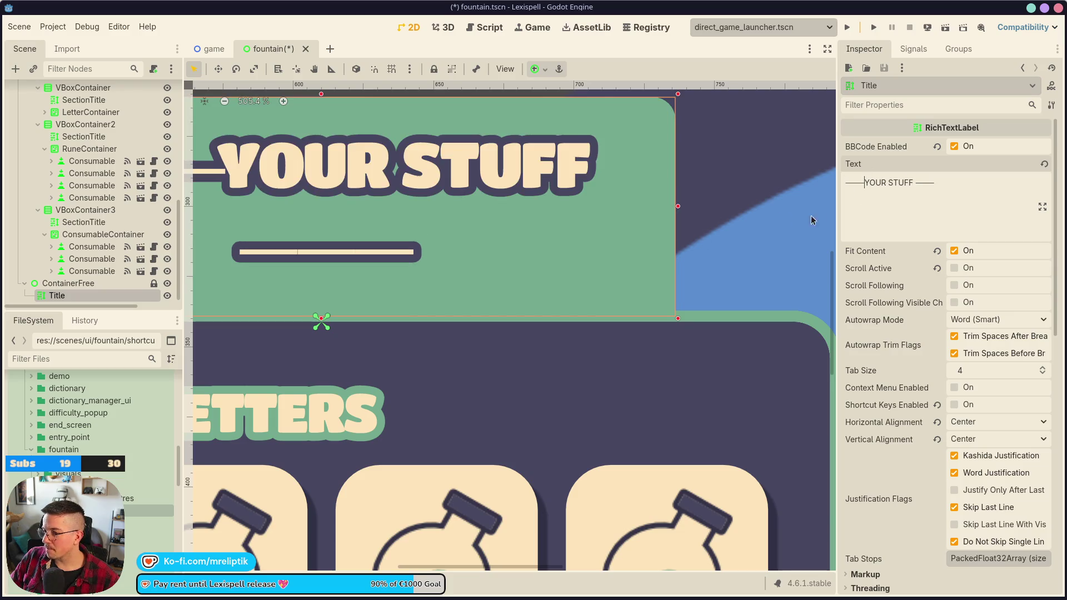
pyautogui.scroll(-4, 505, 249)
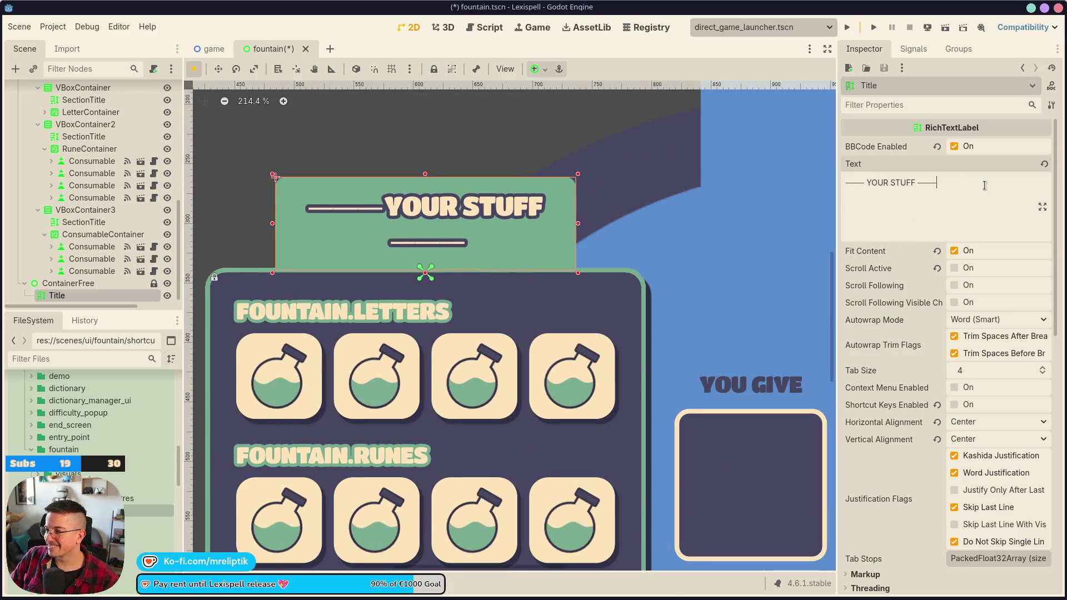
pyautogui.click(984, 185)
pyautogui.hotkey('ctrl', 'v')
pyautogui.hotkey('ctrl', 'v')
pyautogui.hotkey('ctrl', 'v')
pyautogui.hotkey('alt', 'space')
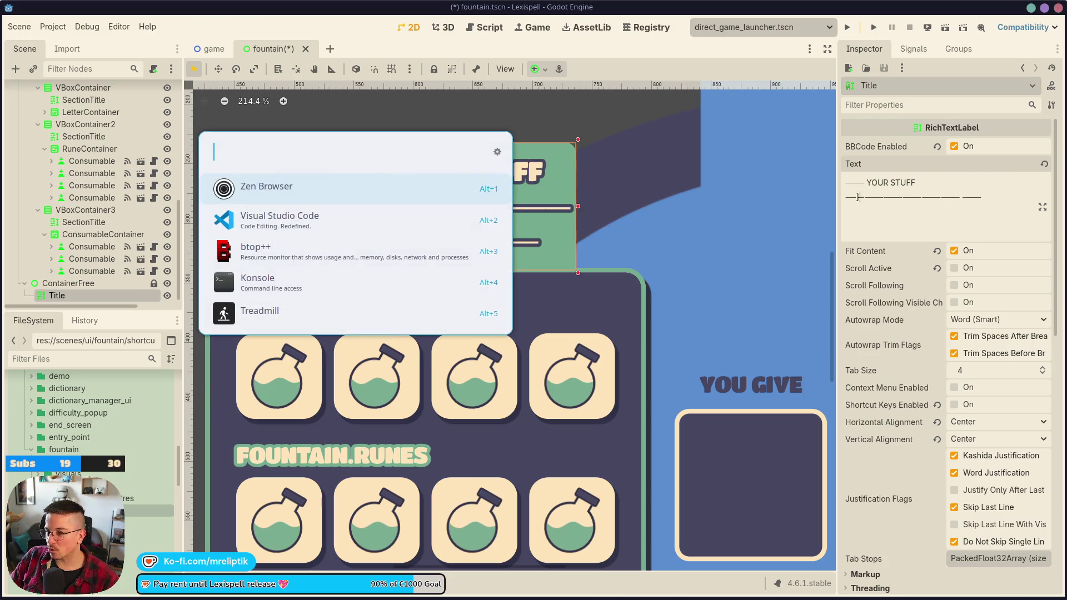
pyautogui.press('Escape')
# - Undo the dashes to leave plain 'YOUR STUFF' and save fountain.tscn
pyautogui.hotkey('ctrl', 'z')
pyautogui.hotkey('ctrl', 'z')
pyautogui.hotkey('ctrl', 'z')
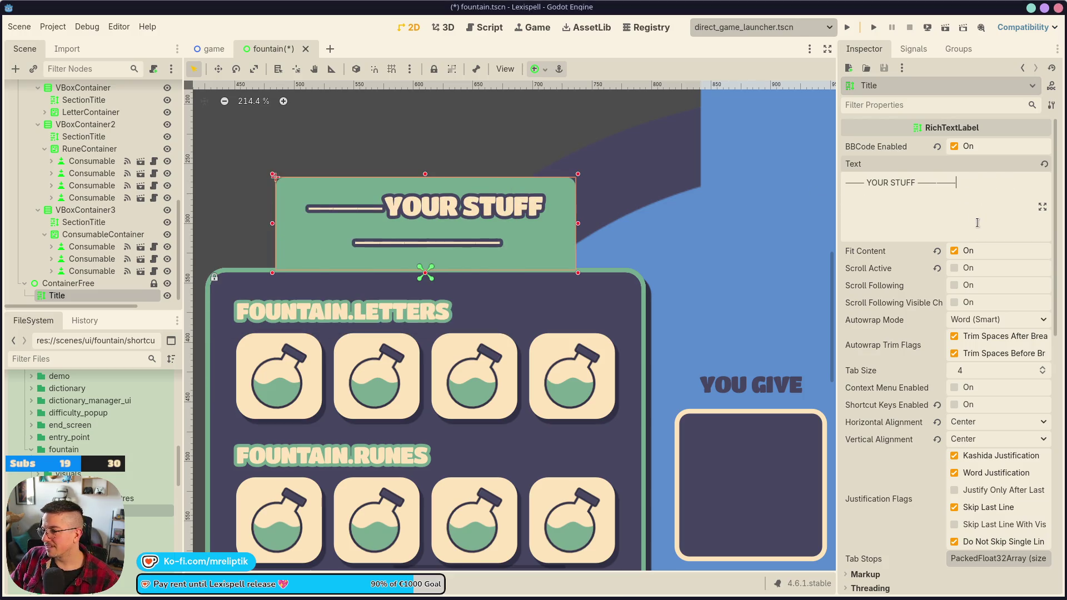
pyautogui.hotkey('ctrl', 's')
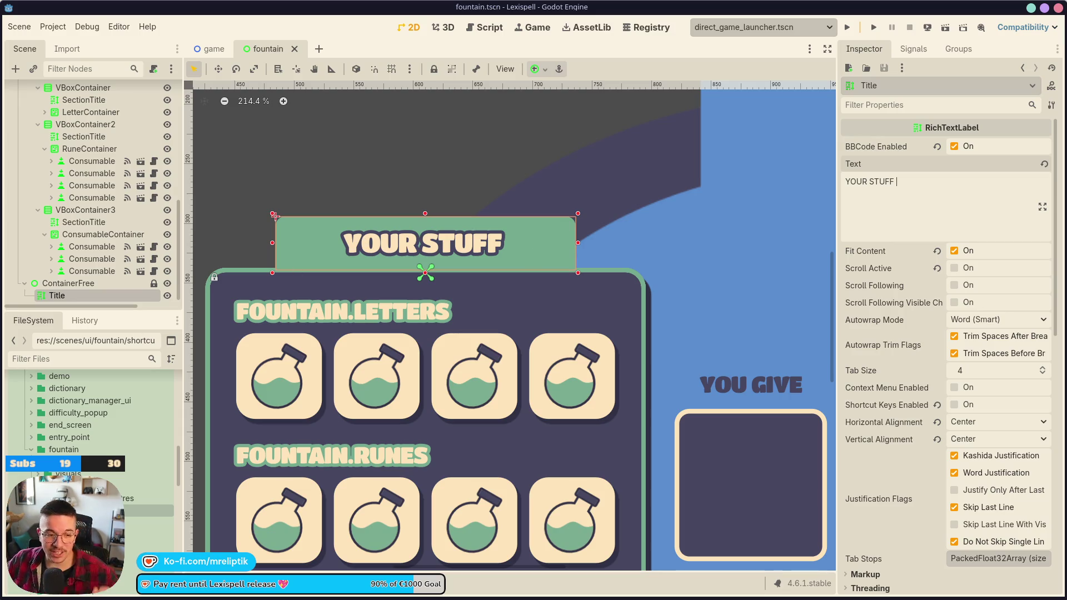
pyautogui.scroll(-8, 365, 347)
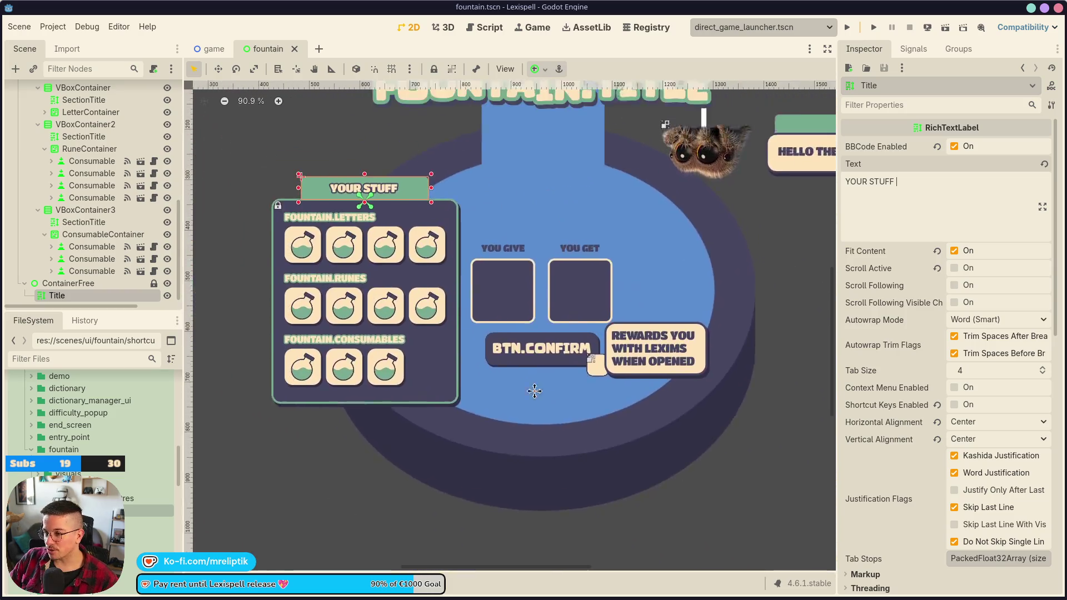
# - Review the item panel's nodes, nudge the Your Stuff panel left, and save the scene
pyautogui.click(483, 286)
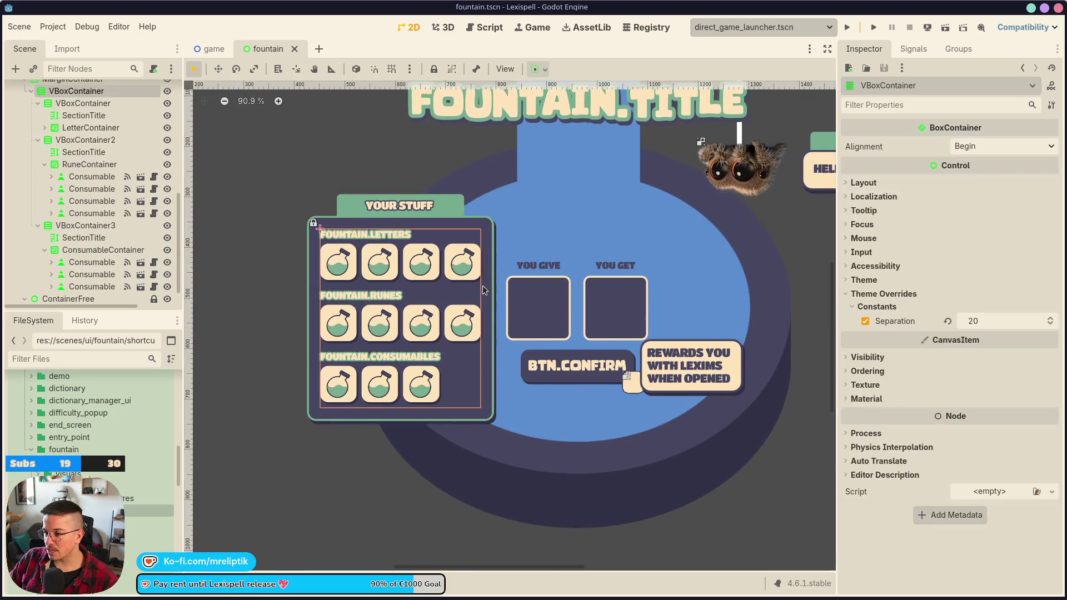
pyautogui.click(64, 146)
pyautogui.press('Left')
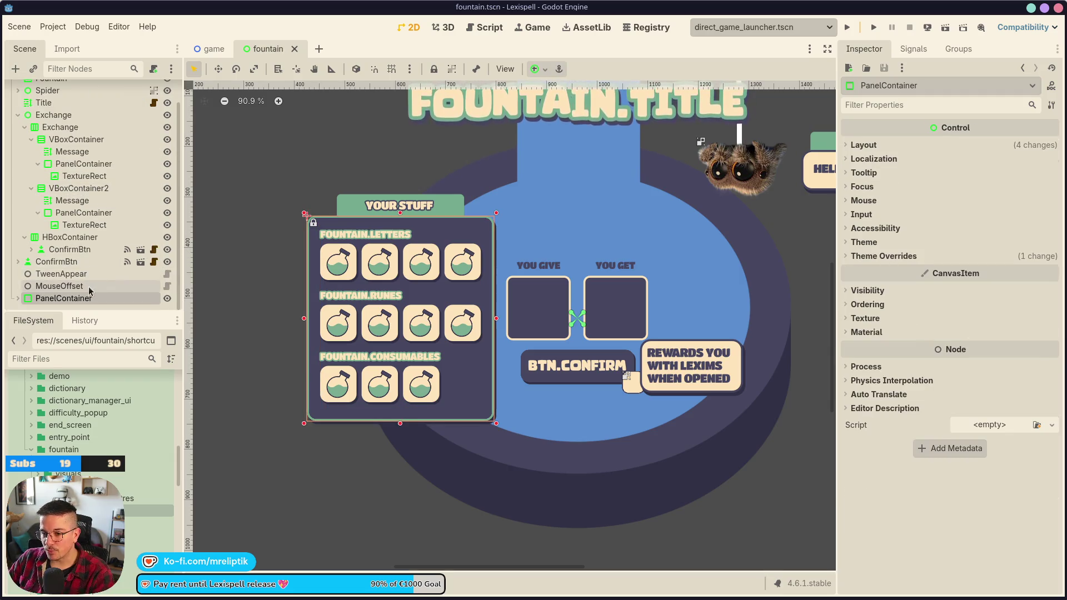
pyautogui.click(355, 212)
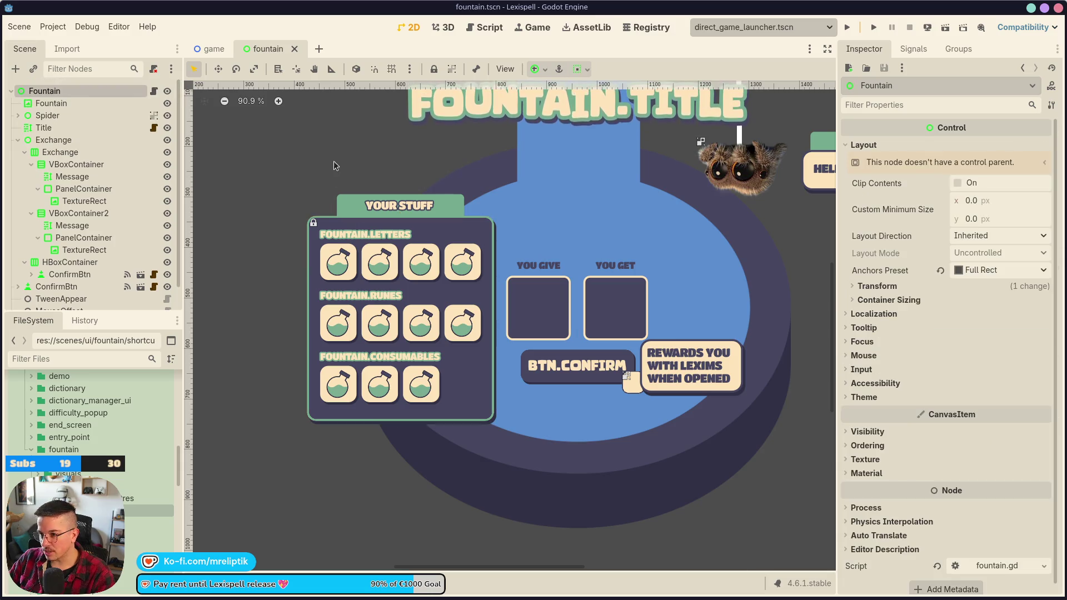
pyautogui.click(345, 224)
pyautogui.scroll(3, 78, 117)
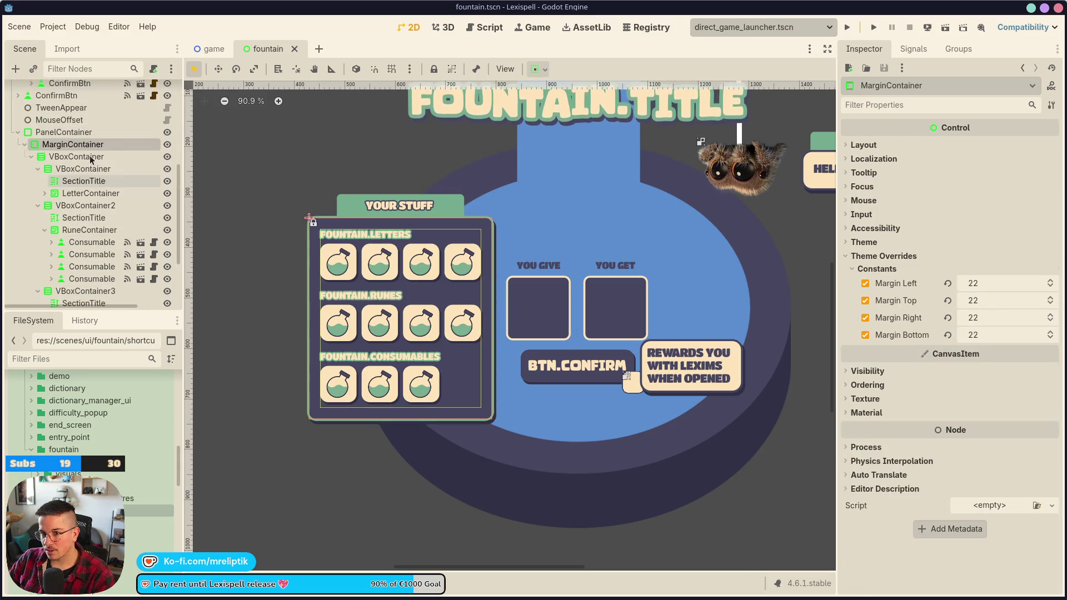
pyautogui.click(80, 133)
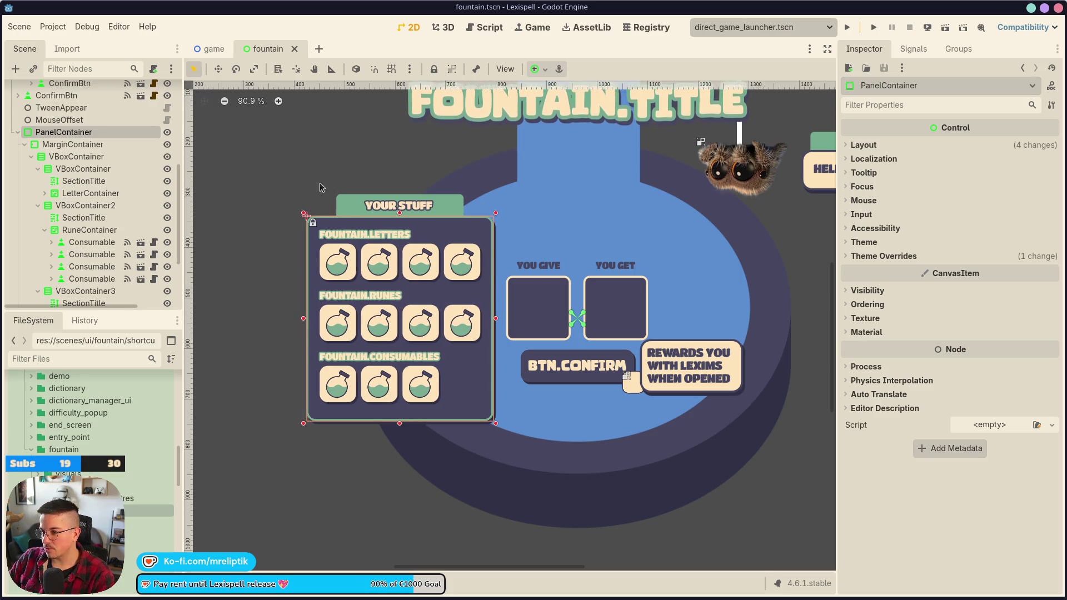
pyautogui.press('Left')
pyautogui.press('Left')
pyautogui.press('Left')
pyautogui.scroll(-5, 369, 276)
pyautogui.hotkey('ctrl', 's')
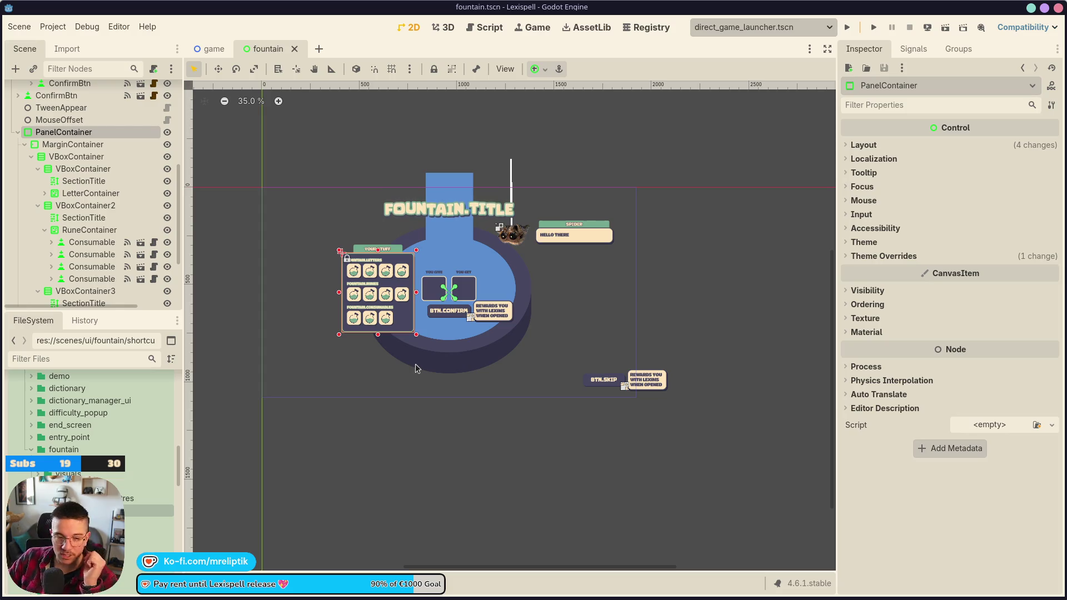
pyautogui.scroll(5, 369, 281)
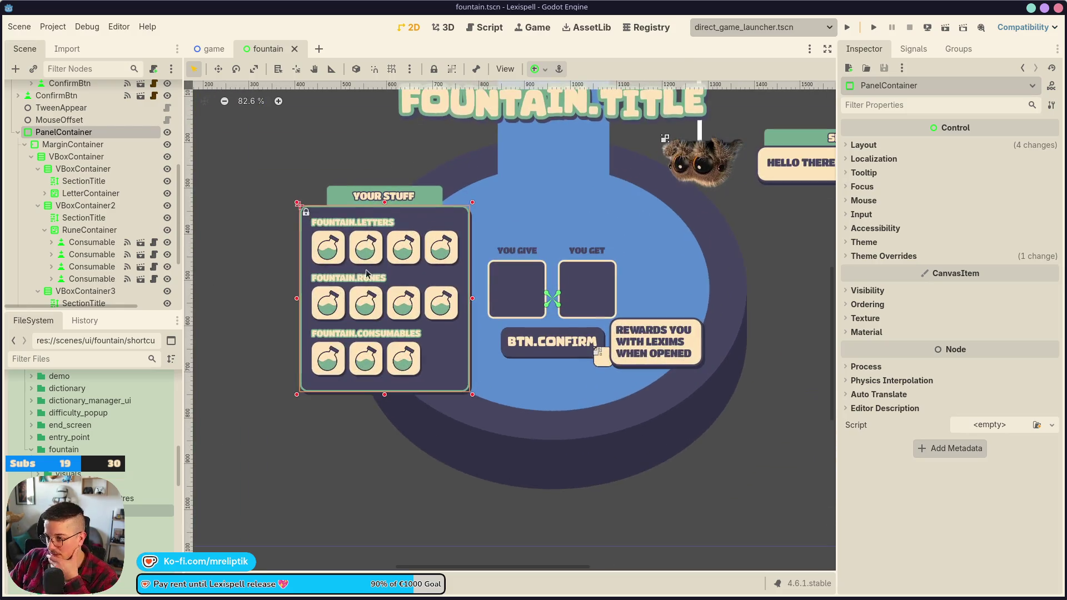
# - Rename the Your Stuff PanelContainer node to Display, then to FountainDisplay
pyautogui.doubleClick(100, 133)
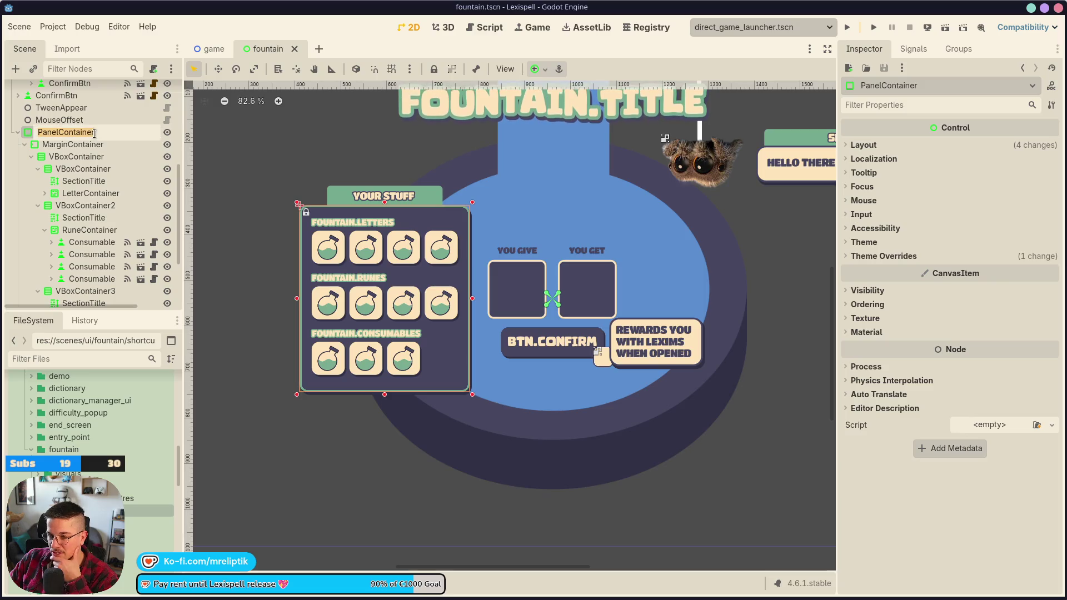
pyautogui.write('Display')
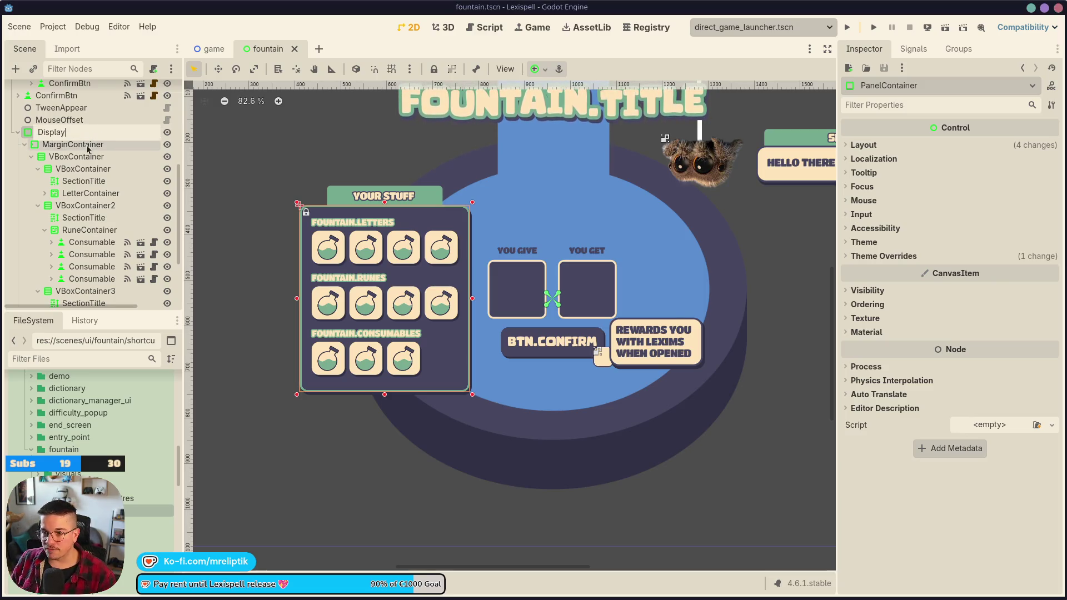
pyautogui.press('Return')
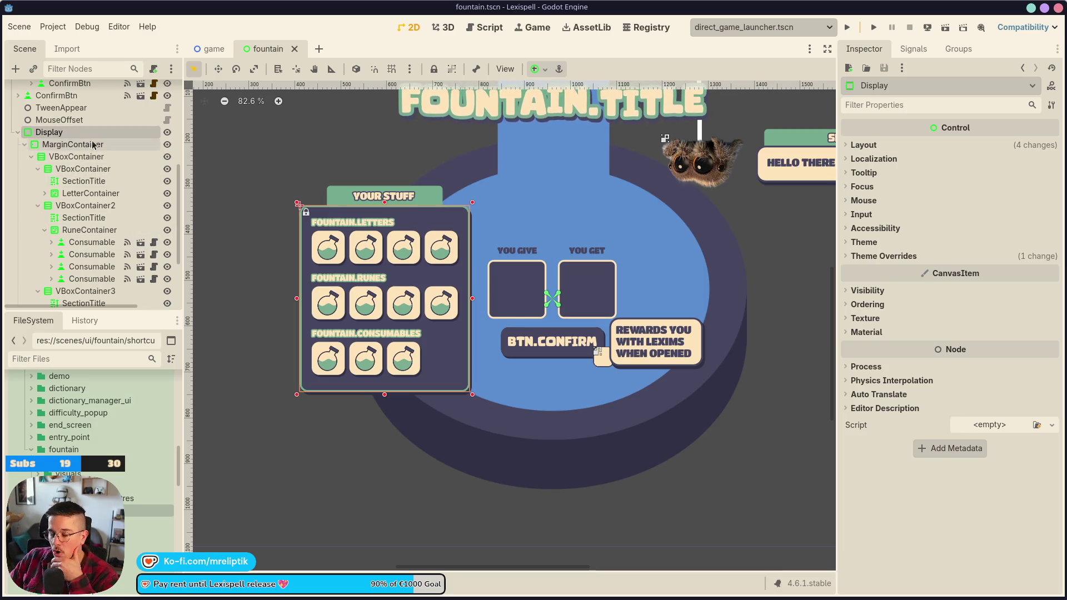
pyautogui.doubleClick(73, 134)
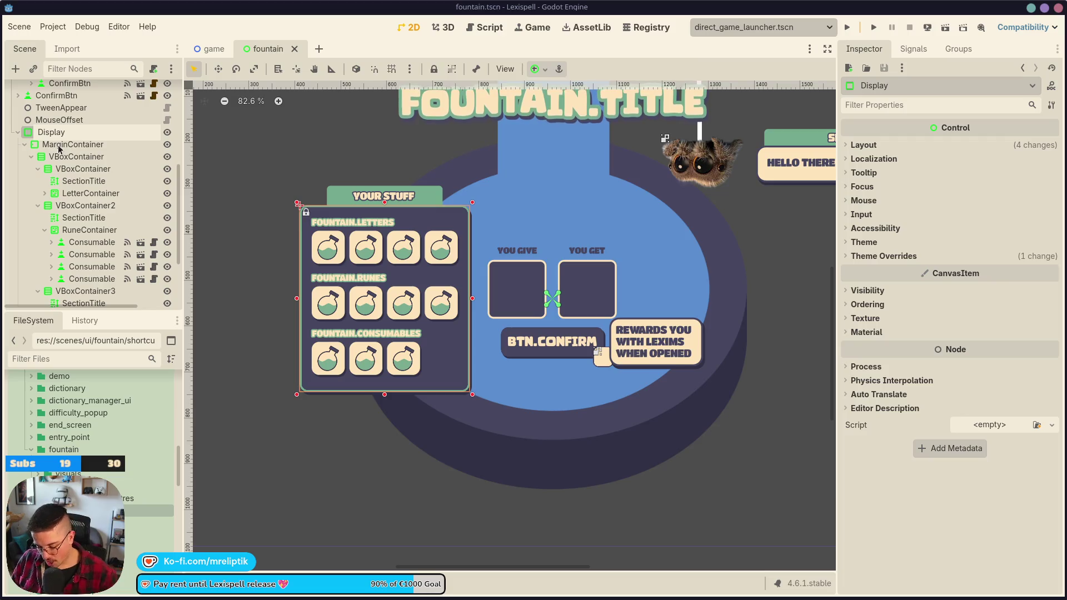
pyautogui.write('FountainDisplay')
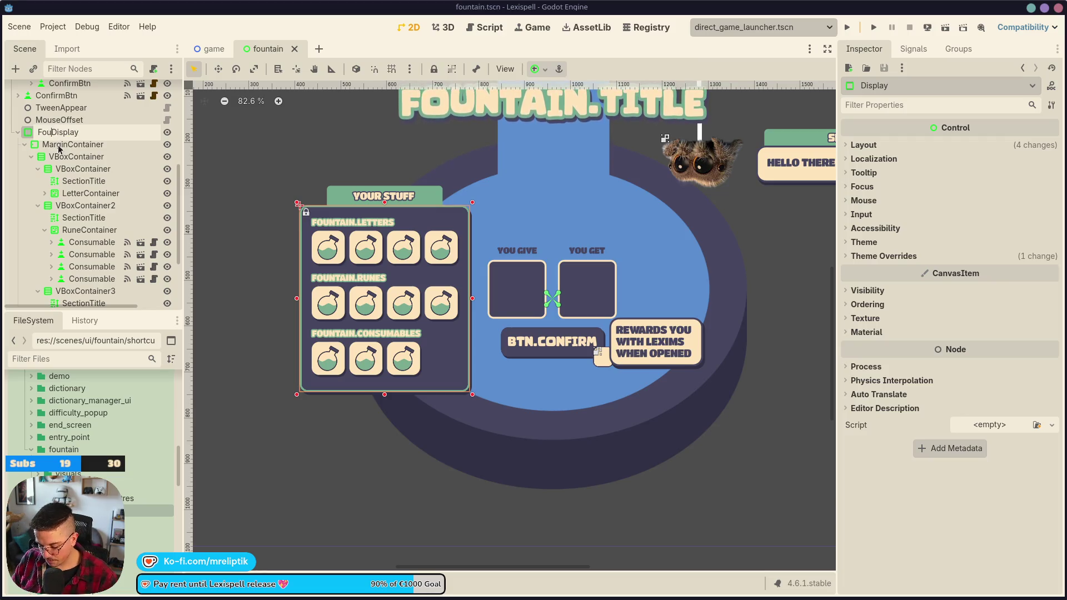
pyautogui.press('Return')
pyautogui.press('XF86AudioLowerVolume')
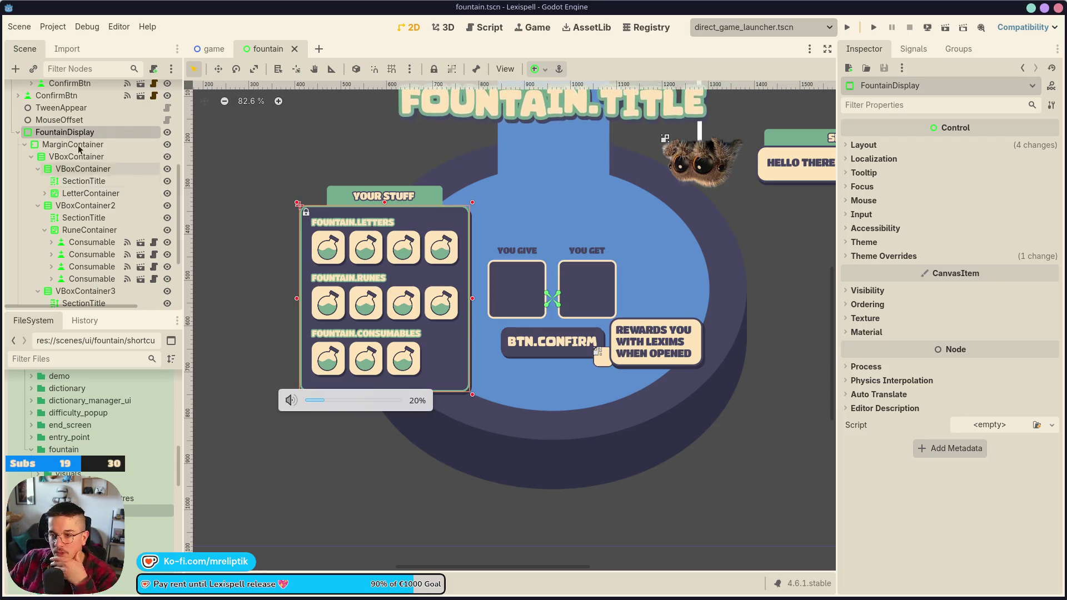
# - Save the FountainDisplay branch as fountain_display.tscn and move it up after the Exchange group
pyautogui.rightClick(102, 136)
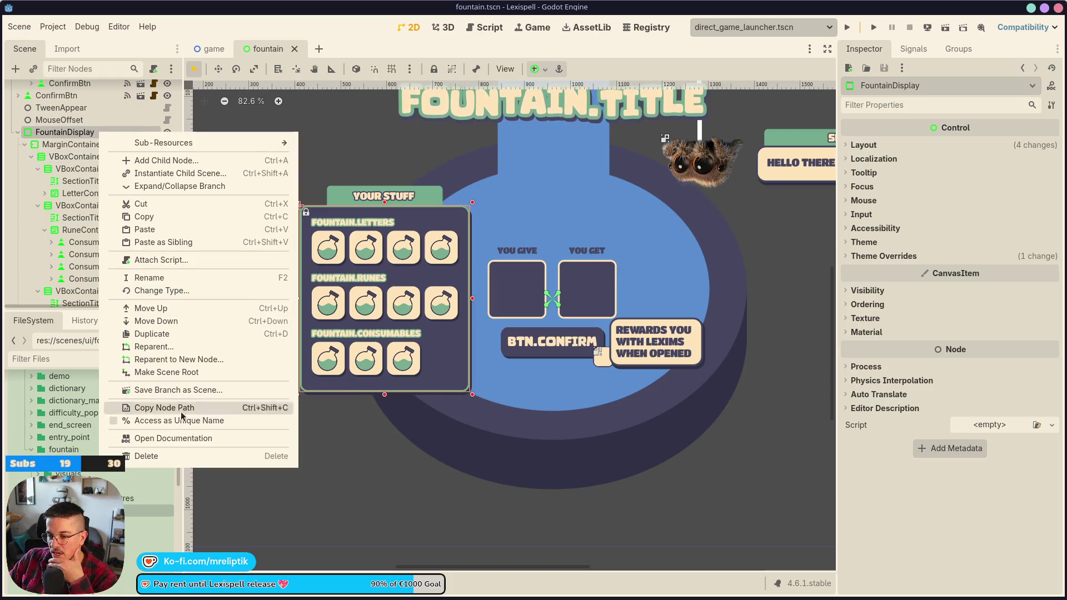
pyautogui.click(184, 392)
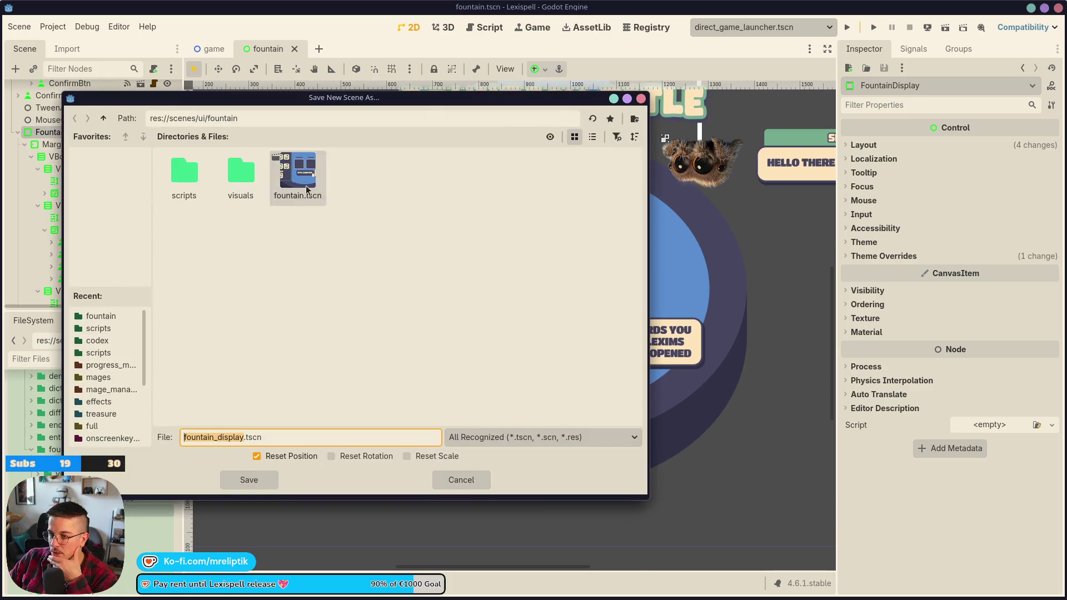
pyautogui.click(260, 486)
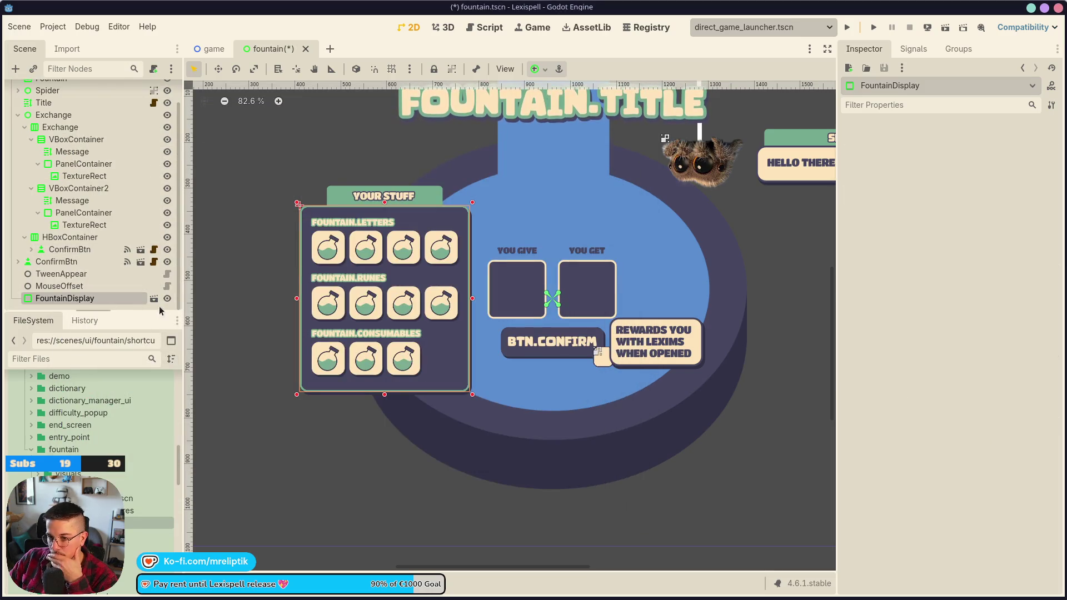
pyautogui.moveTo(86, 302); pyautogui.dragTo(79, 257)
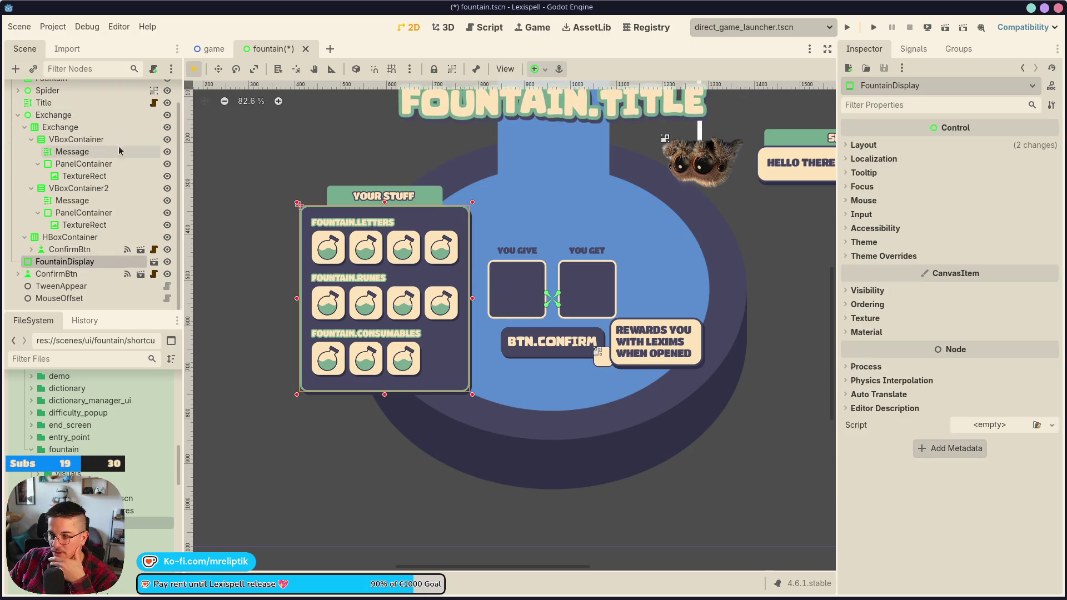
# - Duplicate FountainDisplay, save, and rename the copy FountainDisplaySpider
pyautogui.scroll(-4, 382, 219)
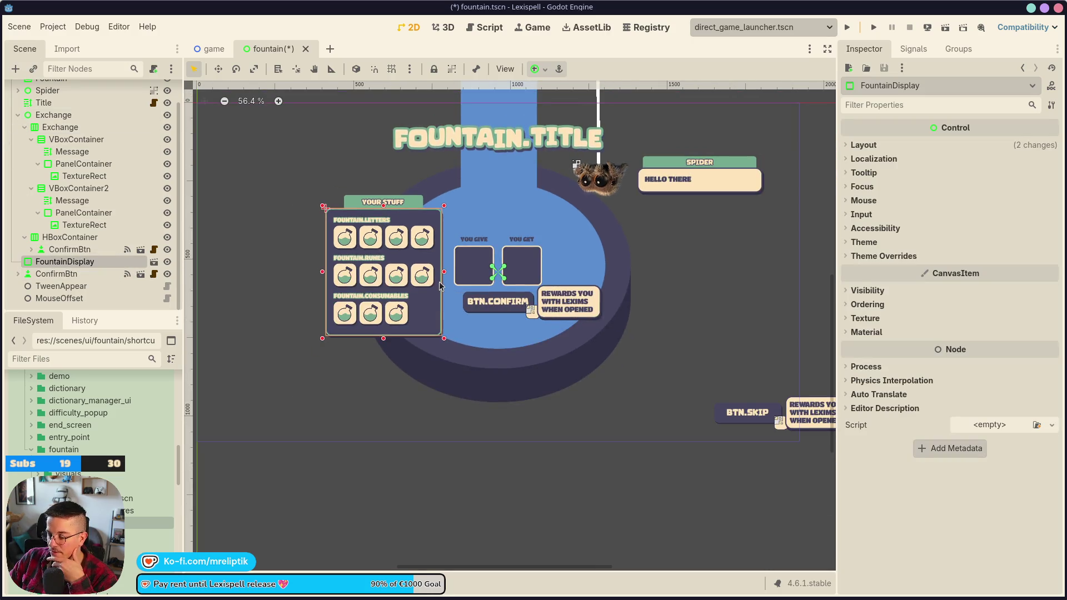
pyautogui.scroll(4, 517, 239)
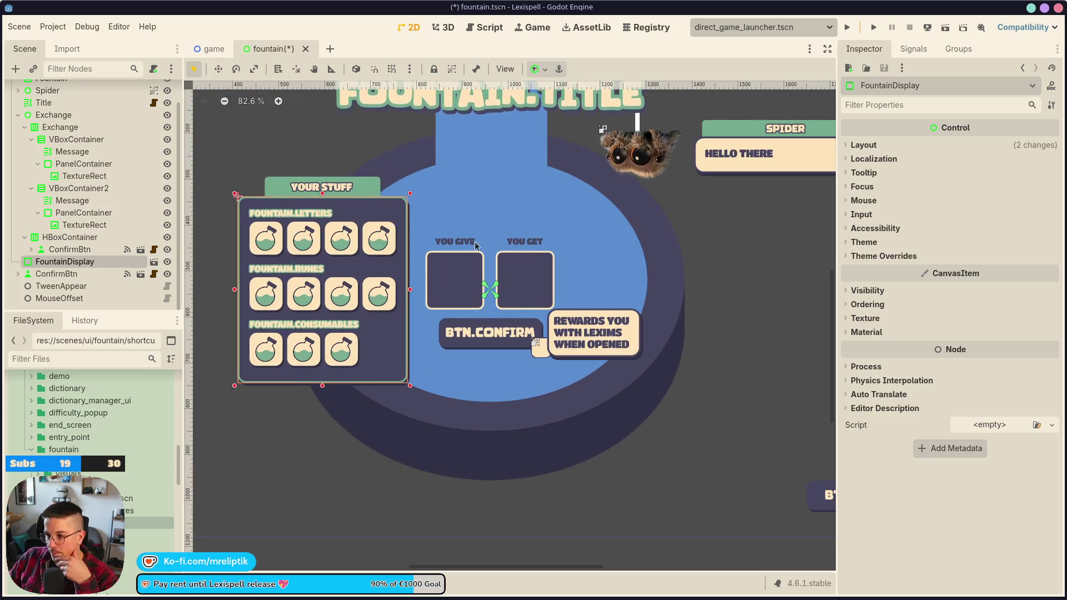
pyautogui.scroll(-3, 444, 322)
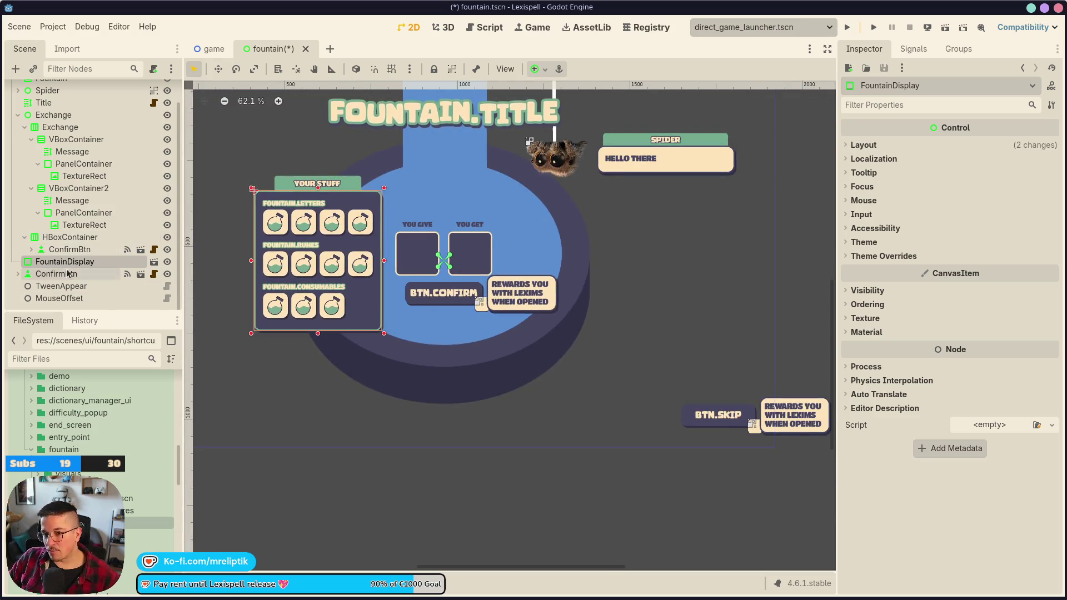
pyautogui.hotkey('ctrl', 'd')
pyautogui.hotkey('ctrl', 's')
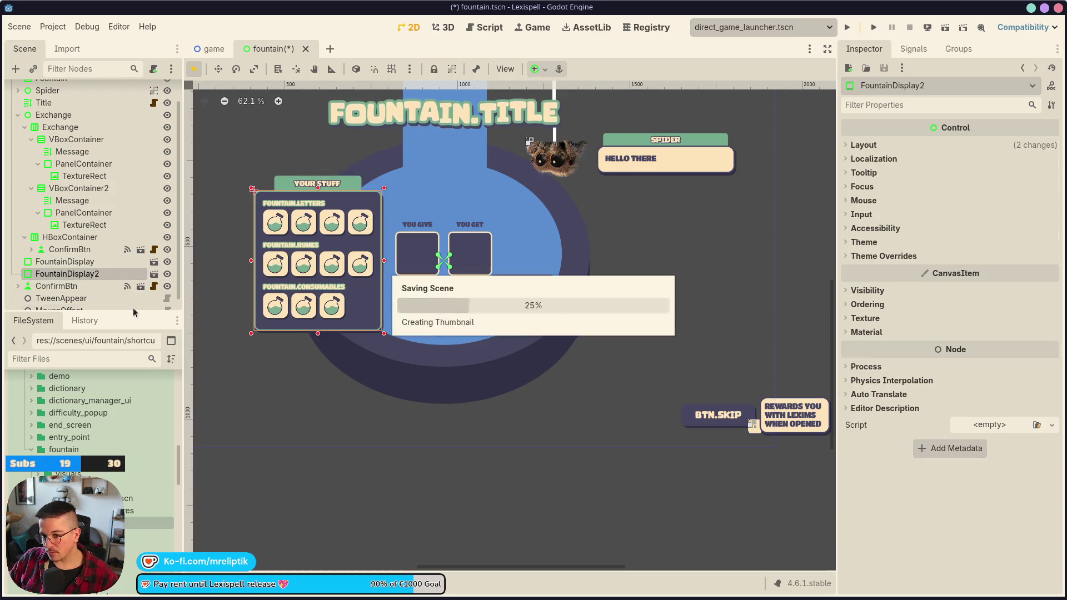
pyautogui.doubleClick(112, 273)
pyautogui.press('BackSpace')
pyautogui.write('Spider')
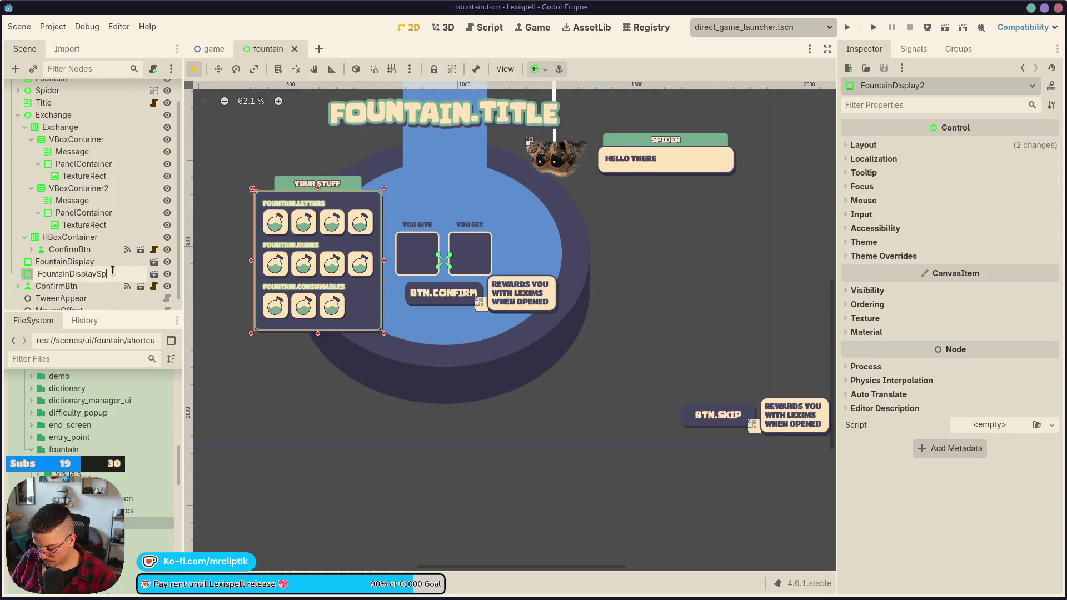
pyautogui.press('Return')
pyautogui.doubleClick(107, 264)
# - Rename the original panel FountainDisplayPlayer, save, then rename it PlayerDisplay
pyautogui.press('End')
pyautogui.write('Player')
pyautogui.press('Return')
pyautogui.hotkey('ctrl', 's')
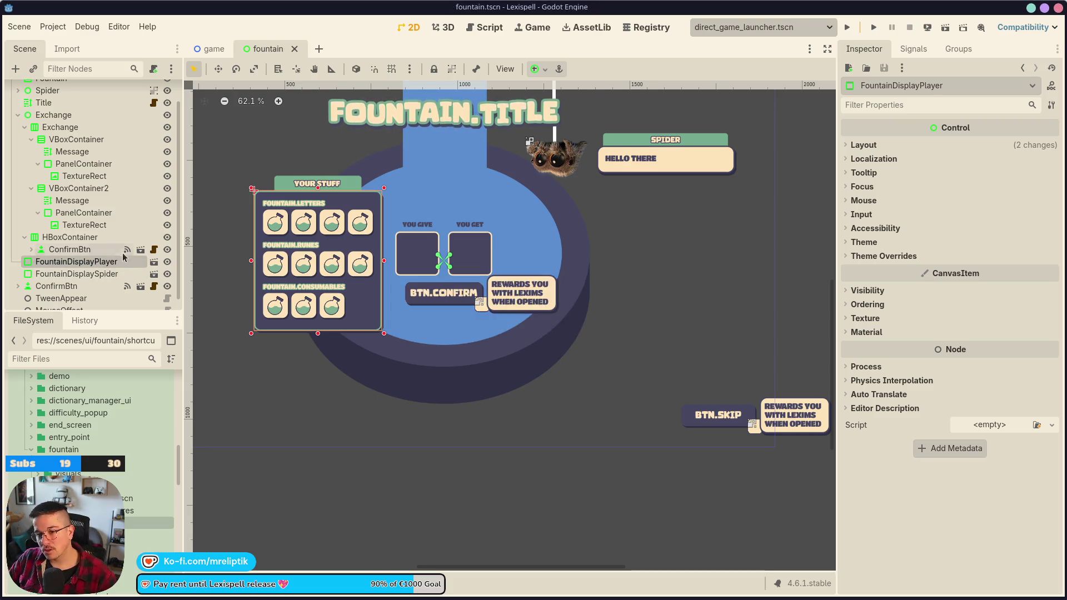
pyautogui.doubleClick(114, 261)
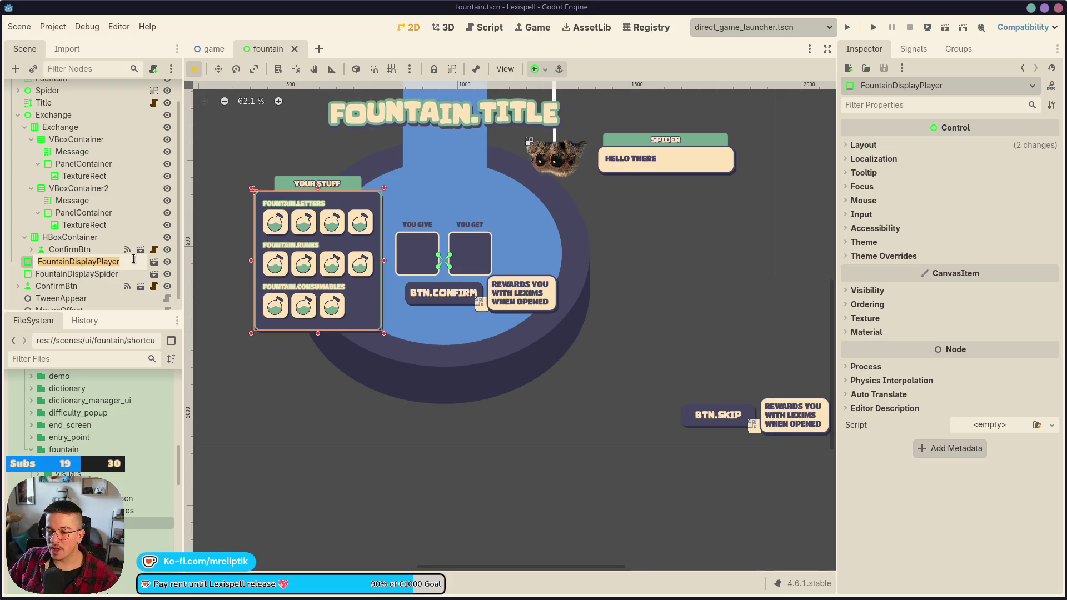
pyautogui.write('PlayerDisplay')
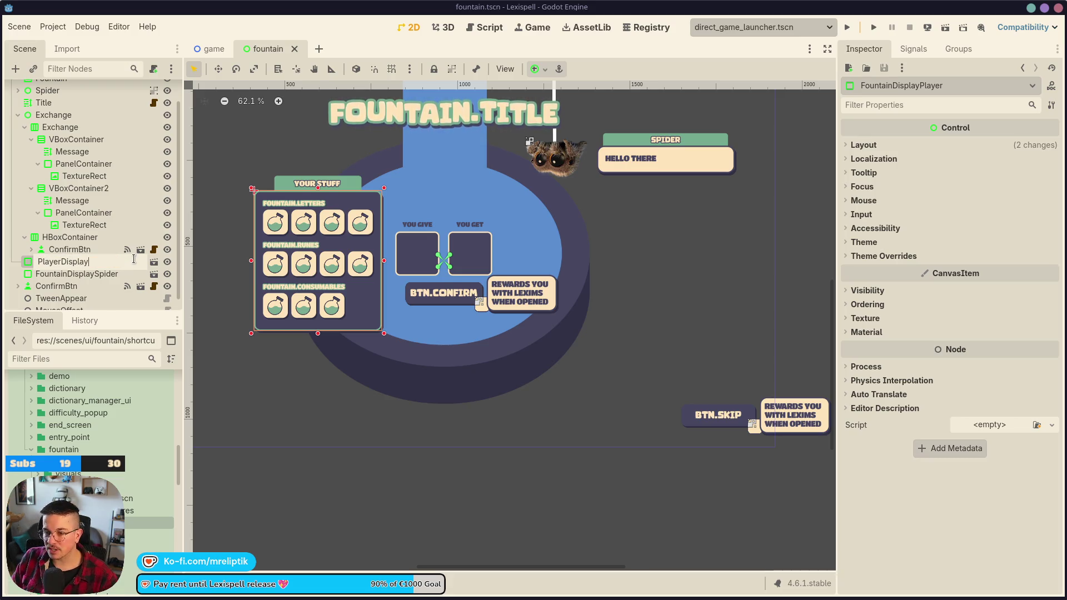
pyautogui.press('Return')
# - Rename FountainDisplaySpider to SpiderDisplay, fixing a typo, and save the scene
pyautogui.click(113, 274)
pyautogui.click(113, 274)
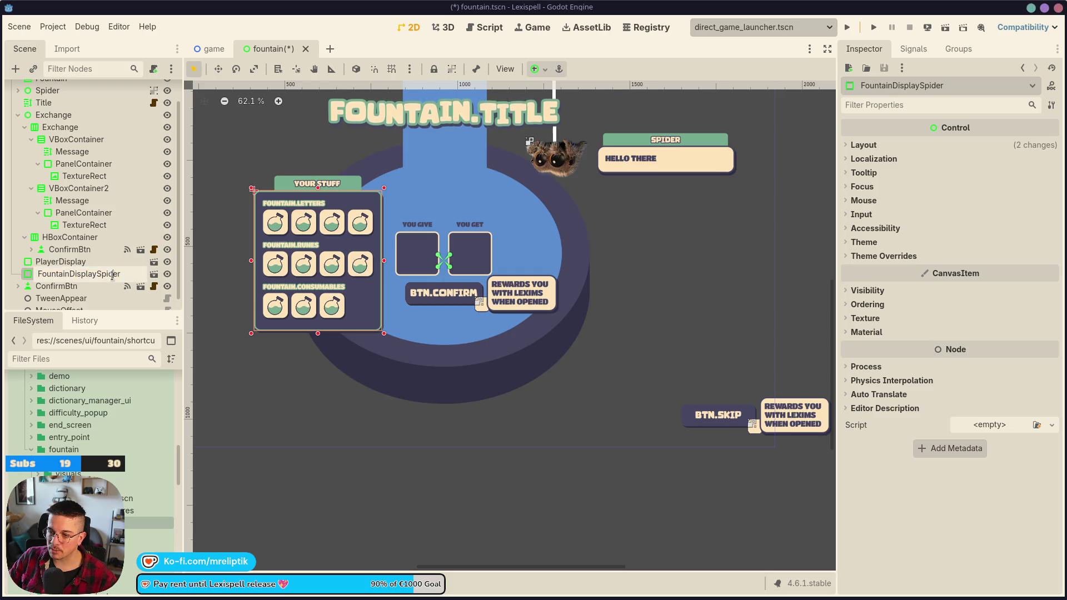
pyautogui.write('SpiderDisplayu')
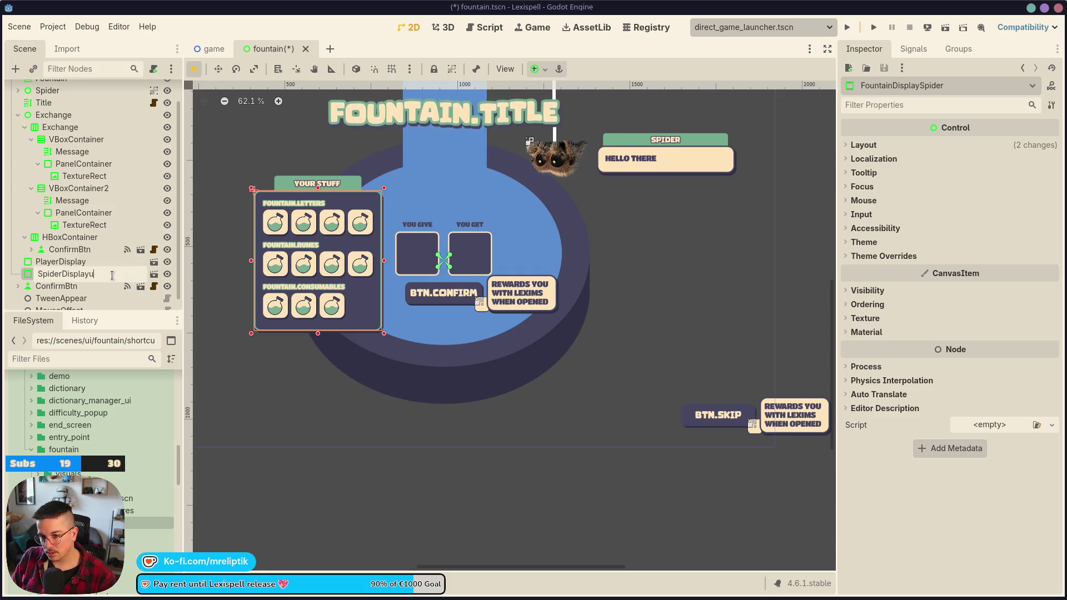
pyautogui.press('Return')
pyautogui.click(114, 276)
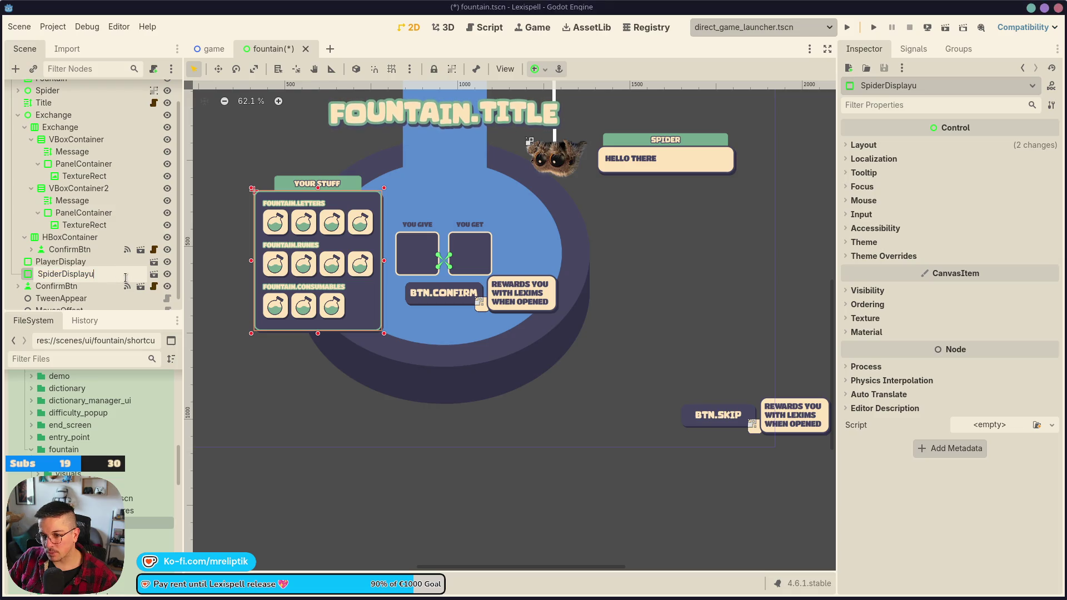
pyautogui.press('Return')
pyautogui.hotkey('ctrl', 's')
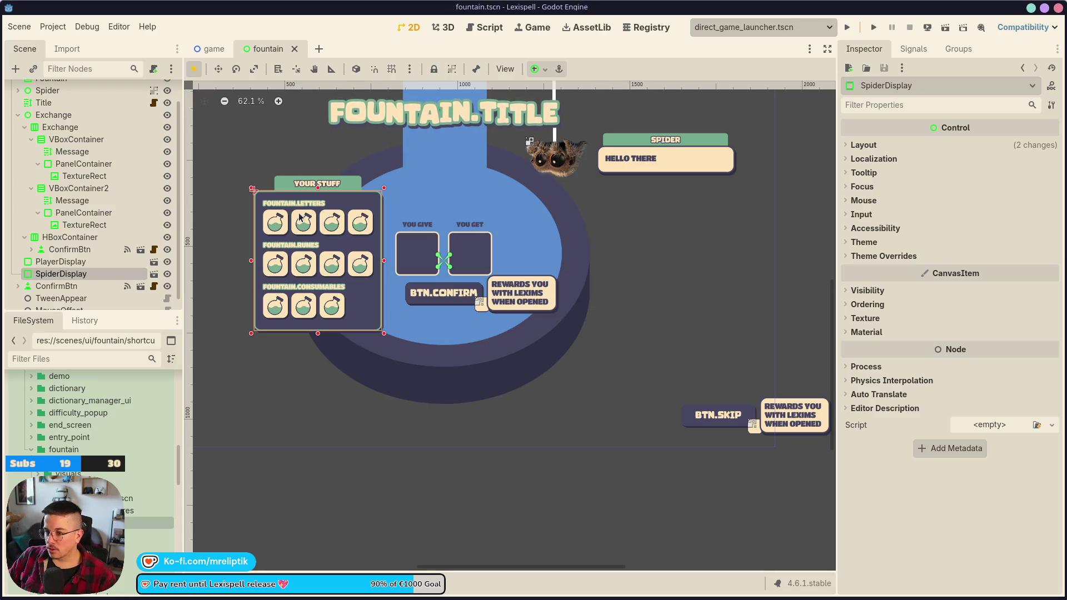
pyautogui.click(86, 265)
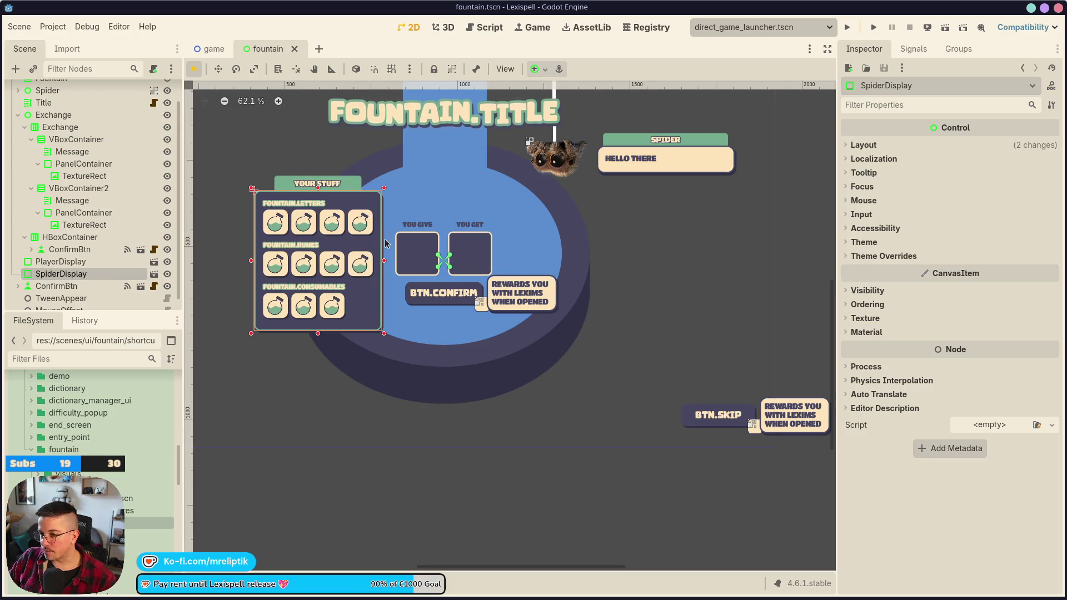
# - Nudge SpiderDisplay right, expand Layout > Transform, and try then revert a width of 1000
pyautogui.scroll(-1, 387, 243)
pyautogui.press('Right')
pyautogui.press('Right')
pyautogui.press('Right')
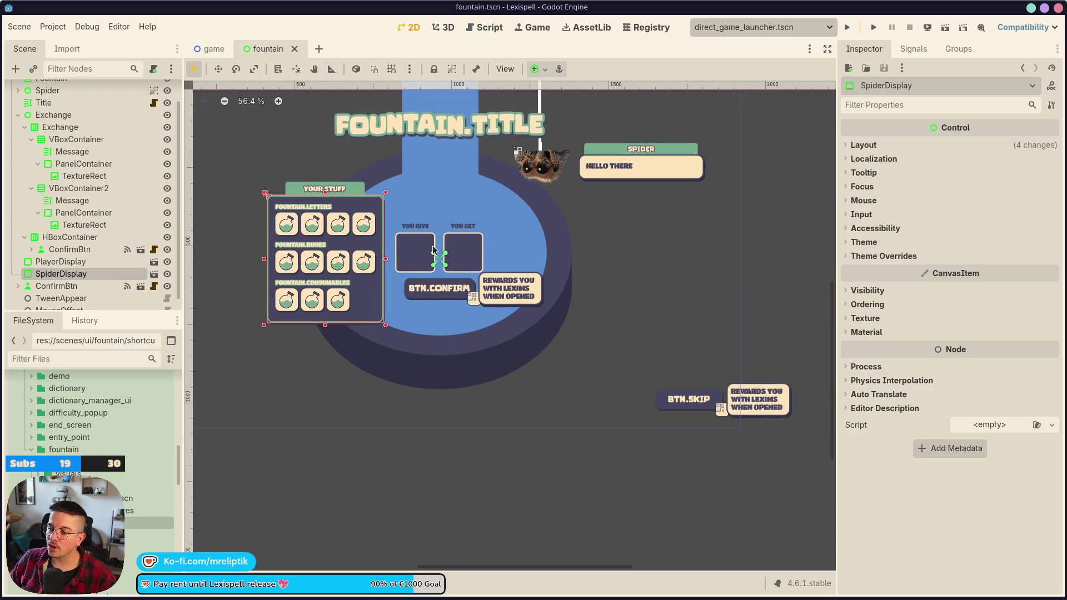
pyautogui.press('Right')
pyautogui.press('Right')
pyautogui.press('Right')
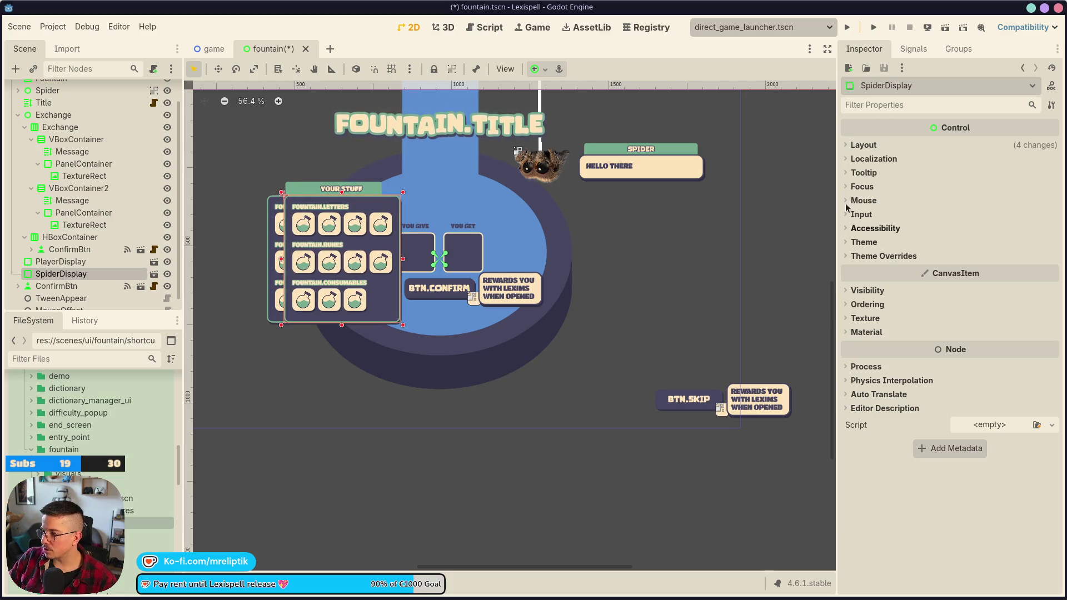
pyautogui.click(851, 145)
pyautogui.click(878, 286)
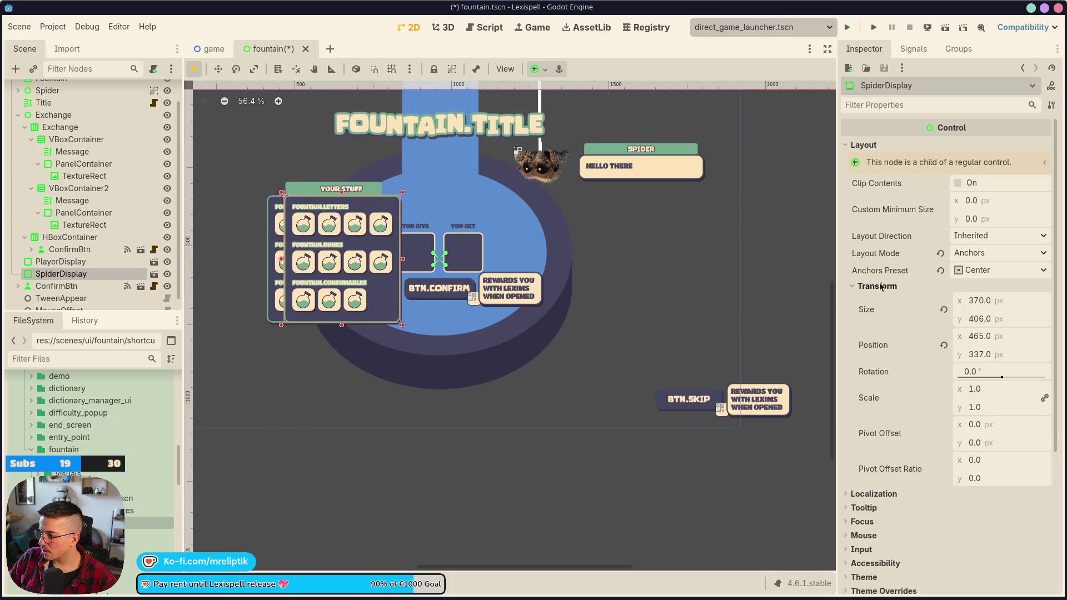
pyautogui.click(1012, 301)
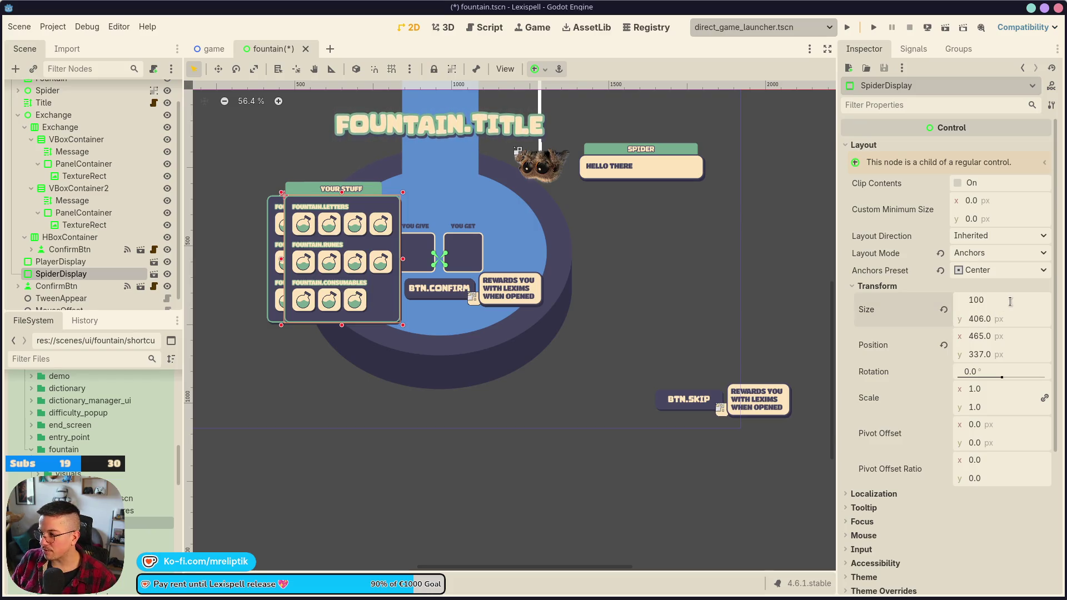
pyautogui.press('Return')
pyautogui.hotkey('ctrl', 'z')
# - Set SpiderDisplay's x position to 1000, then nudge it right to 1139
pyautogui.click(1002, 335)
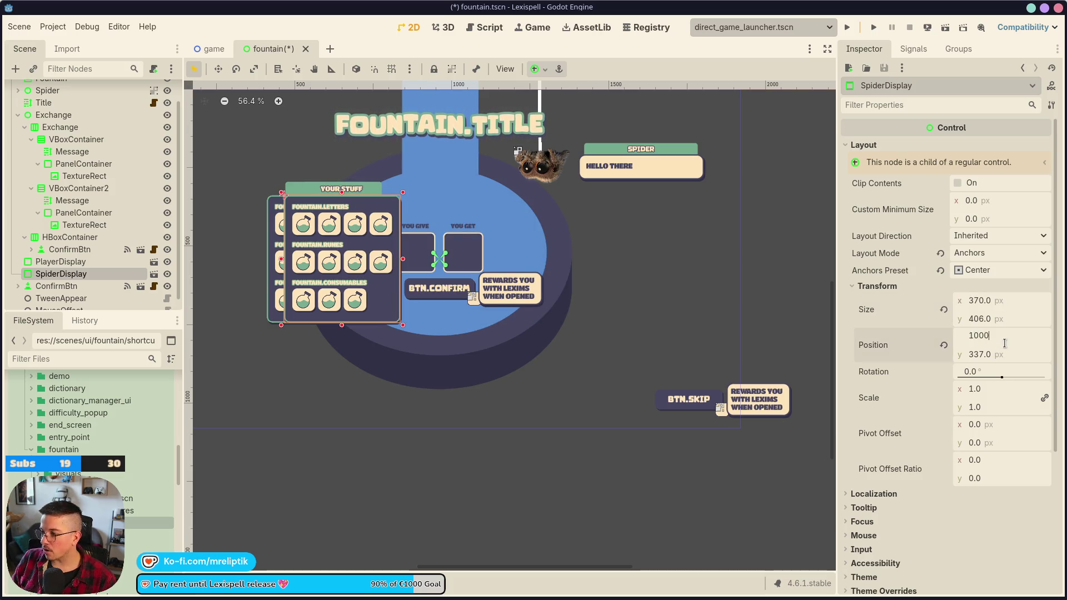
pyautogui.press('Return')
pyautogui.scroll(9, 481, 274)
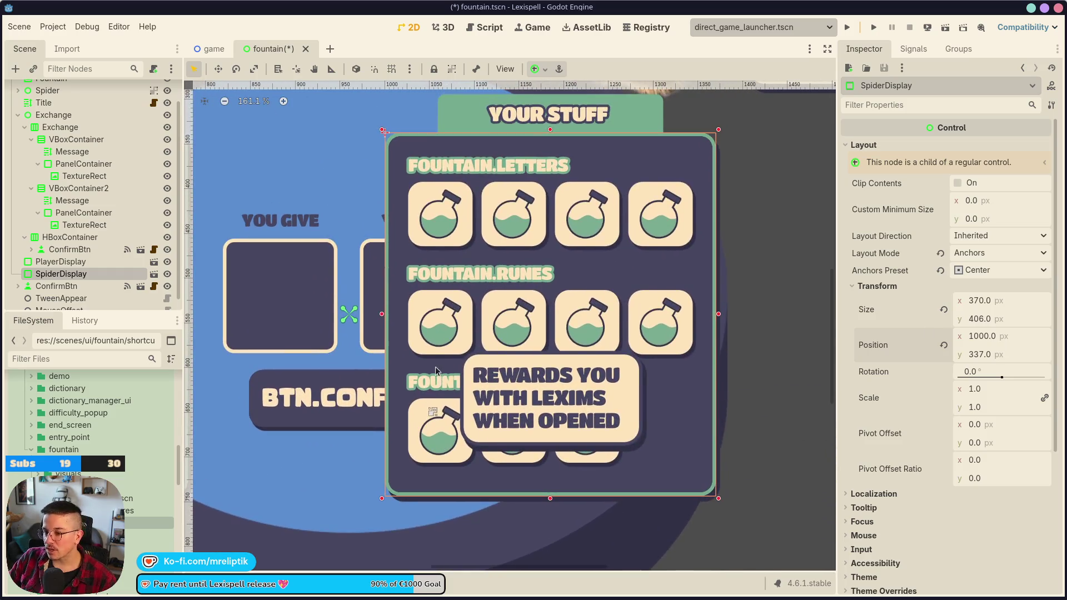
pyautogui.scroll(-1, 406, 336)
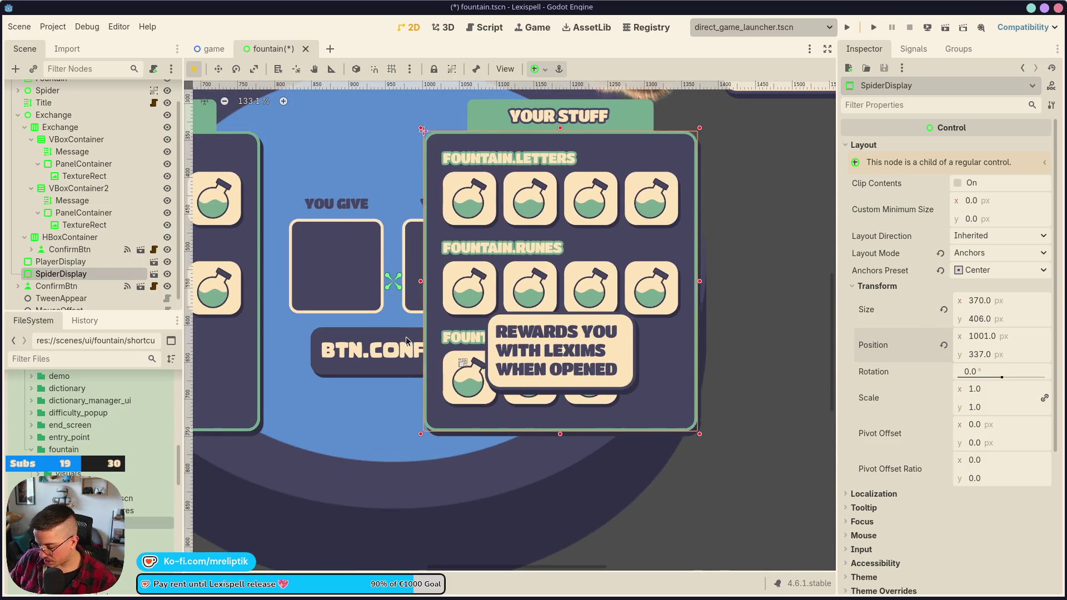
pyautogui.scroll(1, 406, 337)
pyautogui.press('Right')
pyautogui.press('Right')
pyautogui.press('Right')
pyautogui.press('Right')
pyautogui.press('Right')
pyautogui.press('Right')
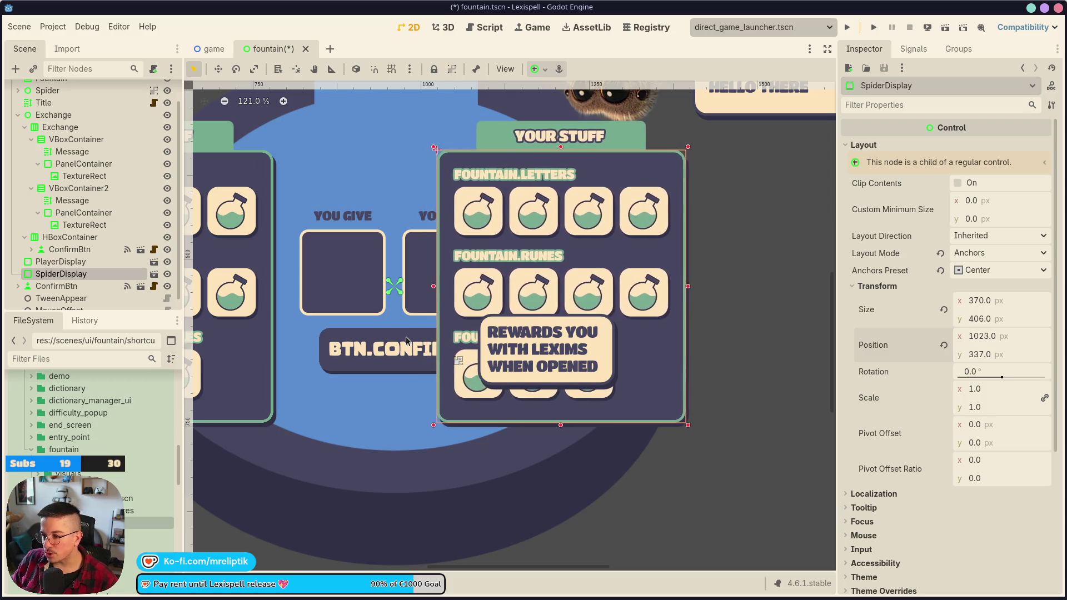
pyautogui.press('Right')
pyautogui.press('Right')
pyautogui.press('Right')
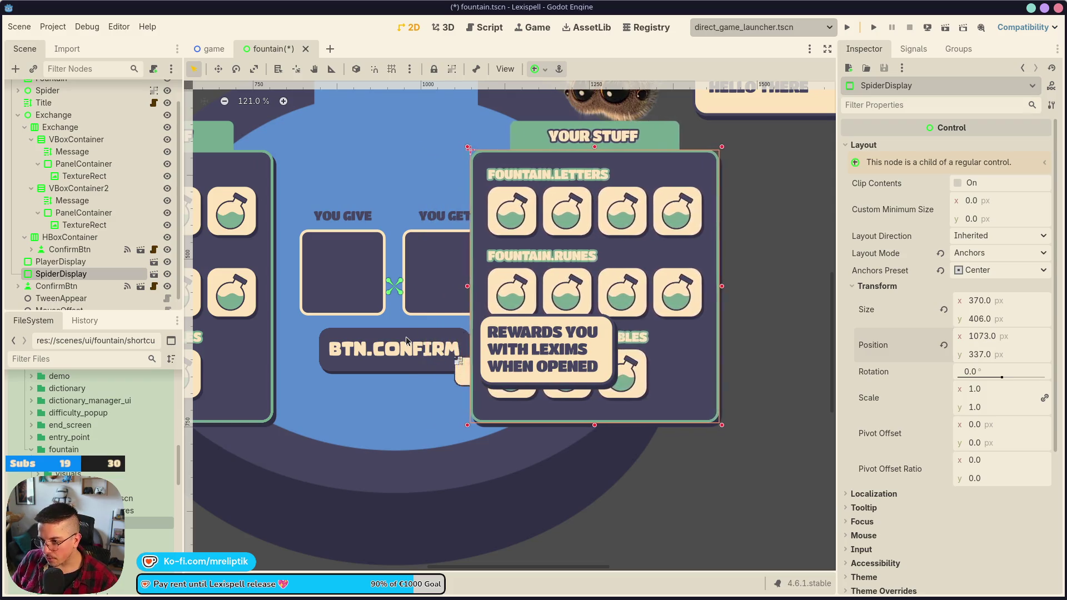
pyautogui.press('Right')
pyautogui.press('Right')
pyautogui.press('Right')
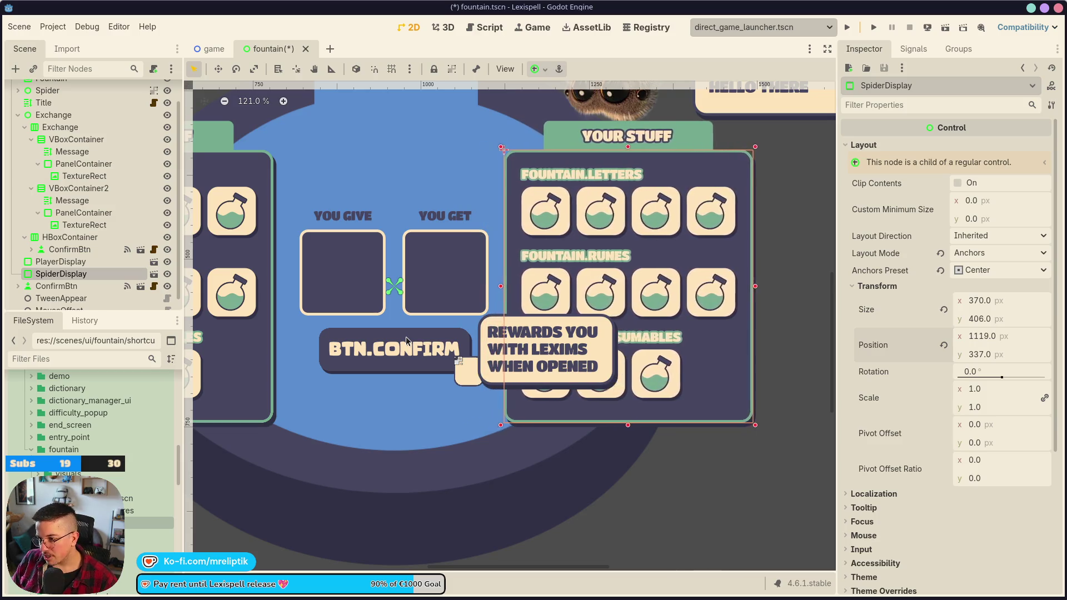
pyautogui.press('Left')
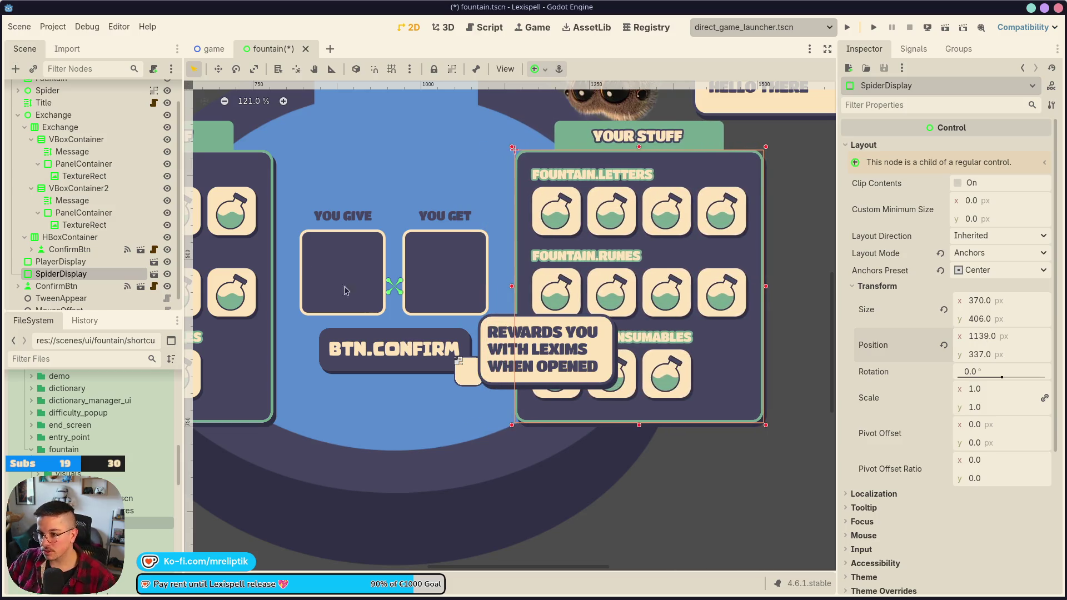
pyautogui.scroll(8, 345, 286)
pyautogui.click(331, 69)
pyautogui.scroll(4, 345, 333)
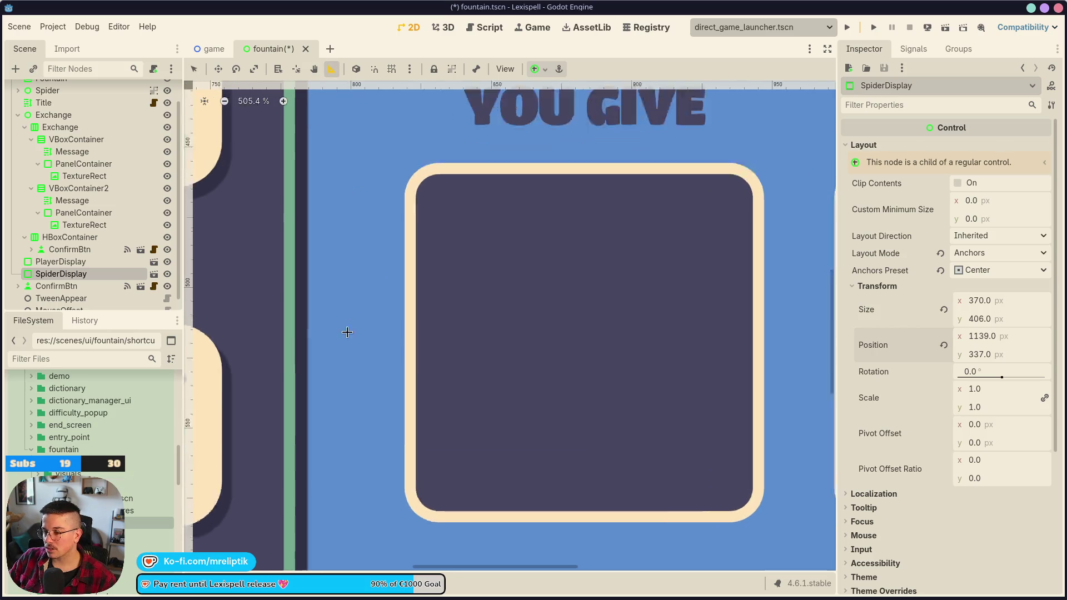
# - Measure the gaps beside the YOU GIVE box and from YOU GET to the spider panel
pyautogui.moveTo(298, 332); pyautogui.dragTo(434, 332)
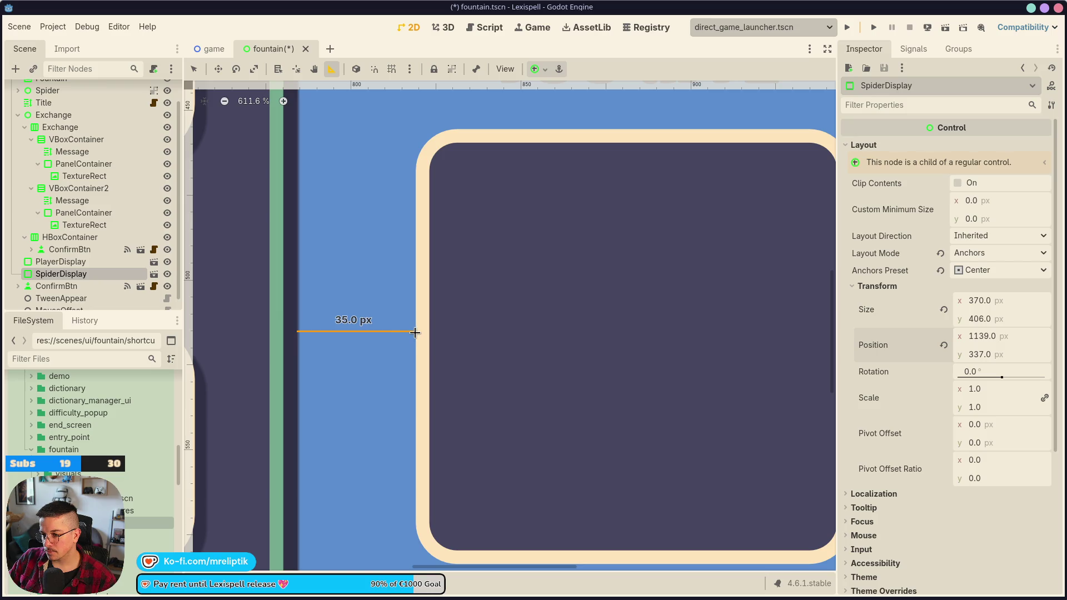
pyautogui.scroll(-8, 415, 332)
pyautogui.scroll(6, 567, 333)
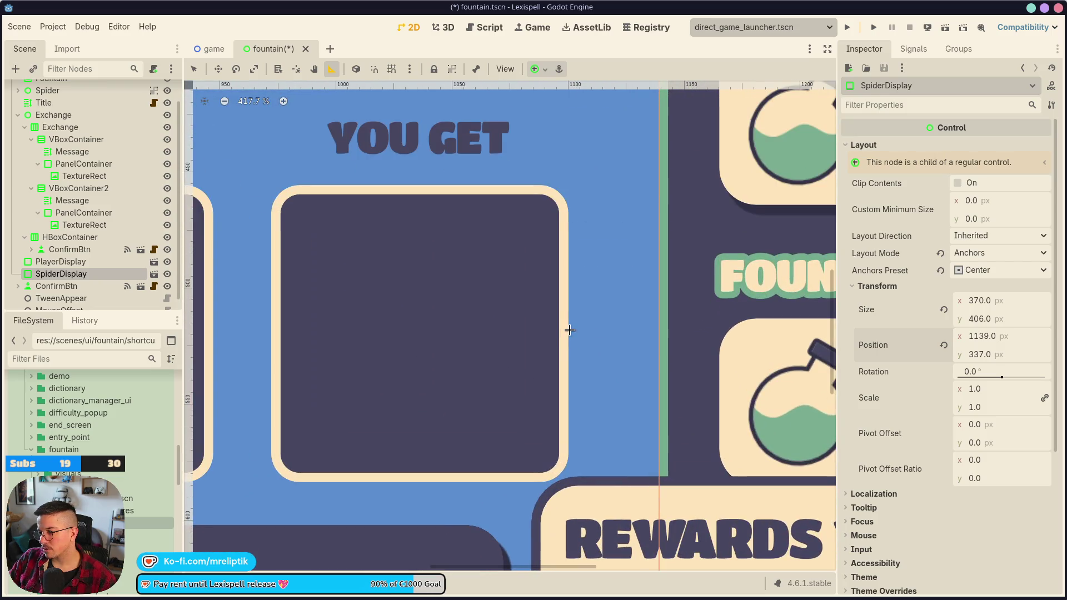
pyautogui.moveTo(567, 332)
pyautogui.mouseDown()
pyautogui.moveTo(664, 334)
pyautogui.moveTo(650, 332)
pyautogui.mouseUp()
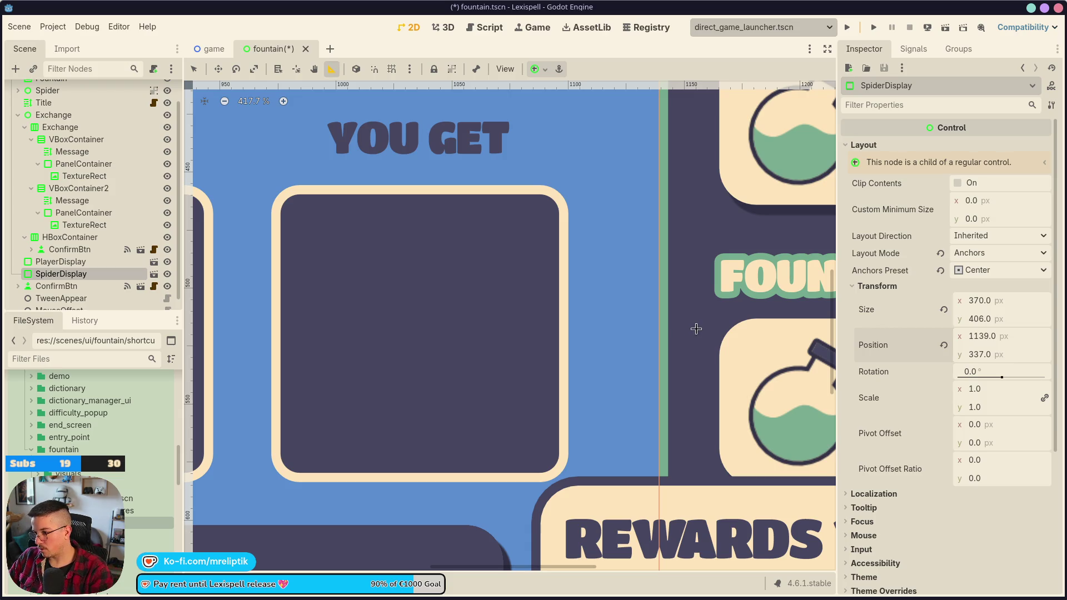
# - Nudge SpiderDisplay left to x 1135 in Select mode and save the scene
pyautogui.press('q')
pyautogui.press('Left')
pyautogui.press('Left')
pyautogui.press('Left')
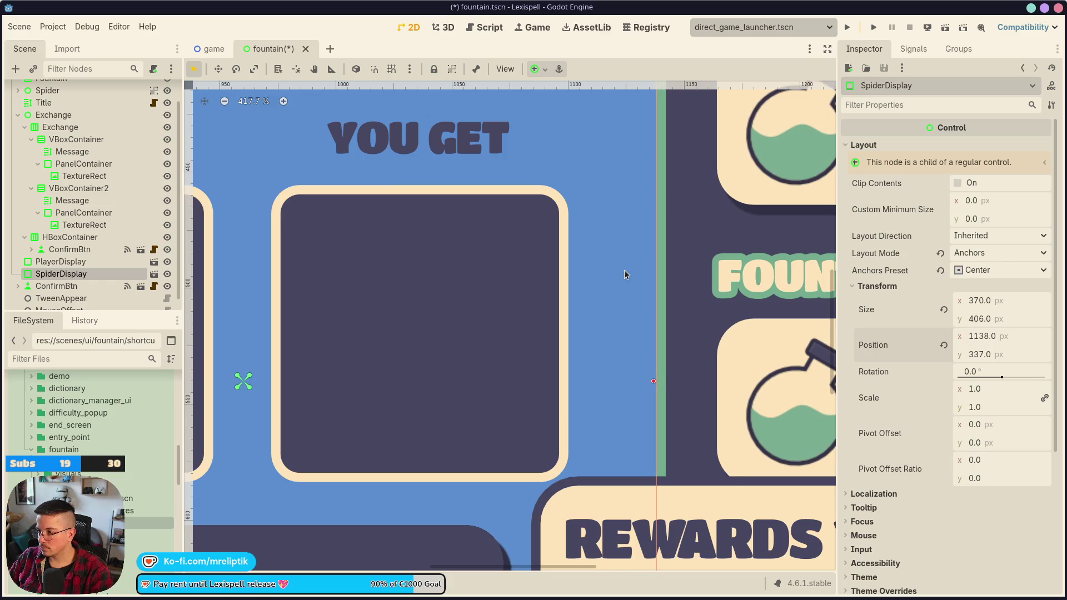
pyautogui.scroll(-3, 578, 307)
pyautogui.scroll(-4, 579, 307)
pyautogui.hotkey('ctrl', 's')
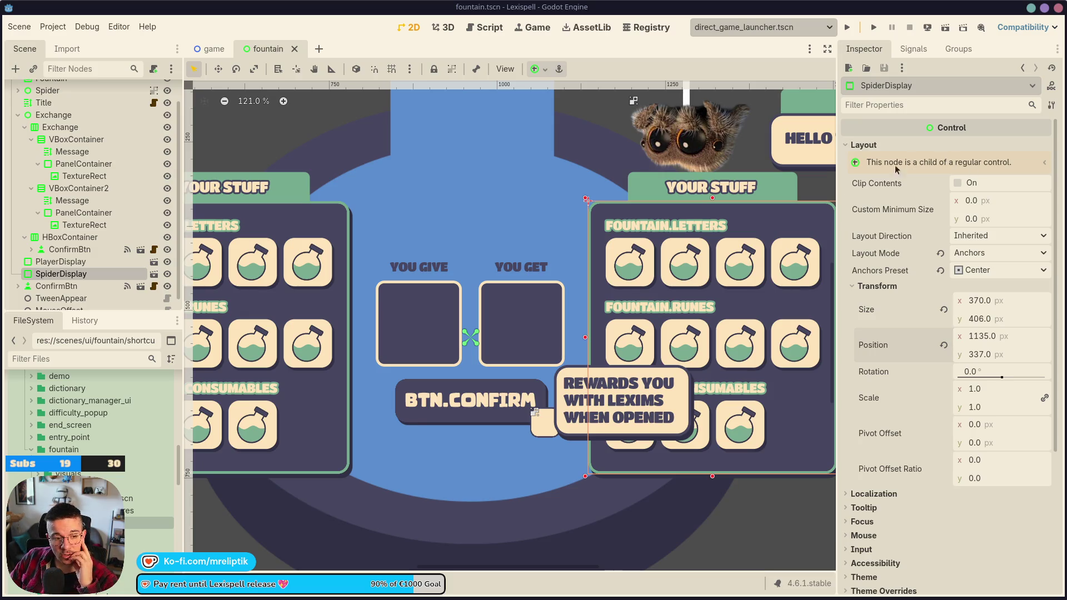
pyautogui.scroll(-6, 247, 251)
# - Resize the FOUNTAIN.TITLE label's box and duplicate the label with copy and paste
pyautogui.click(311, 281)
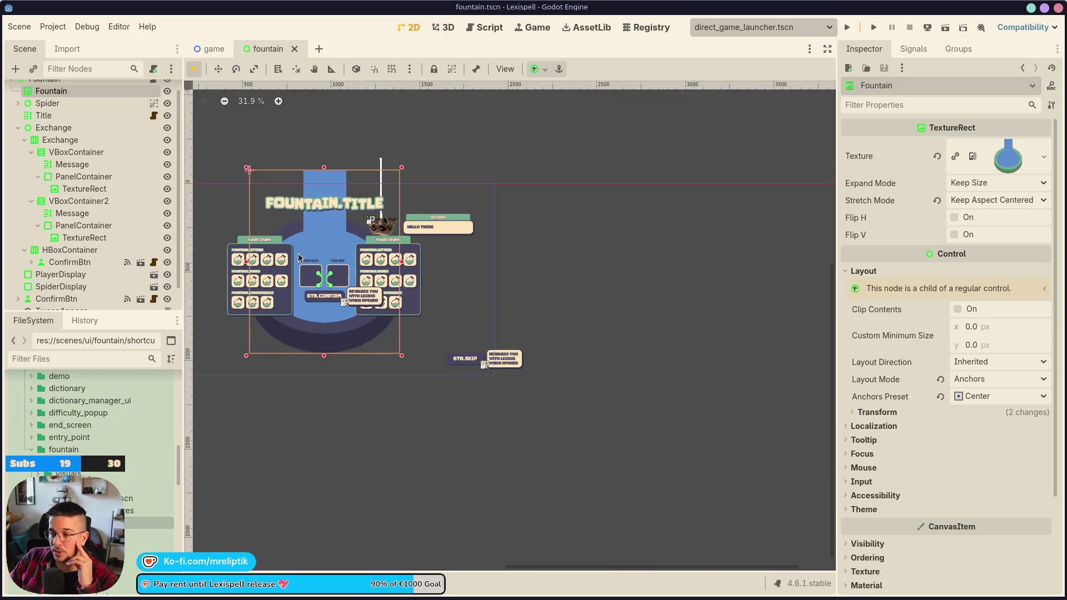
pyautogui.scroll(4, 423, 283)
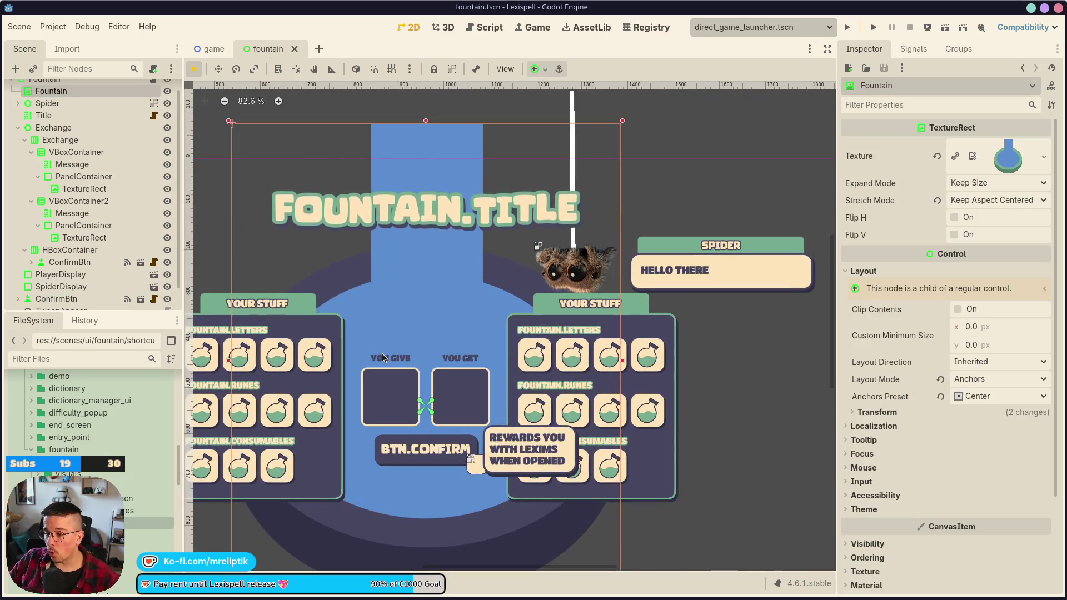
pyautogui.click(426, 211)
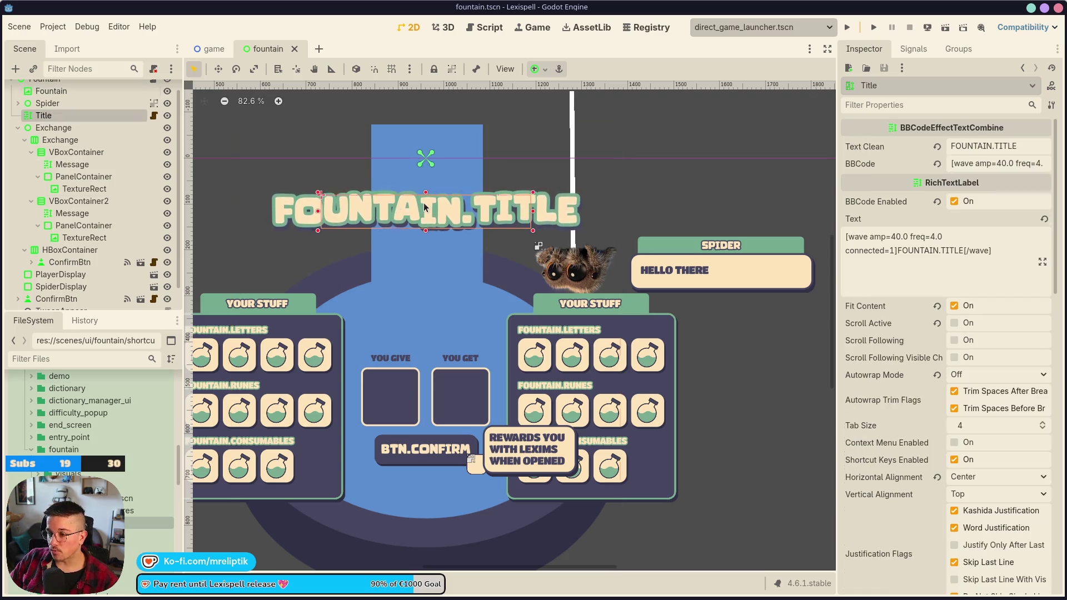
pyautogui.scroll(-3, 575, 271)
pyautogui.moveTo(511, 239); pyautogui.dragTo(541, 236)
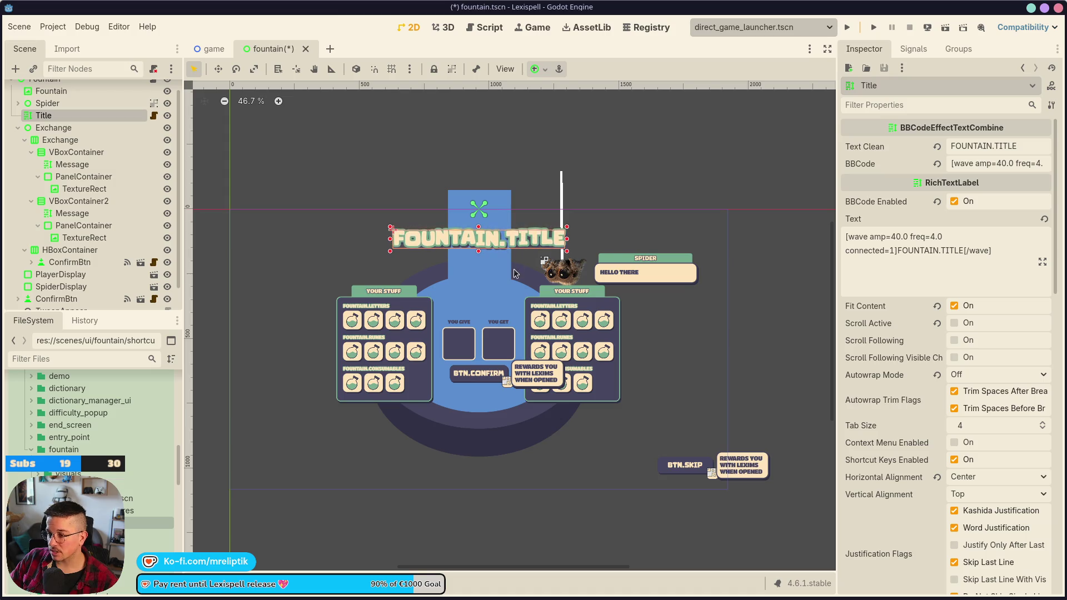
pyautogui.hotkey('ctrl', 'c')
pyautogui.hotkey('ctrl', 'v')
# - Rename the duplicated title node to PLACEHOLDER and save the scene
pyautogui.doubleClick(85, 127)
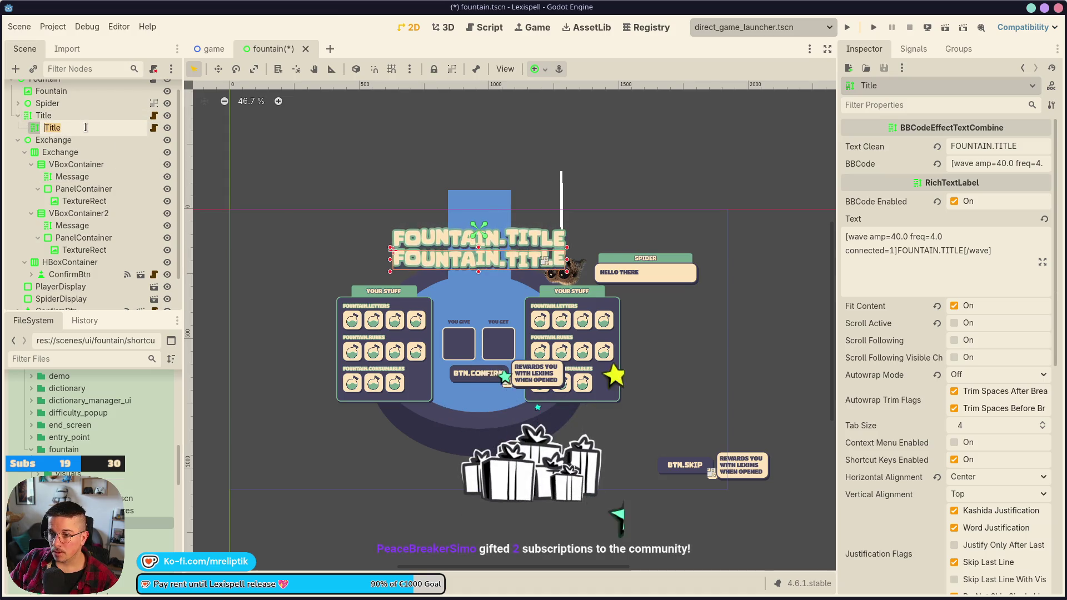
pyautogui.write('PLACEHOLDER')
pyautogui.press('Return')
pyautogui.hotkey('ctrl', 's')
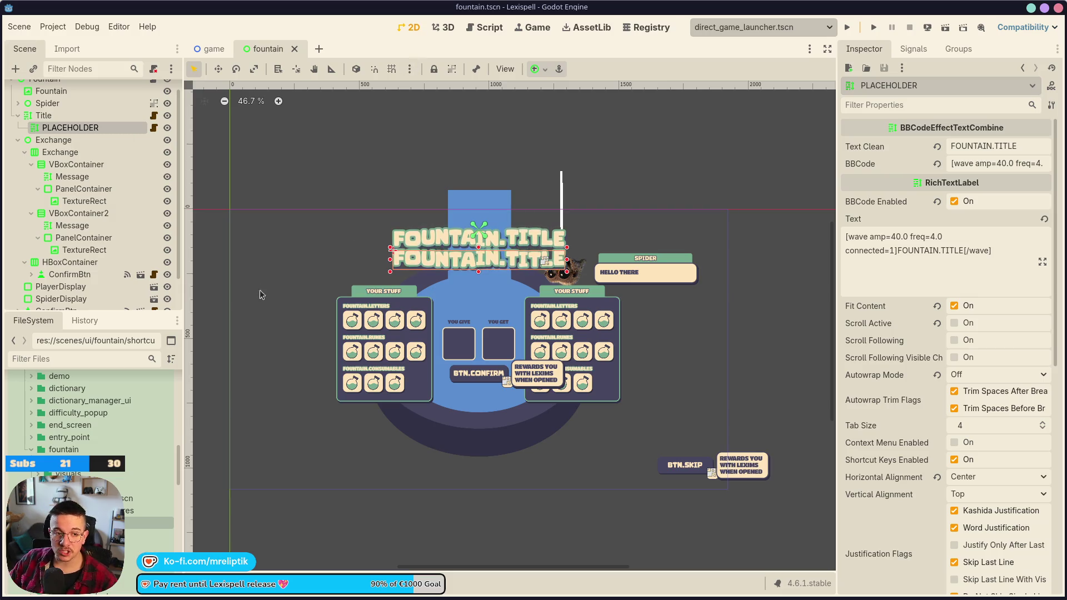
# - Change the label text to 'FUCKING PLACHOLDER', save, and move PLACEHOLDER out from under Title
pyautogui.scroll(5, 471, 271)
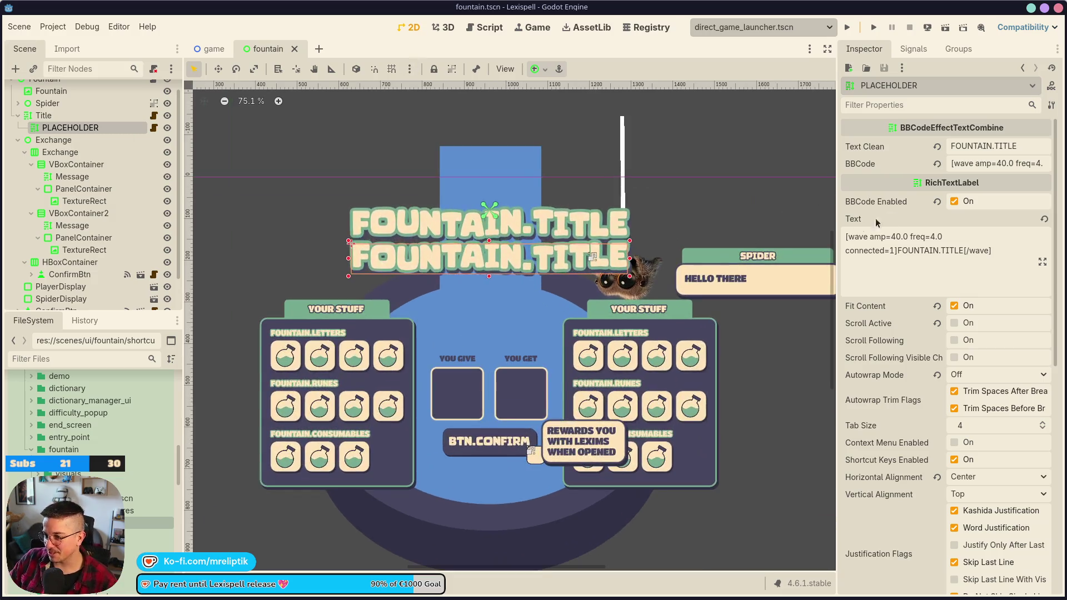
pyautogui.click(998, 267)
pyautogui.click(993, 146)
pyautogui.write('FUCKING PLACHOLDER')
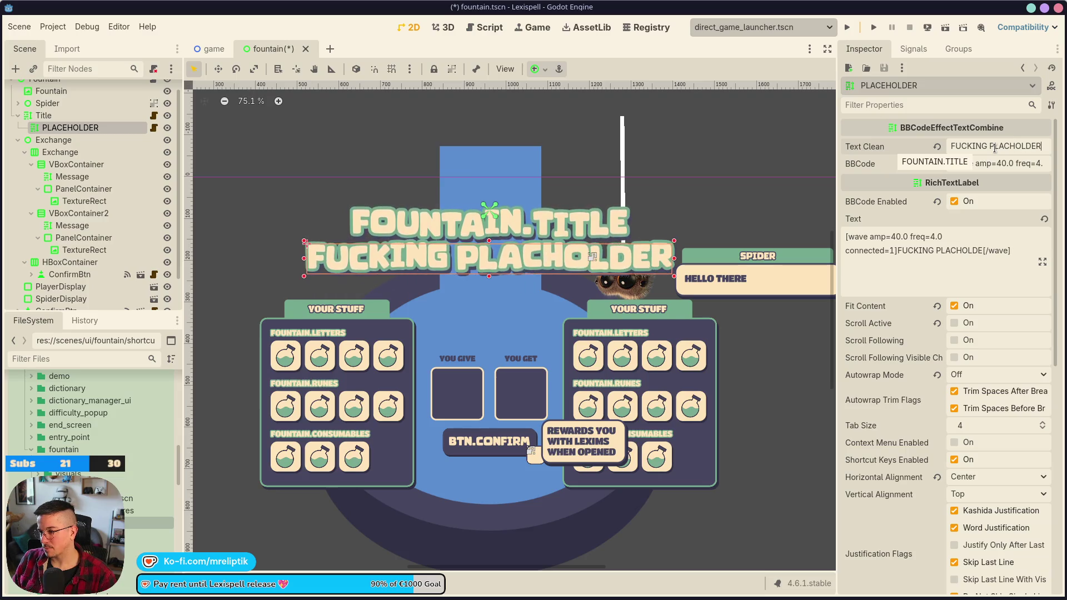
pyautogui.hotkey('ctrl', 's')
pyautogui.moveTo(66, 127)
pyautogui.mouseDown()
pyautogui.moveTo(50, 89)
pyautogui.moveTo(50, 111)
pyautogui.mouseUp()
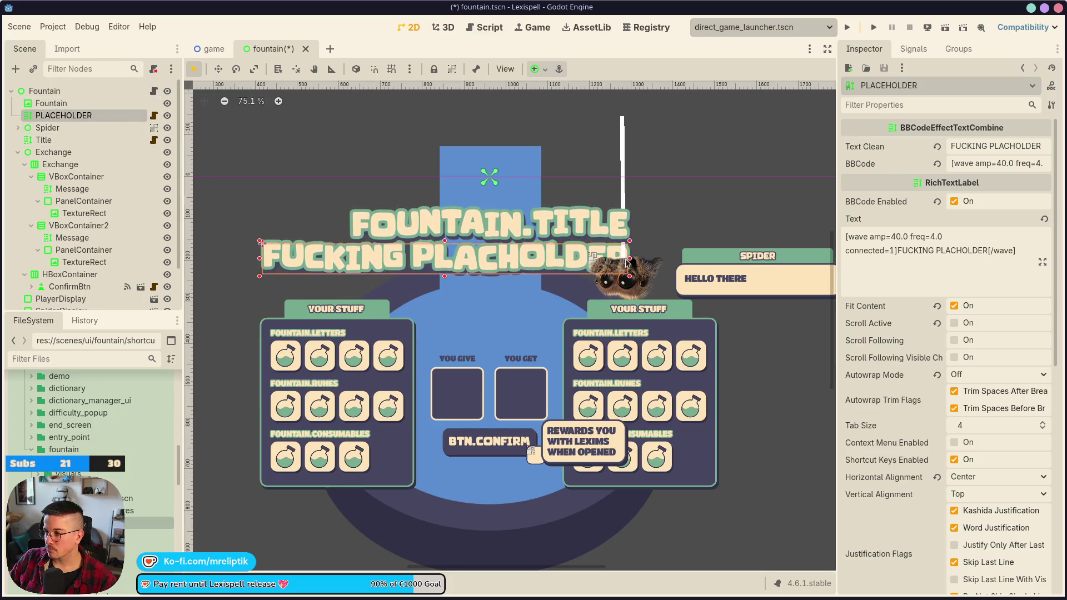
pyautogui.scroll(-10, 914, 353)
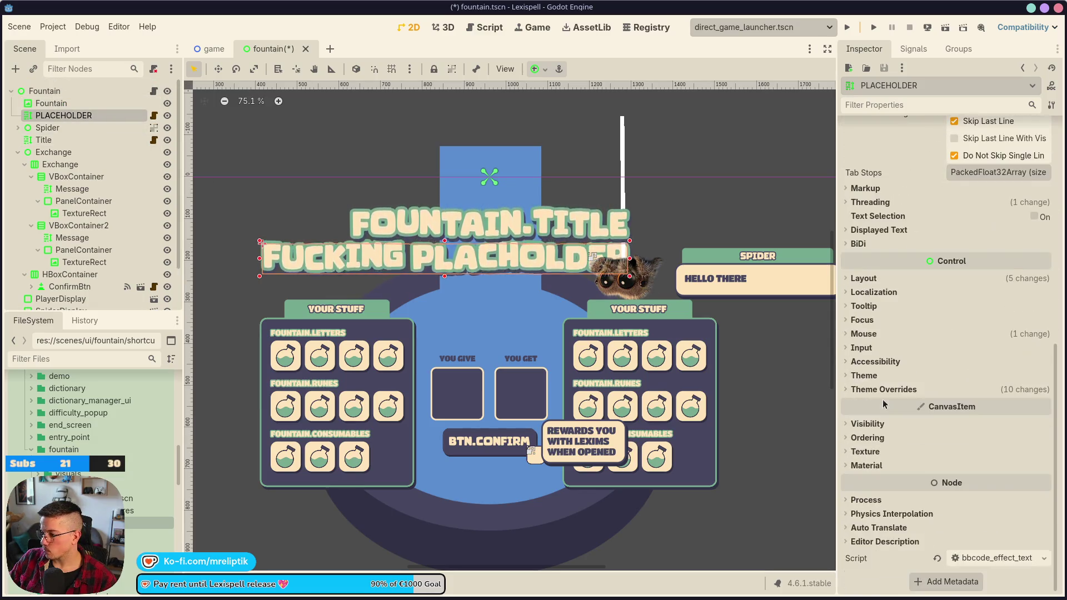
# - Set the PLACEHOLDER label's pivot offset ratio to 0.5/0.5 and save
pyautogui.click(865, 279)
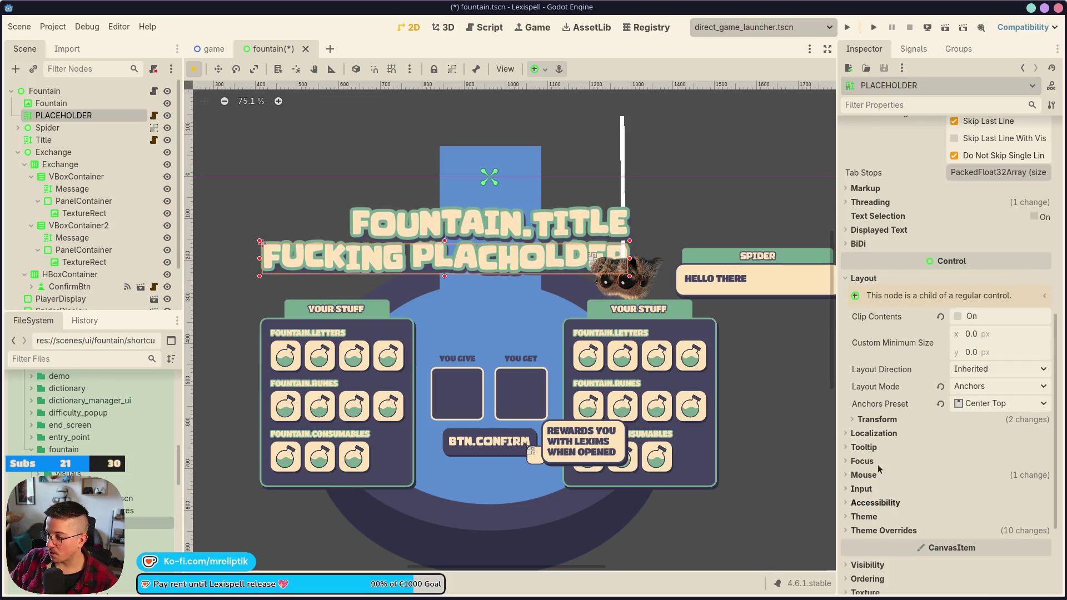
pyautogui.click(883, 421)
pyautogui.scroll(-5, 885, 422)
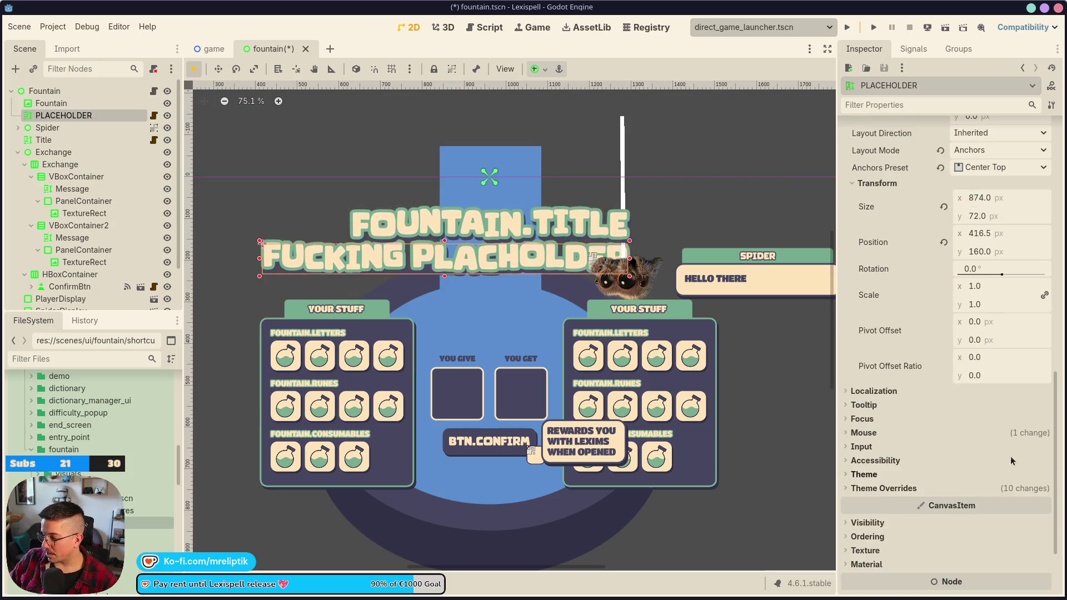
pyautogui.click(999, 355)
pyautogui.write('0.5')
pyautogui.press('Tab')
pyautogui.write('0.5')
pyautogui.press('Return')
pyautogui.hotkey('ctrl', 's')
# - Rotate the PLACEHOLDER label to -82° and move it down across the fountain centre
pyautogui.moveTo(998, 276); pyautogui.dragTo(991, 275)
pyautogui.moveTo(448, 295)
pyautogui.mouseDown()
pyautogui.moveTo(494, 393)
pyautogui.moveTo(485, 397)
pyautogui.mouseUp()
pyautogui.scroll(-5, 402, 352)
pyautogui.hotkey('ctrl', 's')
pyautogui.press('XF86AudioLowerVolume')
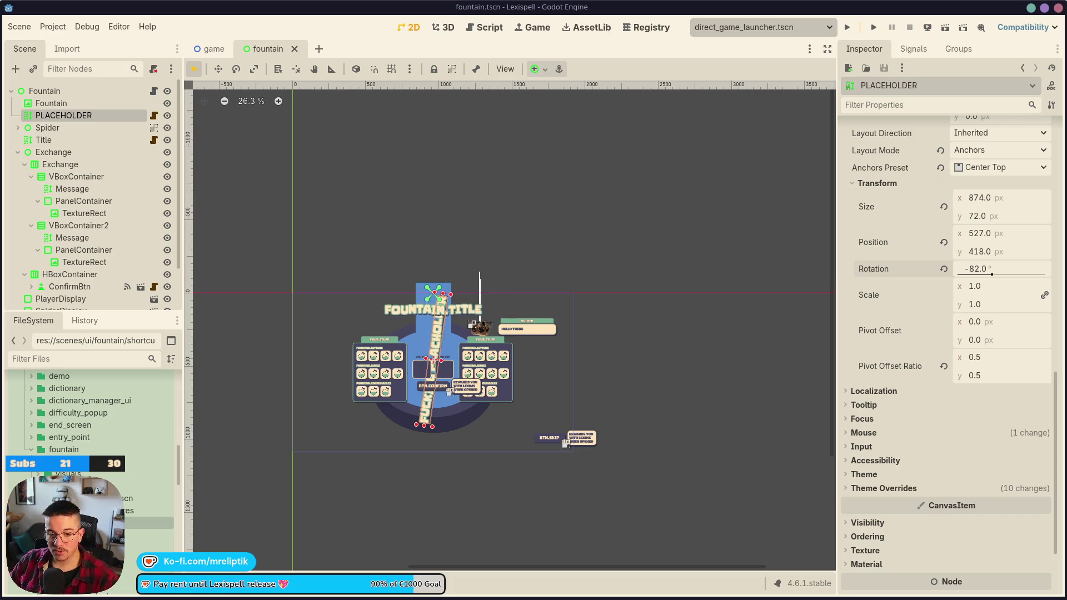
pyautogui.scroll(4, 441, 379)
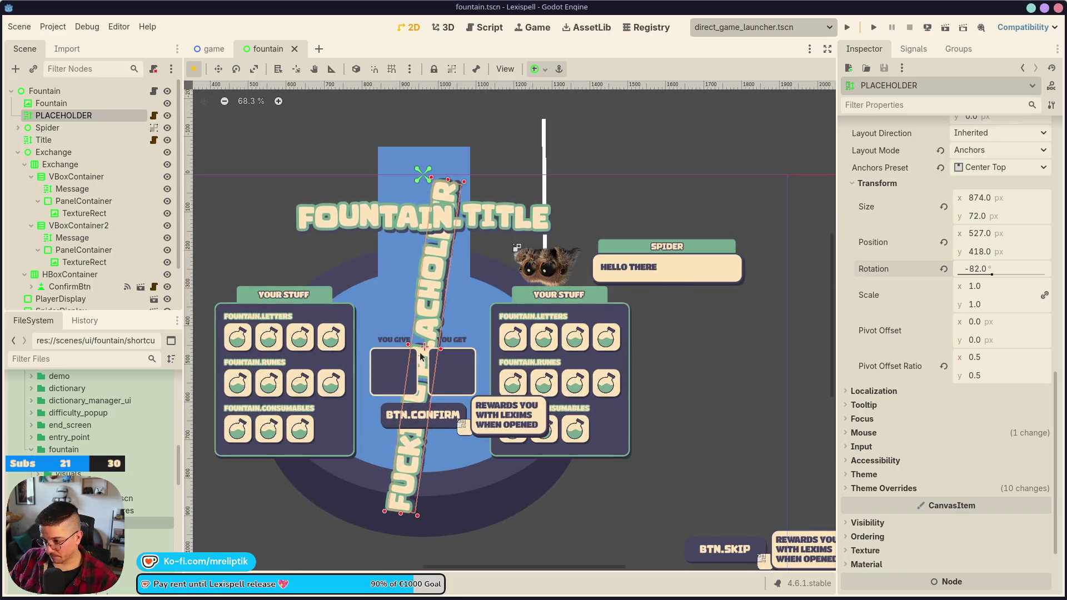
pyautogui.hotkey('ctrl', 's')
# - Nudge the spider up two pixels to y 166 and save the scene
pyautogui.click(525, 276)
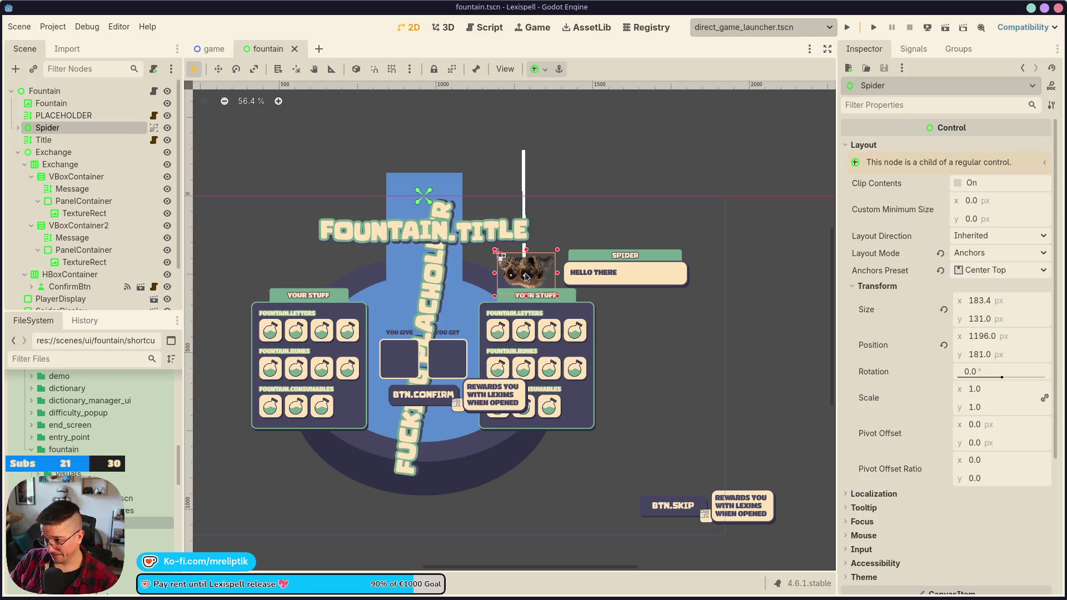
pyautogui.press('Up')
pyautogui.press('Up')
pyautogui.press('Up')
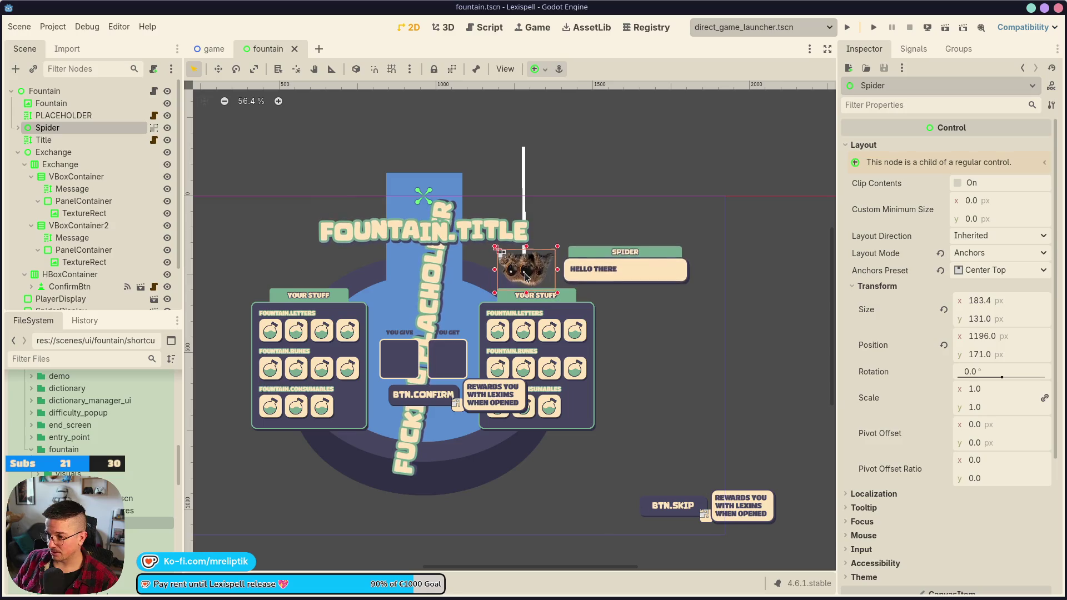
pyautogui.press('Up')
pyautogui.hotkey('ctrl', 's')
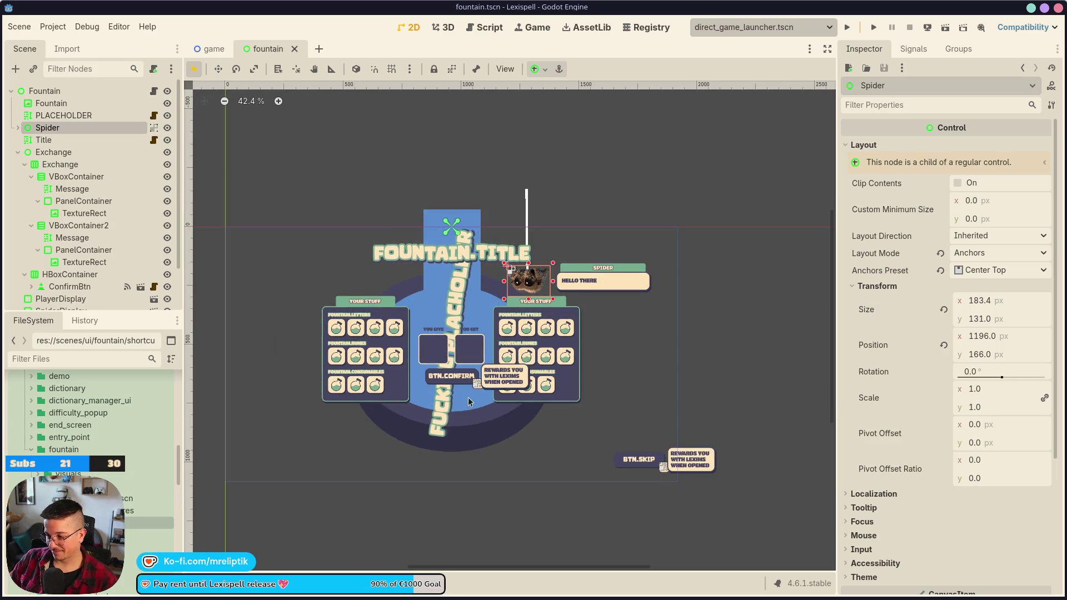
pyautogui.scroll(-1, 481, 439)
pyautogui.moveTo(461, 408); pyautogui.dragTo(505, 409)
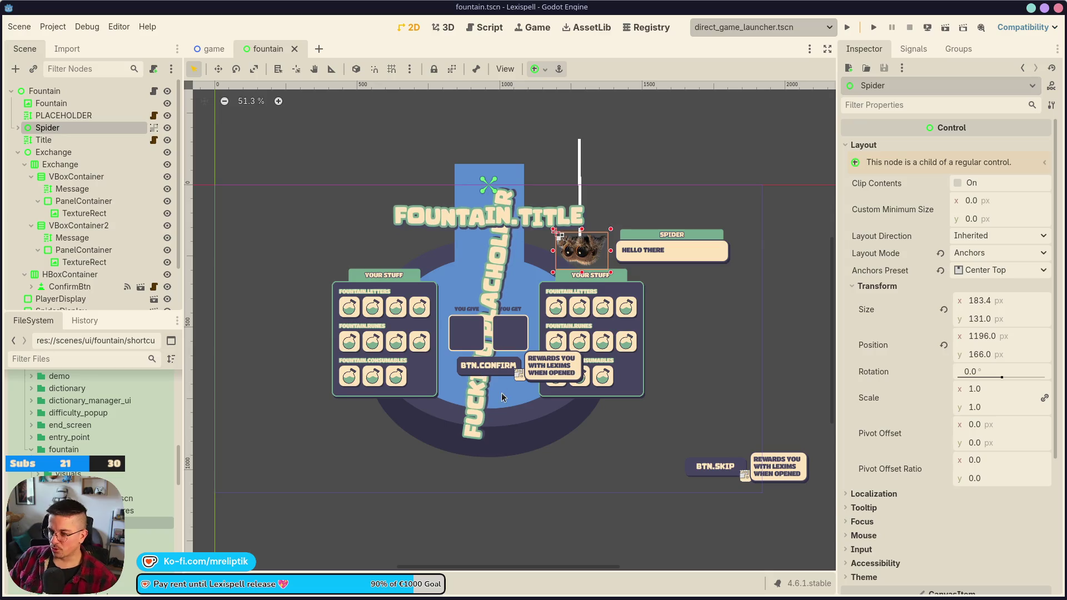
pyautogui.scroll(-1, 489, 425)
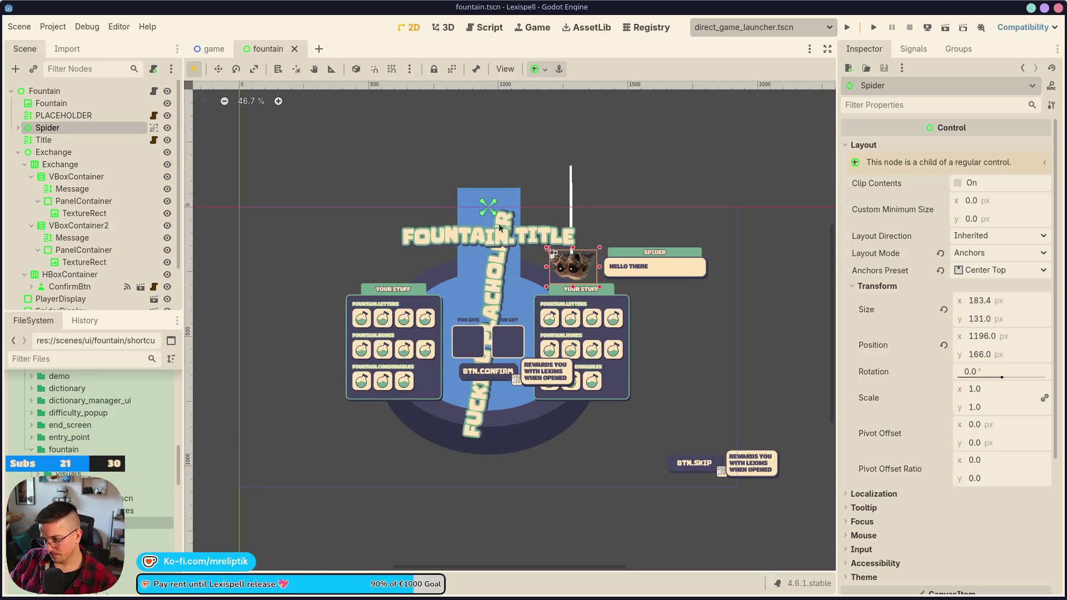
pyautogui.click(17, 152)
# - Nudge the Exchange, PlayerDisplay and SpiderDisplay panels down two steps together
pyautogui.click(53, 152)
pyautogui.keyDown('ctrl'); pyautogui.click(61, 164); pyautogui.keyUp('ctrl')
pyautogui.keyDown('ctrl'); pyautogui.click(61, 176); pyautogui.keyUp('ctrl')
pyautogui.press('Down')
pyautogui.press('Down')
pyautogui.press('Down')
pyautogui.press('Down')
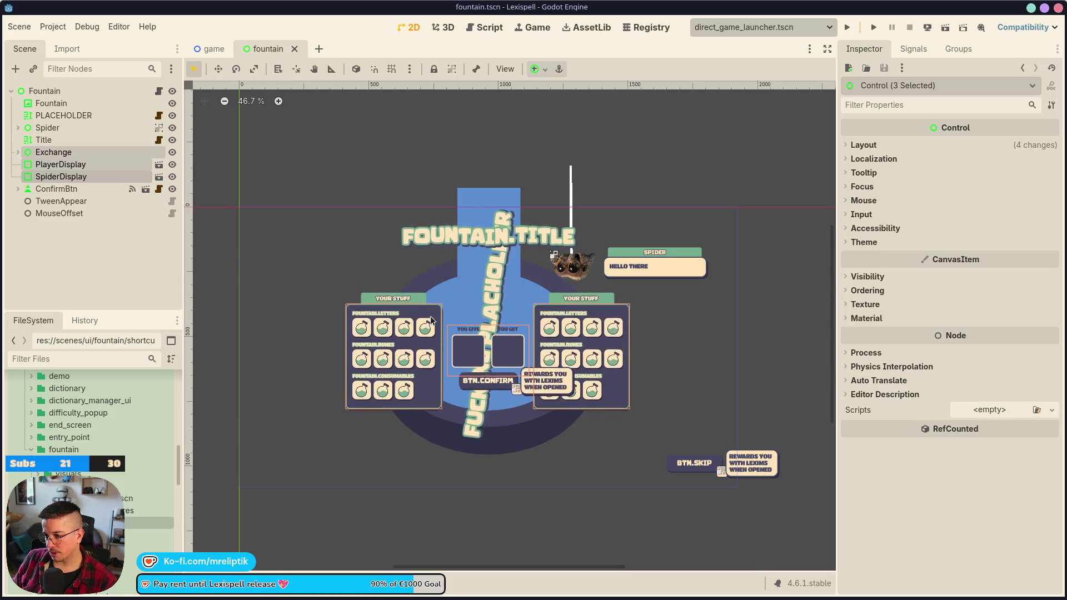
pyautogui.press('Down')
pyautogui.press('Down')
pyautogui.press('Down')
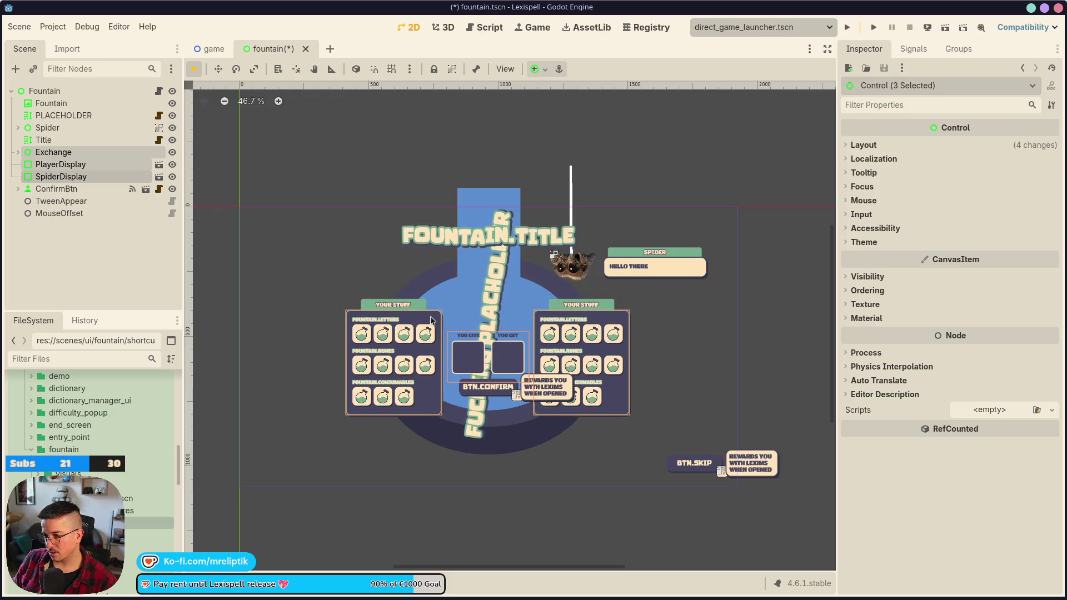
# - Nudge the Fountain image down two steps and save the scene
pyautogui.click(456, 268)
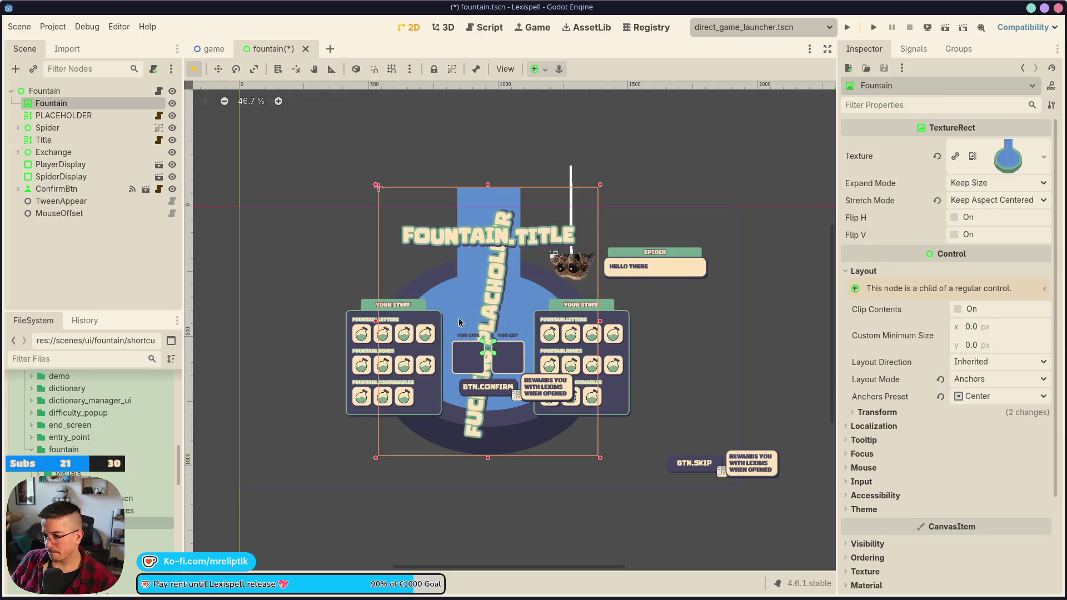
pyautogui.press('Down')
pyautogui.press('Down')
pyautogui.press('Down')
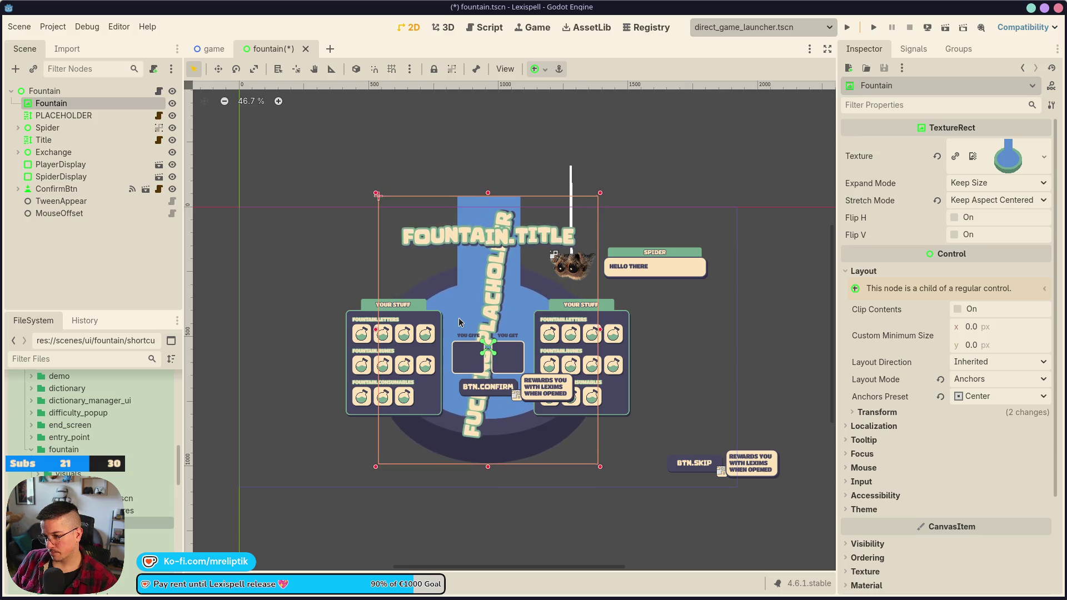
pyautogui.press('Down')
pyautogui.press('Down')
pyautogui.press('Down')
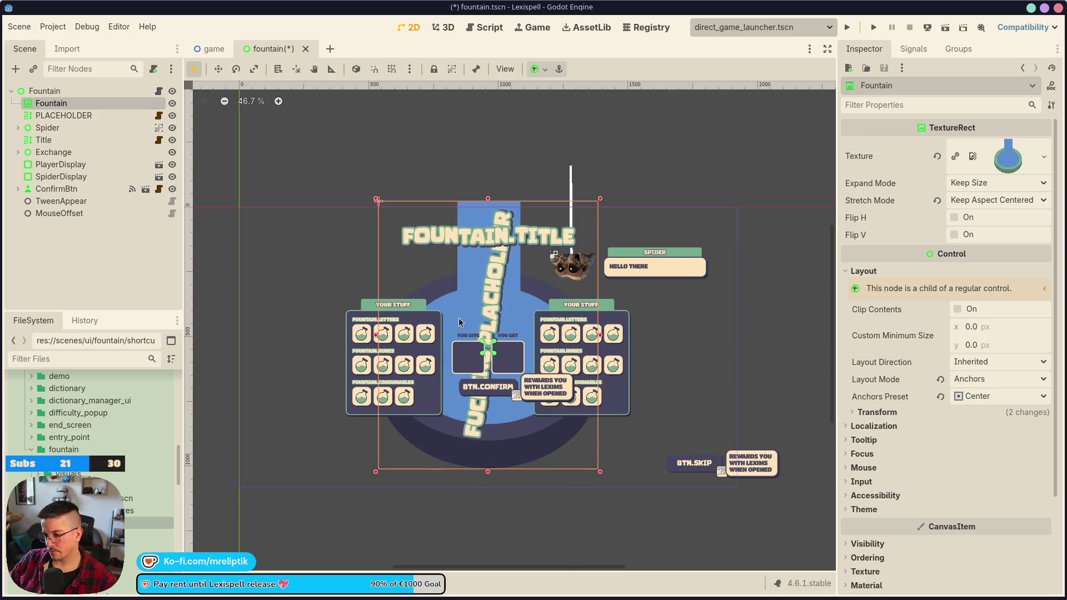
pyautogui.click(647, 133)
pyautogui.hotkey('ctrl', 's')
# - Open SpiderDisplay's fountain_display.tscn scene in its own editor tab
pyautogui.scroll(-1, 667, 211)
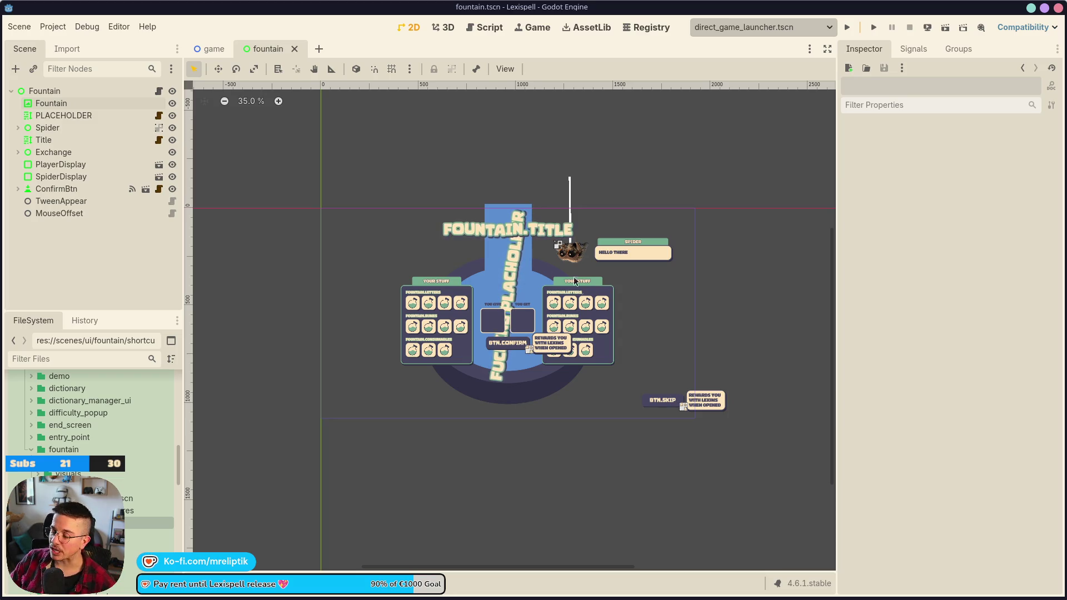
pyautogui.scroll(1, 440, 343)
pyautogui.scroll(2, 612, 312)
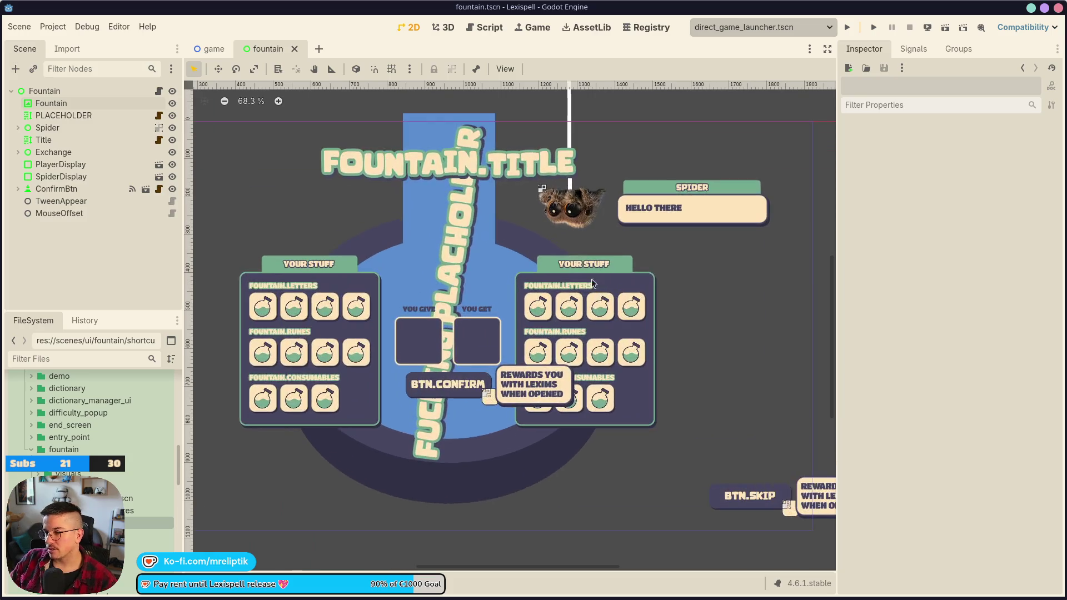
pyautogui.click(572, 267)
pyautogui.click(573, 266)
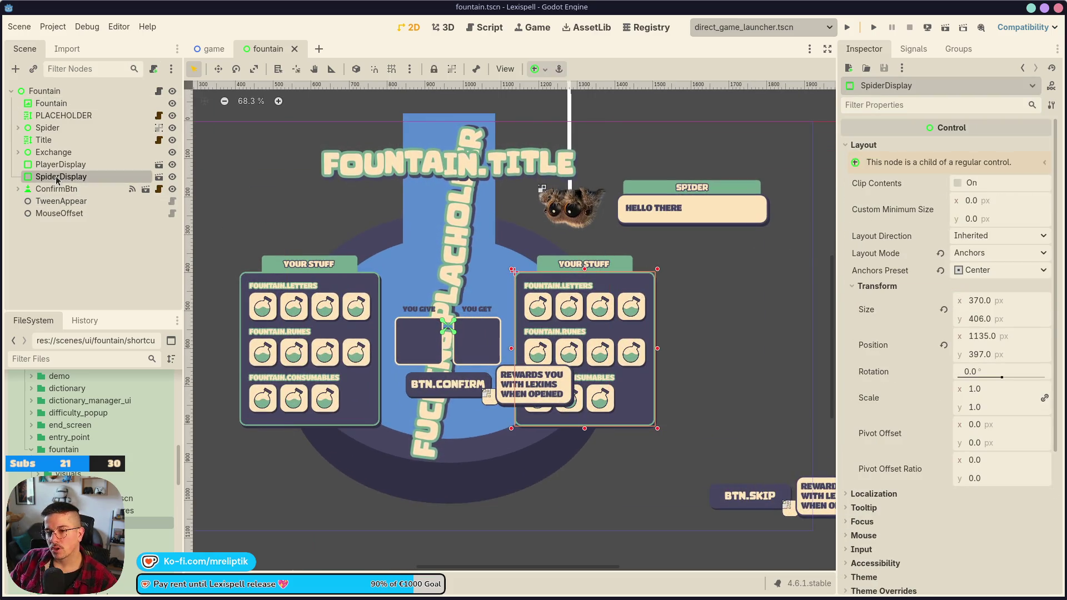
pyautogui.click(158, 177)
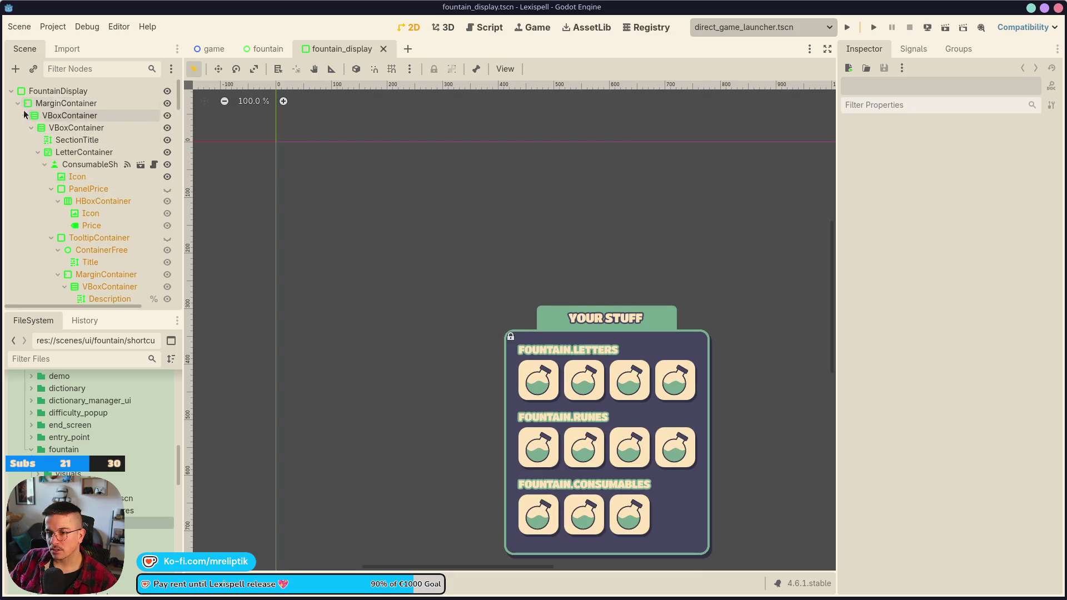
# - Attach a new fountain_display.gd script to FountainDisplay in the fountain/scripts folder
pyautogui.click(32, 151)
pyautogui.click(31, 128)
pyautogui.click(28, 140)
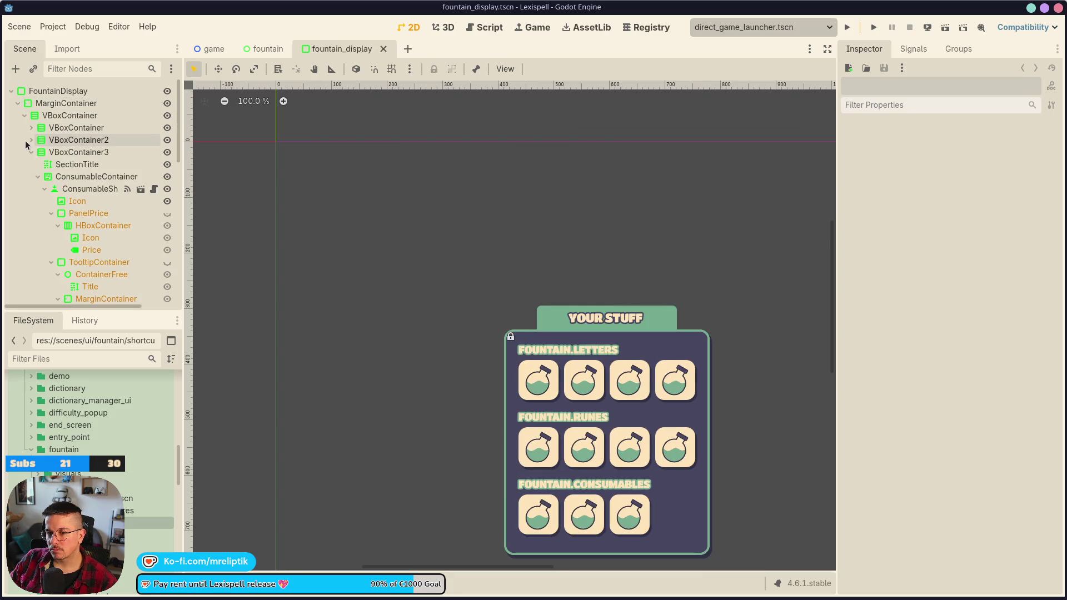
pyautogui.click(27, 152)
pyautogui.scroll(-2, 481, 362)
pyautogui.rightClick(111, 94)
pyautogui.click(168, 225)
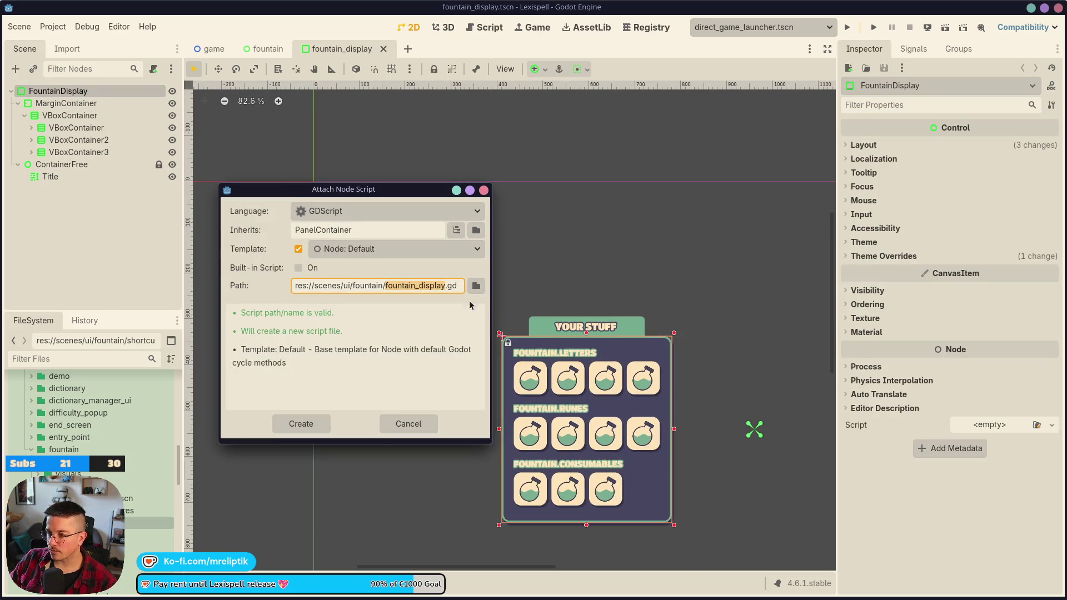
pyautogui.click(476, 286)
pyautogui.doubleClick(184, 173)
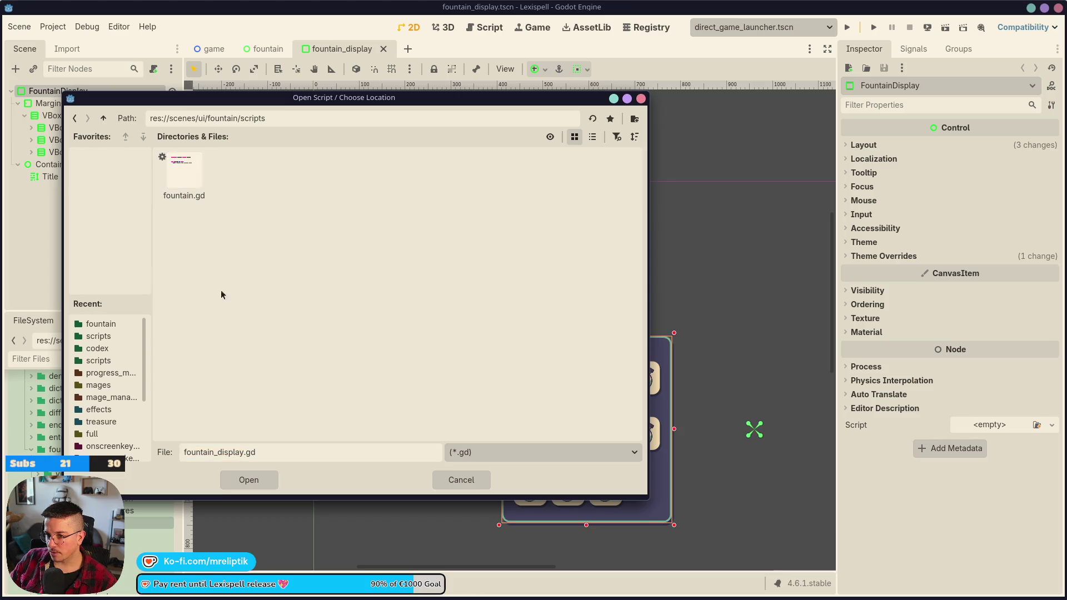
pyautogui.click(249, 480)
pyautogui.click(304, 432)
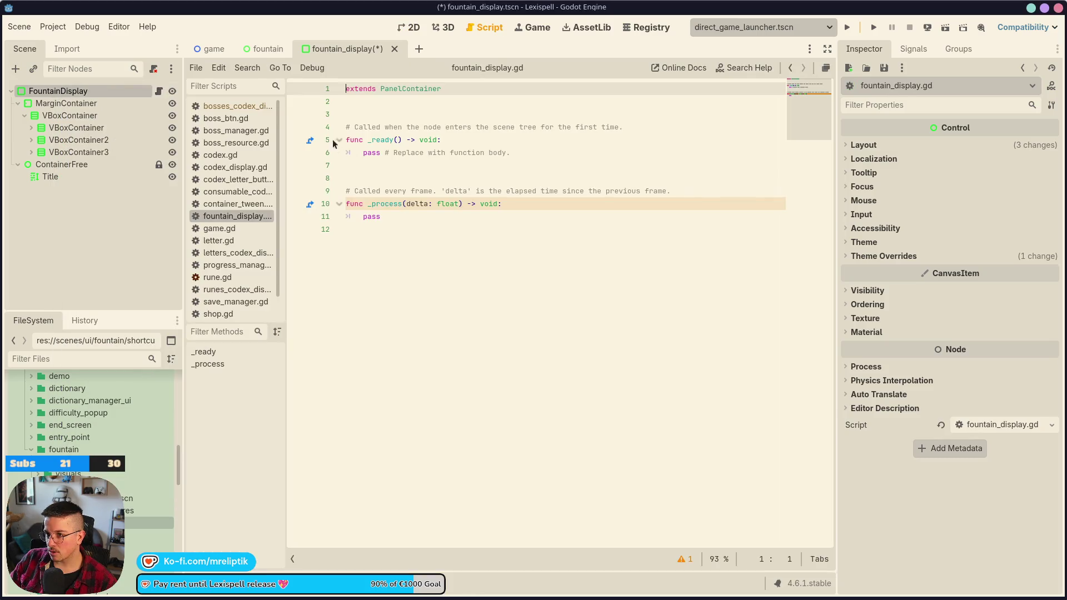
# - Declare class_name FountainDisplay, delete the template comments and _process, and save
pyautogui.write('class_snam')
pyautogui.press('BackSpace')
pyautogui.press('BackSpace')
pyautogui.press('BackSpace')
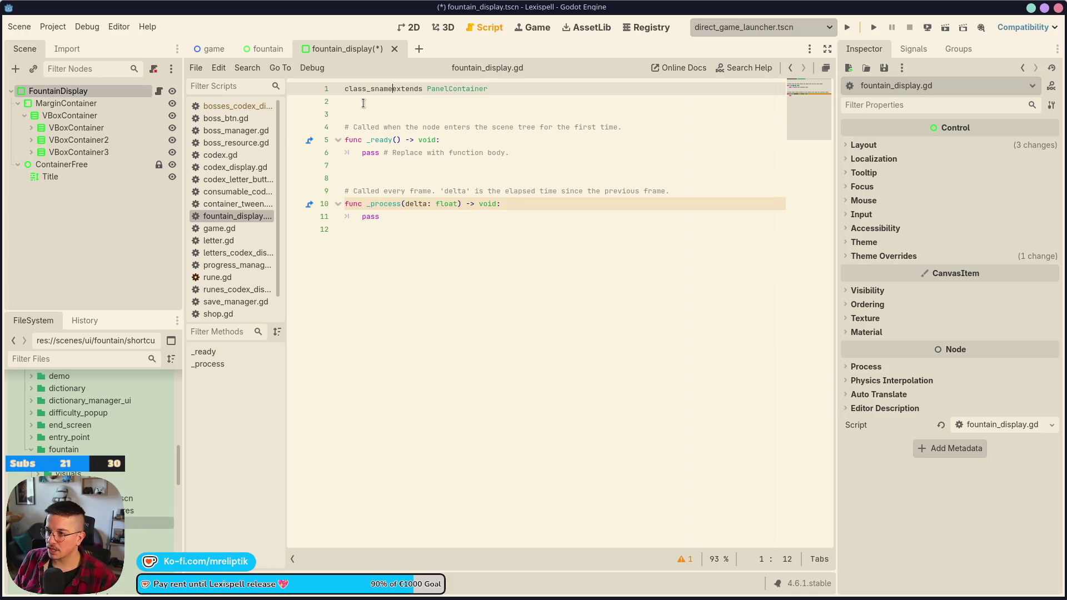
pyautogui.write('name Fou')
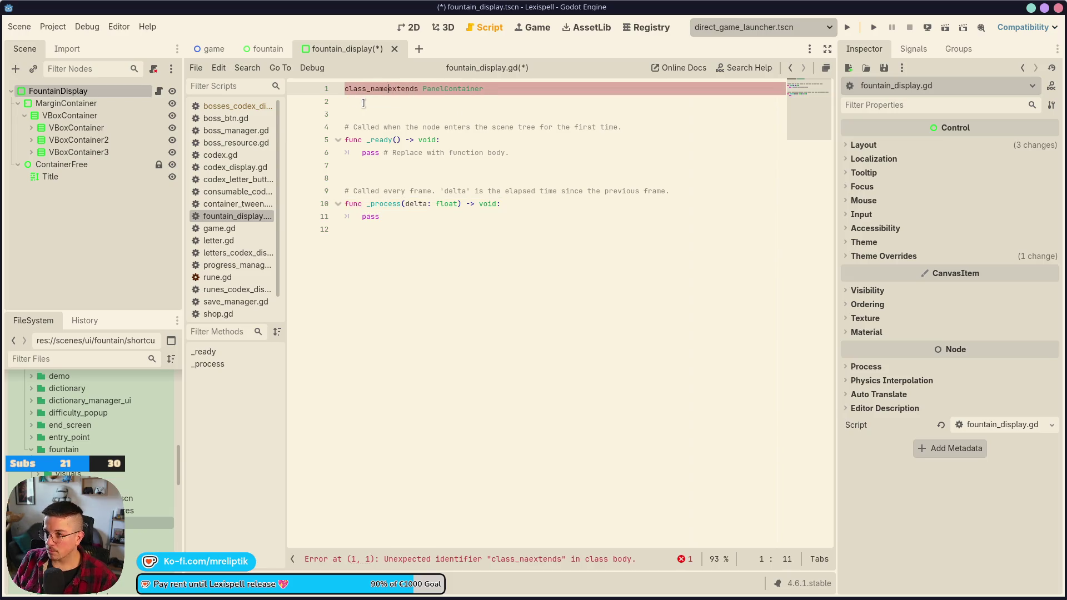
pyautogui.write('ntain')
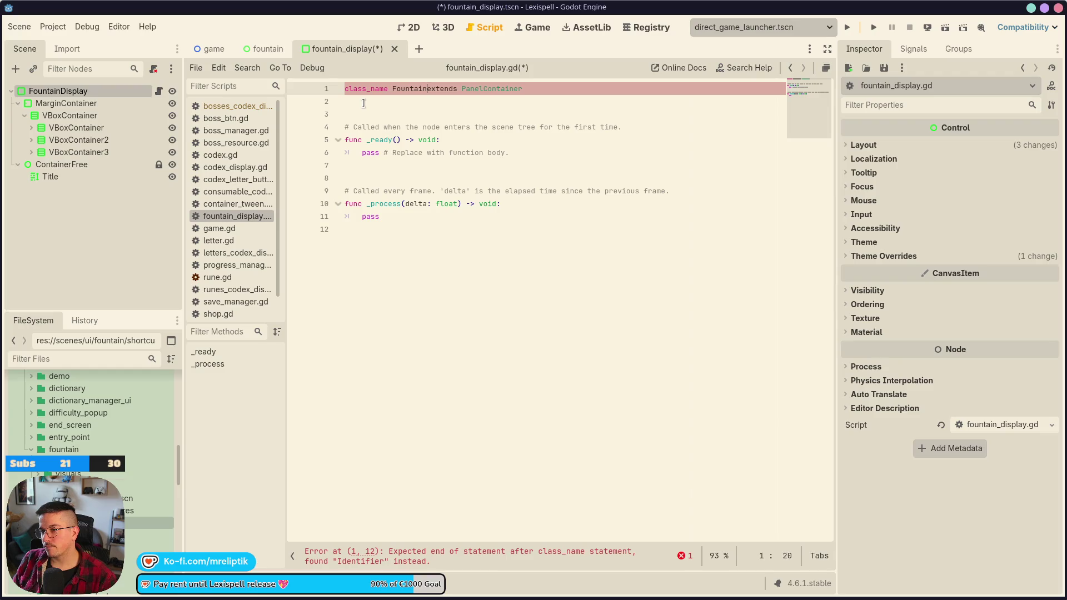
pyautogui.write('Display')
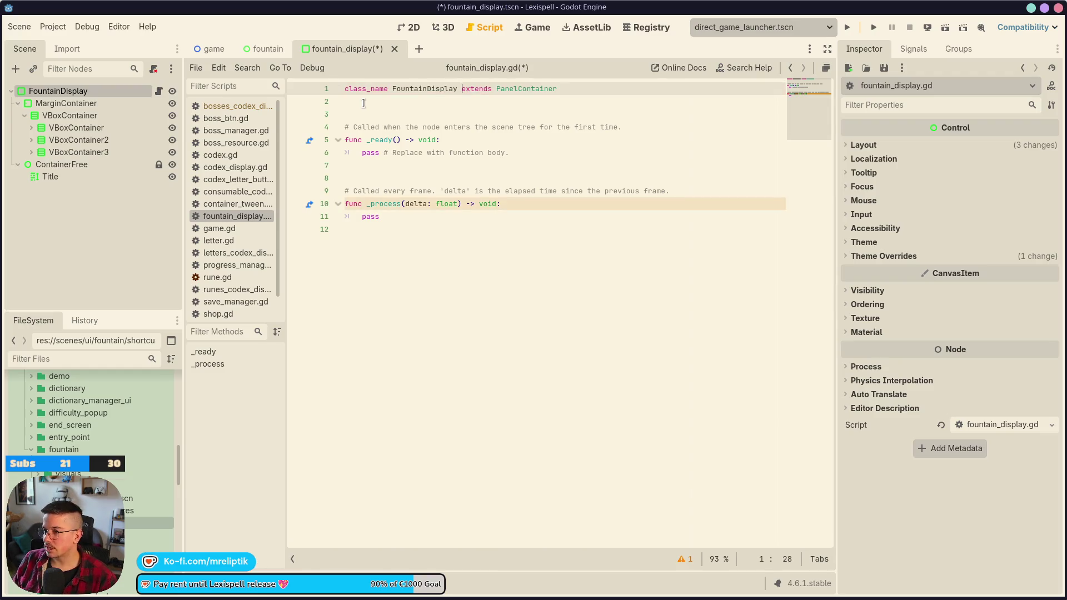
pyautogui.press('Down')
pyautogui.press('Down')
pyautogui.press('Down')
pyautogui.hotkey('ctrl', 'shift', 'k')
pyautogui.press('Up')
pyautogui.hotkey('ctrl', 'shift', 'k')
pyautogui.hotkey('ctrl', 's')
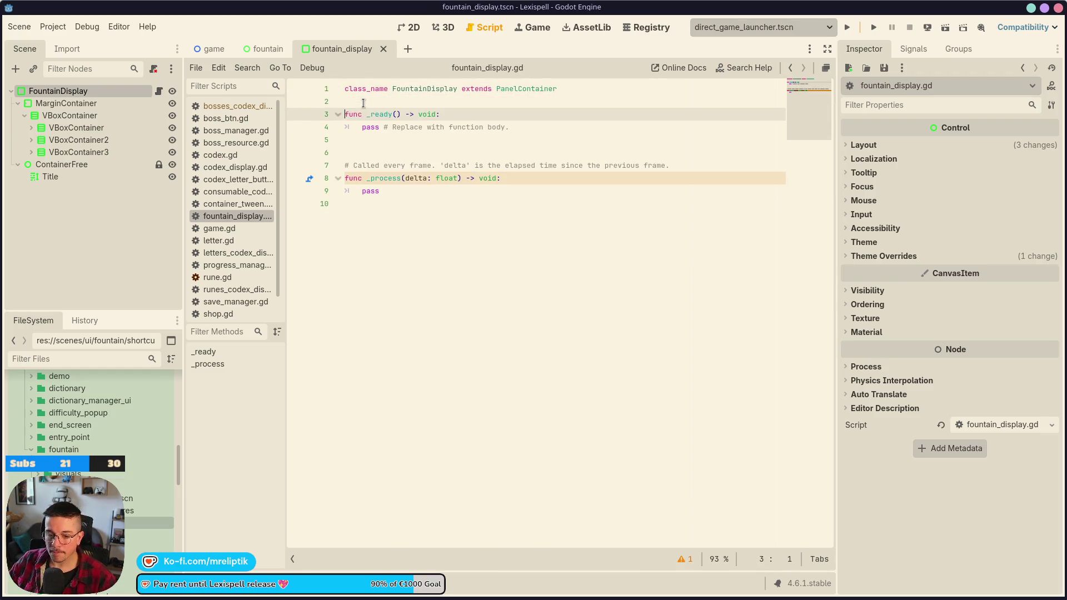
pyautogui.click(431, 165)
pyautogui.hotkey('ctrl', 'shift', 'k')
pyautogui.hotkey('ctrl', 'shift', 'k')
pyautogui.hotkey('ctrl', 'shift', 'k')
pyautogui.hotkey('ctrl', 's')
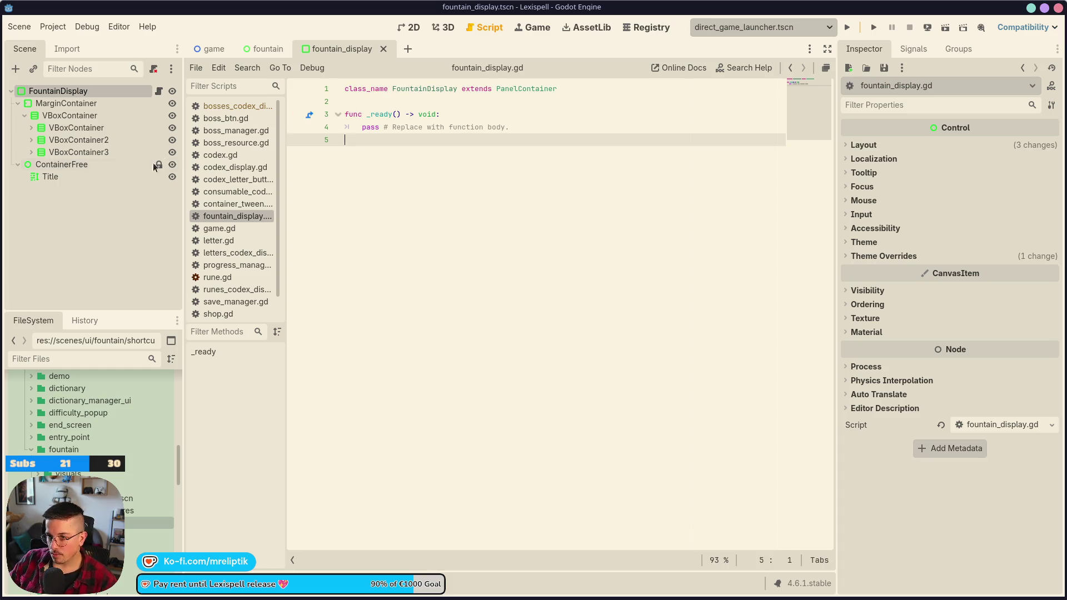
pyautogui.click(391, 100)
pyautogui.press('Return')
pyautogui.press('Up')
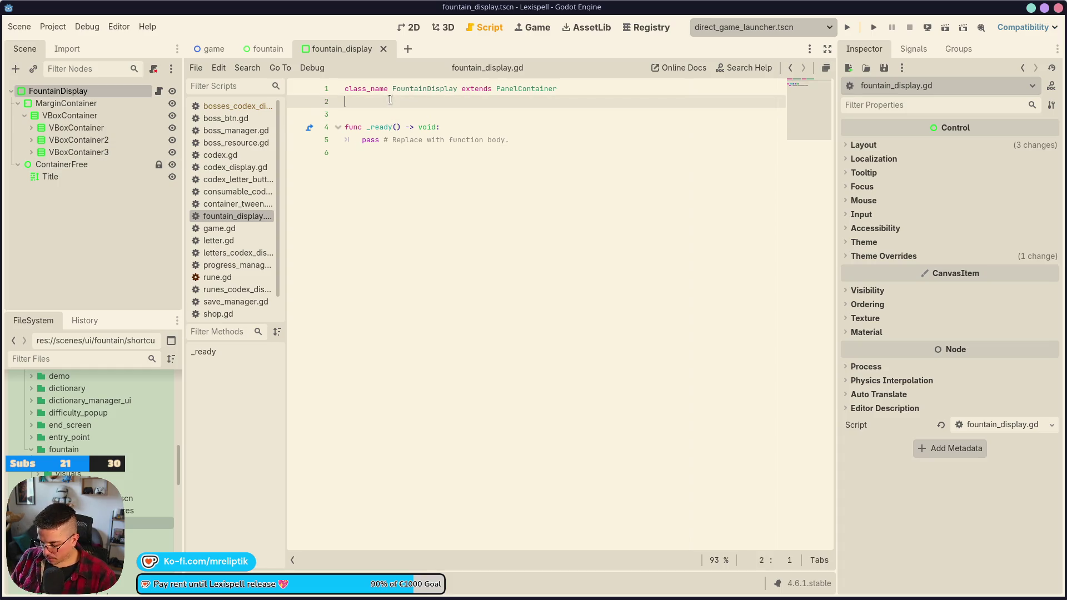
pyautogui.write('@export var')
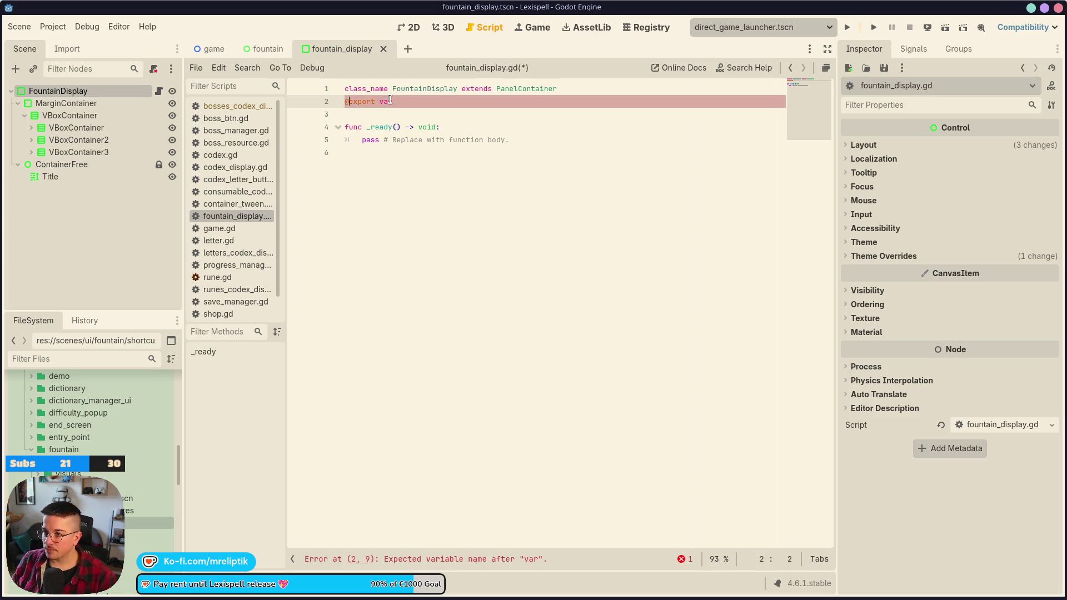
pyautogui.press('Return')
pyautogui.press('Up')
pyautogui.press('Up')
pyautogui.press('Return')
pyautogui.press('Up')
pyautogui.write('@to')
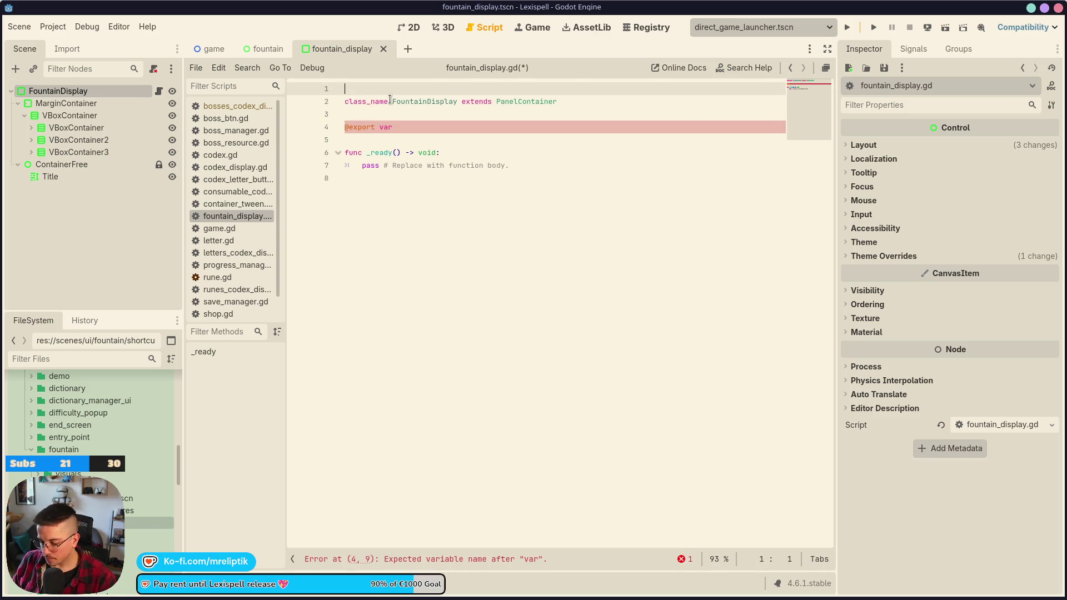
pyautogui.press('Return')
pyautogui.hotkey('ctrl', 's')
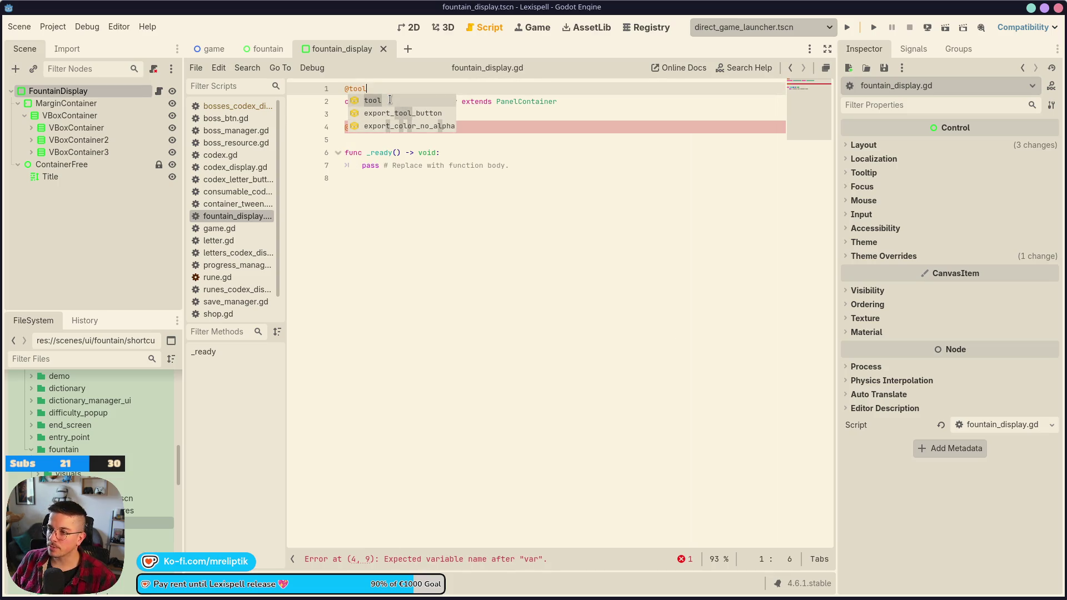
# - Add 'if Engine.is_editor_hint(): return' inside _ready and save
pyautogui.press('Down')
pyautogui.press('Down')
pyautogui.press('Down')
pyautogui.press('Down')
pyautogui.press('Down')
pyautogui.press('Down')
pyautogui.press('Return')
pyautogui.press('Up')
pyautogui.write('if ')
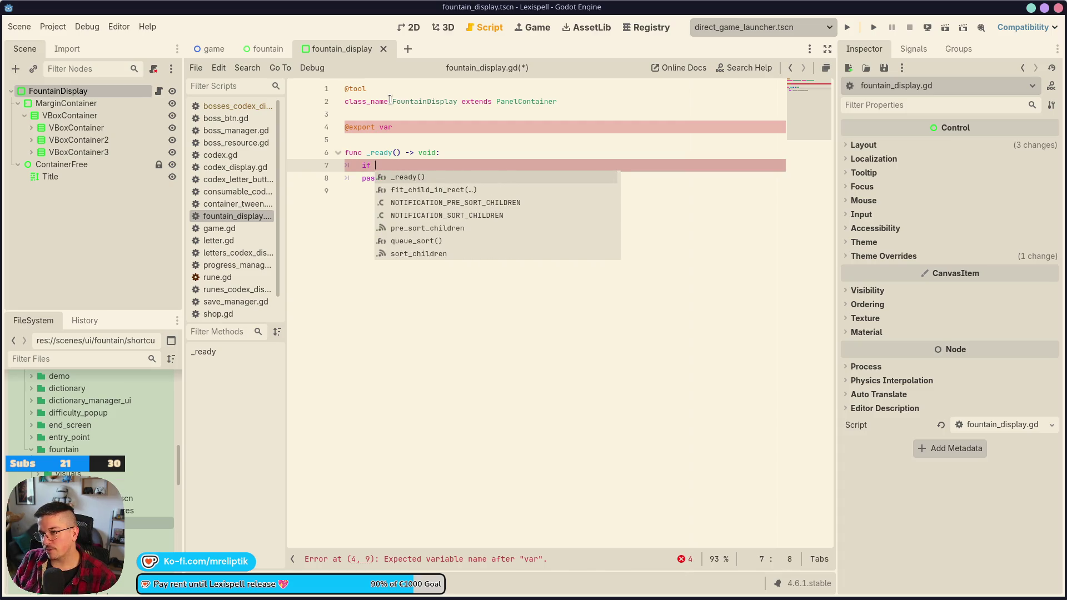
pyautogui.write('Engine.is_editor_hint():')
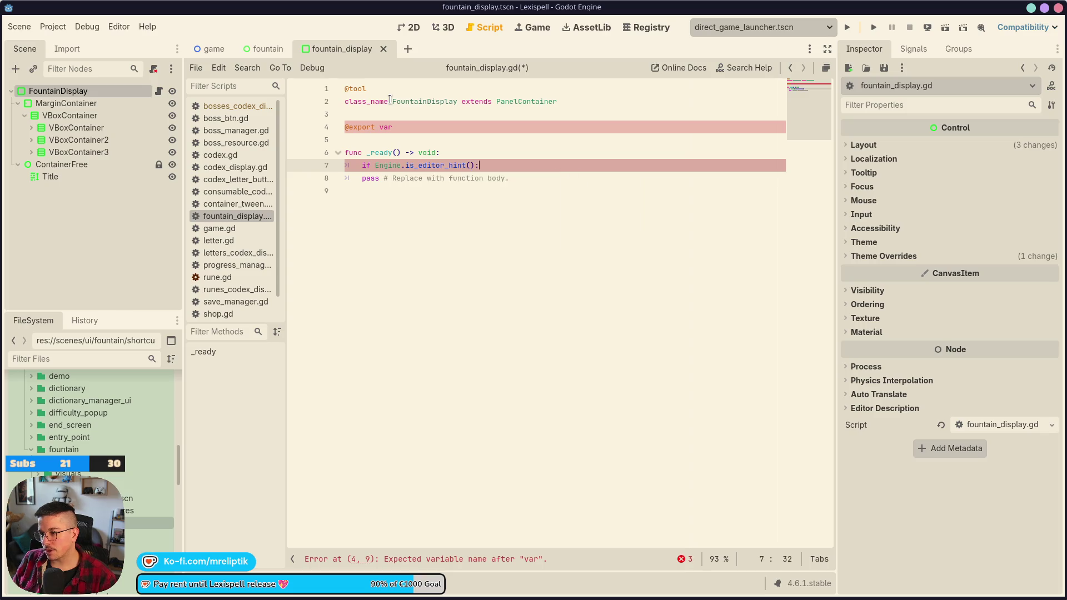
pyautogui.write(' return')
pyautogui.hotkey('ctrl', 's')
# - Insert an ## EDITOR CODE HERE comment above the editor check in _ready
pyautogui.press('Return')
pyautogui.press('Up')
pyautogui.press('Return')
pyautogui.press('Up')
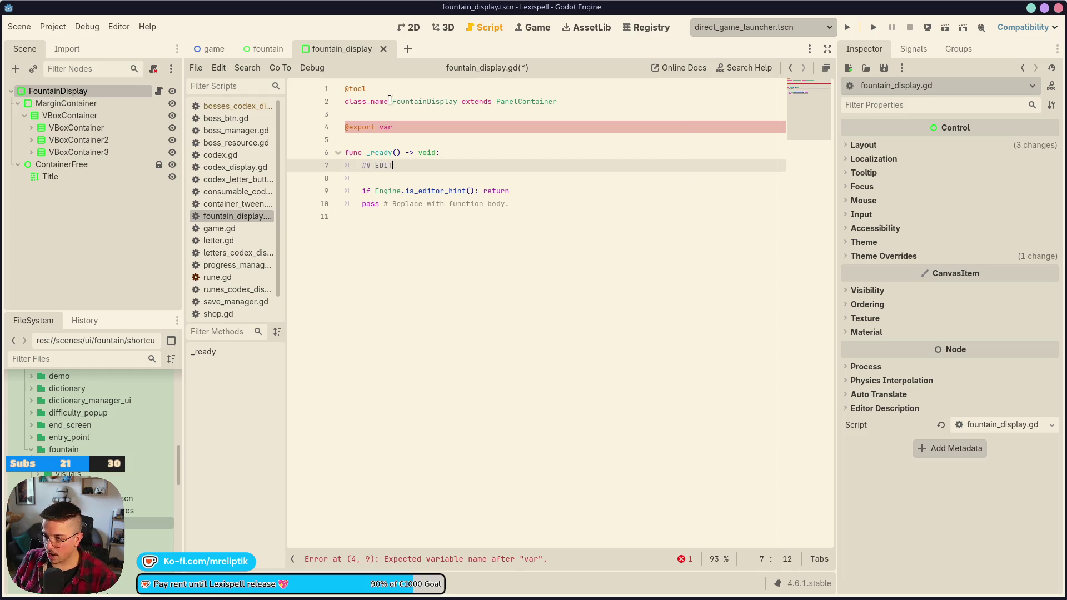
pyautogui.write('E')
pyautogui.hotkey('ctrl', 's')
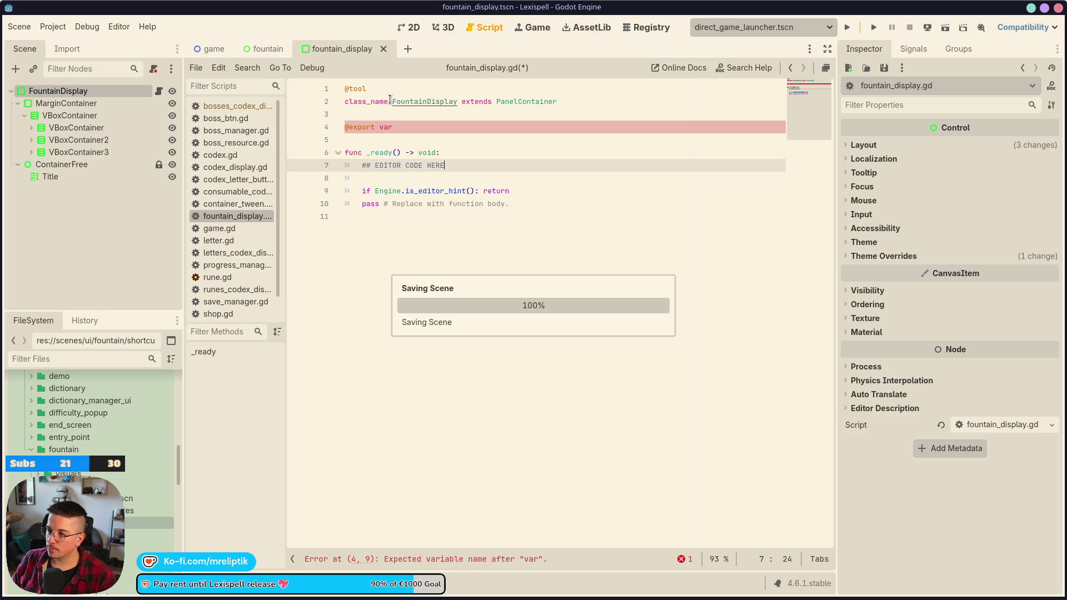
# - Add a ## GAME CODE HERE comment below the check and delete the pass line
pyautogui.hotkey('ctrl', 'shift', 'd')
pyautogui.hotkey('alt', 'Down')
pyautogui.hotkey('alt', 'Down')
pyautogui.hotkey('alt', 'Down')
pyautogui.hotkey('alt', 'Up')
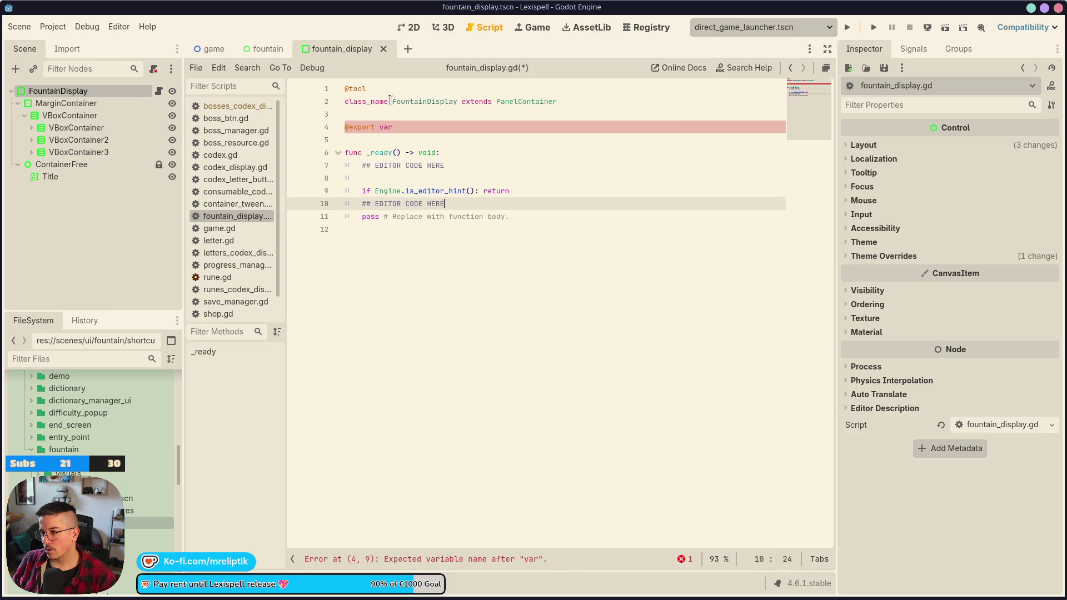
pyautogui.hotkey('ctrl', 'Left')
pyautogui.hotkey('ctrl', 'Left')
pyautogui.hotkey('ctrl', 'shift', 'Right')
pyautogui.write('GAME')
pyautogui.hotkey('ctrl', 's')
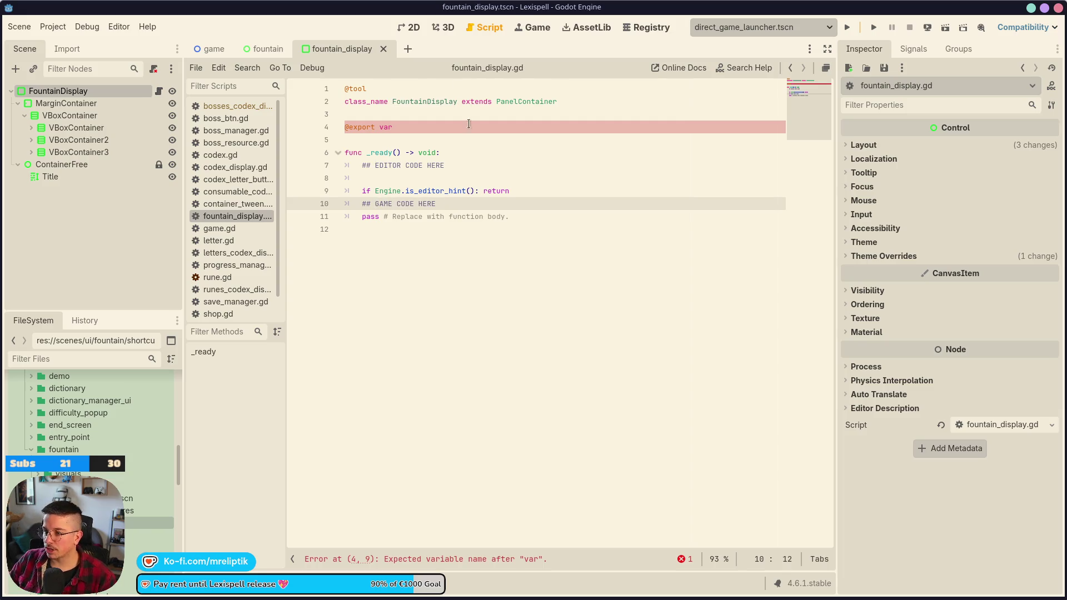
pyautogui.click(508, 217)
pyautogui.hotkey('ctrl', 'shift', 'k')
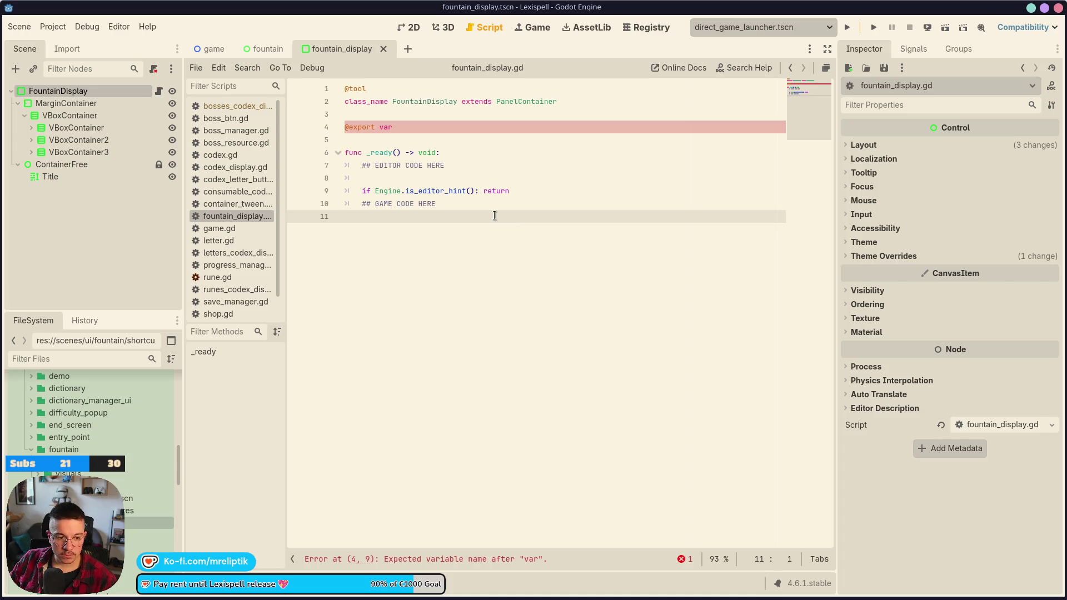
pyautogui.click(408, 125)
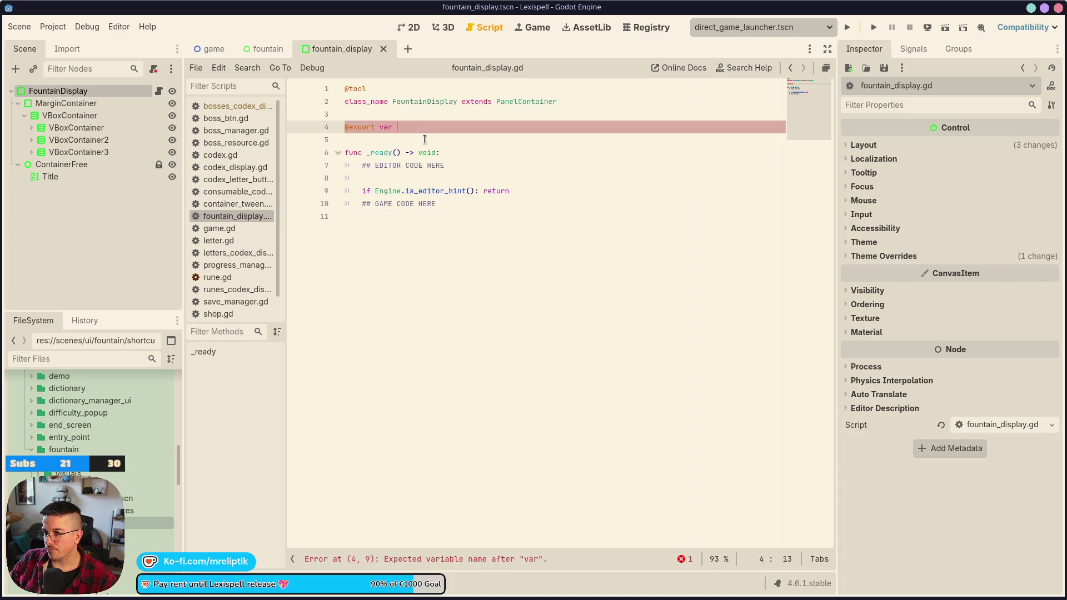
# - Declare the exported title: String = "" variable with a set: block
pyautogui.write('title: String ')
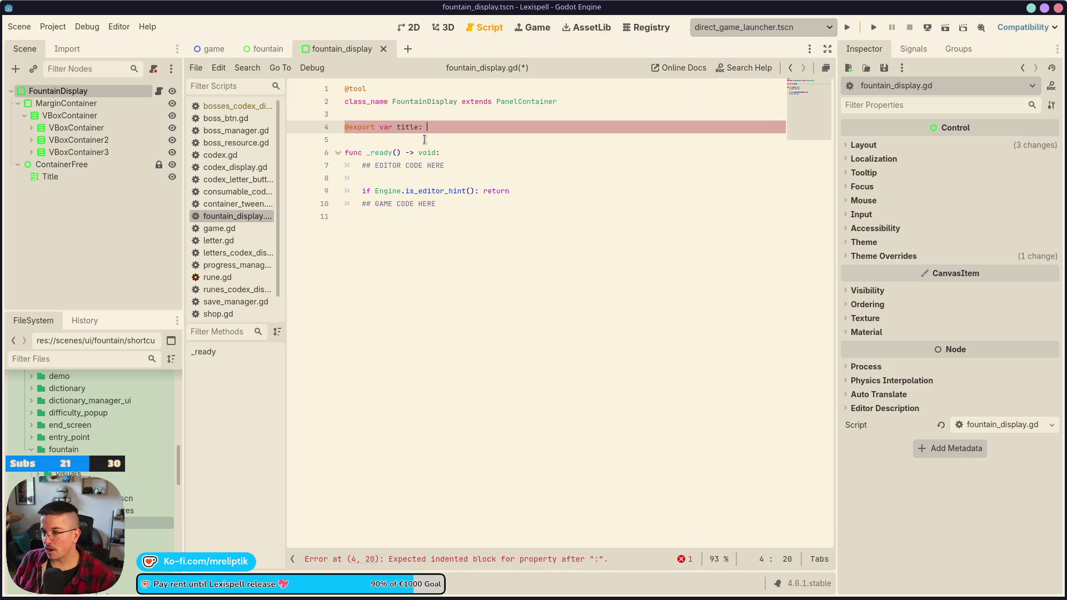
pyautogui.write('= "')
pyautogui.hotkey('ctrl', 's')
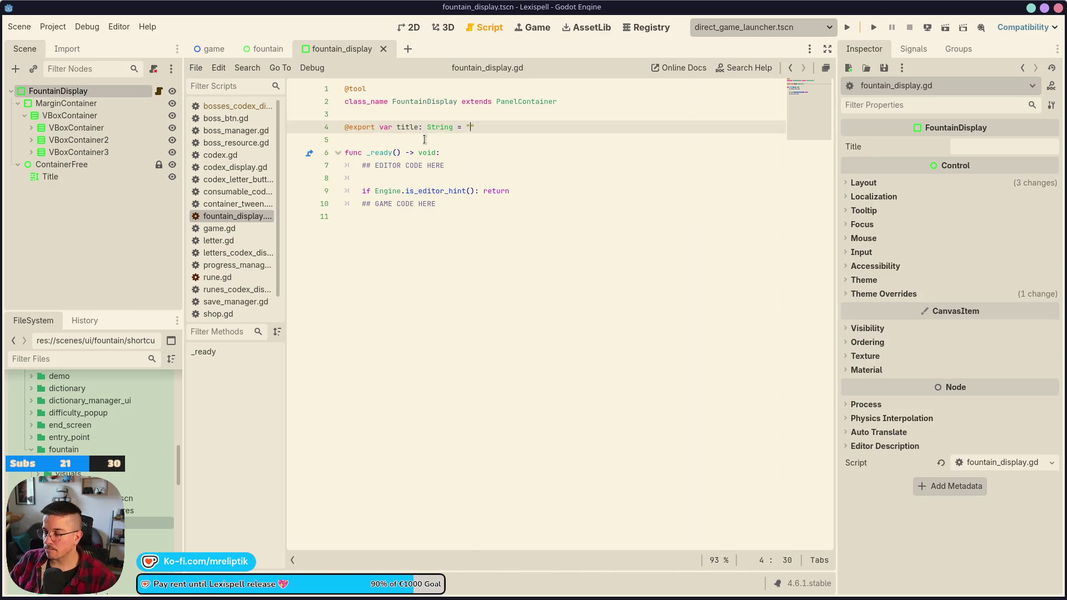
pyautogui.click(493, 125)
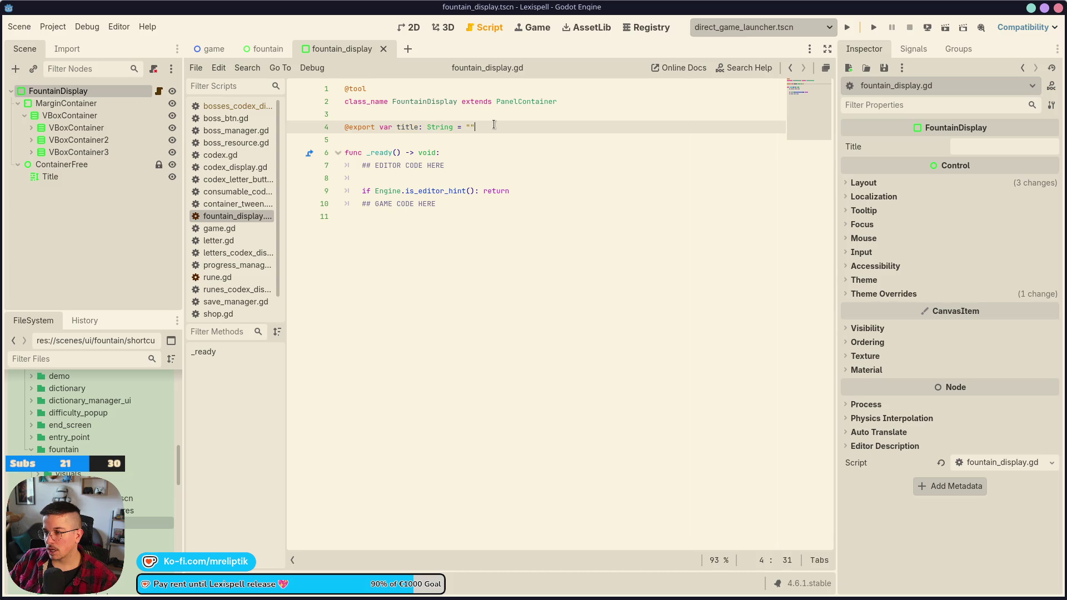
pyautogui.press('Return')
pyautogui.write('set(new_title')
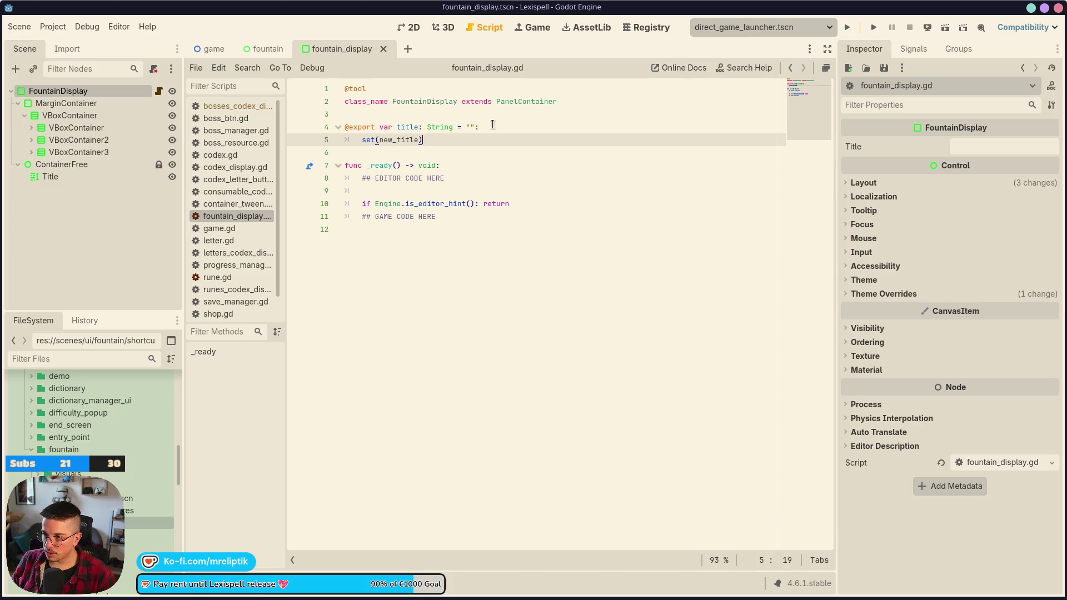
pyautogui.write(':')
pyautogui.press('Return')
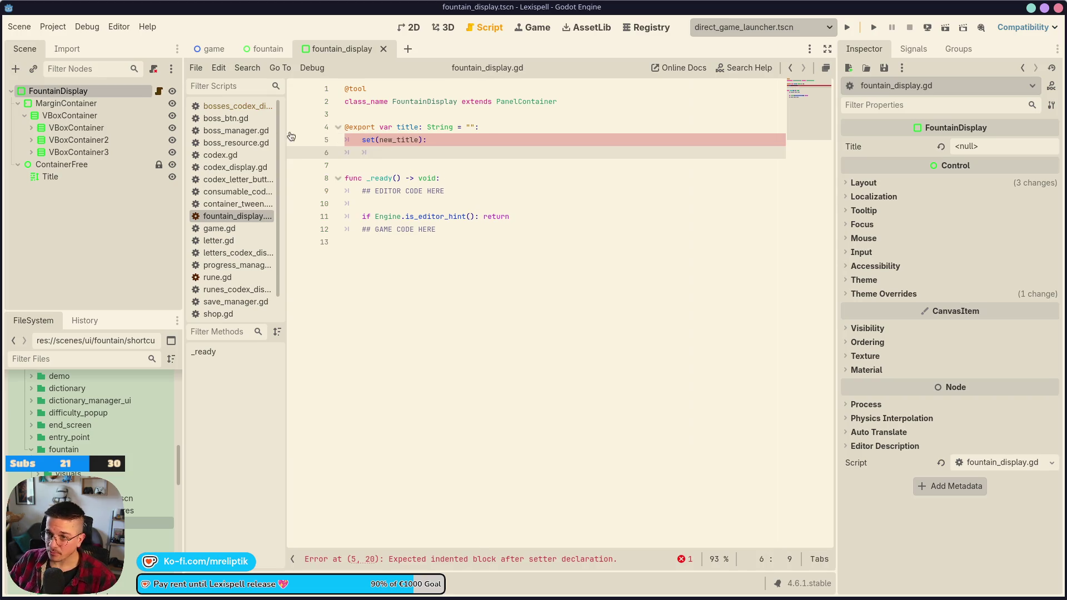
pyautogui.click(62, 177)
pyautogui.moveTo(76, 178)
pyautogui.mouseDown()
pyautogui.moveTo(361, 151)
pyautogui.moveTo(362, 166)
pyautogui.mouseUp()
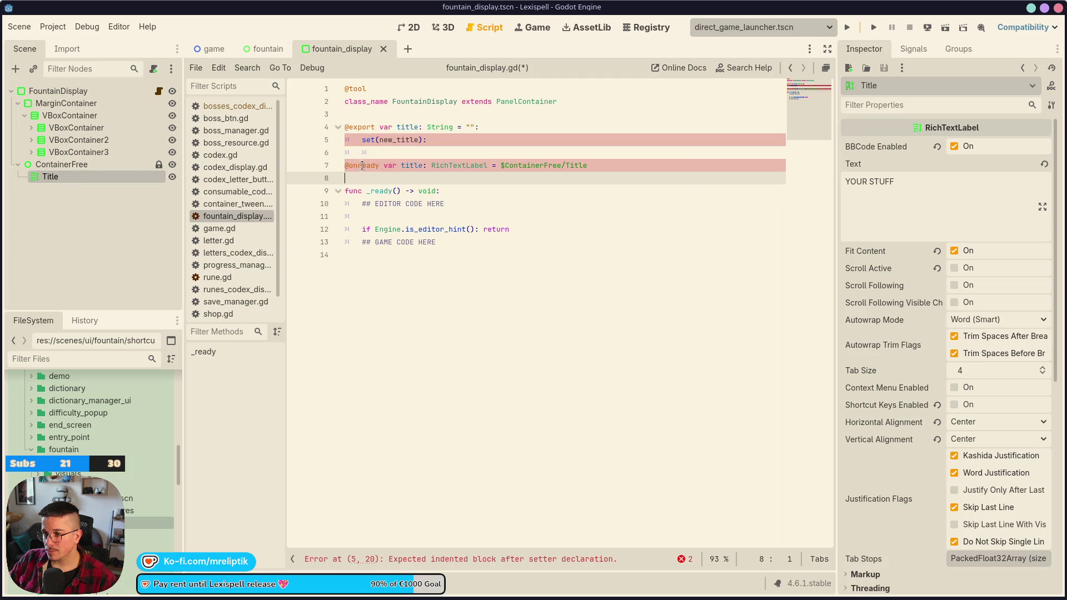
pyautogui.click(409, 151)
pyautogui.hotkey('ctrl', 's')
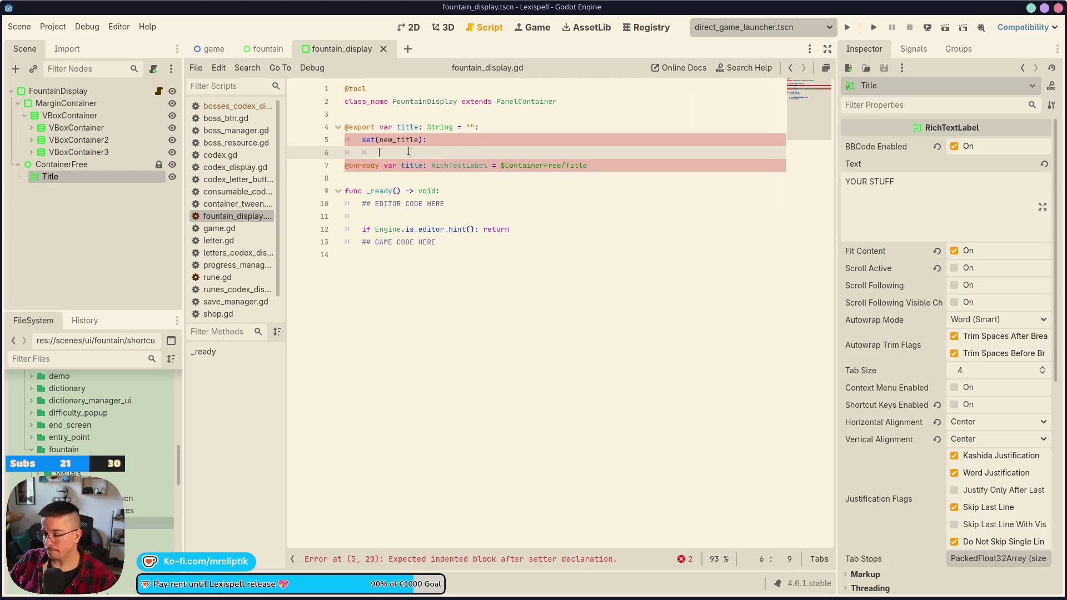
pyautogui.press('Return')
pyautogui.press('Up')
pyautogui.write('title')
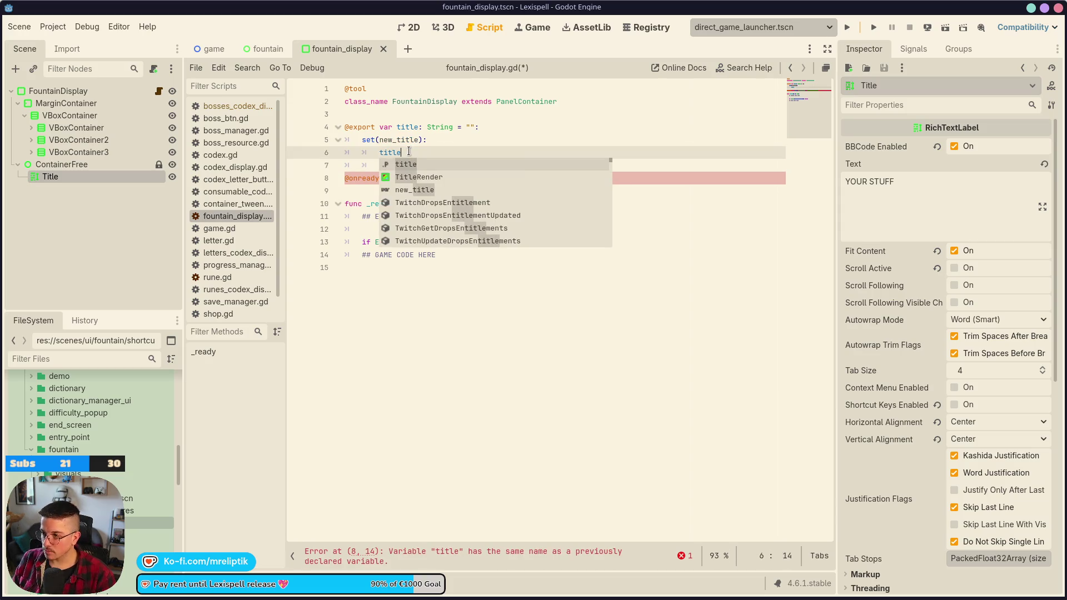
pyautogui.write(' = new_title')
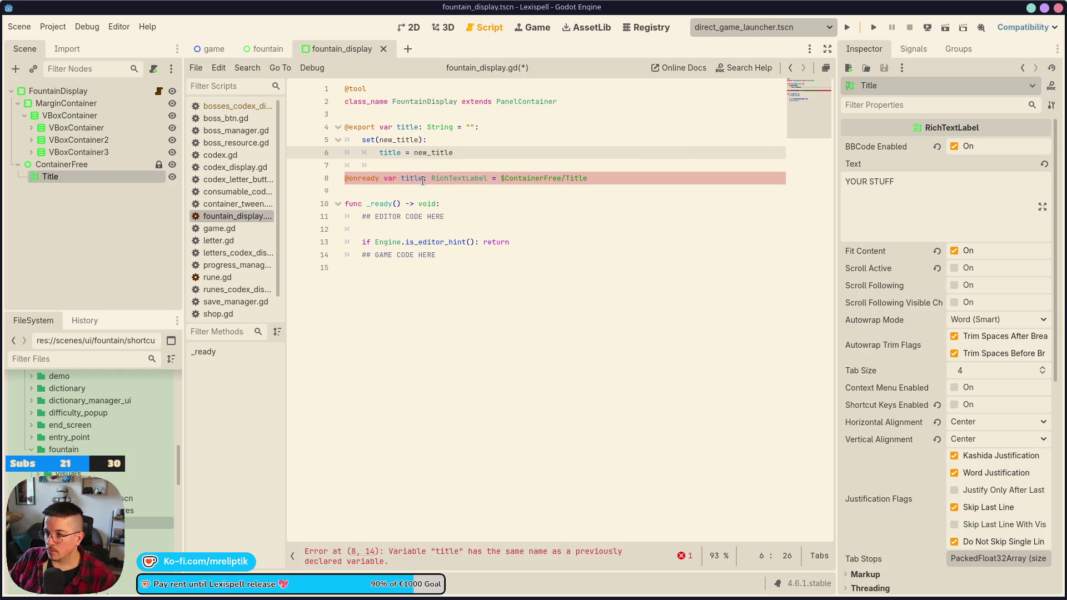
# - Rename the onready Title reference to title_label and save
pyautogui.click(424, 179)
pyautogui.write('_labgel')
pyautogui.hotkey('ctrl', 's')
pyautogui.press('Left')
pyautogui.press('BackSpace')
pyautogui.press('BackSpace')
pyautogui.write('el')
pyautogui.hotkey('ctrl', 's')
# - Make the setter 'await ready' when title_label is not yet set
pyautogui.doubleClick(427, 179)
pyautogui.click(487, 152)
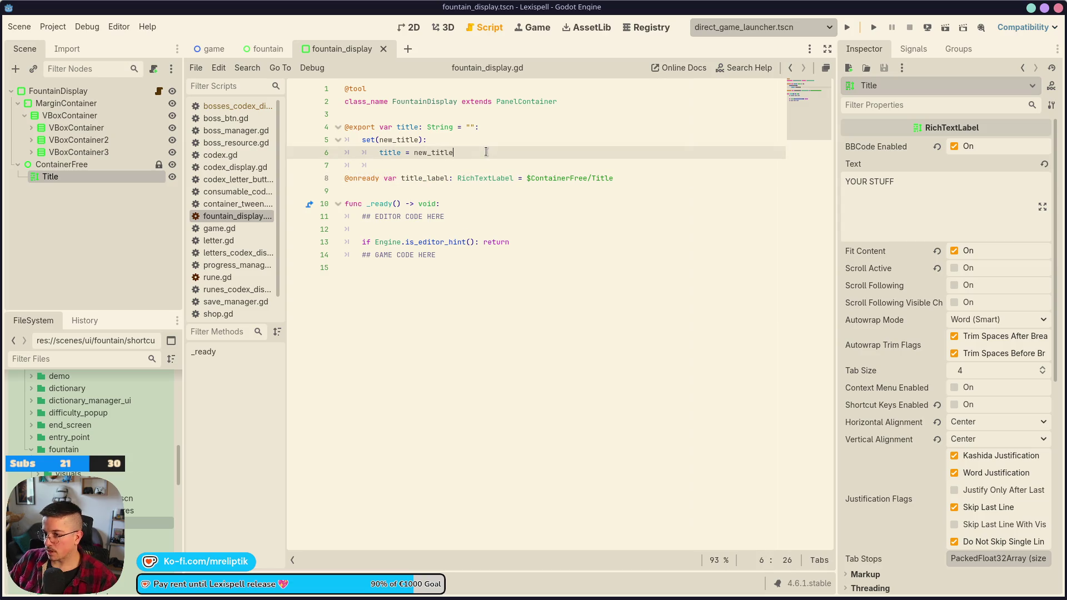
pyautogui.press('Return')
pyautogui.write('if ')
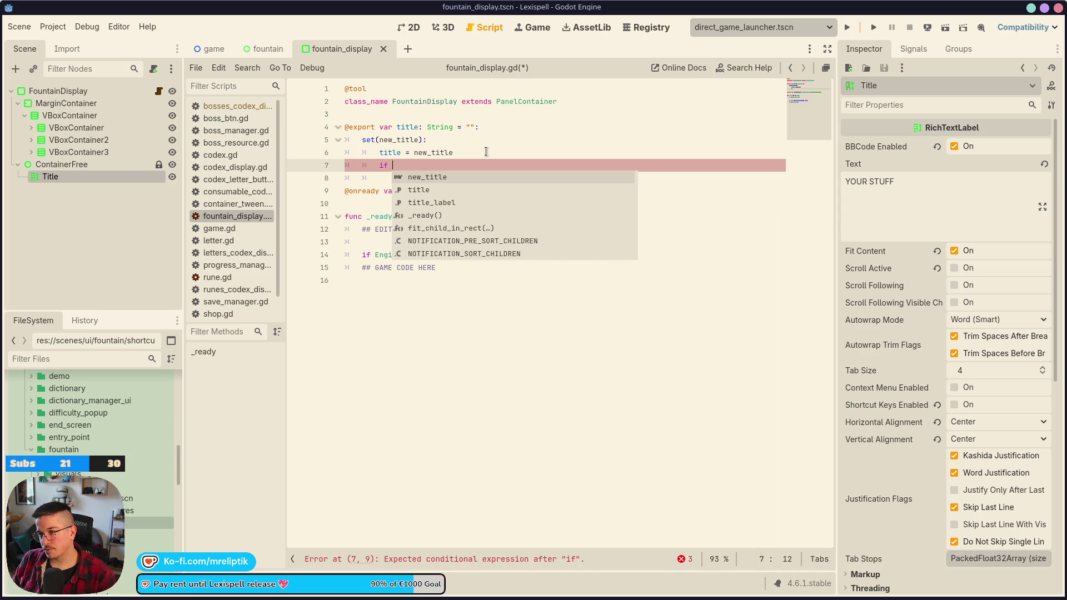
pyautogui.write('not title_label')
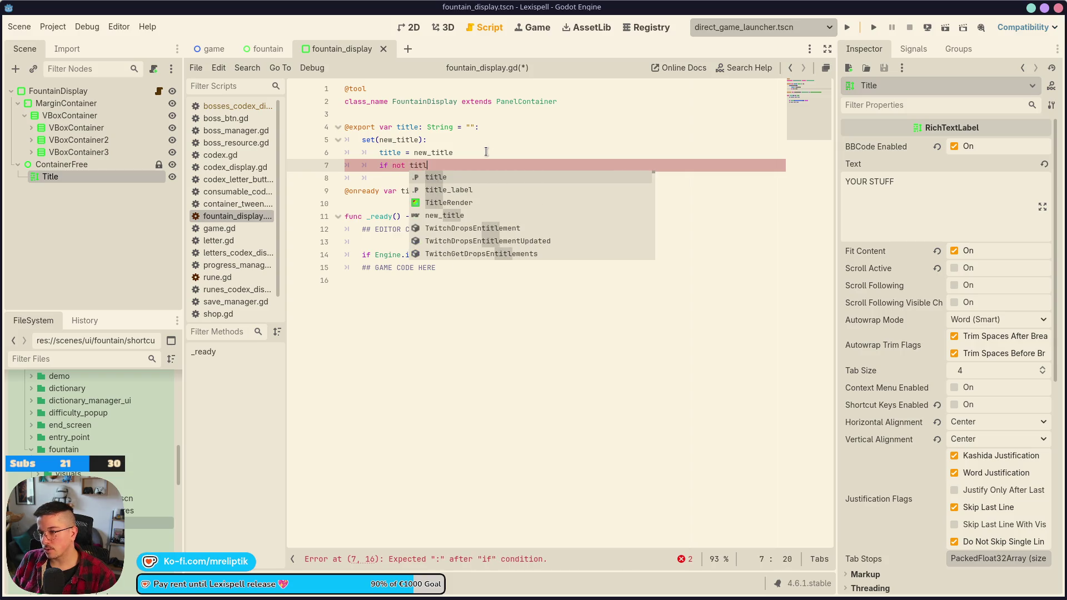
pyautogui.write(':')
pyautogui.press('Return')
pyautogui.write('await')
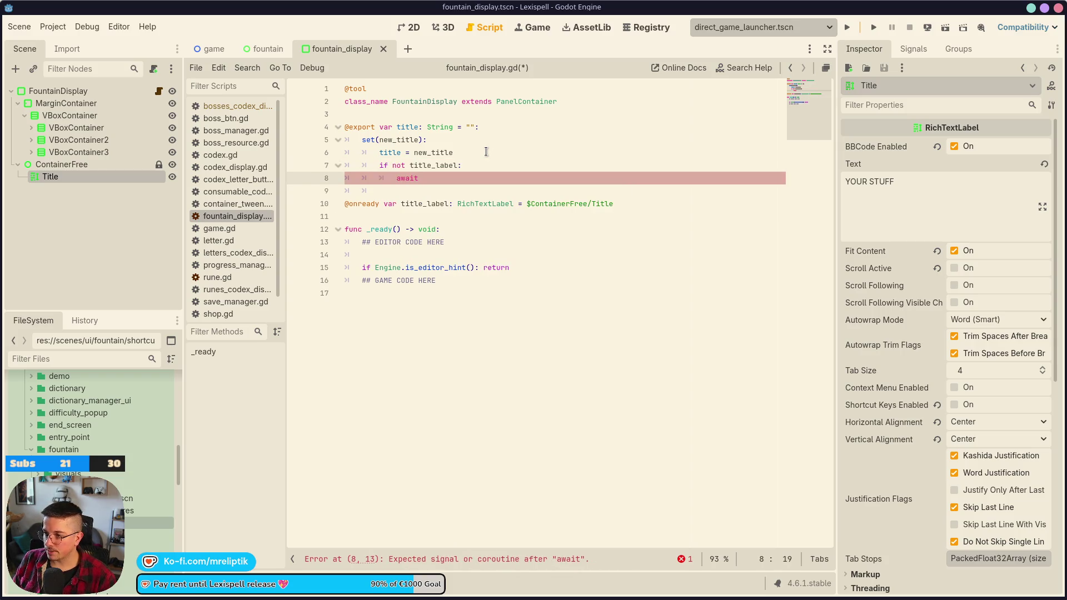
pyautogui.write(' ready')
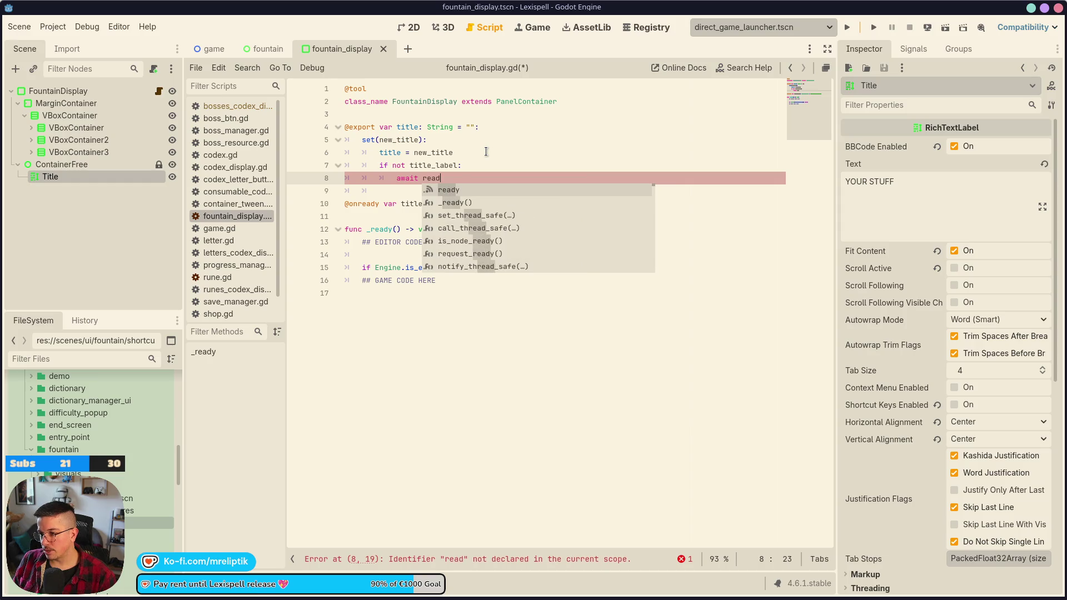
pyautogui.press('Return')
pyautogui.press('Return')
# - Add 'title_label.text = title' to the setter and save the script
pyautogui.write('title_label')
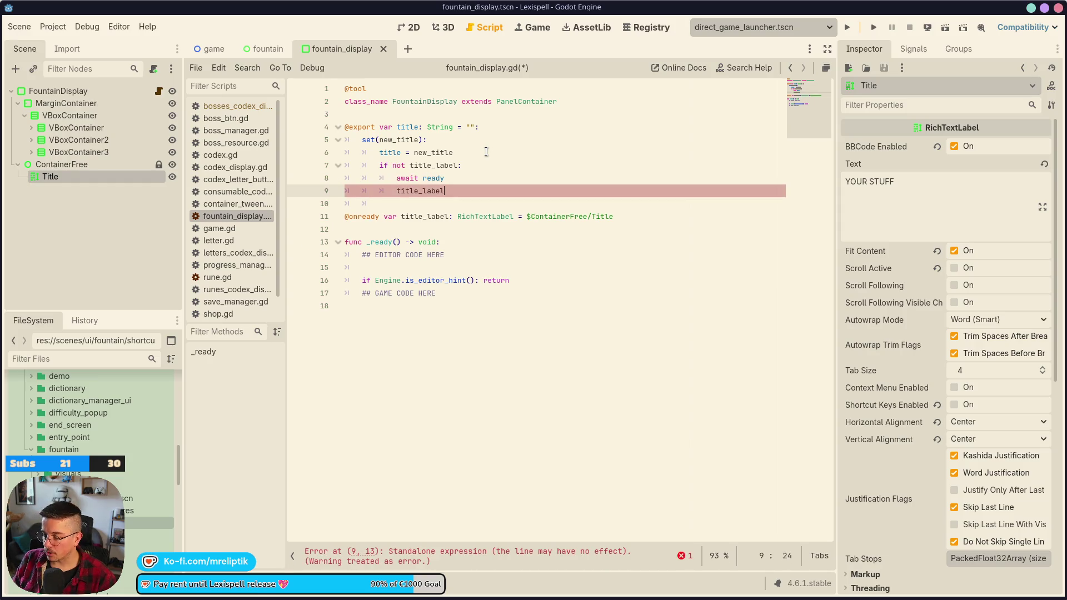
pyautogui.write('.')
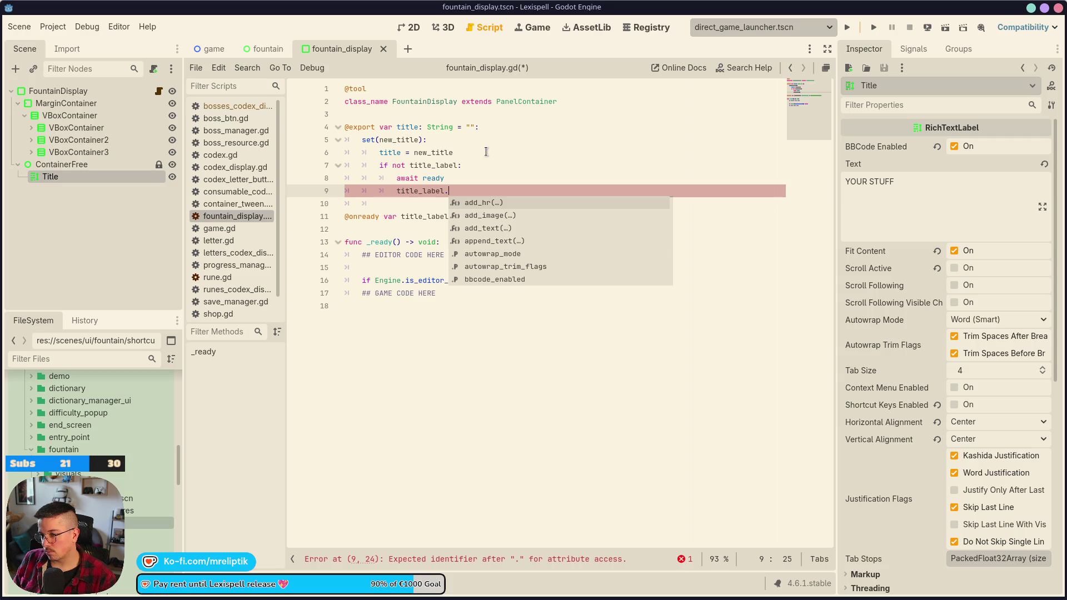
pyautogui.write('a')
pyautogui.press('BackSpace')
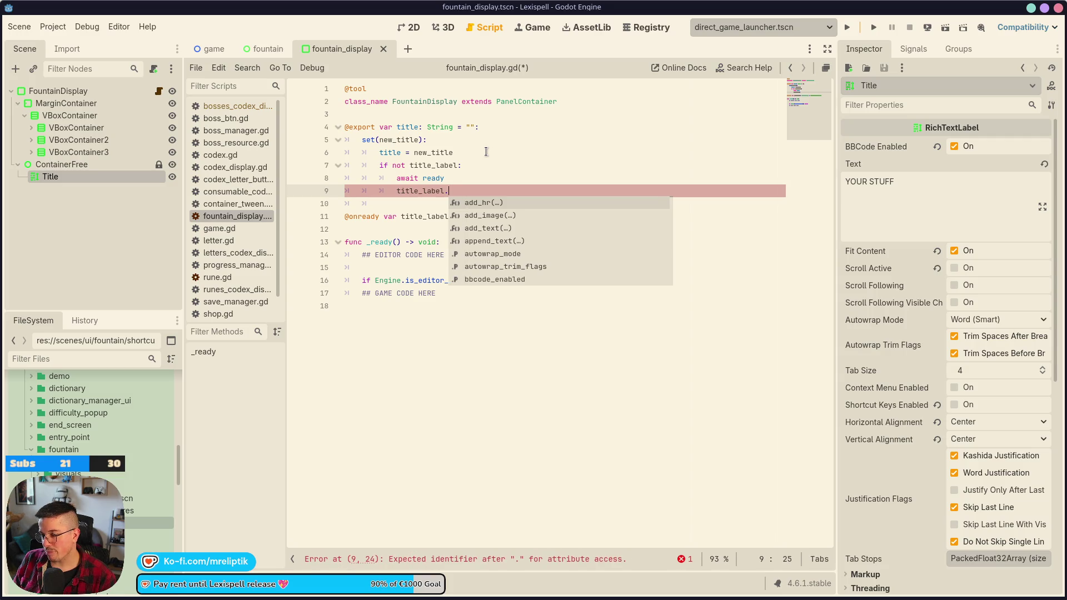
pyautogui.write('text = tiot')
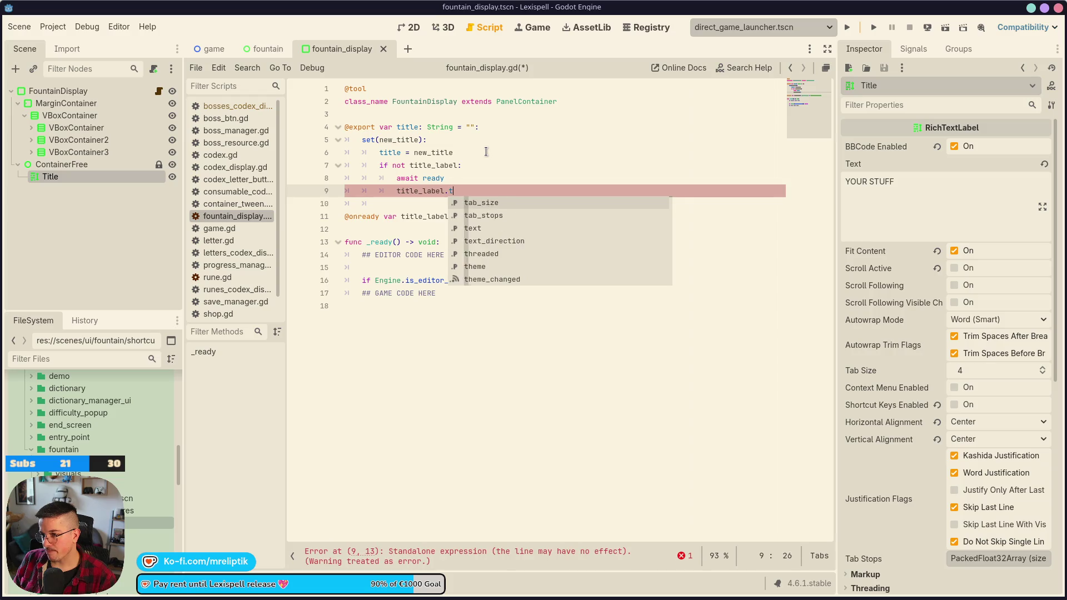
pyautogui.press('BackSpace')
pyautogui.press('BackSpace')
pyautogui.write('tle')
pyautogui.hotkey('ctrl', 's')
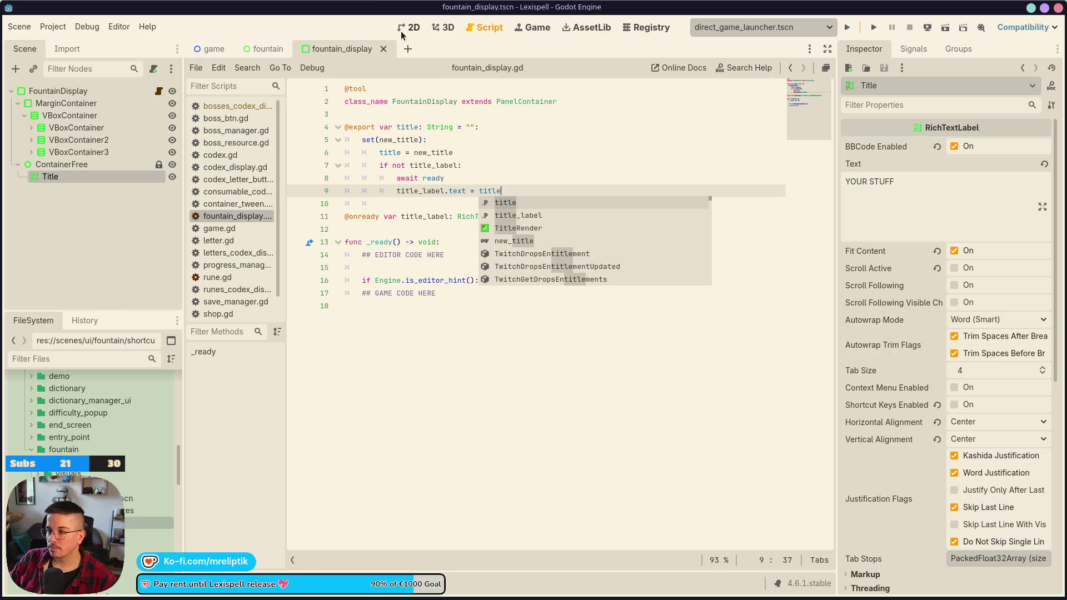
# - Close the open fountain and fountain display scene tabs
pyautogui.click(401, 32)
pyautogui.scroll(-3, 412, 215)
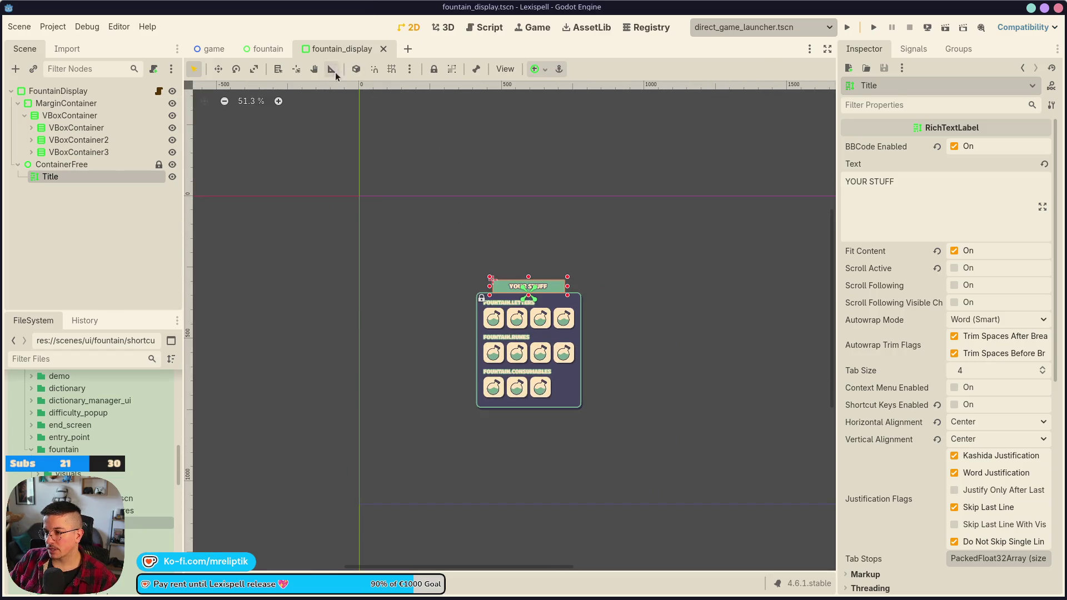
pyautogui.scroll(-2, 422, 231)
pyautogui.hscroll(3, 404, 236)
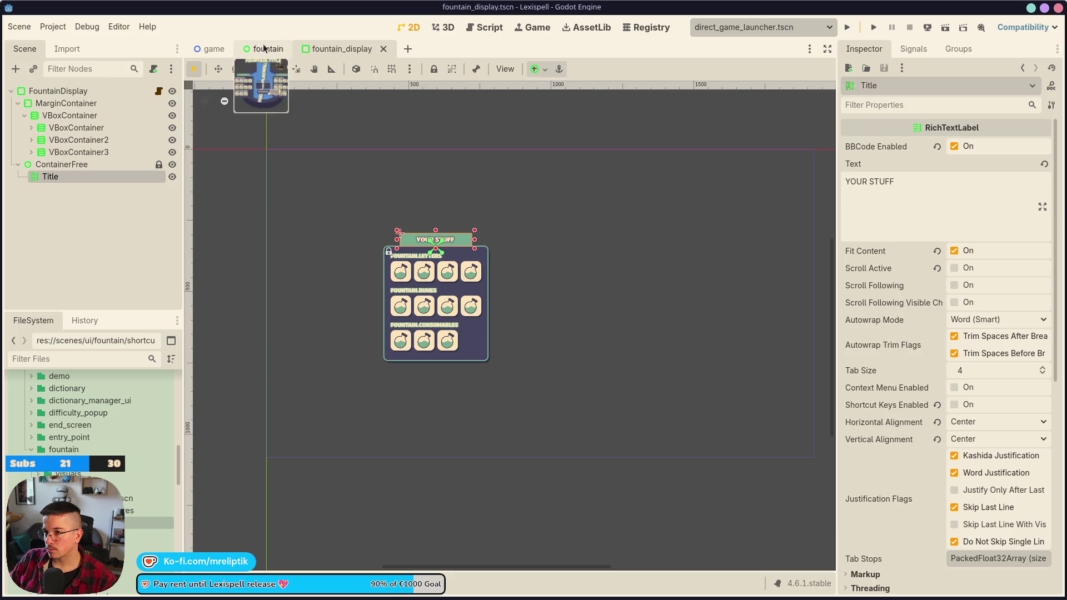
pyautogui.click(267, 49)
pyautogui.middleClick(336, 49)
pyautogui.hotkey('ctrl', 'shift', 'w')
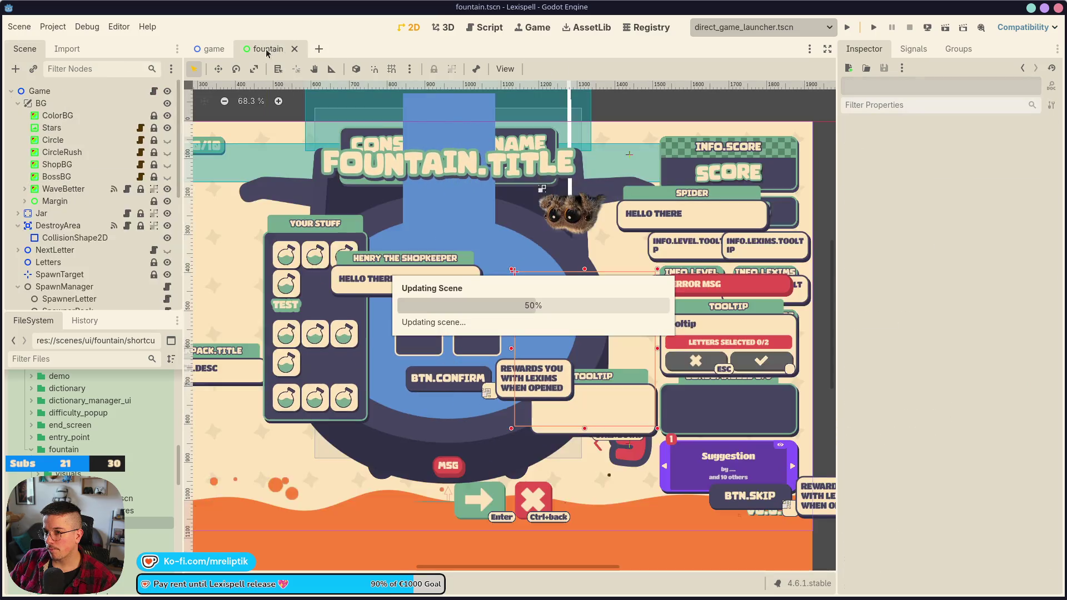
# - Reopen fountain.tscn via Quick Open, set PlayerDisplay's Title to TEST and save
pyautogui.hotkey('ctrl', 'shift', 'o')
pyautogui.write('fountain')
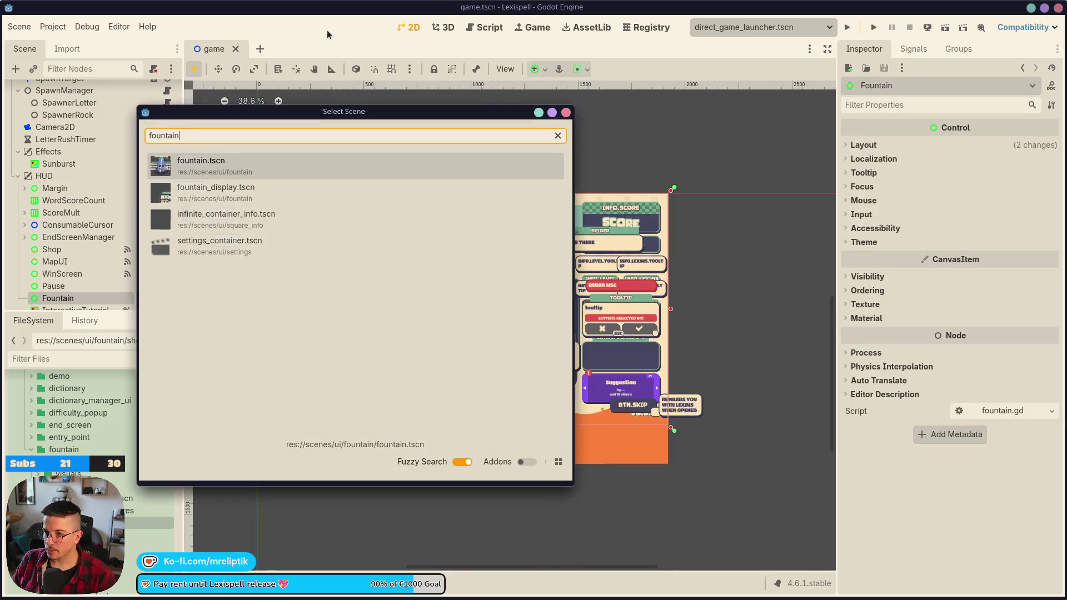
pyautogui.press('Return')
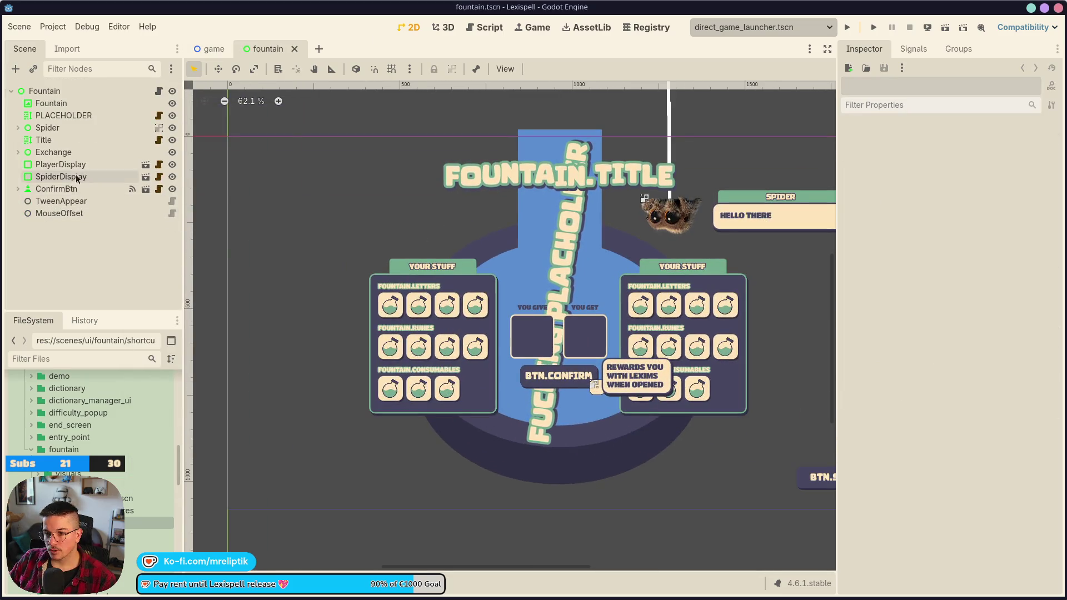
pyautogui.click(61, 164)
pyautogui.click(983, 149)
pyautogui.write('TEST')
pyautogui.hotkey('ctrl', 's')
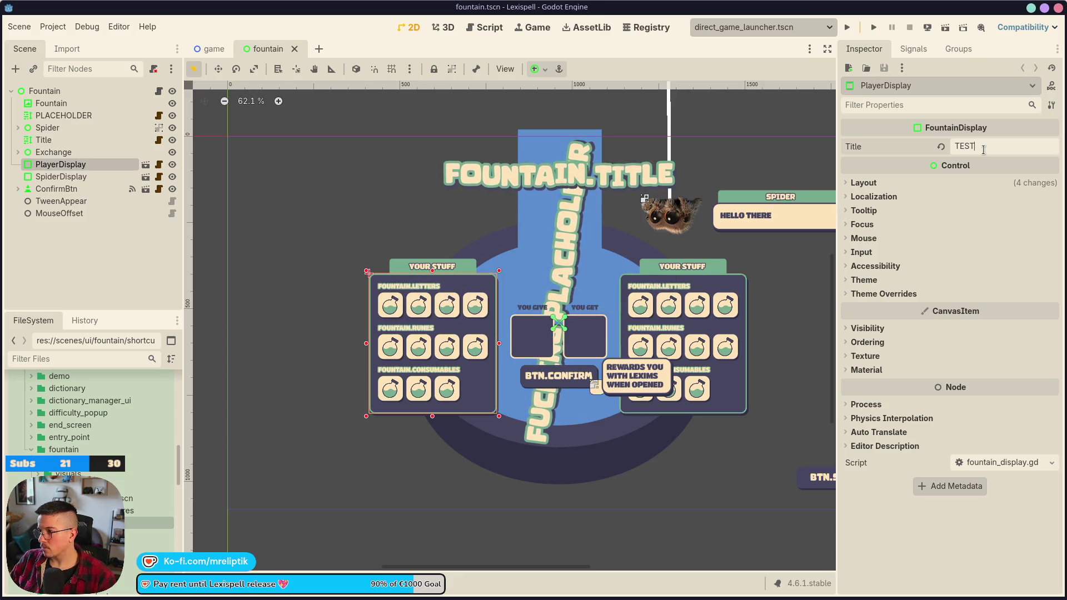
# - Clear the logged errors in the Output panel
pyautogui.click(207, 584)
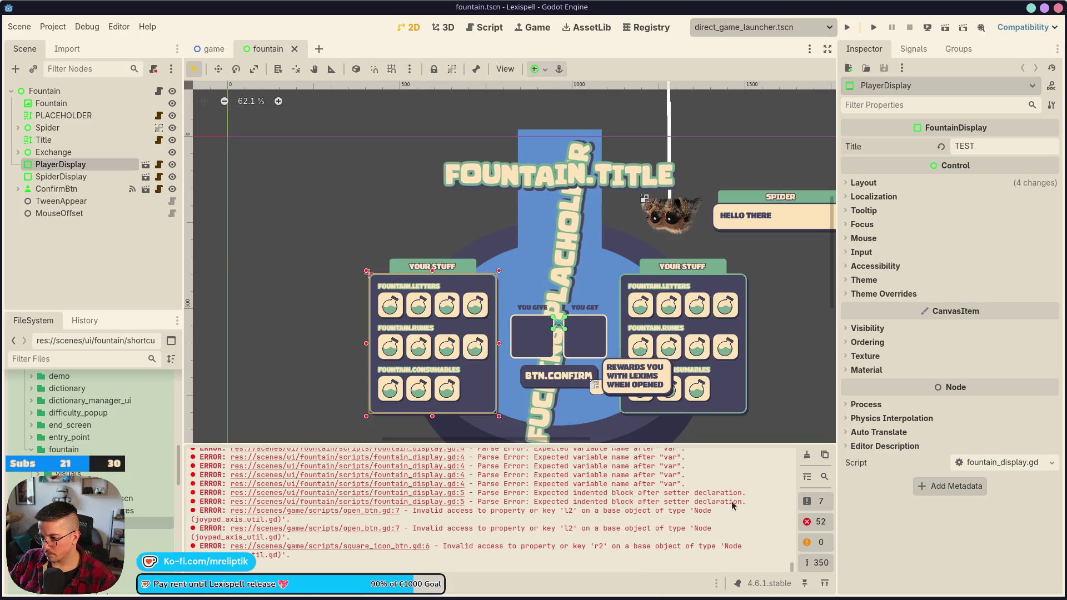
pyautogui.click(807, 455)
pyautogui.click(158, 166)
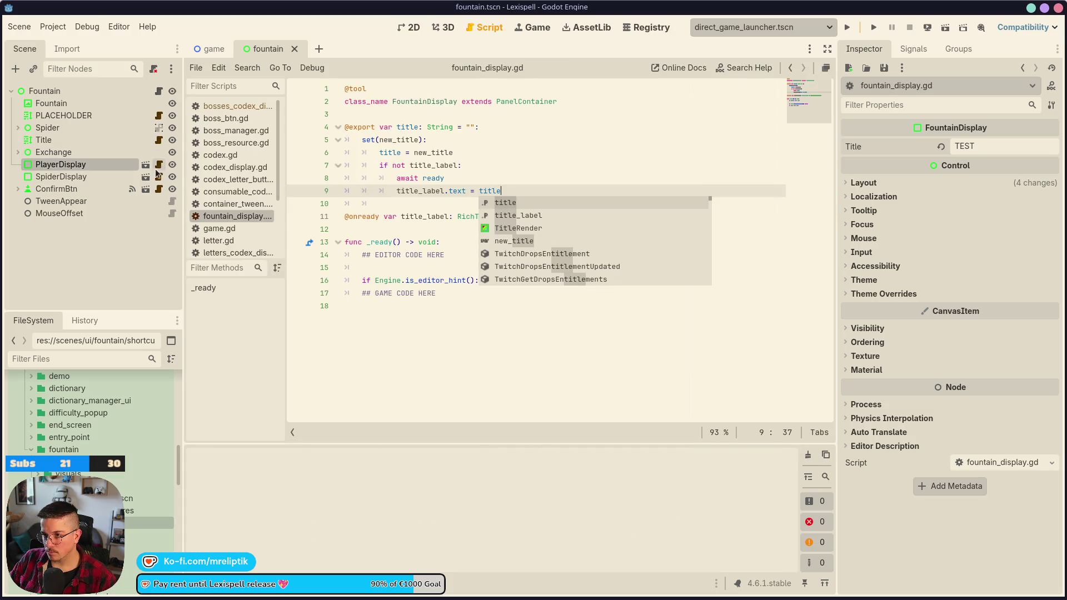
# - In the fountain display scene, give the Title node a scene-unique name
pyautogui.click(145, 165)
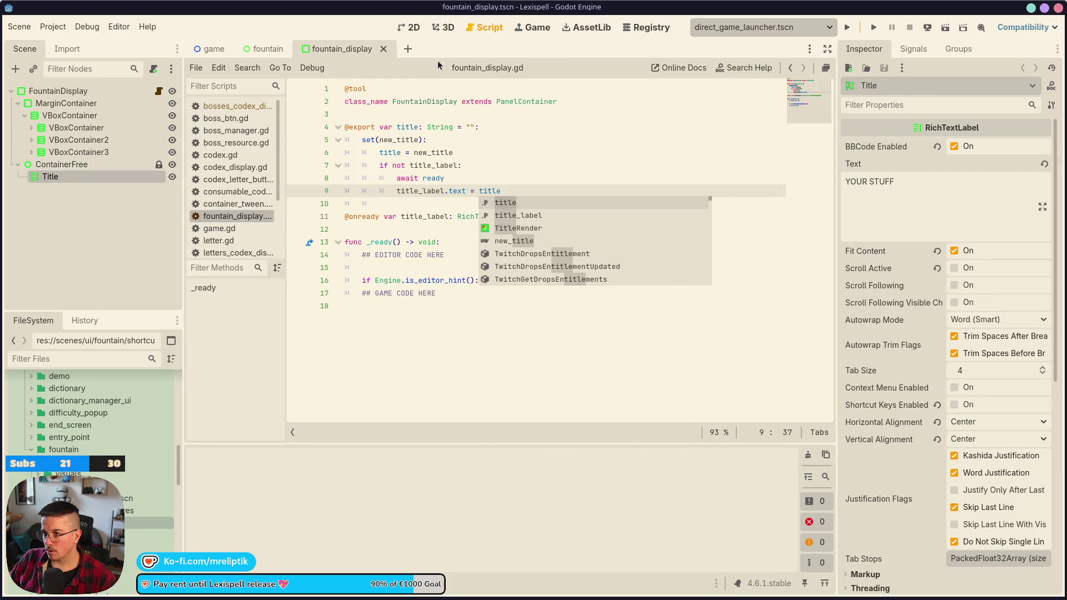
pyautogui.click(413, 323)
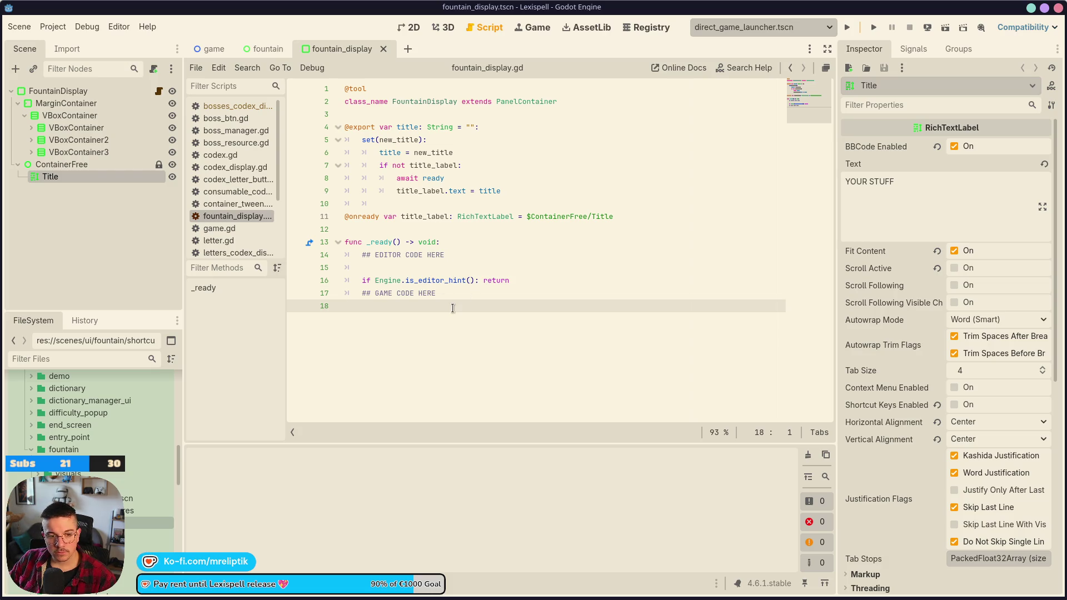
pyautogui.rightClick(87, 177)
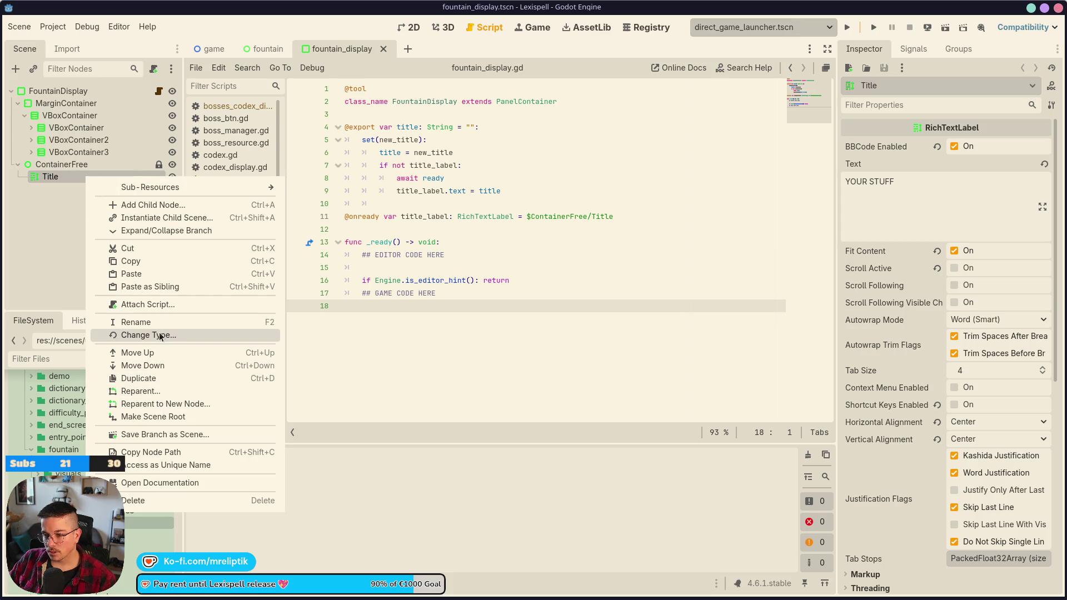
pyautogui.click(161, 465)
# - Replace $ContainerFree/Title with %Title on line 11 of the display script and save
pyautogui.moveTo(613, 216)
pyautogui.mouseDown()
pyautogui.moveTo(628, 216)
pyautogui.moveTo(526, 216)
pyautogui.mouseUp()
pyautogui.press('BackSpace')
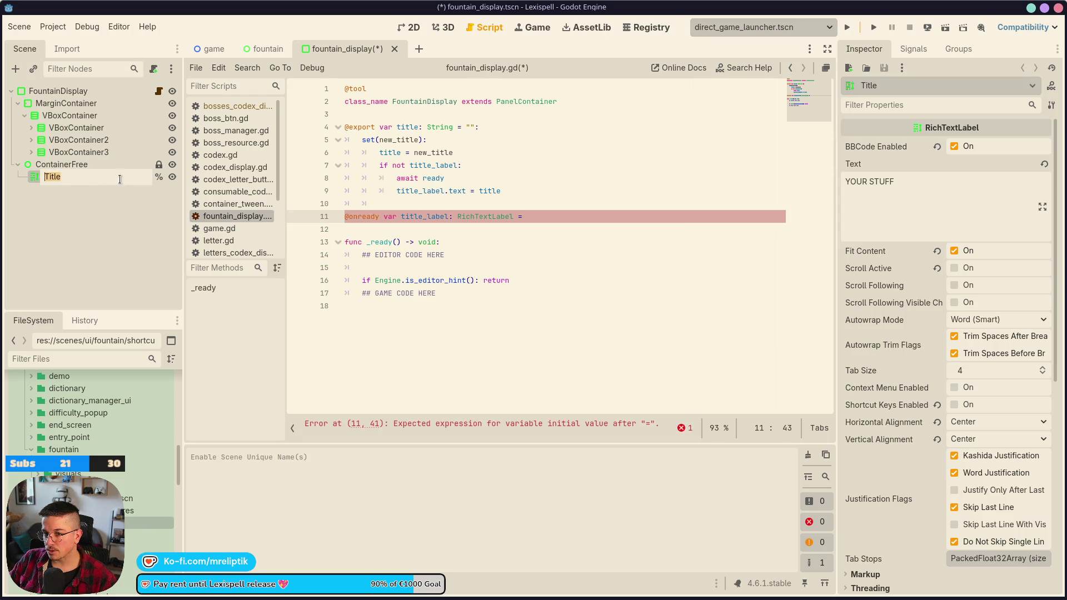
pyautogui.moveTo(543, 214); pyautogui.dragTo(544, 216)
pyautogui.click(548, 254)
pyautogui.hotkey('ctrl', 's')
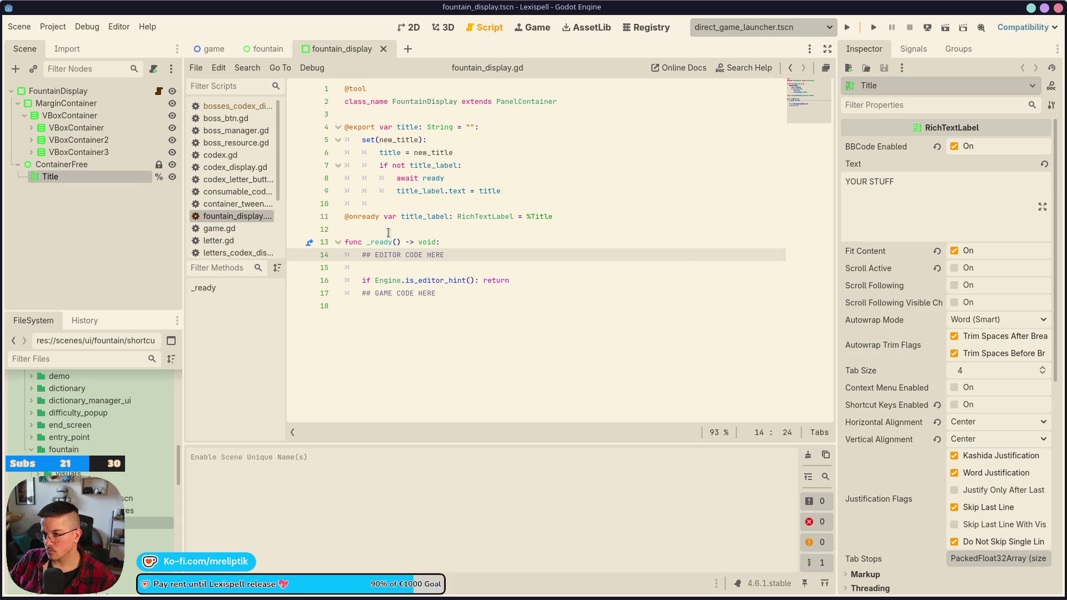
# - Unindent the label text assignment so it runs outside the ready check
pyautogui.click(512, 187)
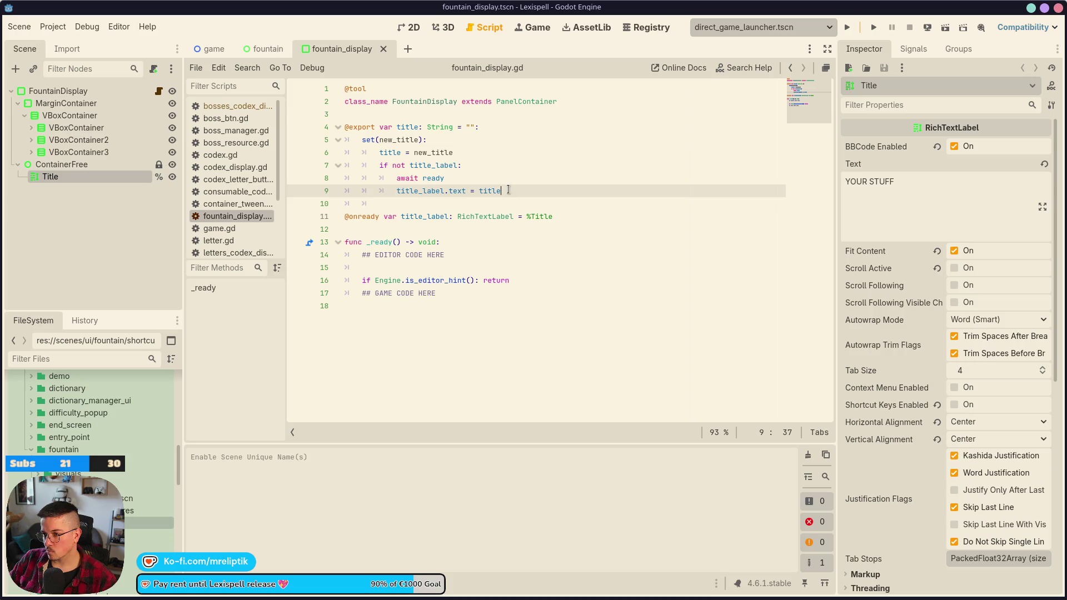
pyautogui.hotkey('shift', 'Tab')
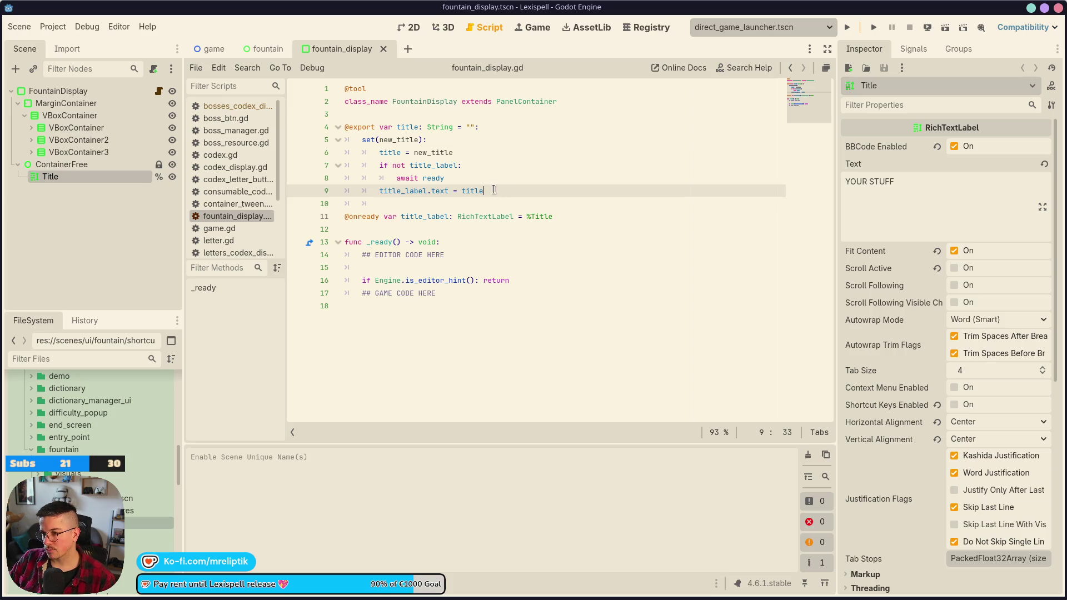
pyautogui.click(410, 31)
pyautogui.scroll(-4, 453, 225)
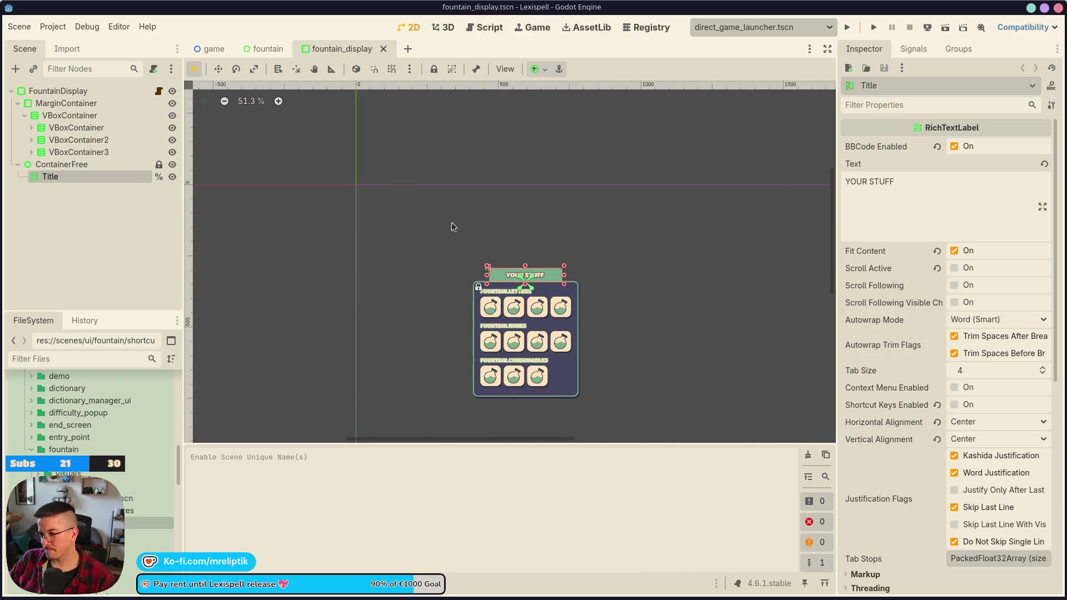
# - Set the FountainDisplay root's Title to TEST and save the display scene
pyautogui.click(702, 200)
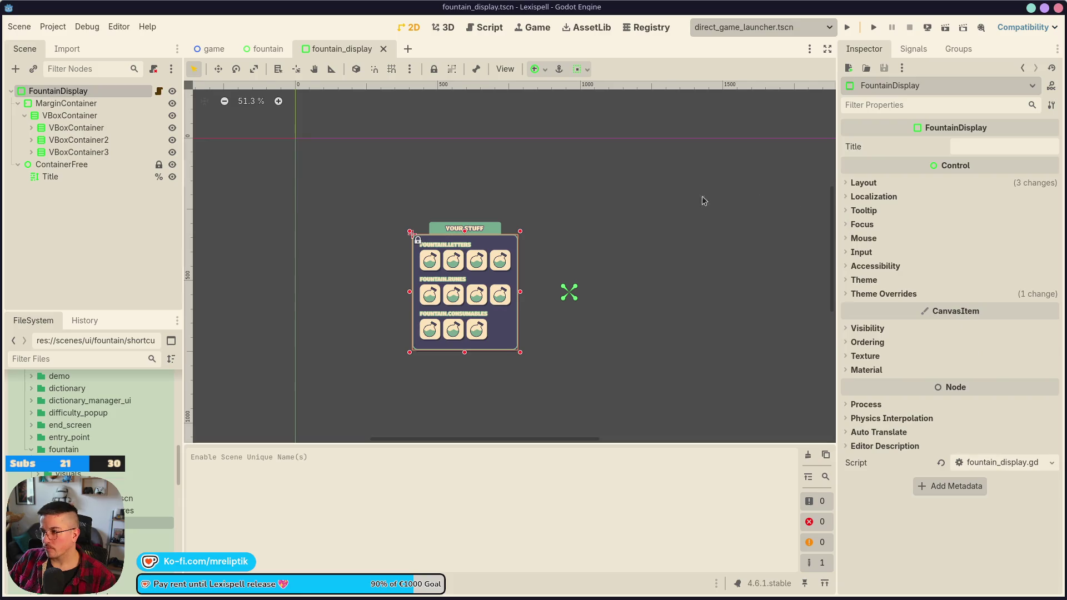
pyautogui.write('TEST')
pyautogui.hotkey('ctrl', 's')
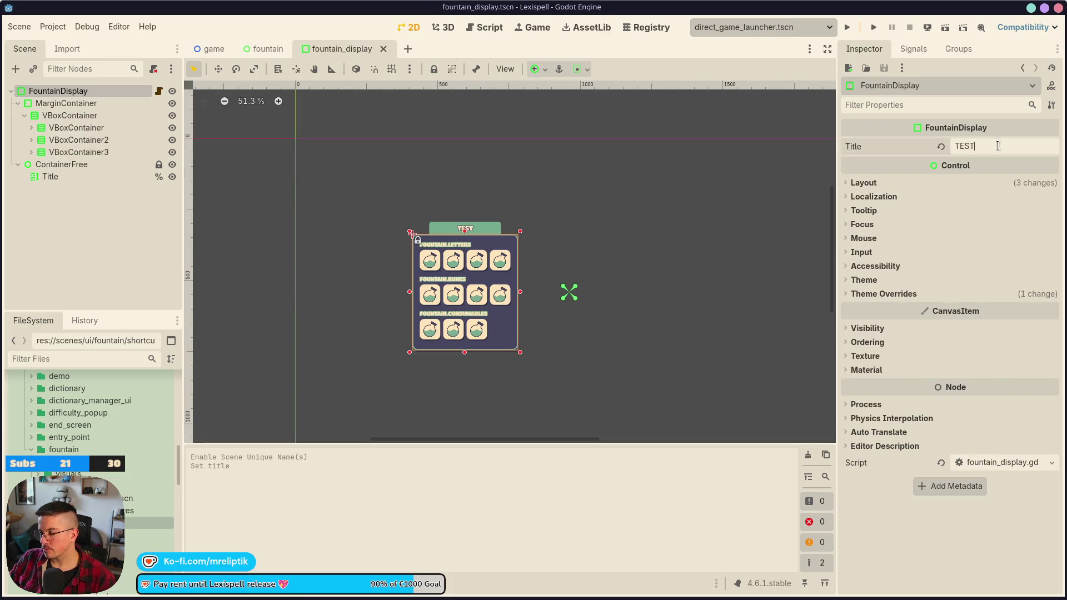
# - Re-enter PlayerDisplay's Title in the fountain scene, save, and return to fountain_display
pyautogui.click(260, 48)
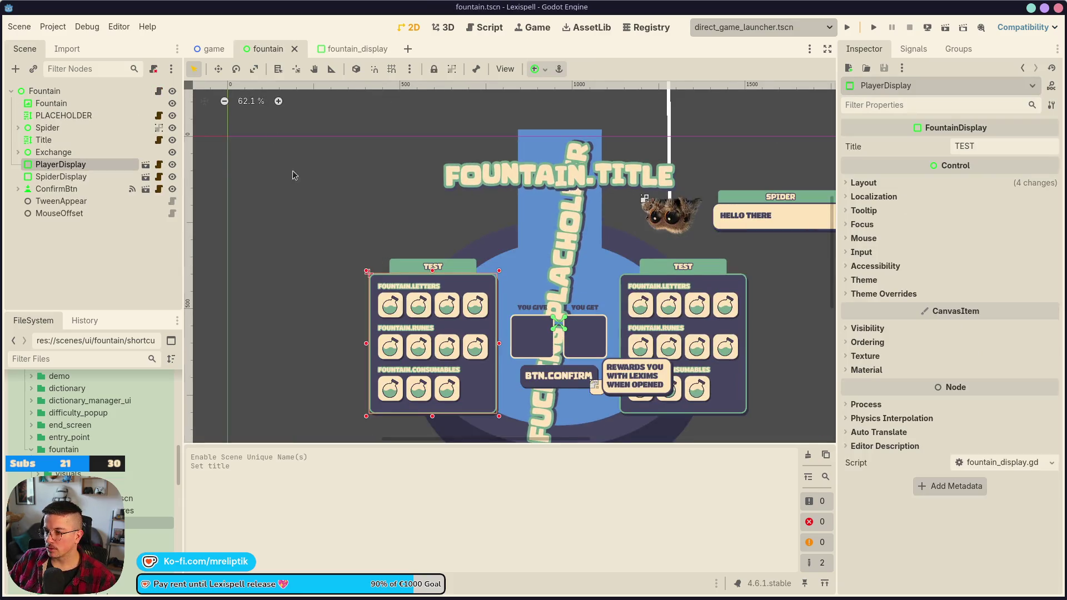
pyautogui.click(224, 100)
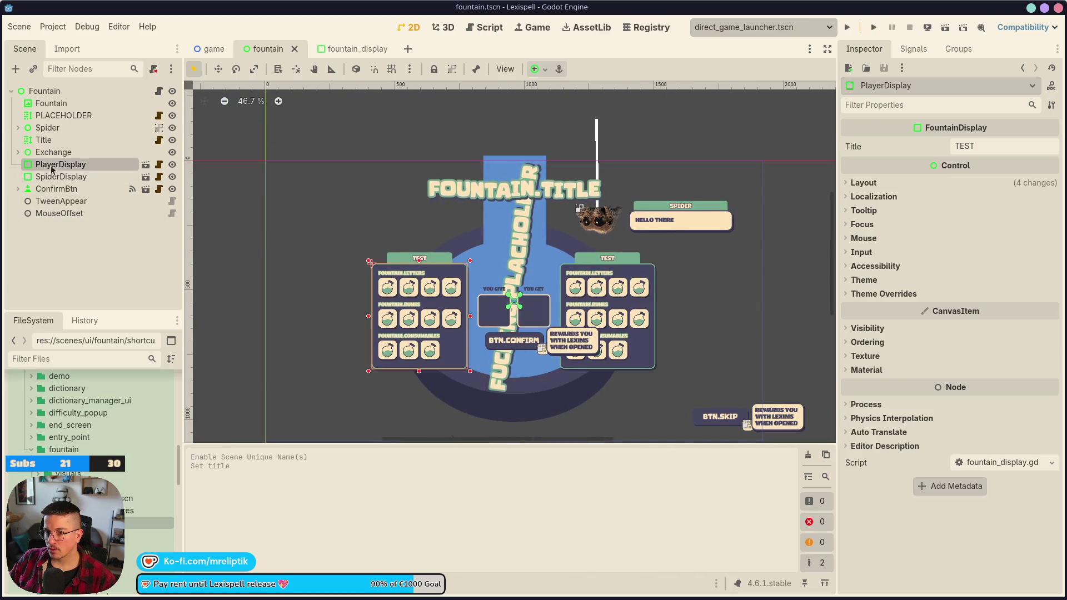
pyautogui.click(993, 146)
pyautogui.press('BackSpace')
pyautogui.write('TETET')
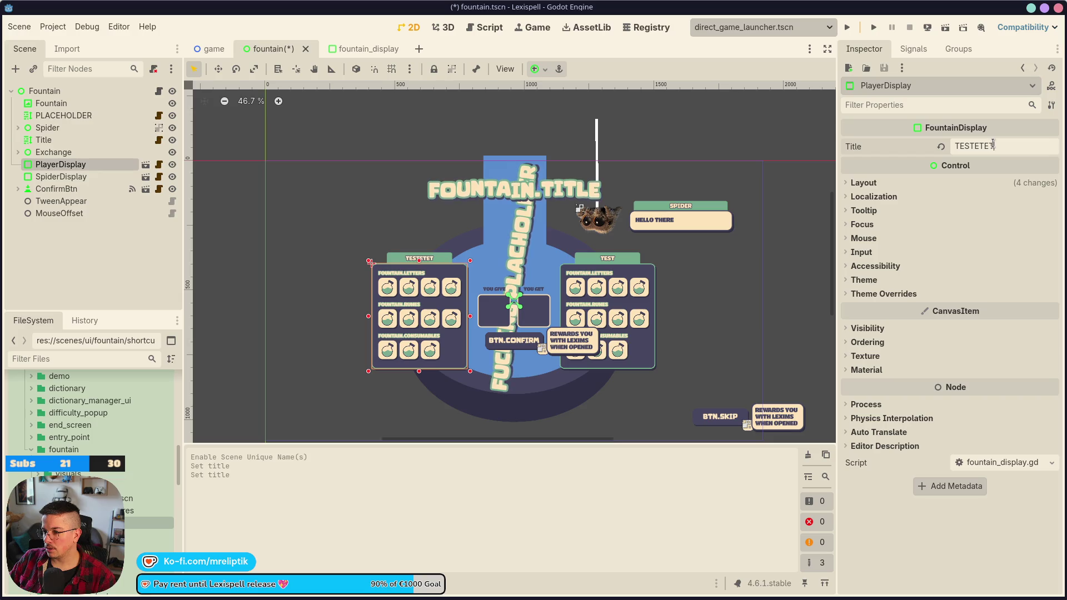
pyautogui.hotkey('ctrl', 's')
pyautogui.click(379, 55)
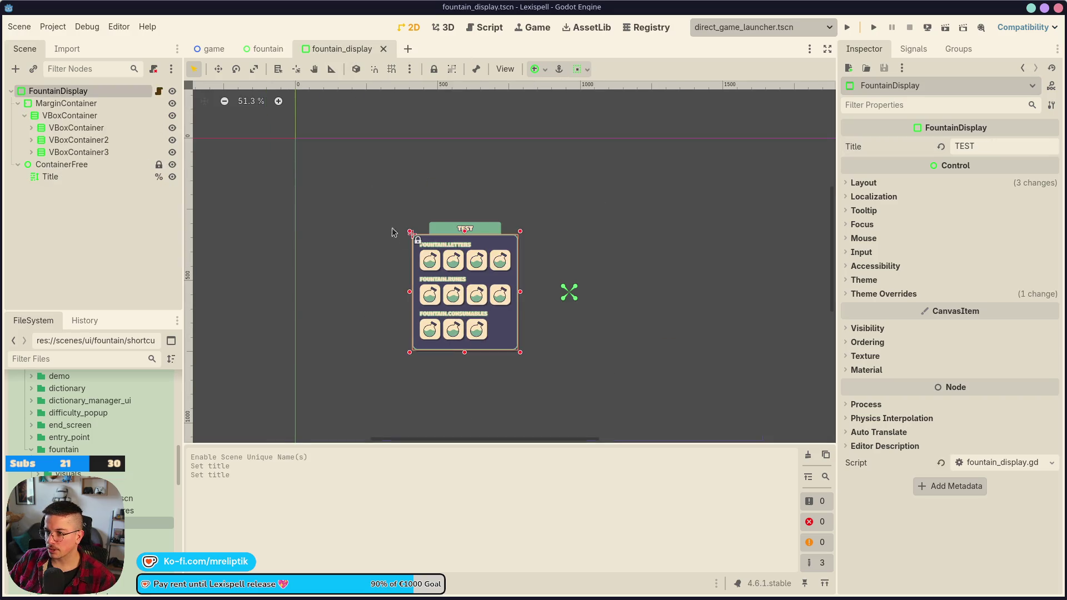
pyautogui.scroll(4, 502, 230)
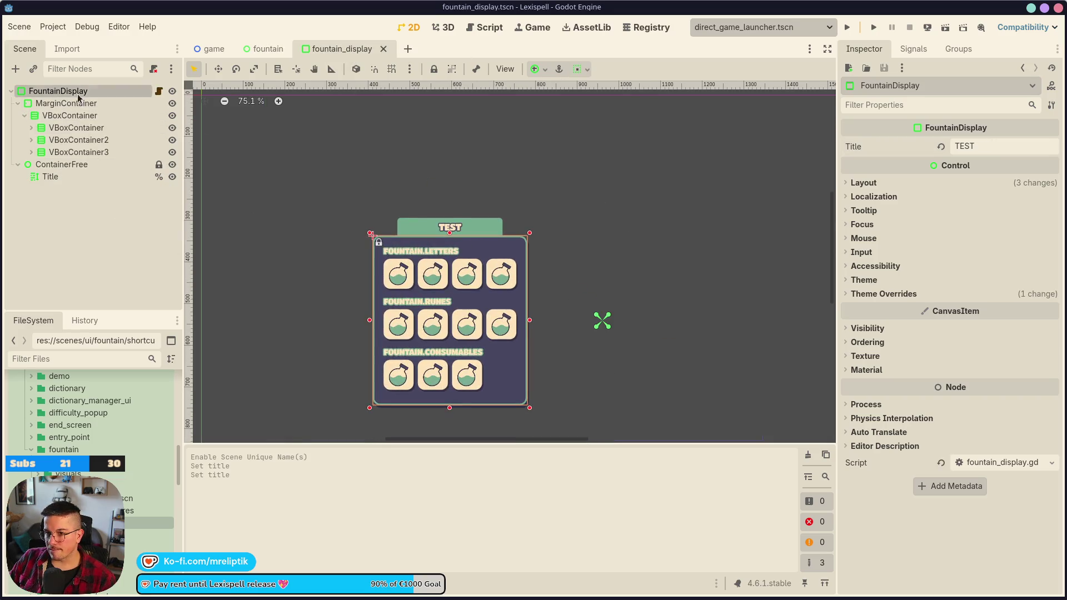
# - Rename the first VBoxContainer to LetterSection and save, keeping the scene open
pyautogui.click(71, 129)
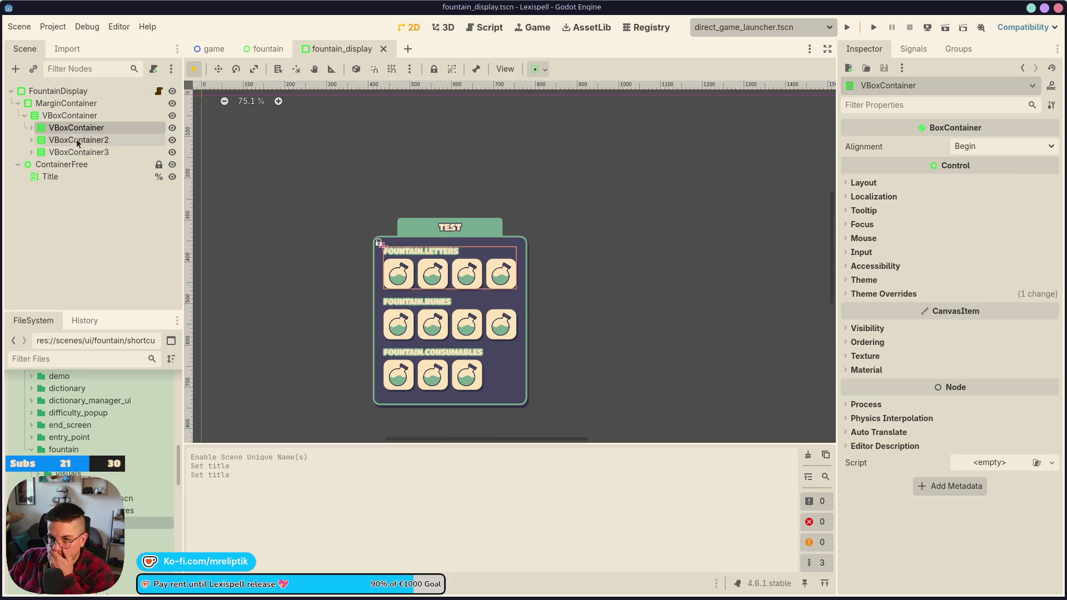
pyautogui.click(30, 140)
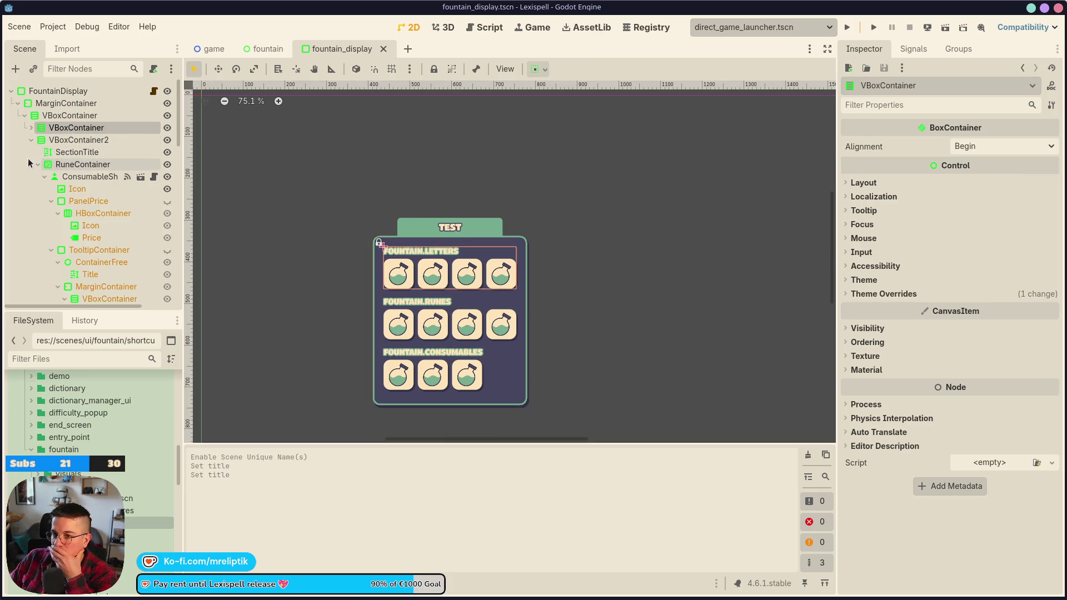
pyautogui.click(32, 128)
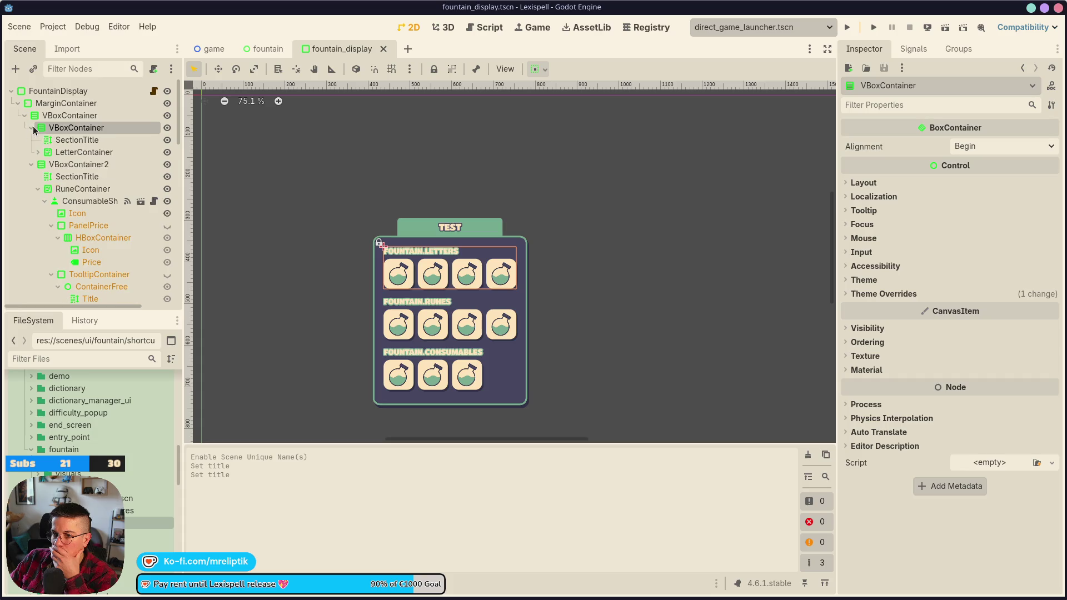
pyautogui.doubleClick(123, 129)
pyautogui.hotkey('ctrl', 'a')
pyautogui.write('Lett')
pyautogui.write('on')
pyautogui.press('Return')
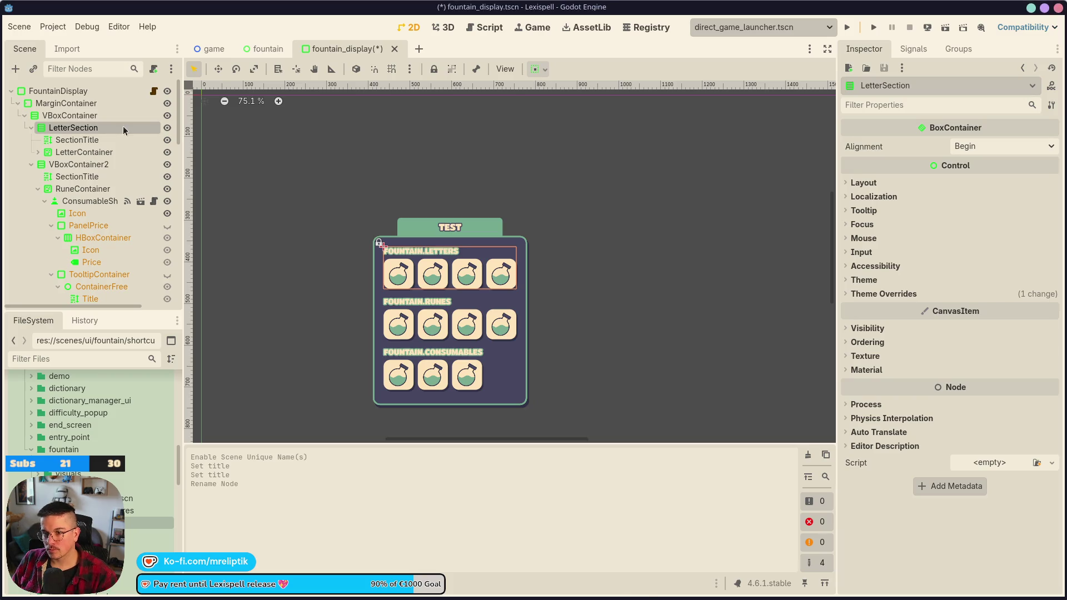
pyautogui.hotkey('ctrl', 'w')
pyautogui.click(362, 335)
pyautogui.hotkey('ctrl', 's')
pyautogui.click(32, 128)
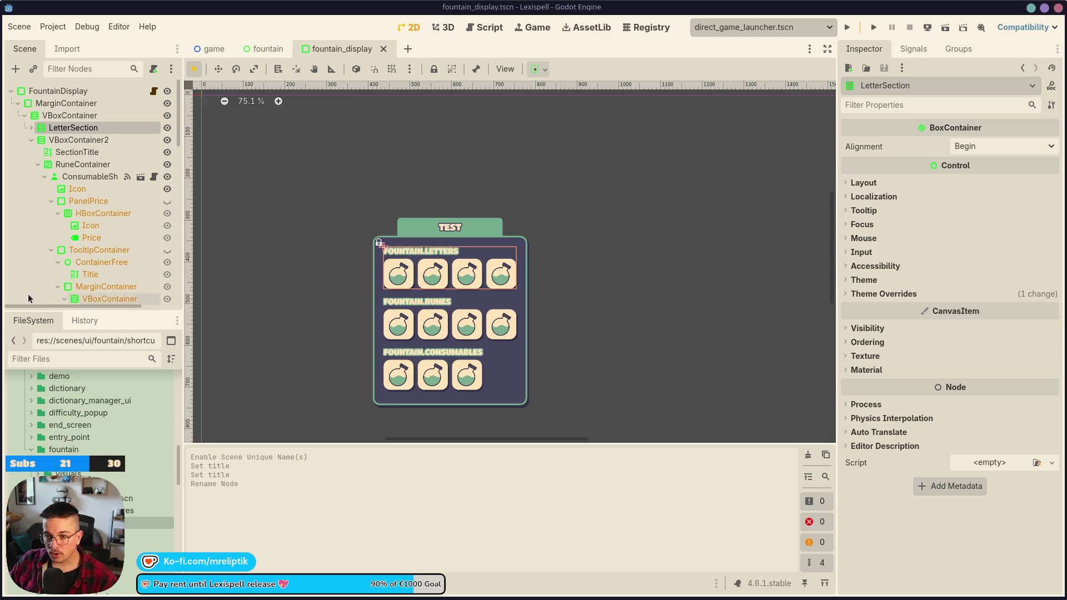
# - Rename the second section container to RuneSection, correcting the RunesSection typo
pyautogui.click(31, 140)
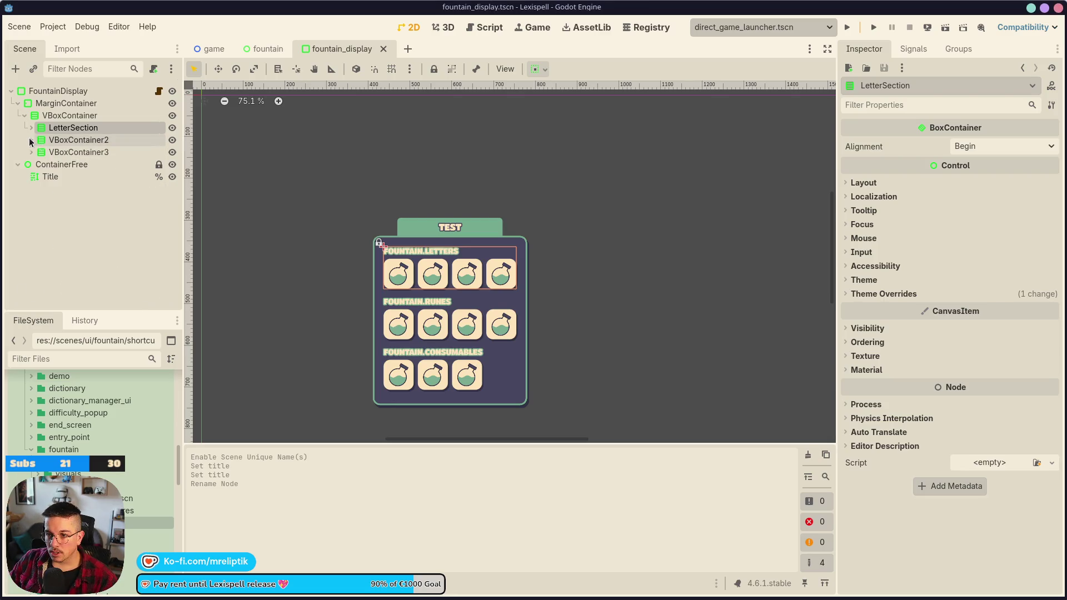
pyautogui.doubleClick(78, 139)
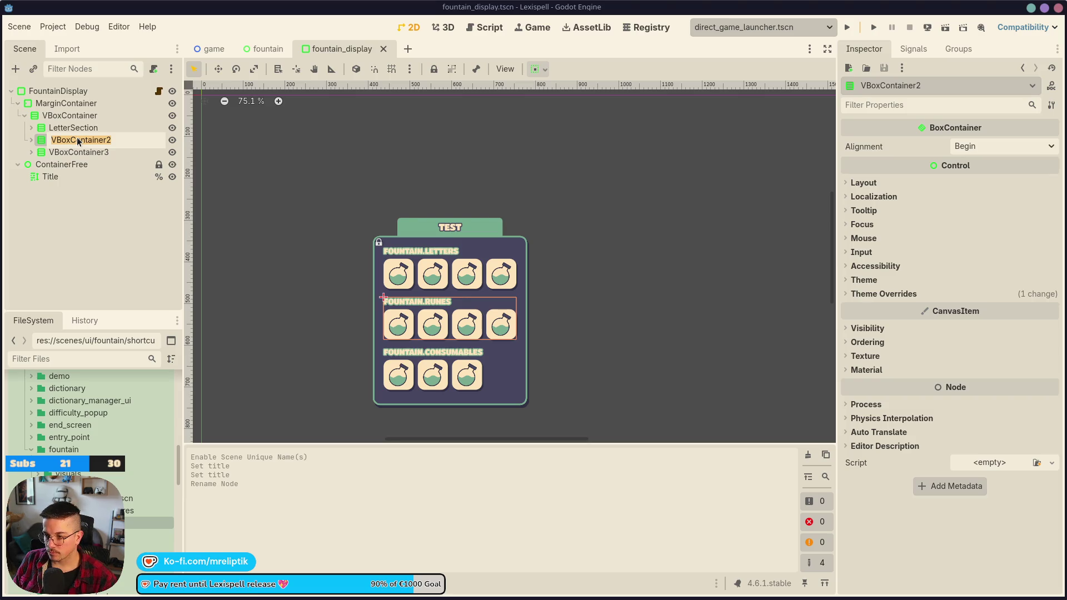
pyautogui.write('RunesS')
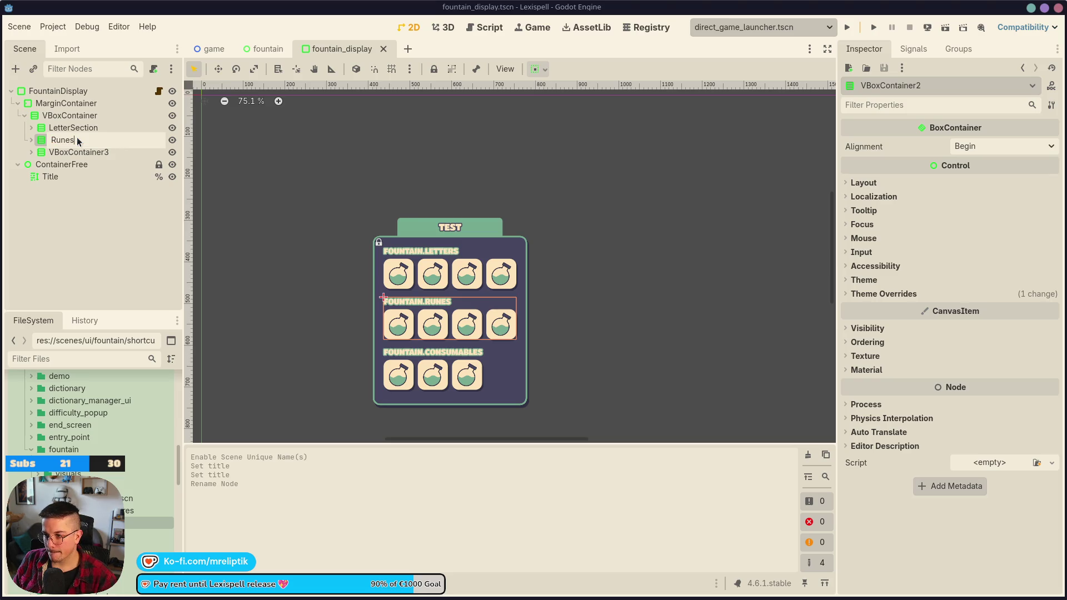
pyautogui.write('ection')
pyautogui.press('Return')
pyautogui.hotkey('ctrl', 's')
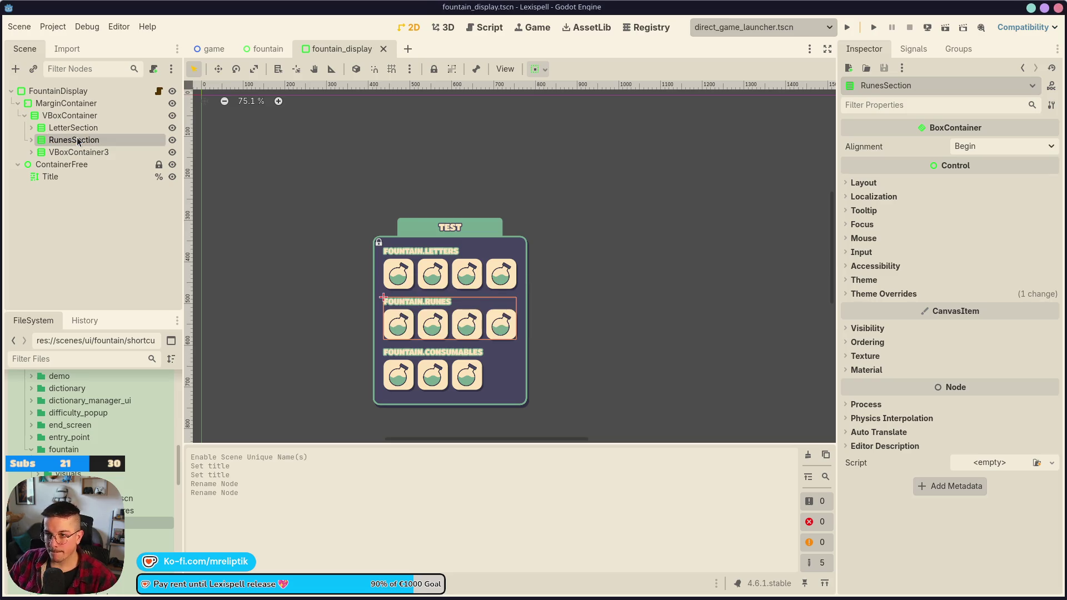
pyautogui.doubleClick(80, 143)
pyautogui.click(73, 141)
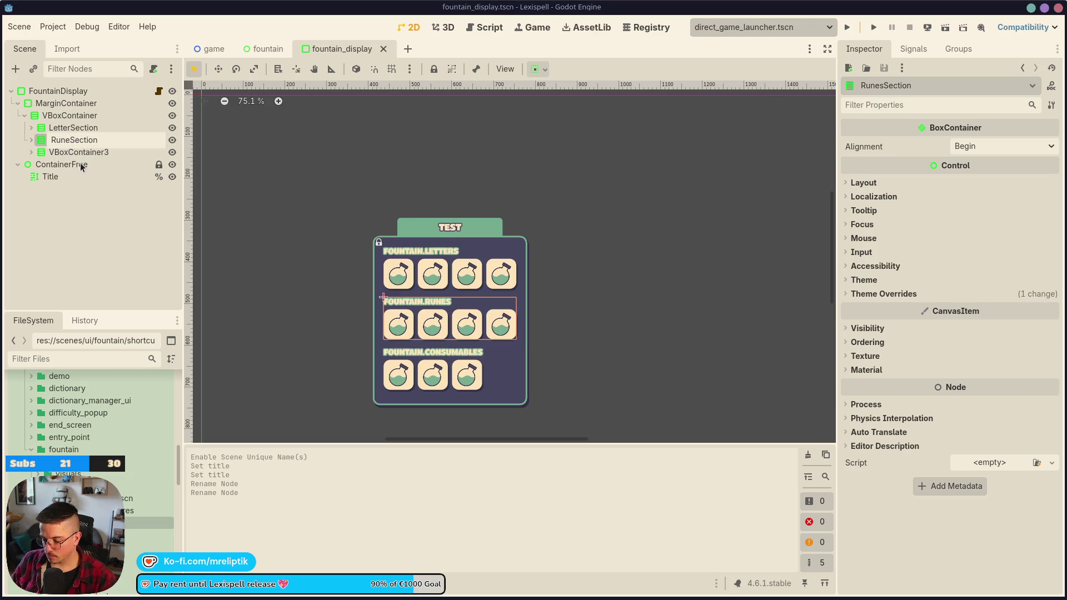
pyautogui.press('BackSpace')
pyautogui.press('Return')
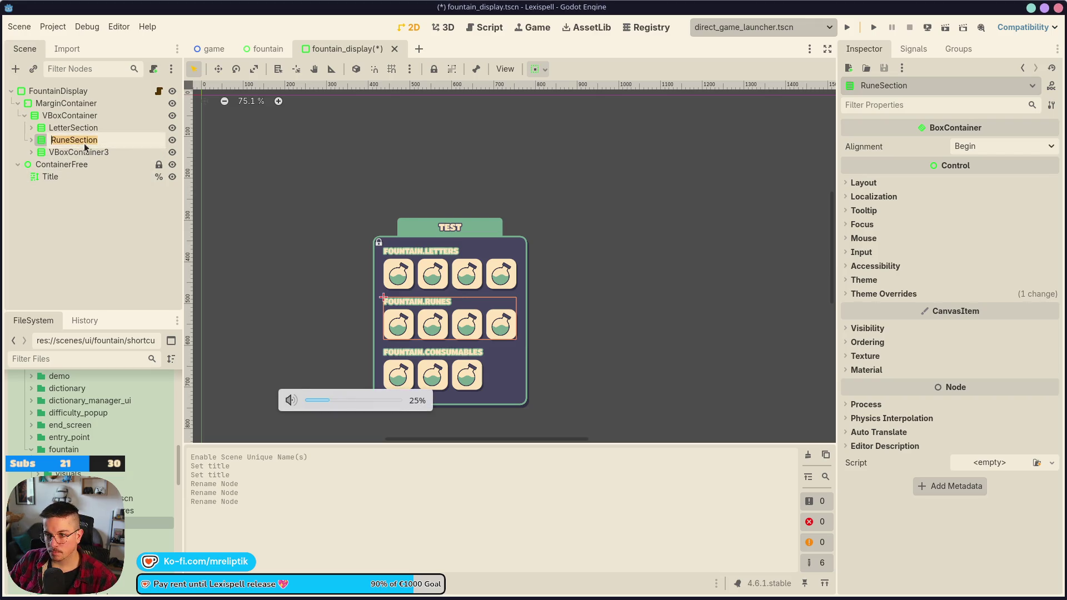
# - Rename the third section container to ConsumableSection and save
pyautogui.click(89, 152)
pyautogui.doubleClick(91, 152)
pyautogui.hotkey('ctrl', 'a')
pyautogui.write('Con')
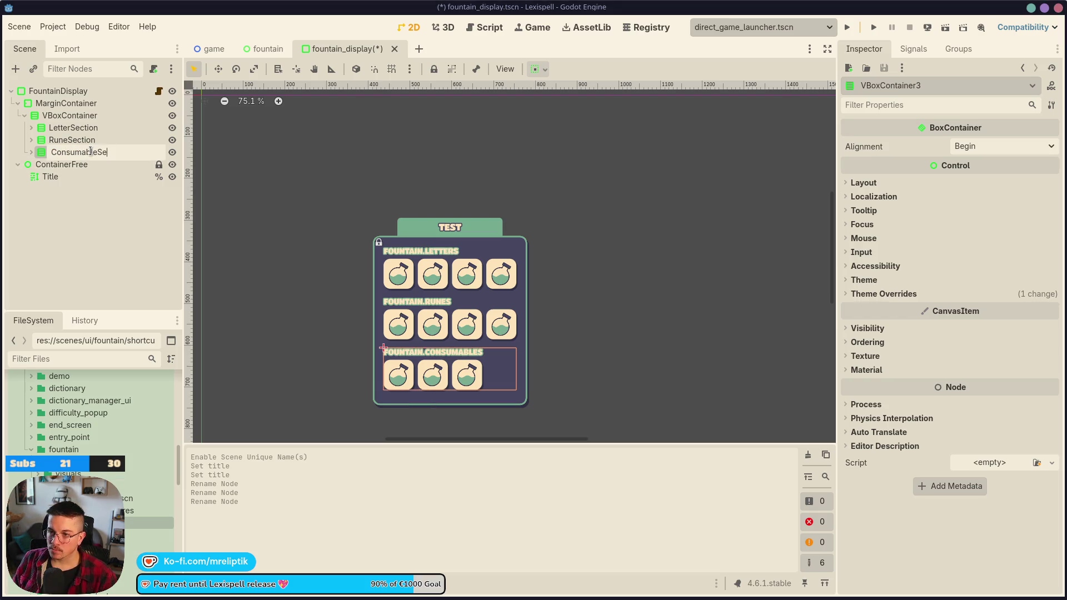
pyautogui.write('n')
pyautogui.press('Return')
pyautogui.hotkey('ctrl', 's')
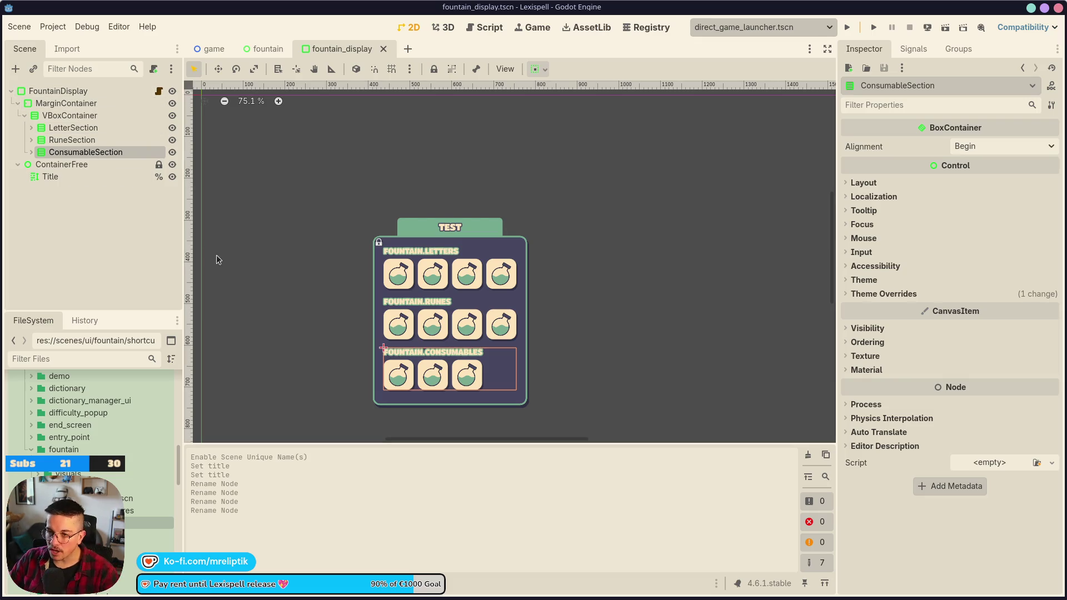
# - Give LetterSection, RuneSection and ConsumableSection scene-unique names
pyautogui.click(123, 227)
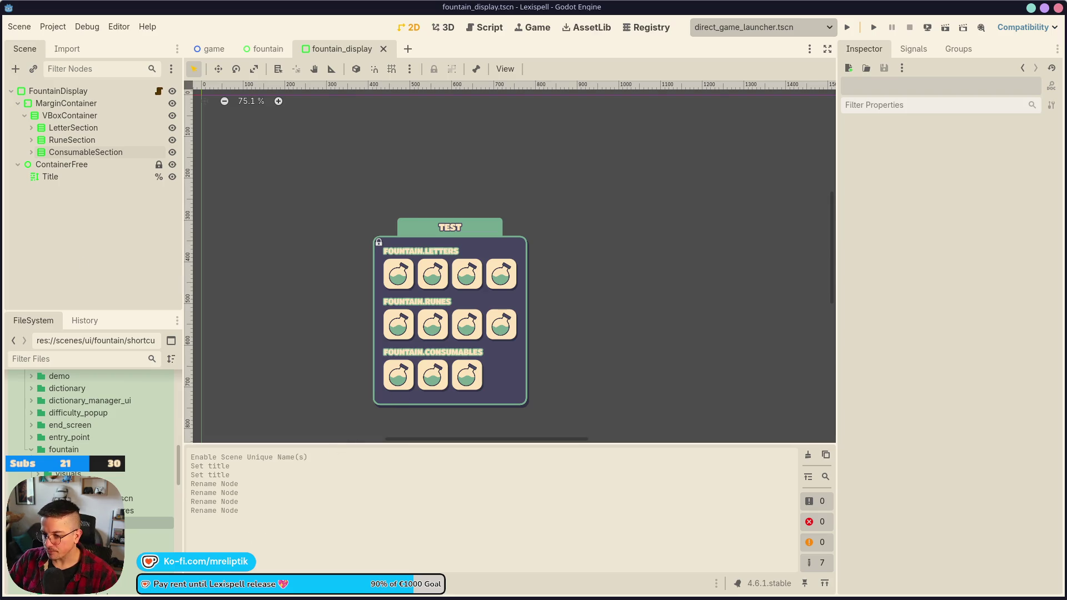
pyautogui.hotkey('ctrl', 'j')
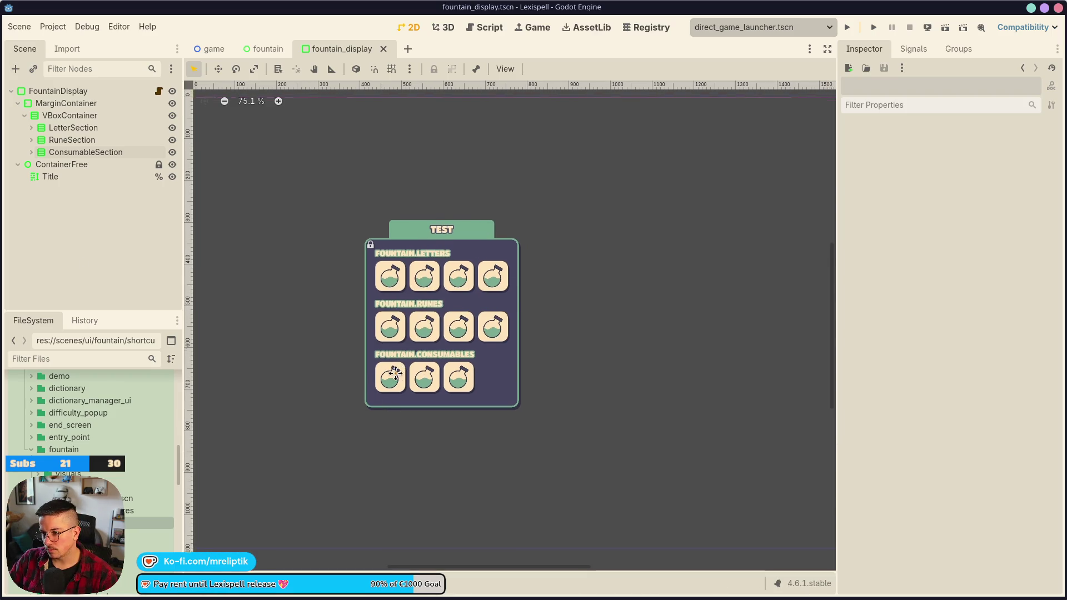
pyautogui.click(93, 128)
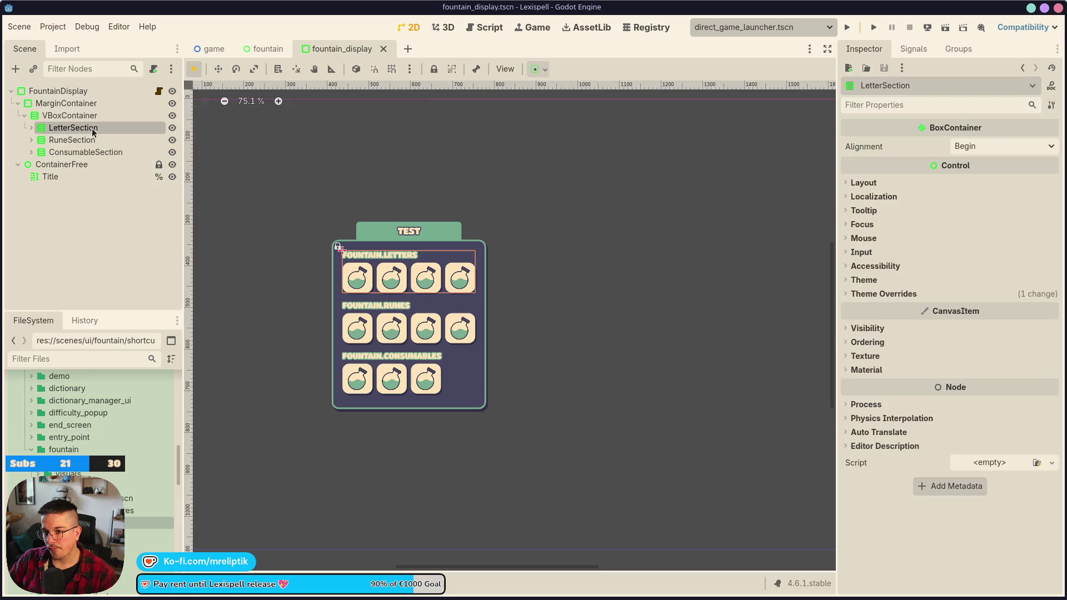
pyautogui.keyDown('ctrl'); pyautogui.click(90, 152); pyautogui.keyUp('ctrl')
pyautogui.keyDown('ctrl'); pyautogui.click(90, 143); pyautogui.keyUp('ctrl')
pyautogui.rightClick(90, 146)
pyautogui.click(139, 284)
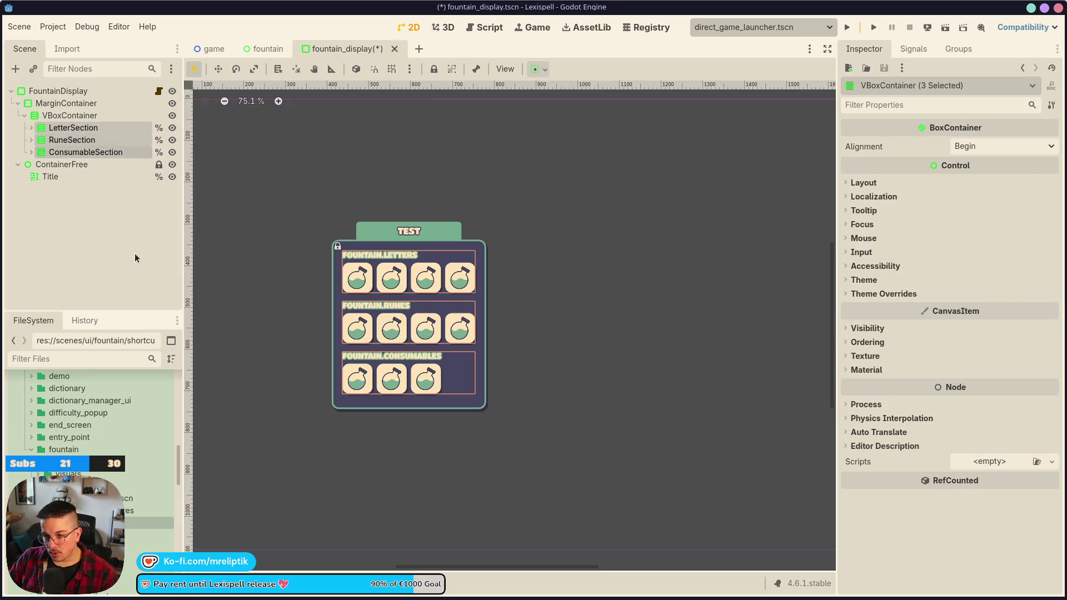
# - Expand the three sections to reveal their Letter, Rune and Consumable containers
pyautogui.click(31, 127)
pyautogui.click(33, 165)
pyautogui.click(32, 164)
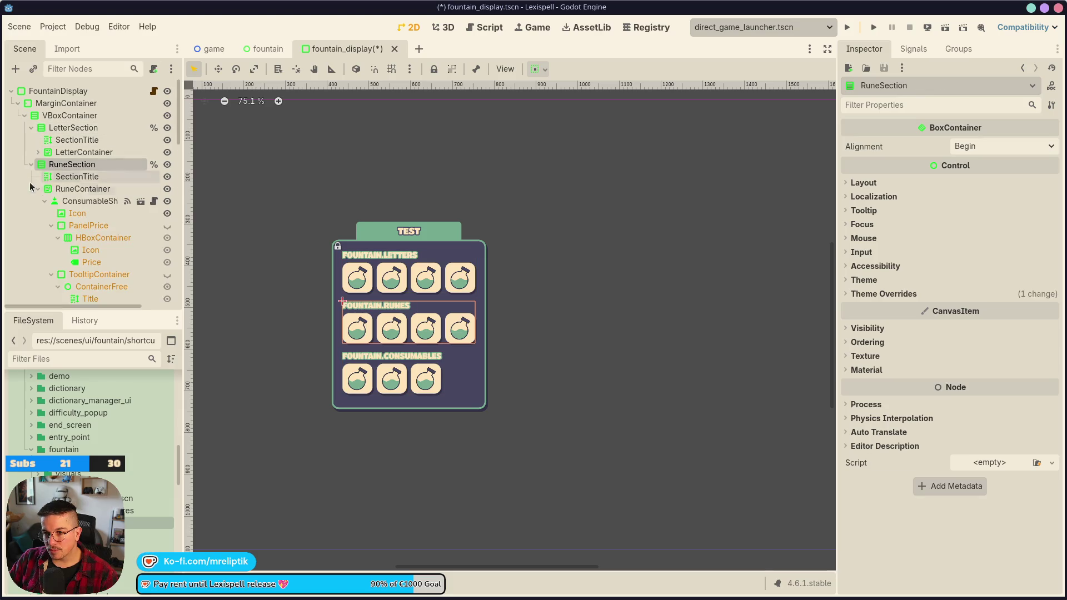
pyautogui.click(38, 189)
pyautogui.click(32, 201)
pyautogui.click(38, 225)
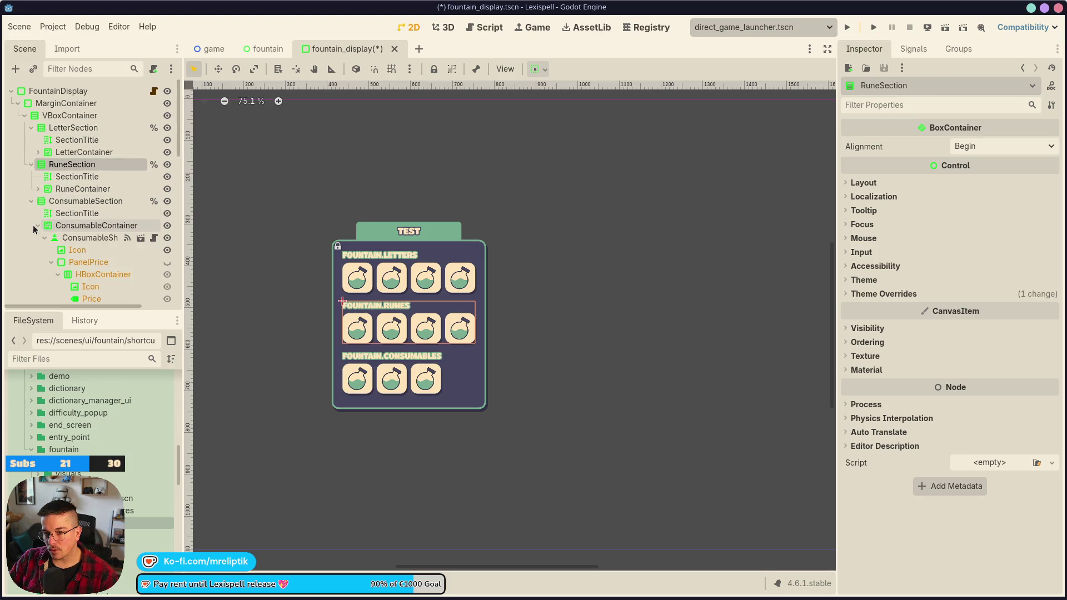
# - Give LetterContainer, RuneContainer and ConsumableContainer scene-unique names and save
pyautogui.click(84, 226)
pyautogui.keyDown('ctrl'); pyautogui.click(83, 189); pyautogui.keyUp('ctrl')
pyautogui.keyDown('ctrl'); pyautogui.click(83, 152); pyautogui.keyUp('ctrl')
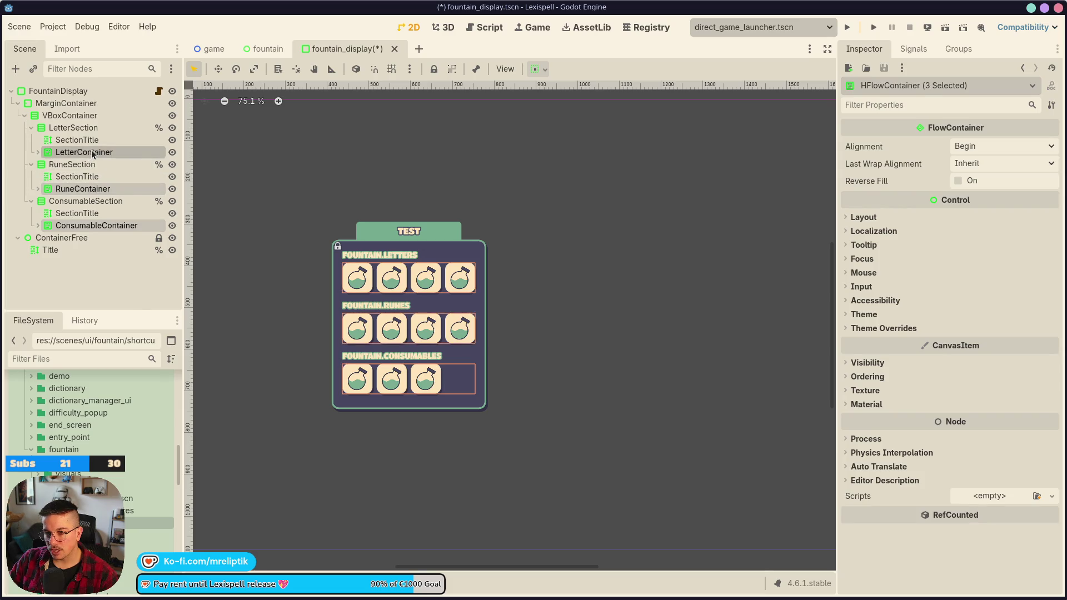
pyautogui.rightClick(107, 152)
pyautogui.click(179, 289)
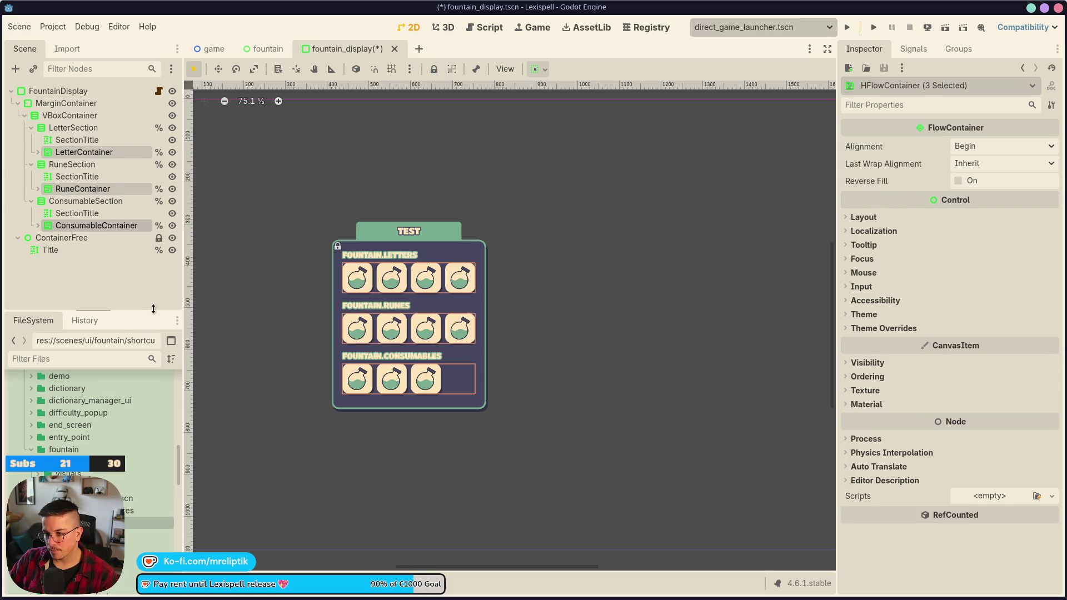
pyautogui.click(113, 286)
pyautogui.hotkey('ctrl', 's')
# - Select the FOUNTAIN.LETTERS title label's text, then go to the browser
pyautogui.click(391, 260)
pyautogui.click(391, 260)
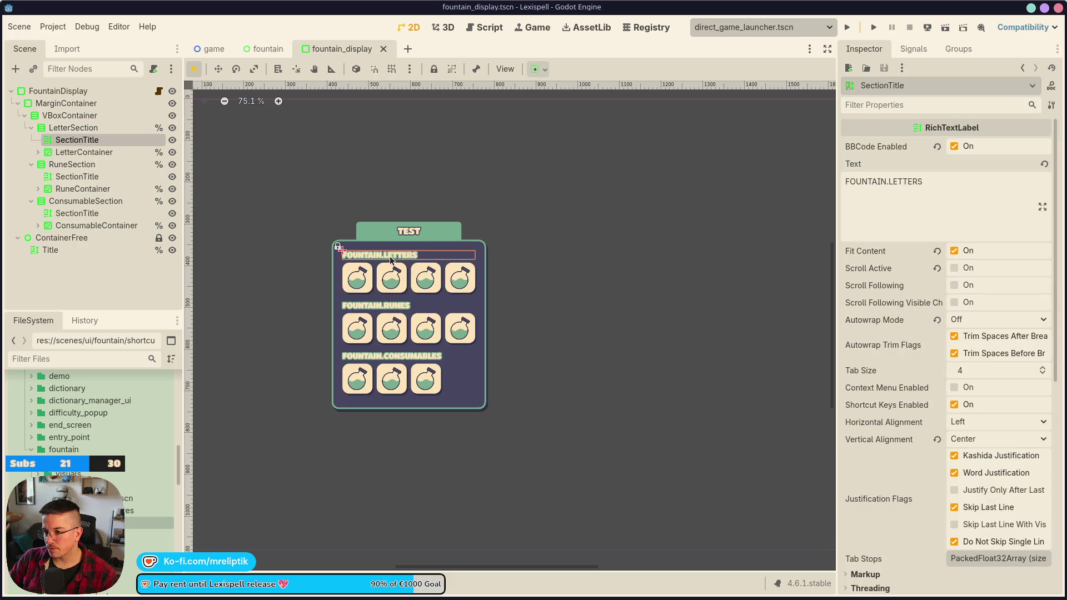
pyautogui.tripleClick(932, 200)
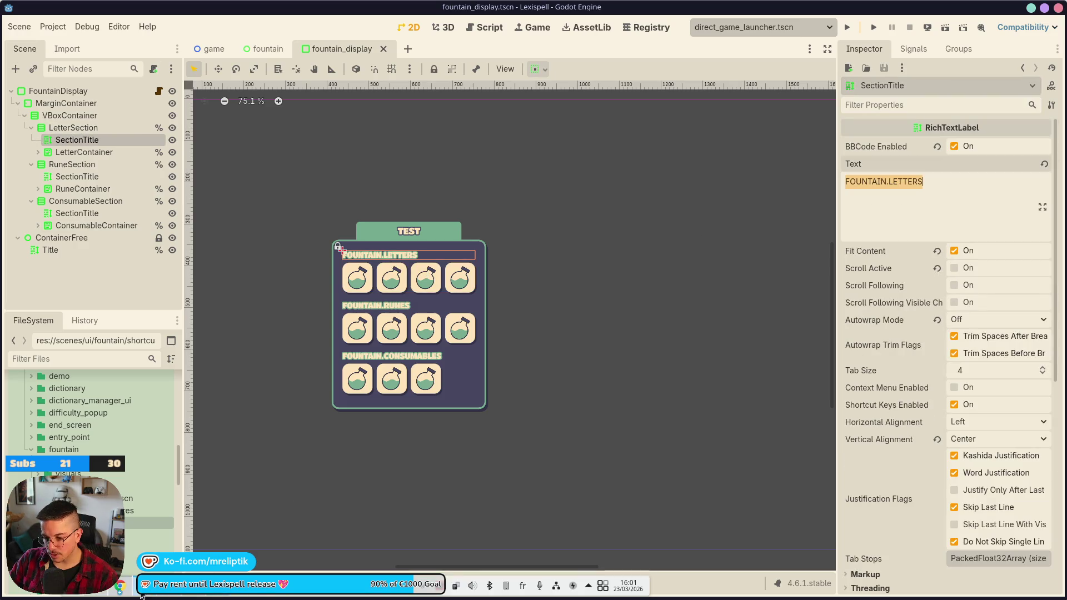
pyautogui.click(152, 596)
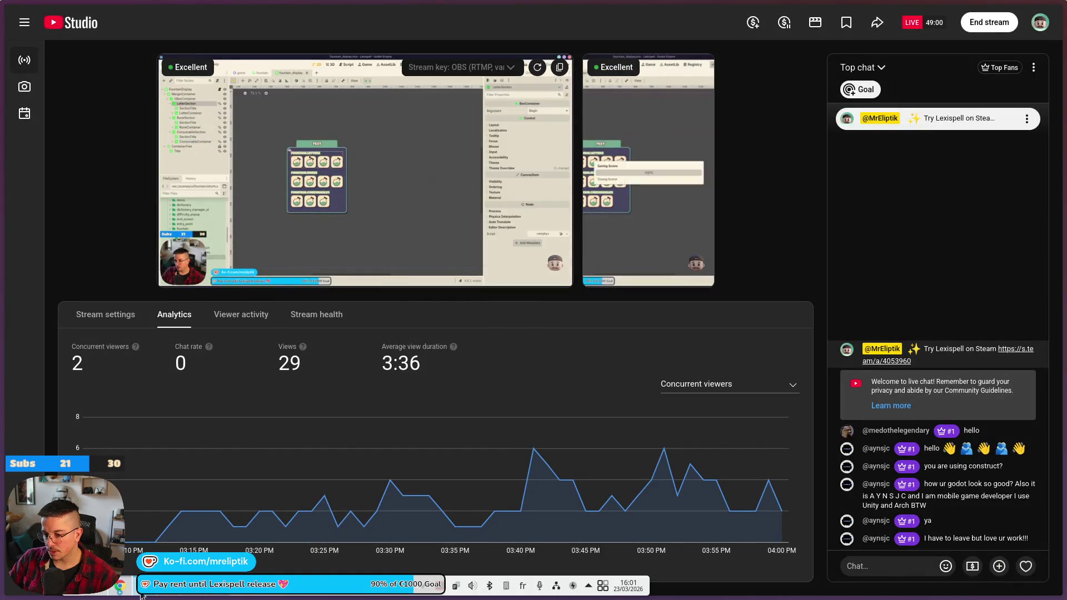
# - Open the Lexispell_localization spreadsheet and scroll down to the FOUNTAIN.TITLE row
pyautogui.moveTo(5, 317)
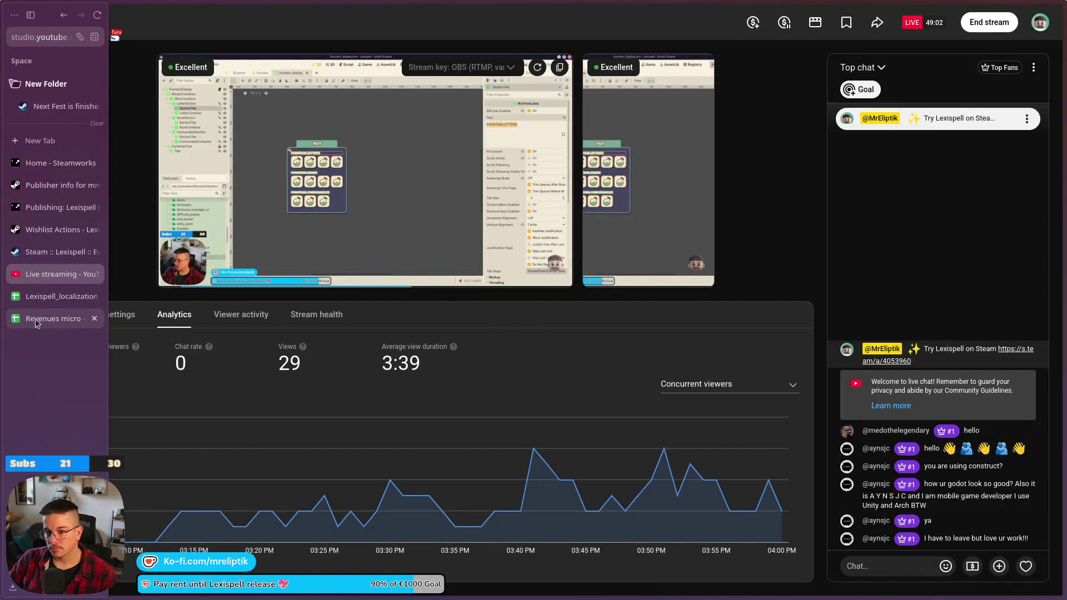
pyautogui.click(49, 318)
pyautogui.click(31, 300)
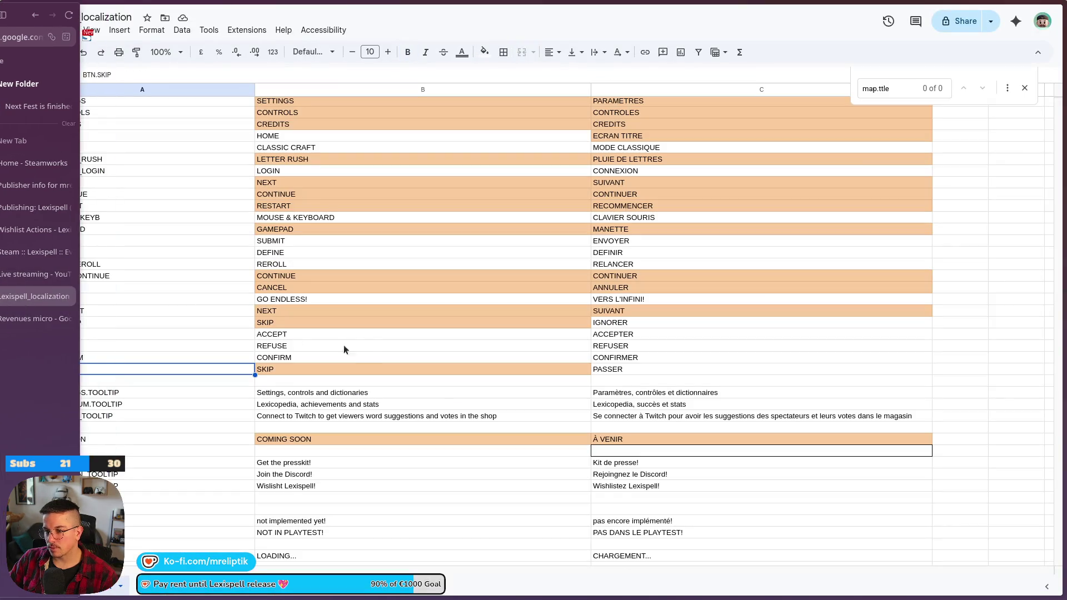
pyautogui.click(95, 381)
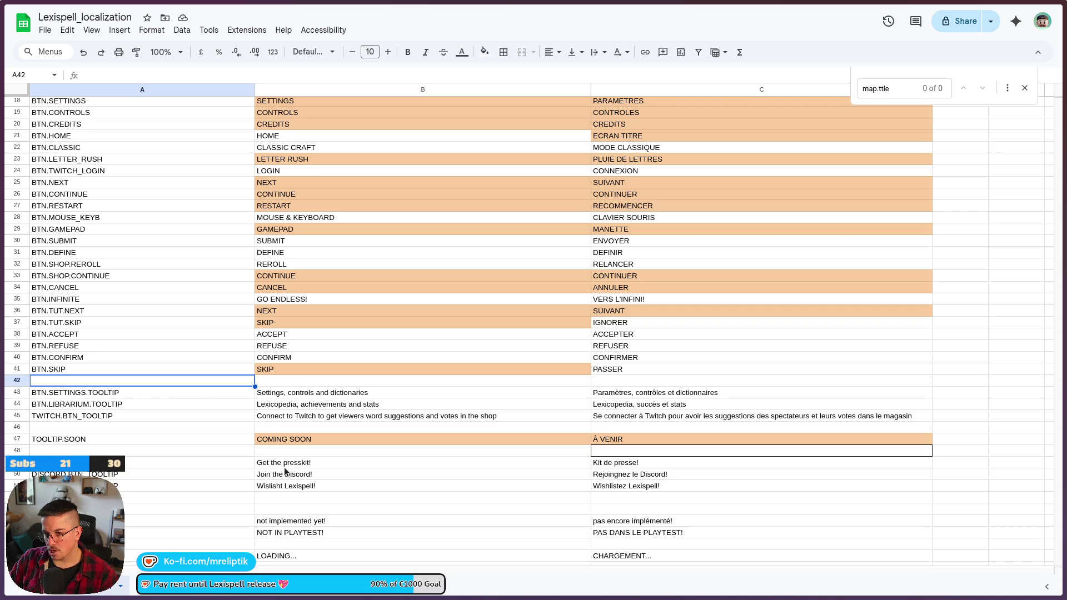
pyautogui.scroll(-20, 161, 410)
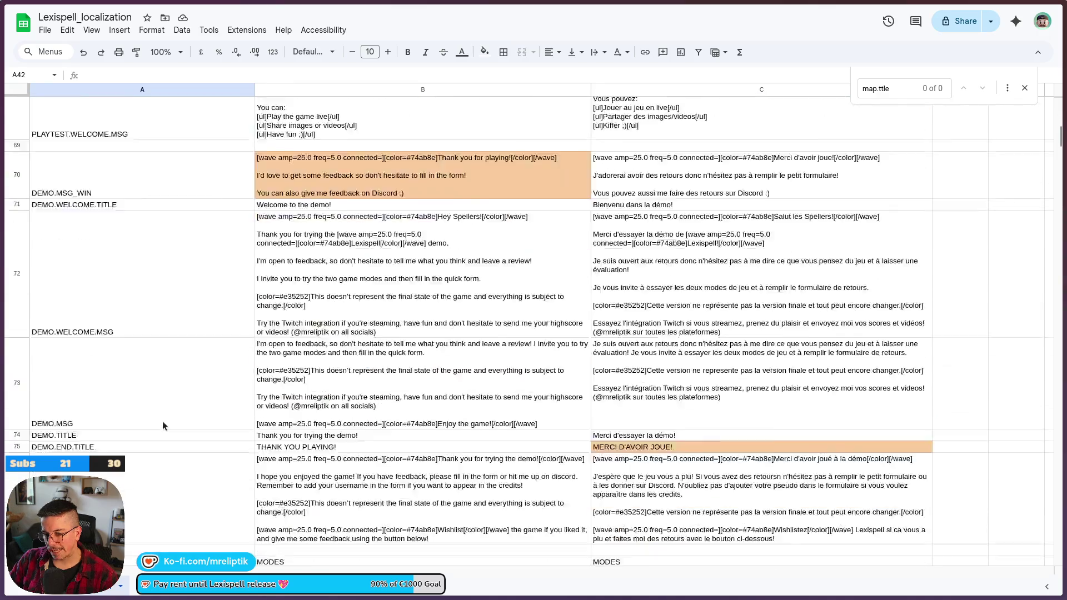
pyautogui.scroll(-20, 162, 418)
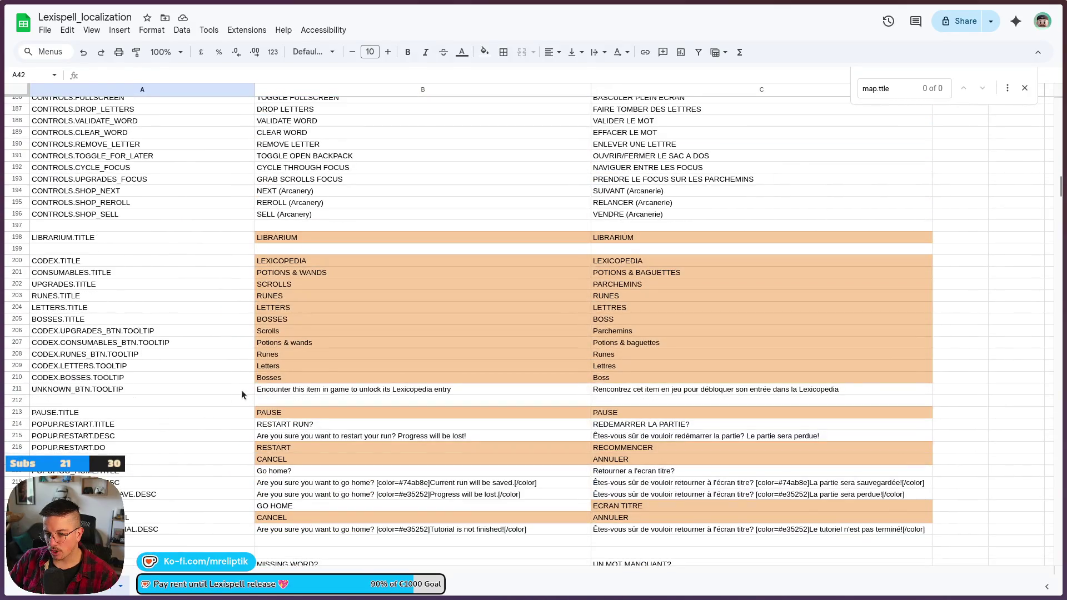
pyautogui.click(242, 389)
pyautogui.scroll(-10, 199, 420)
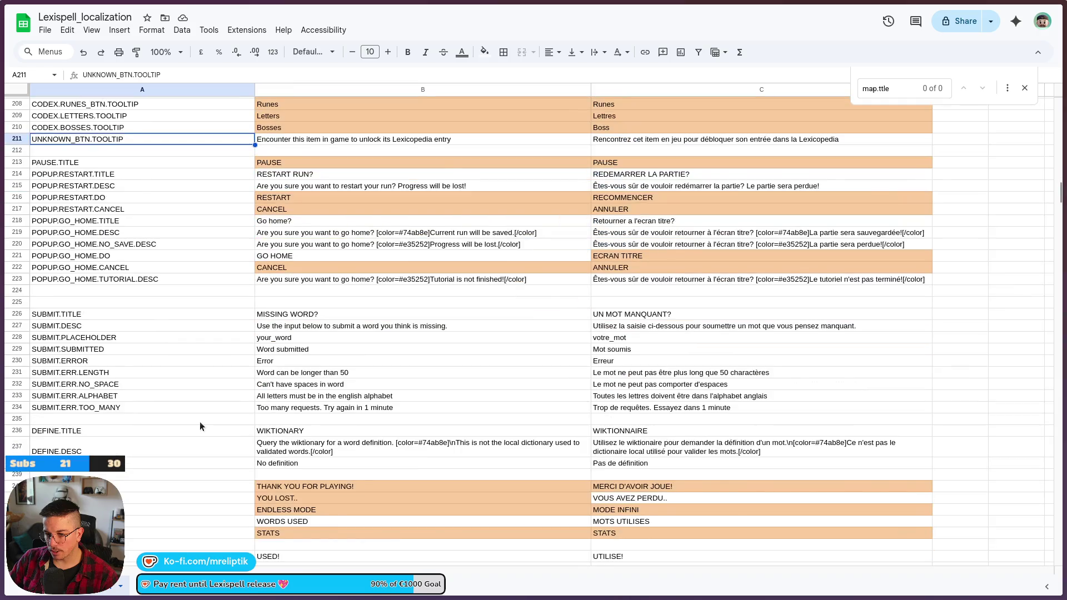
pyautogui.scroll(-20, 200, 426)
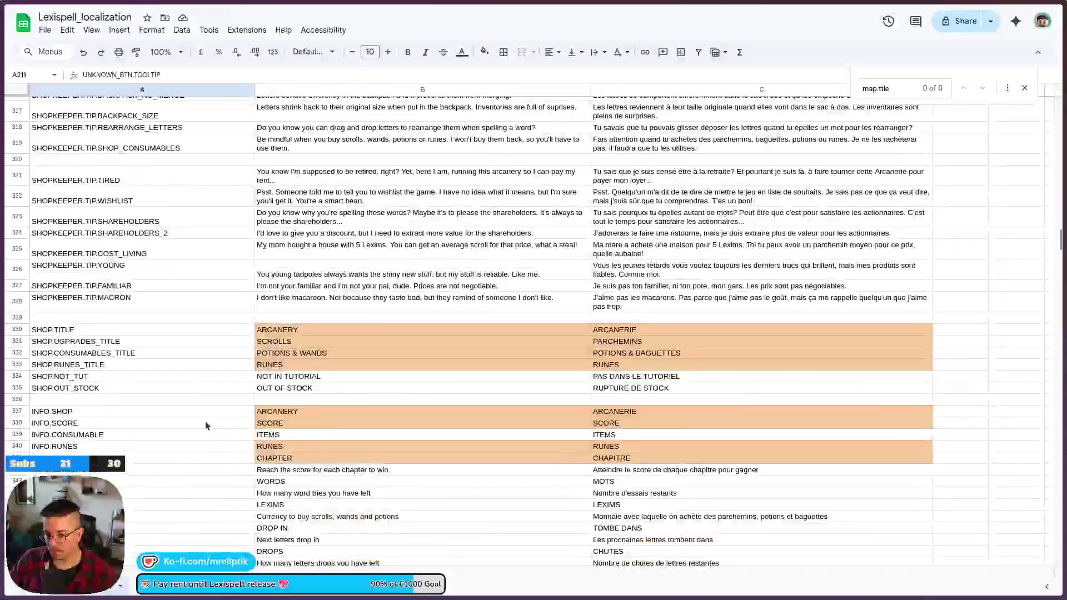
pyautogui.scroll(-8, 205, 425)
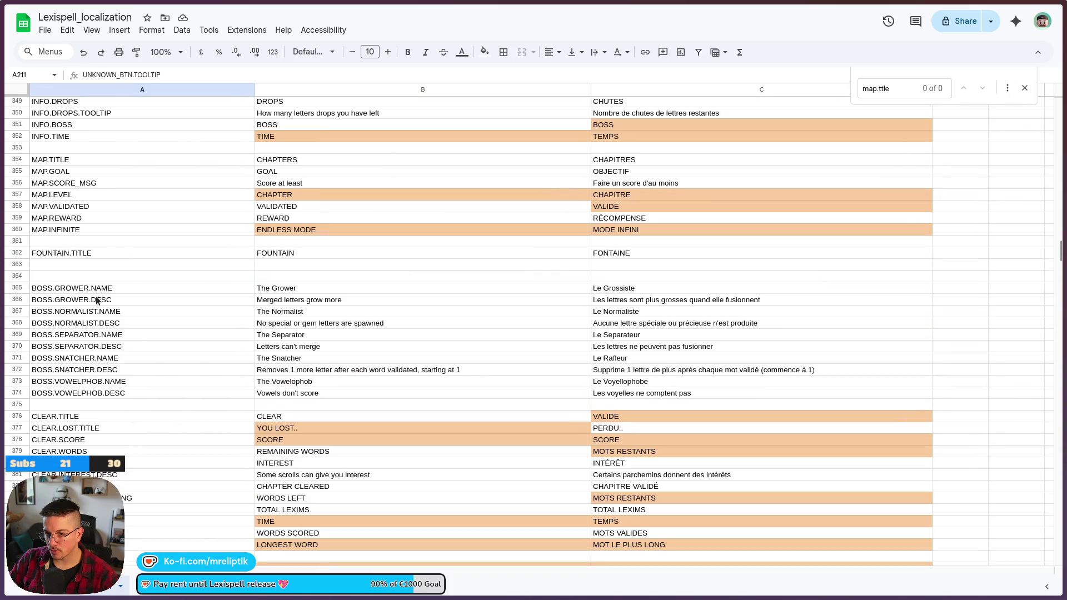
# - Enter FOUNTAIN.LETTERS in cell A363, then return to Godot
pyautogui.click(82, 262)
pyautogui.write('FOUNTAIN.LETTERS')
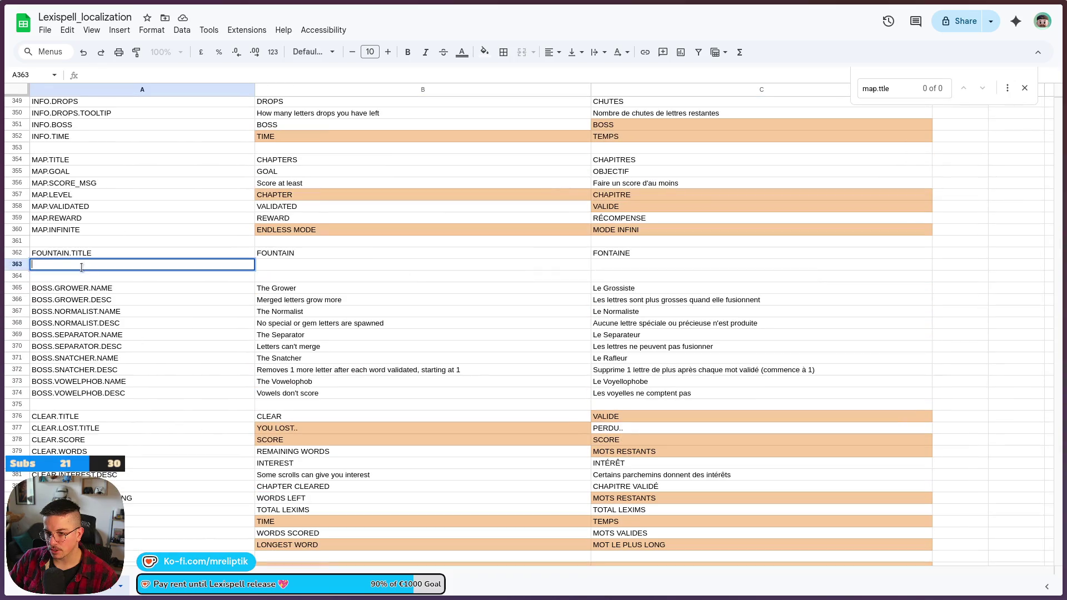
pyautogui.click(153, 288)
pyautogui.hotkey('alt', 'Tab')
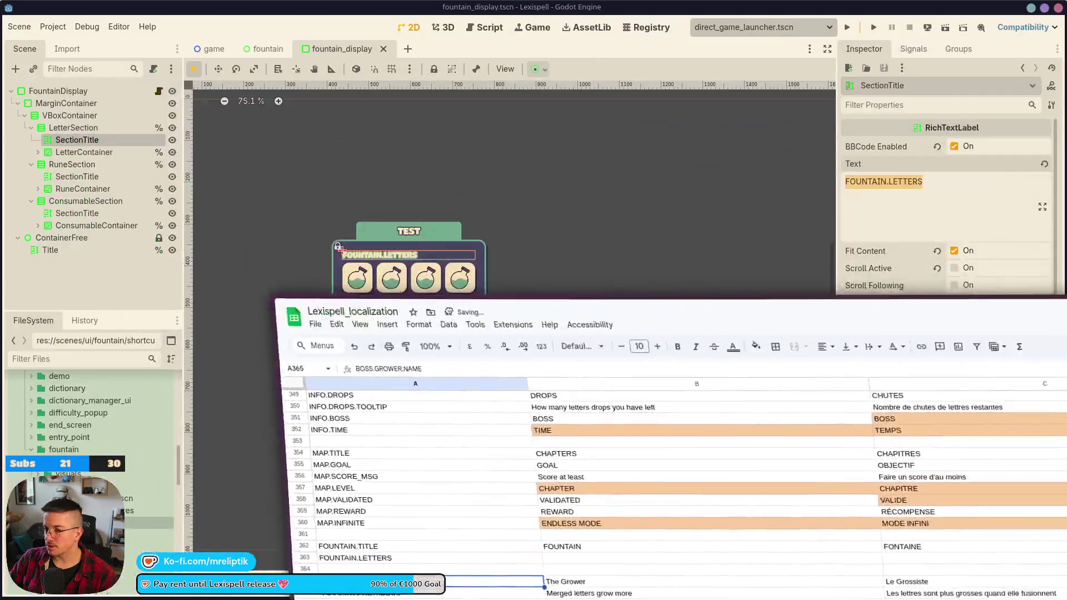
# - Change the YOU GIVE label to FOUNTAIN.GIVE with Word (Smart) autowrap
pyautogui.click(265, 48)
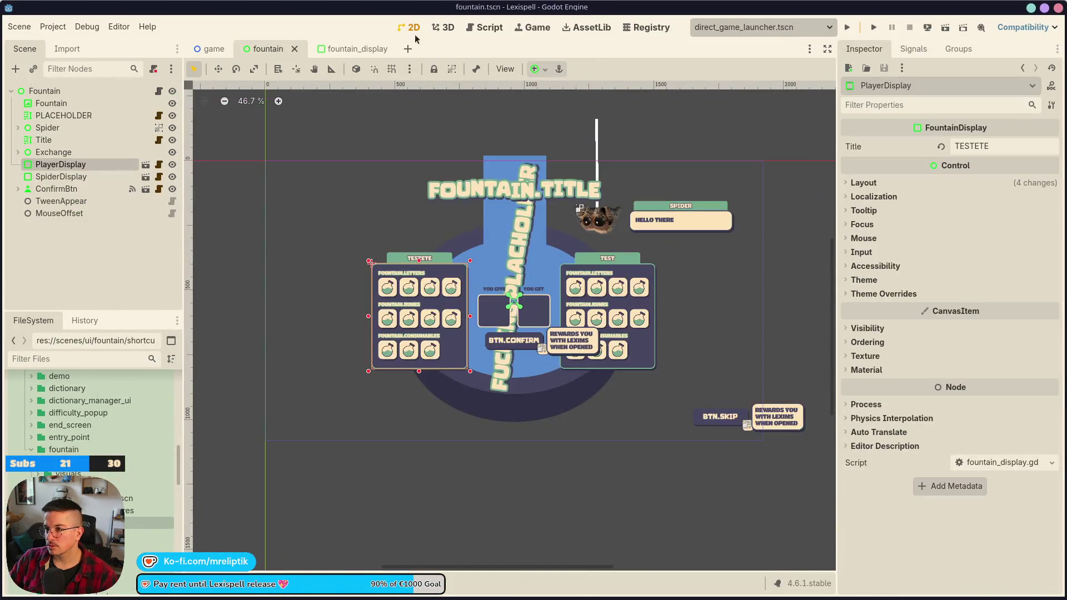
pyautogui.scroll(3, 534, 310)
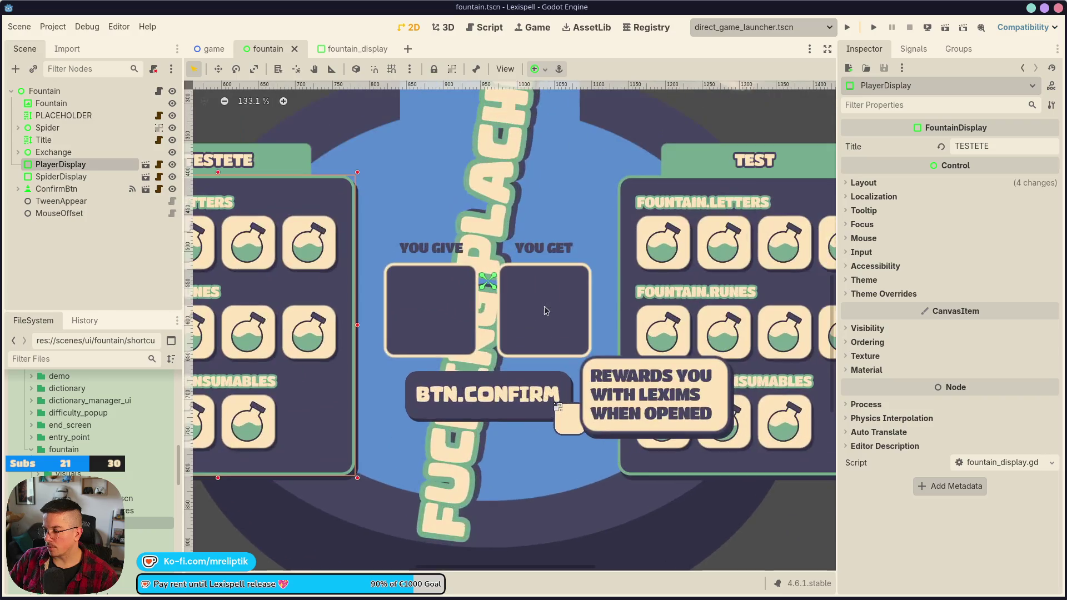
pyautogui.click(431, 248)
pyautogui.doubleClick(874, 182)
pyautogui.hotkey('ctrl', 'a')
pyautogui.write('FOUNTAIN.GIVE')
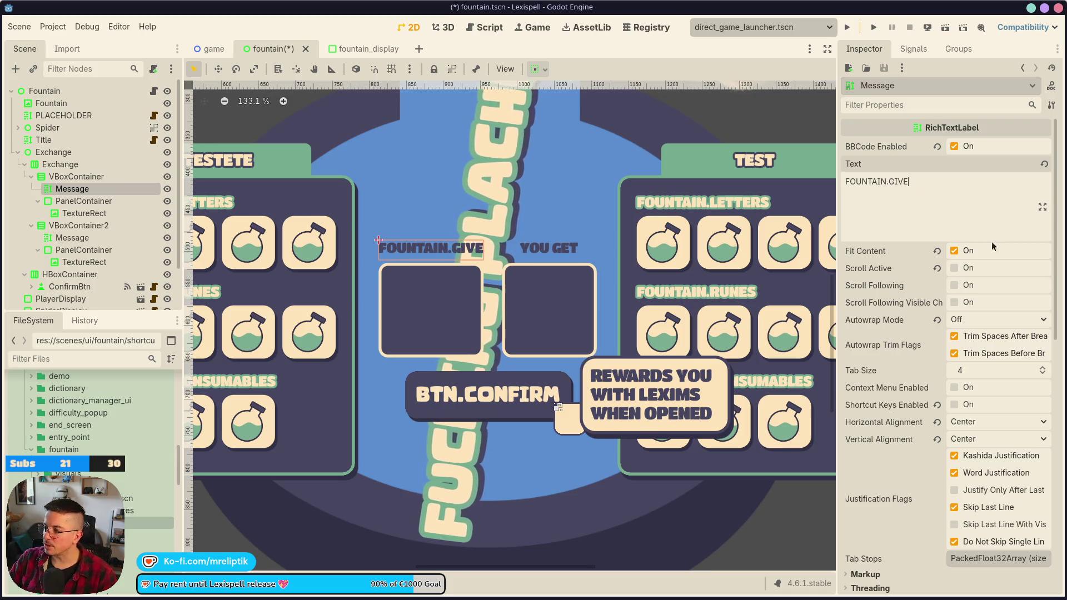
pyautogui.click(1034, 337)
pyautogui.click(975, 319)
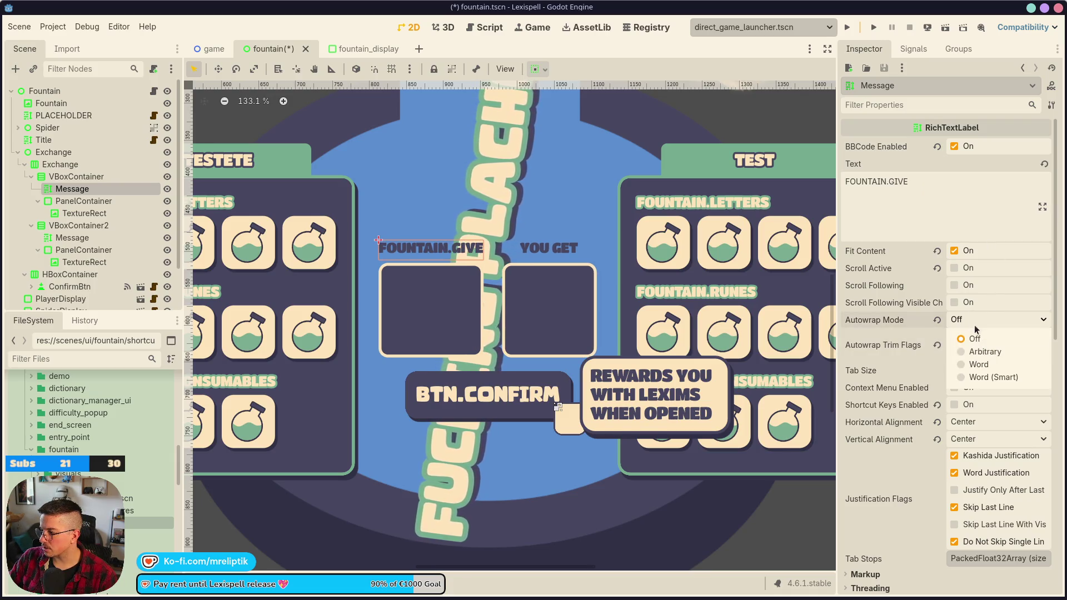
pyautogui.click(986, 354)
pyautogui.click(983, 320)
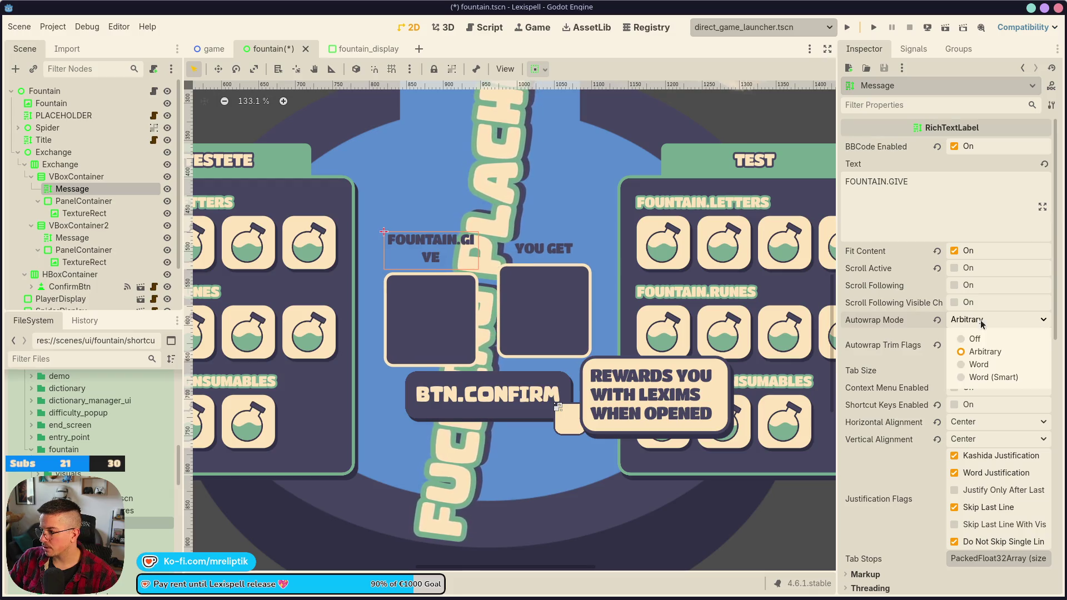
pyautogui.click(979, 375)
pyautogui.click(947, 198)
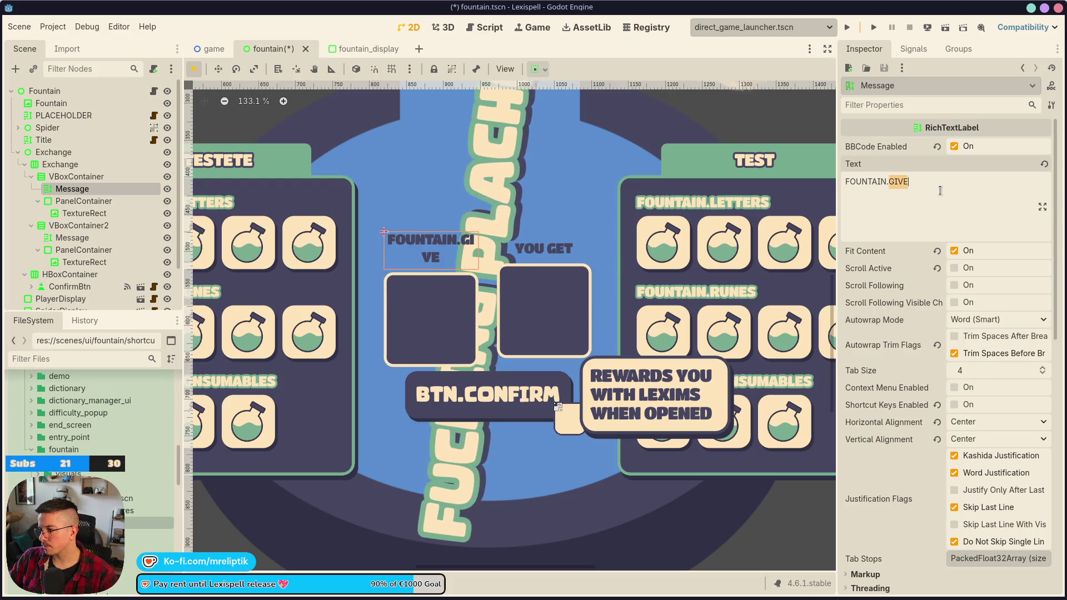
pyautogui.hotkey('ctrl', 'a')
pyautogui.hotkey('ctrl', 'c')
# - Change the YOU GET label to FOUNTAIN.GET with Word (Smart) autowrap and save the fountain scene
pyautogui.click(532, 250)
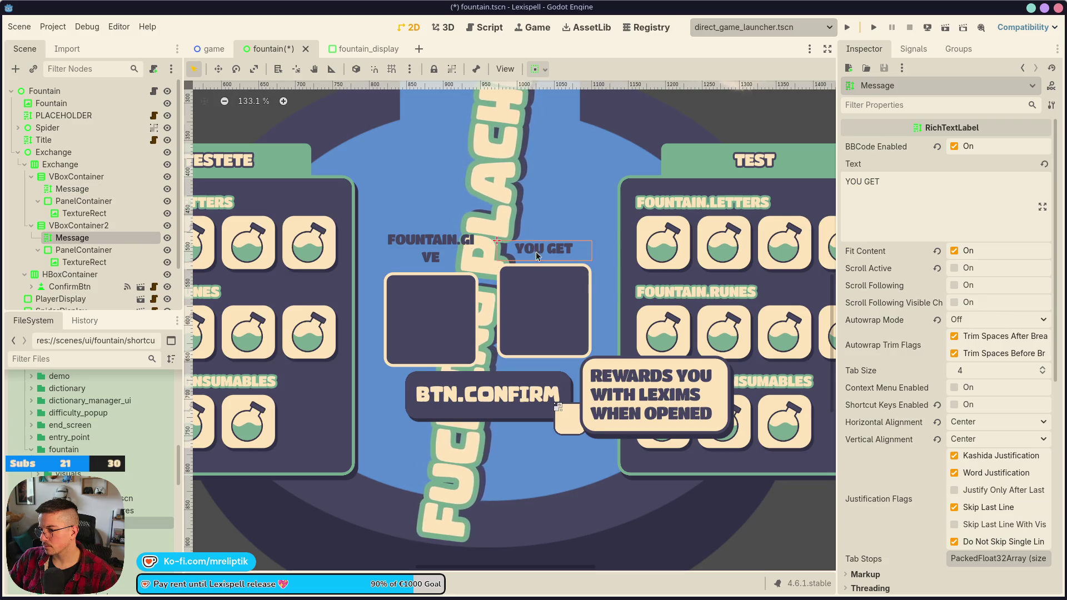
pyautogui.click(998, 320)
pyautogui.click(992, 376)
pyautogui.click(924, 202)
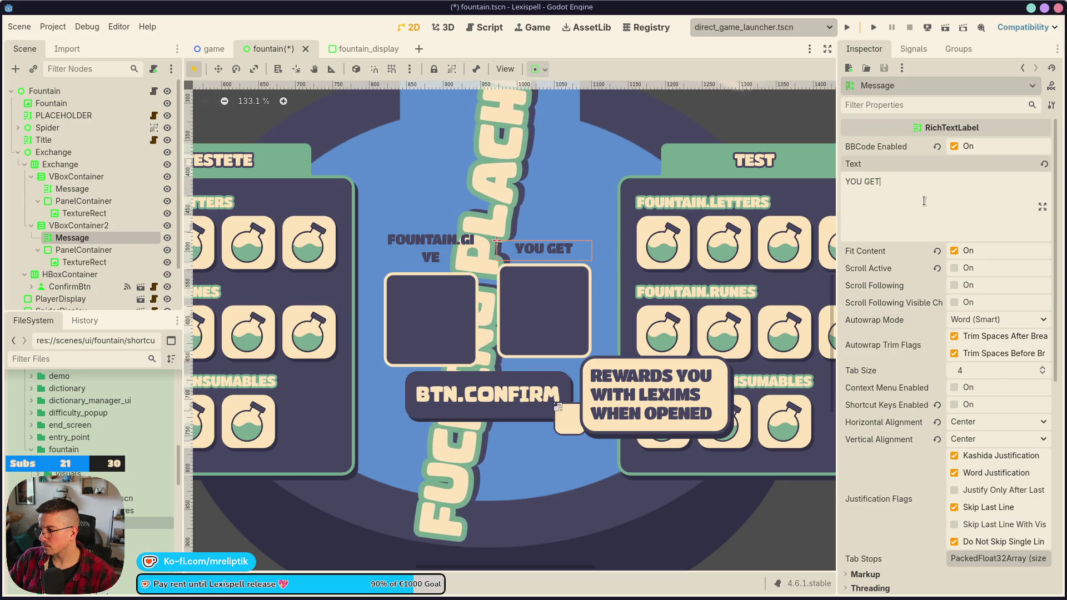
pyautogui.hotkey('ctrl', 'a')
pyautogui.hotkey('ctrl', 'v')
pyautogui.press('BackSpace')
pyautogui.press('BackSpace')
pyautogui.press('BackSpace')
pyautogui.write('ET')
pyautogui.hotkey('ctrl', 's')
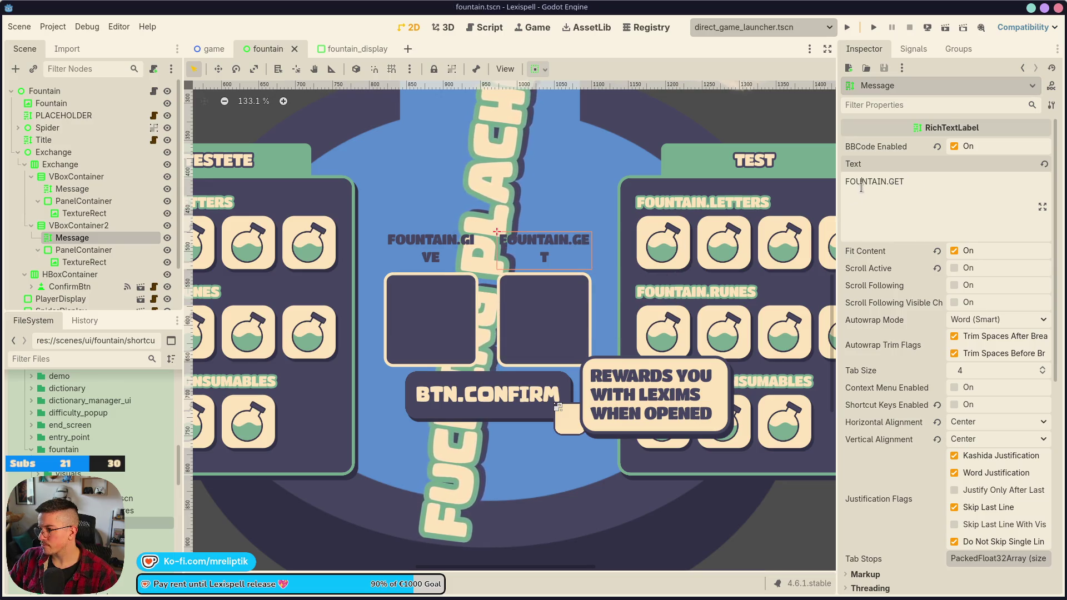
pyautogui.hotkey('ctrl', 'a')
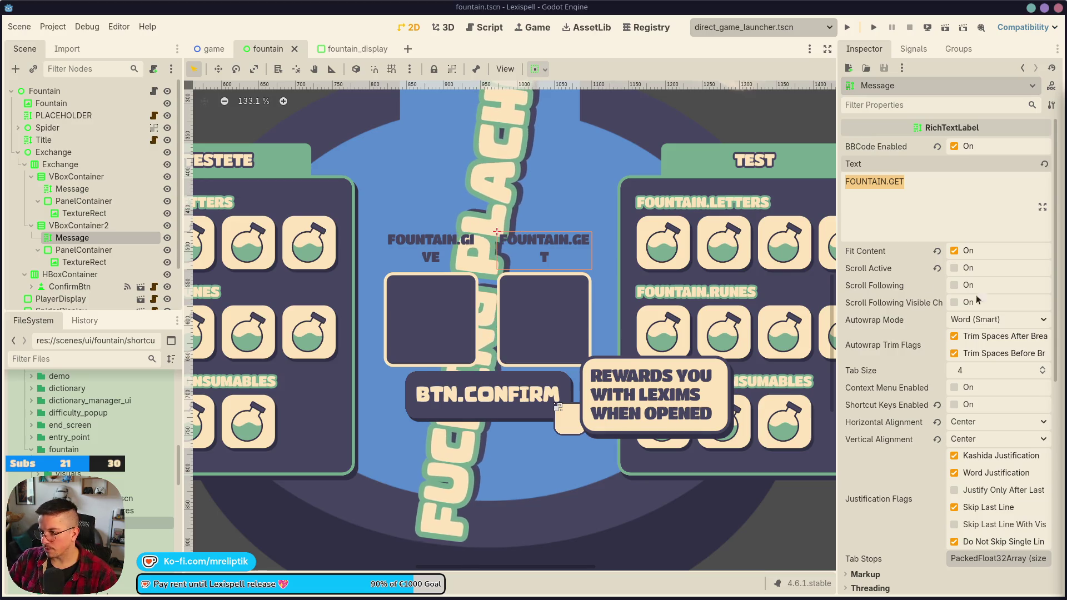
pyautogui.scroll(-5, 518, 335)
pyautogui.hotkey('ctrl', 's')
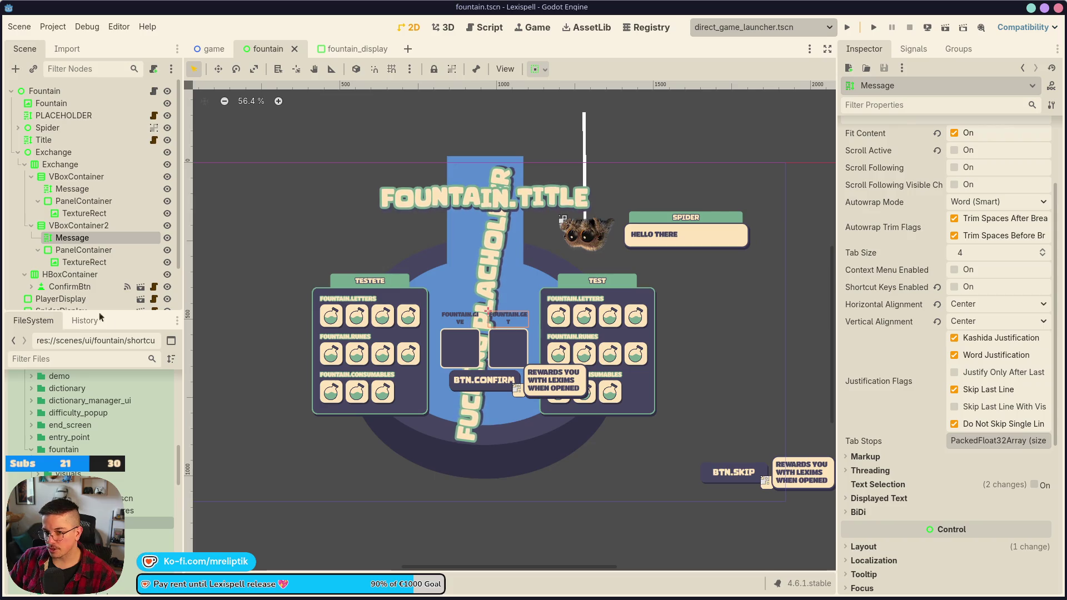
# - Check the TEST title on the fountain display scene's panel, then return to the fountain scene
pyautogui.click(349, 49)
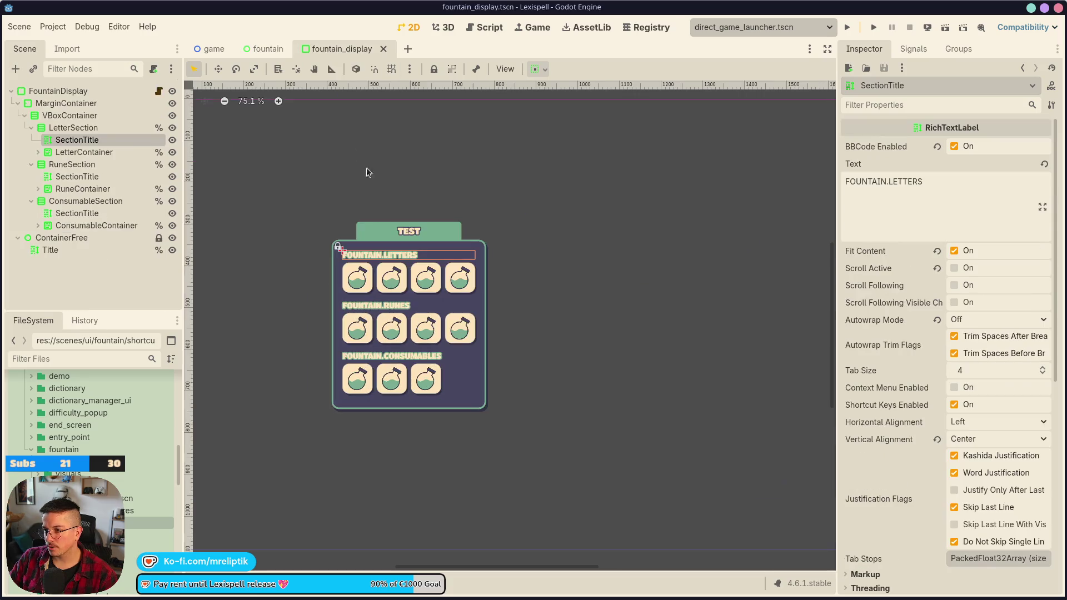
pyautogui.click(427, 234)
pyautogui.doubleClick(944, 188)
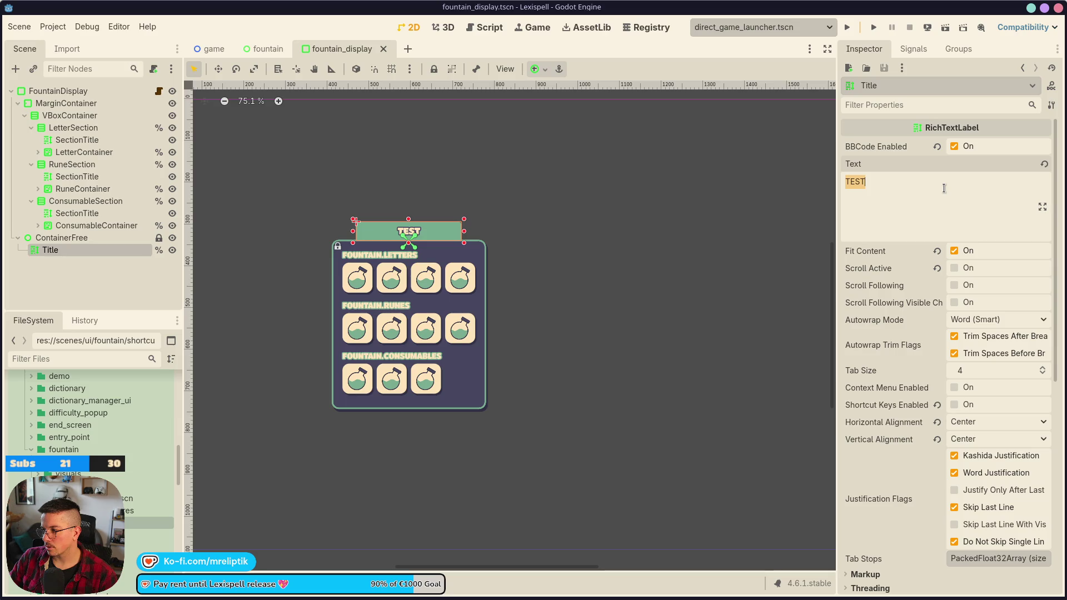
pyautogui.click(266, 49)
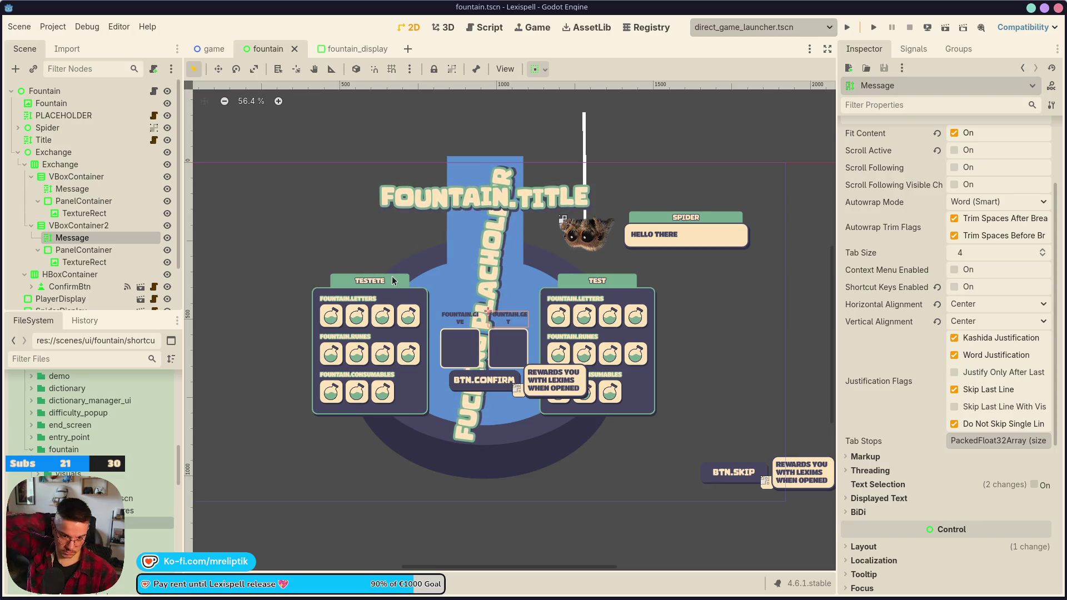
# - Replace the player display's TESTETE title with FOUNTAIN.YOURS and save the scene
pyautogui.click(384, 355)
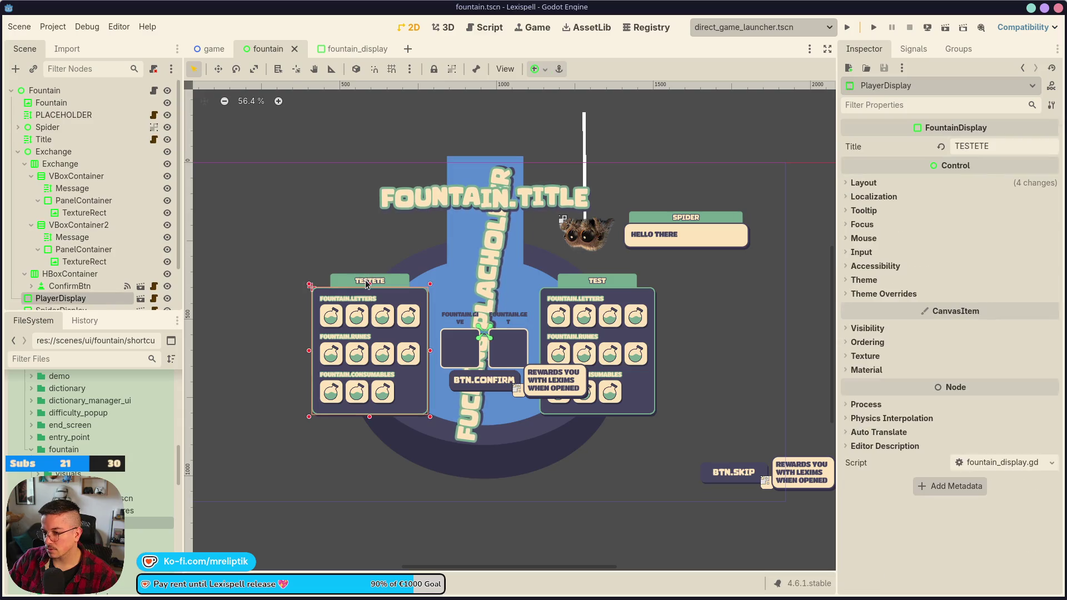
pyautogui.scroll(-2, 85, 284)
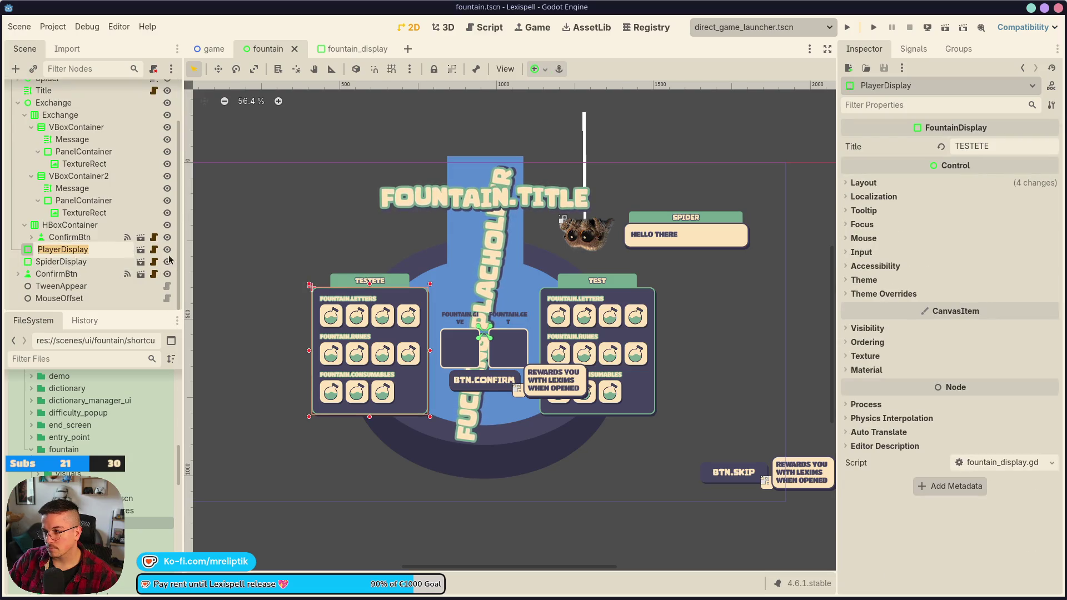
pyautogui.click(1012, 150)
pyautogui.hotkey('ctrl', 'a')
pyautogui.write('FOUTNA')
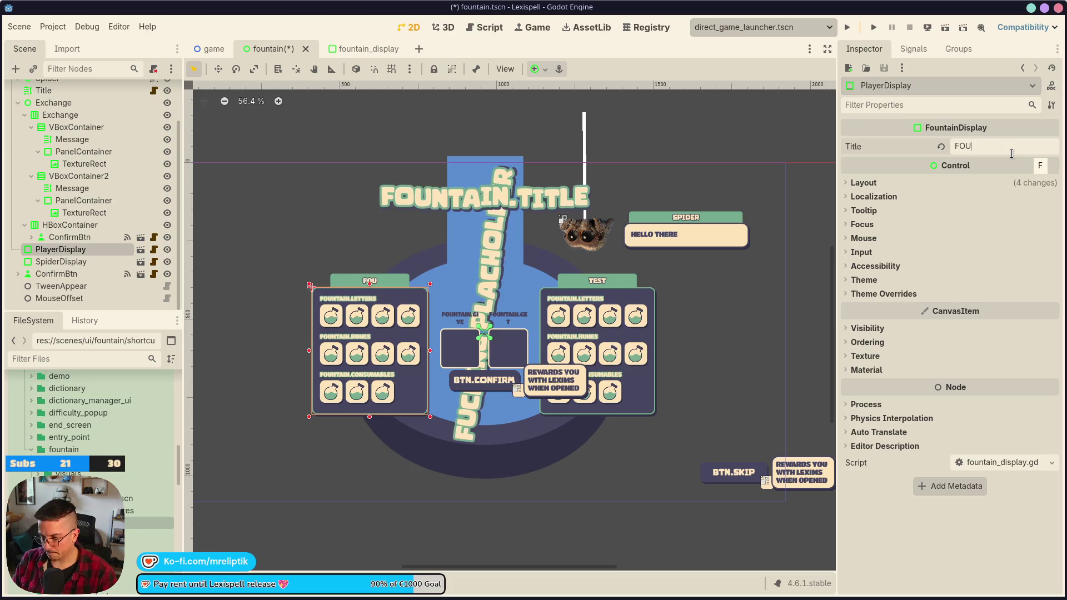
pyautogui.press('BackSpace')
pyautogui.press('BackSpace')
pyautogui.write('AIN_')
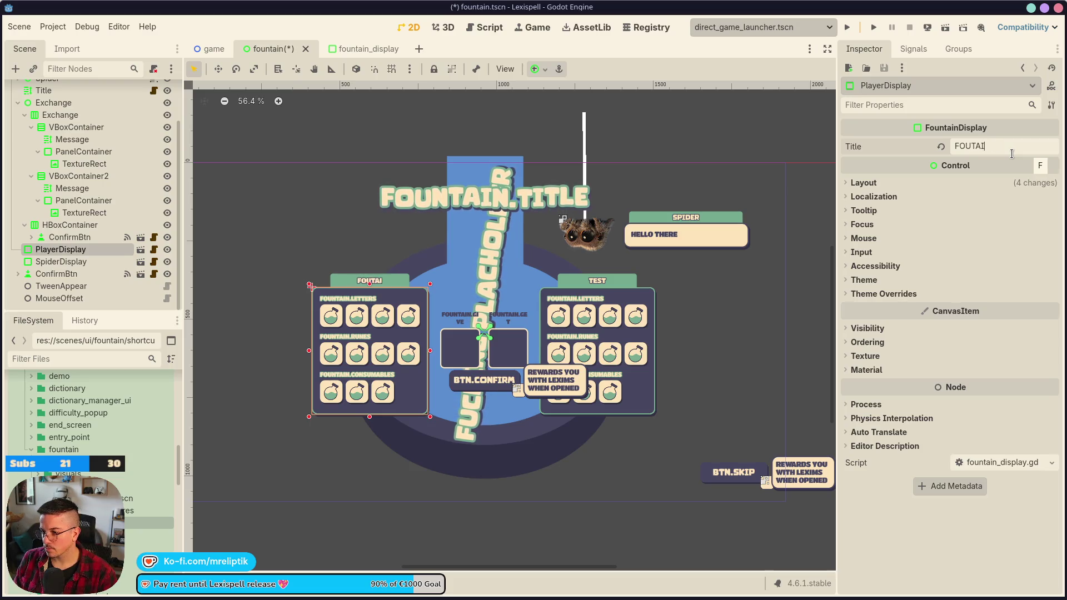
pyautogui.press('BackSpace')
pyautogui.write('.YOUR')
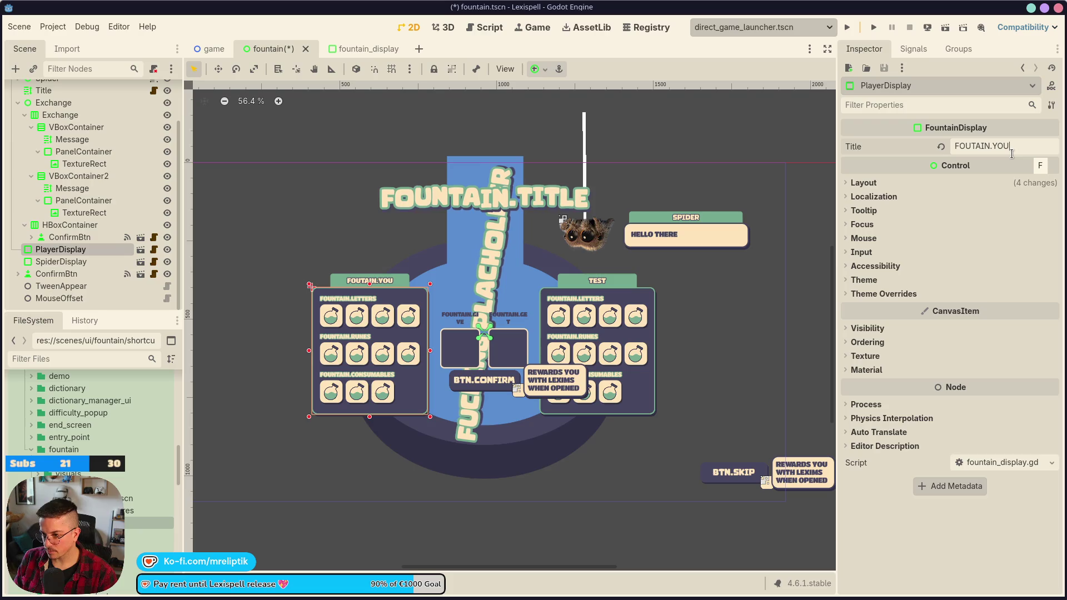
pyautogui.write('S')
pyautogui.hotkey('ctrl', 's')
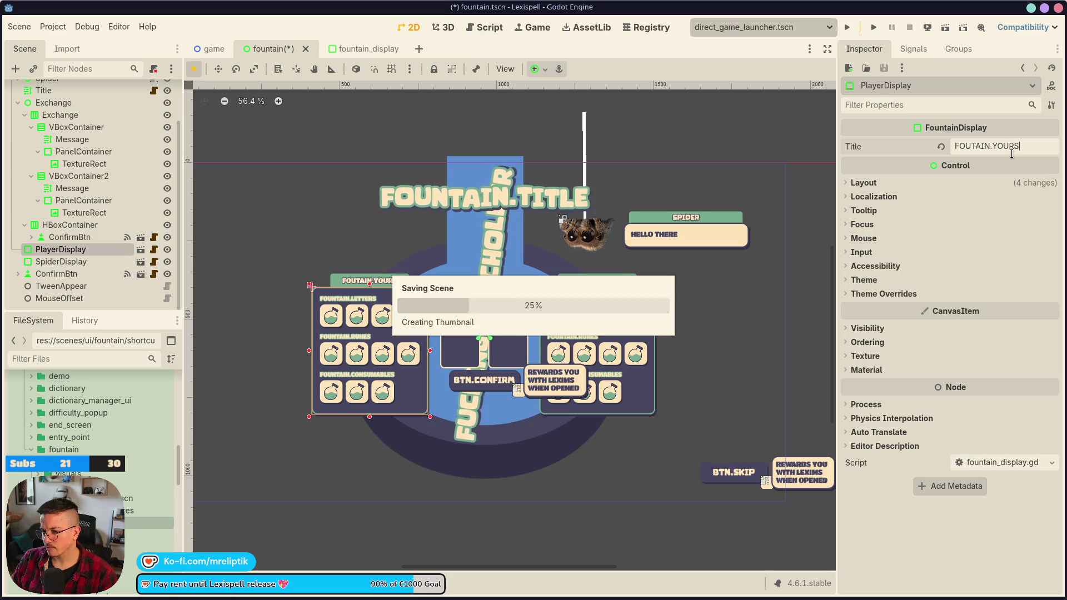
# - Insert the missing N so the player title reads FOUNTAIN.YOURS
pyautogui.click(970, 146)
pyautogui.write('N')
pyautogui.hotkey('ctrl', 'a')
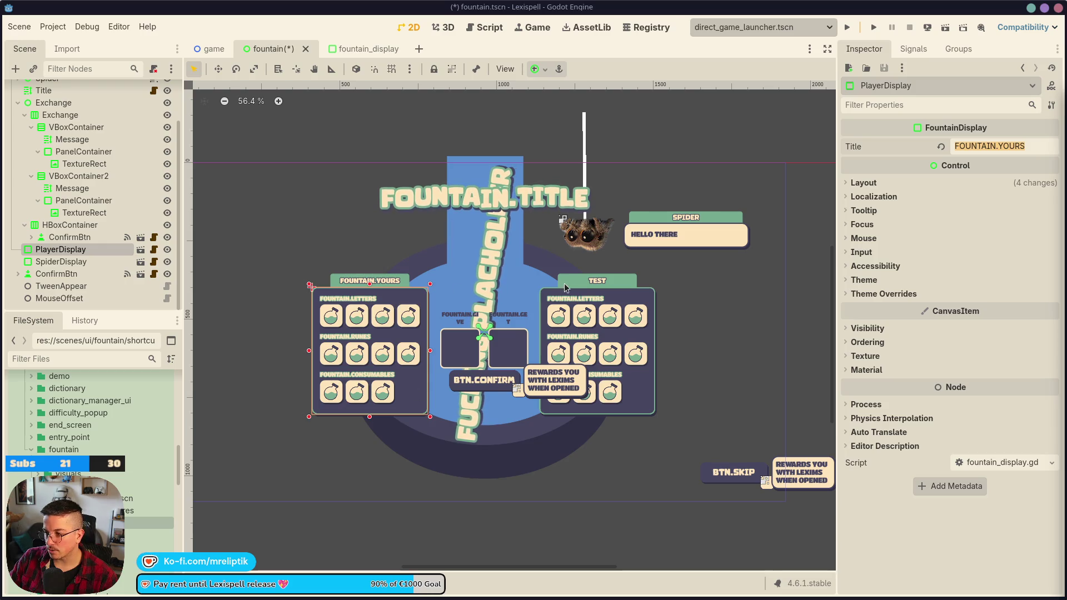
pyautogui.click(595, 284)
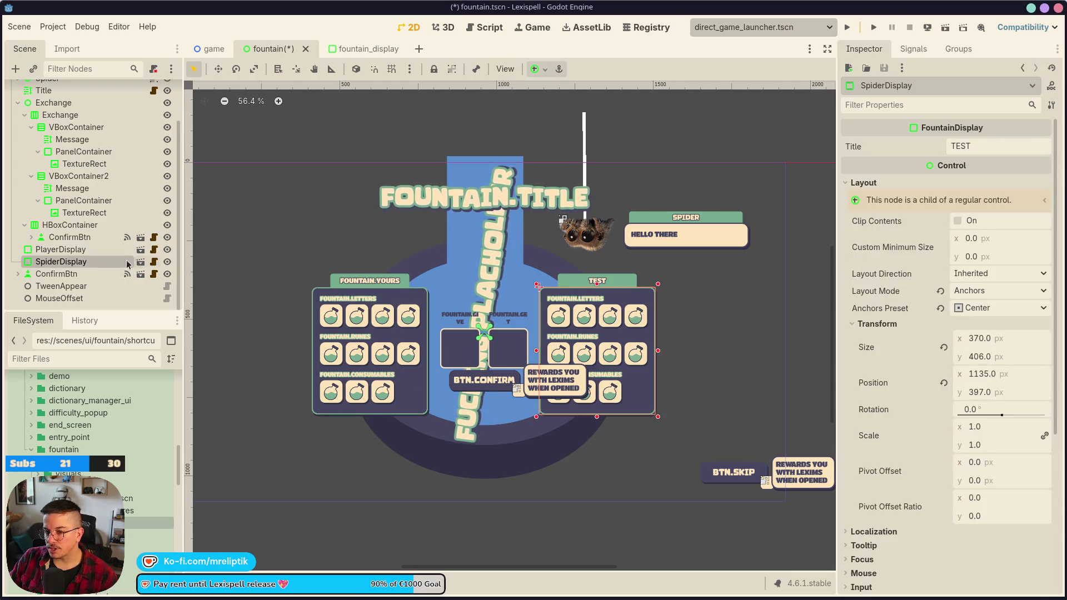
# - Replace SpiderDisplay's TEST title with FOUNTAIN.THEIRS in the Inspector
pyautogui.doubleClick(965, 146)
pyautogui.write('FOUNTAIN')
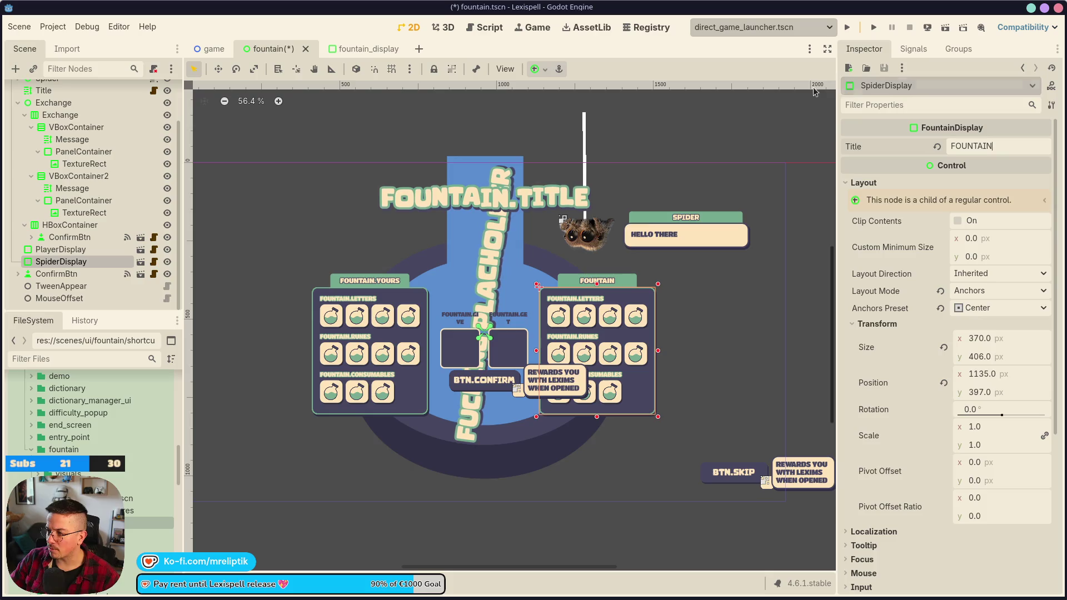
pyautogui.write('.')
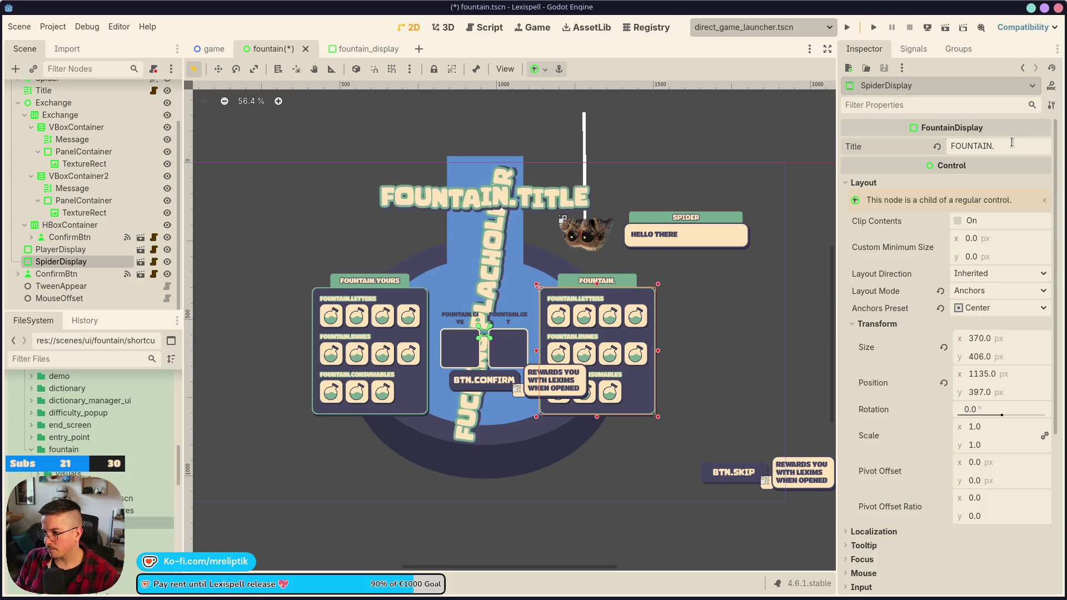
pyautogui.write('THEIRS')
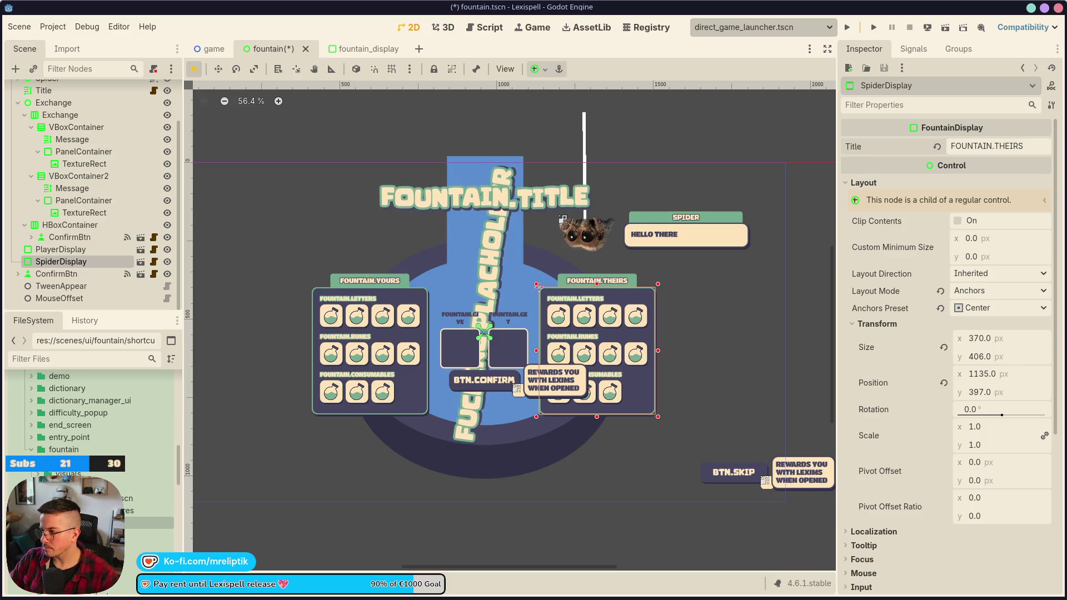
pyautogui.press('Return')
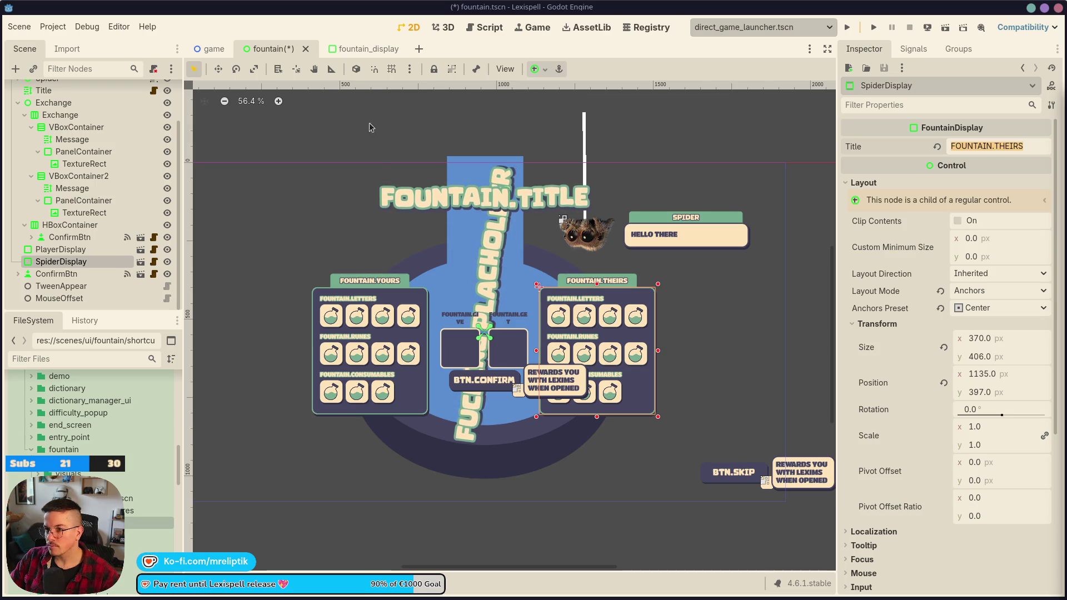
pyautogui.click(354, 49)
# - Inspect the FOUNTAIN.RUNES and FOUNTAIN.CONSUMABLES section title text fields
pyautogui.click(374, 310)
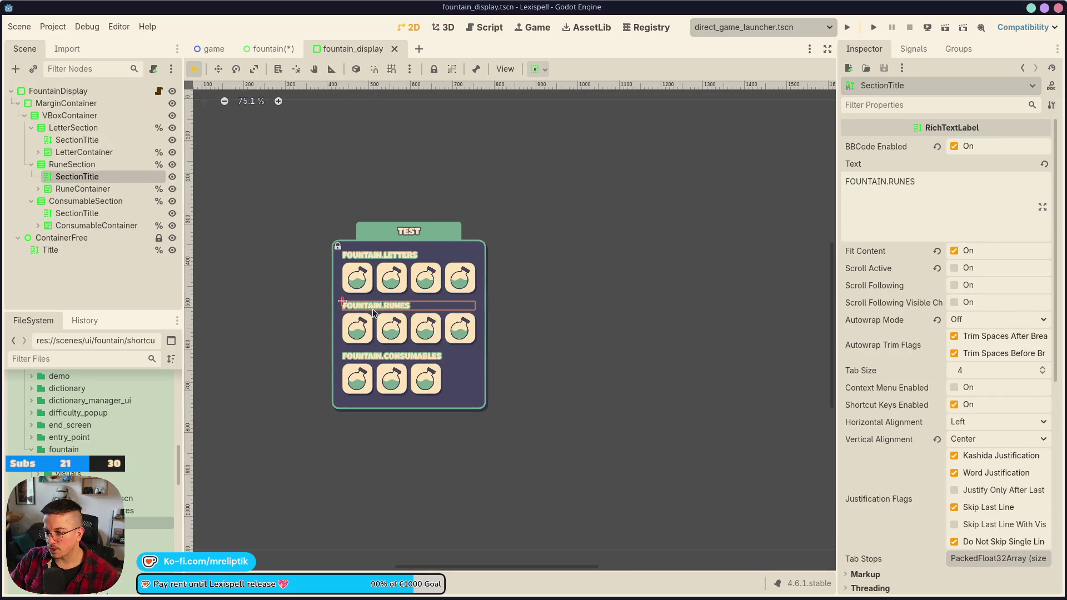
pyautogui.click(939, 175)
pyautogui.hotkey('ctrl', 'a')
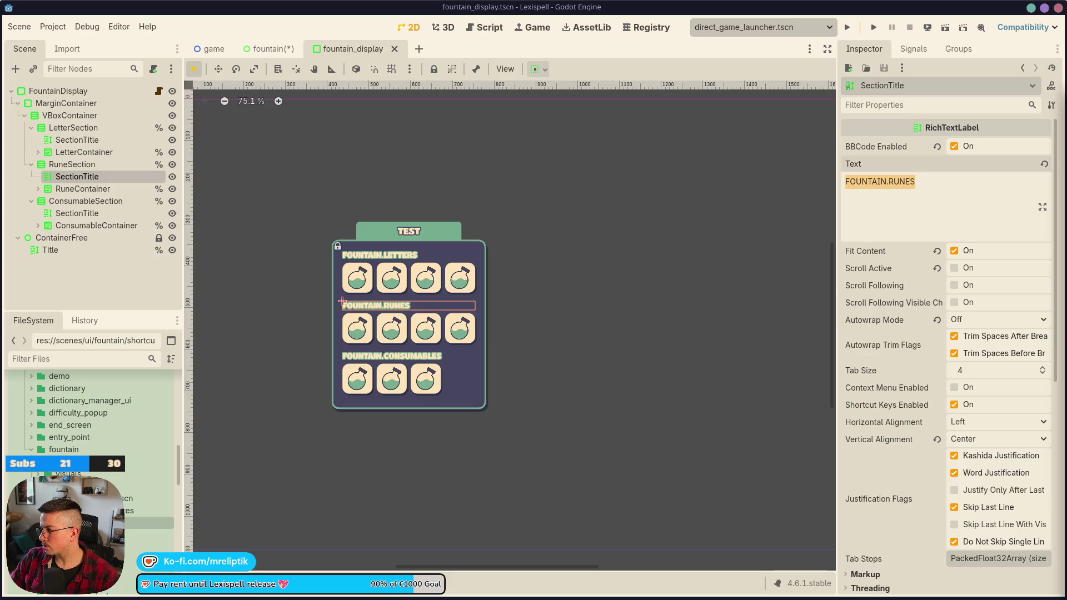
pyautogui.click(381, 355)
pyautogui.click(981, 210)
pyautogui.hotkey('ctrl', 'a')
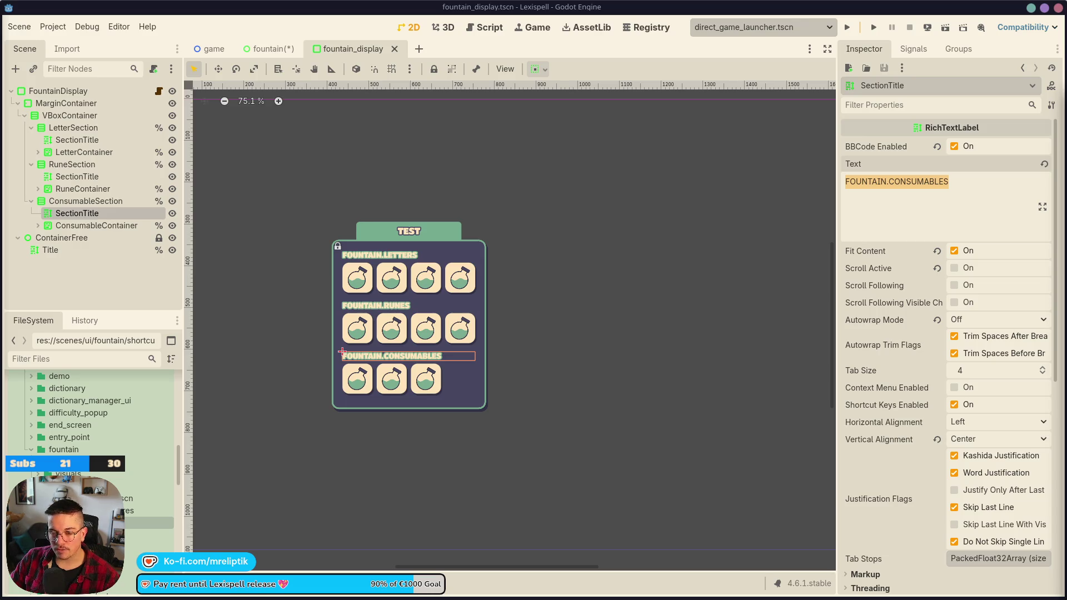
pyautogui.hotkey('alt', 'Tab')
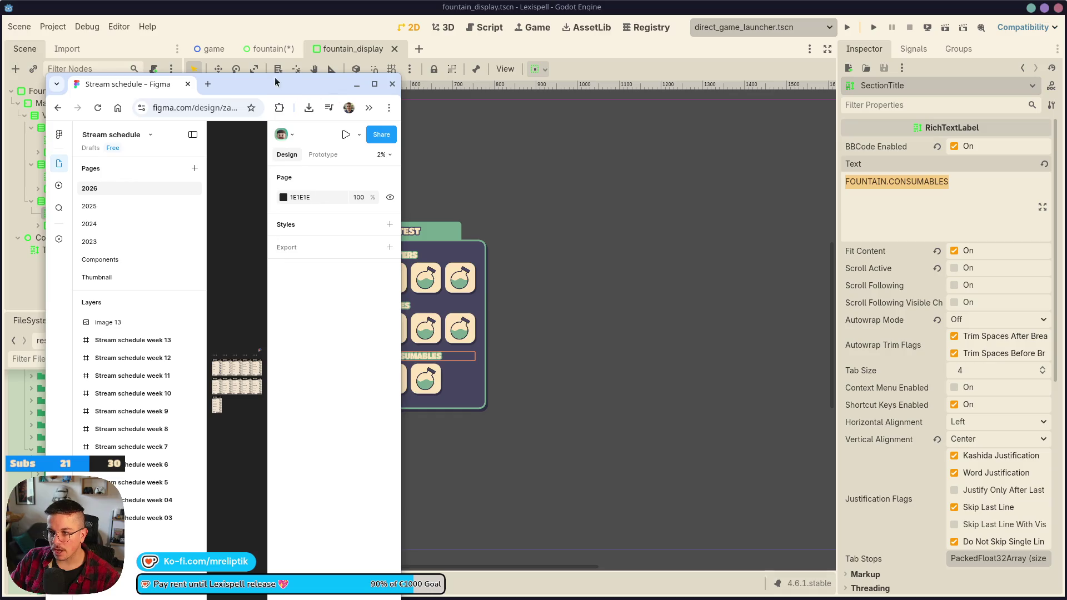
# - Duplicate the Stream schedule week 13 frame as a week 14 copy and select its day-rows group
pyautogui.doubleClick(253, 86)
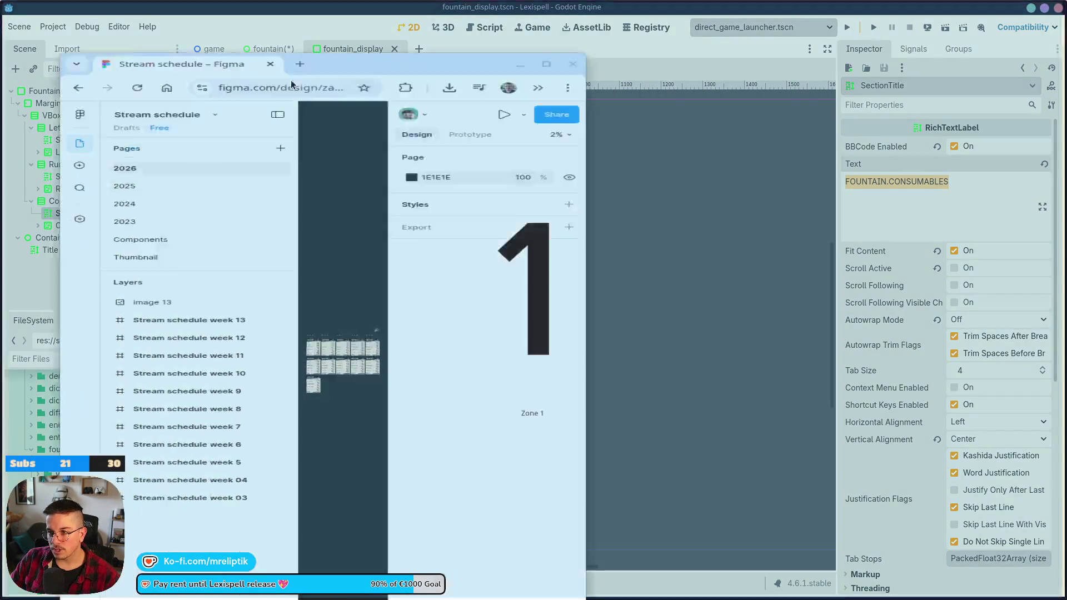
pyautogui.scroll(-2, 180, 350)
pyautogui.scroll(10, 222, 289)
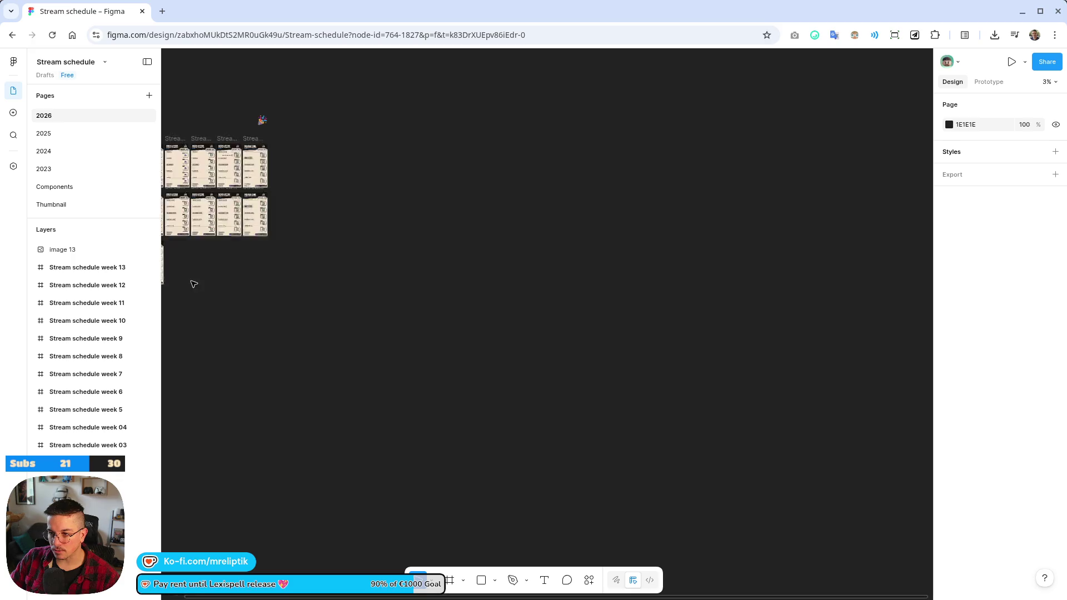
pyautogui.scroll(5, 357, 279)
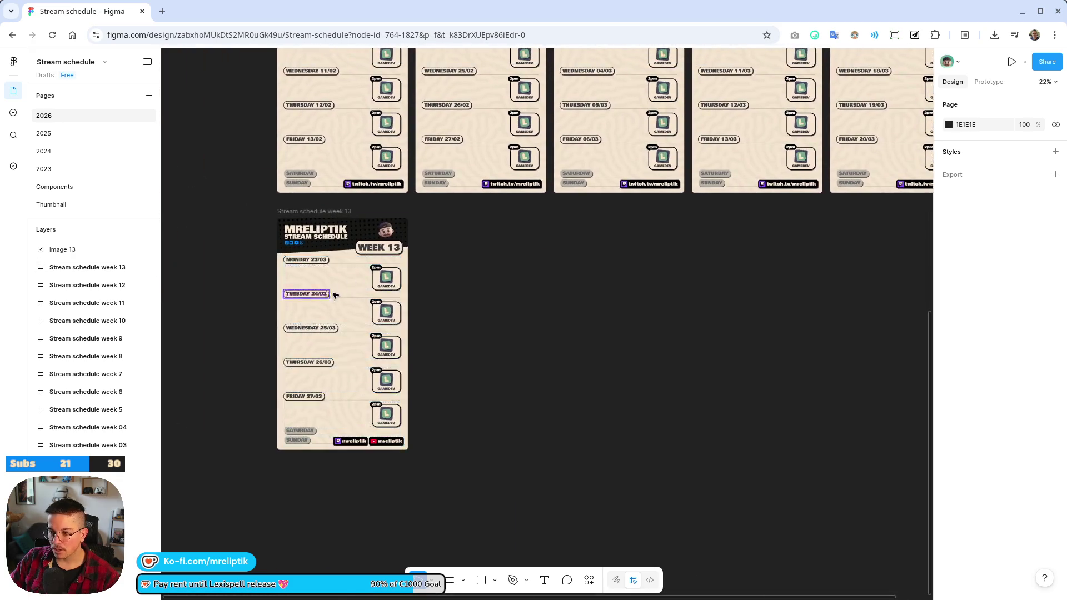
pyautogui.scroll(-3, 389, 248)
pyautogui.click(271, 178)
pyautogui.hotkey('ctrl', 'd')
pyautogui.scroll(-2, 476, 211)
pyautogui.hscroll(2, 477, 211)
pyautogui.scroll(5, 395, 315)
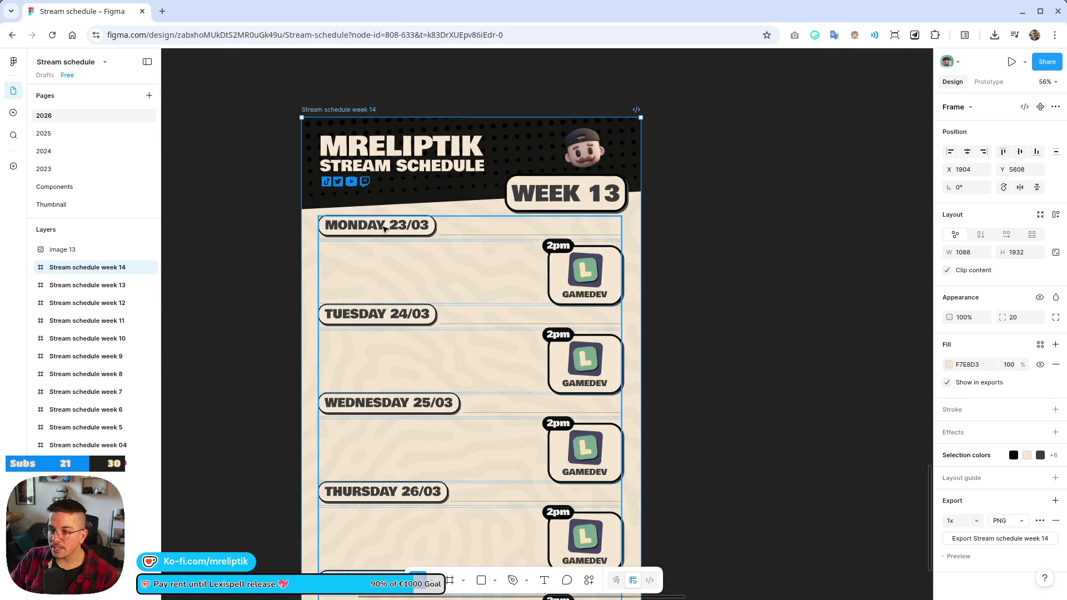
pyautogui.click(369, 234)
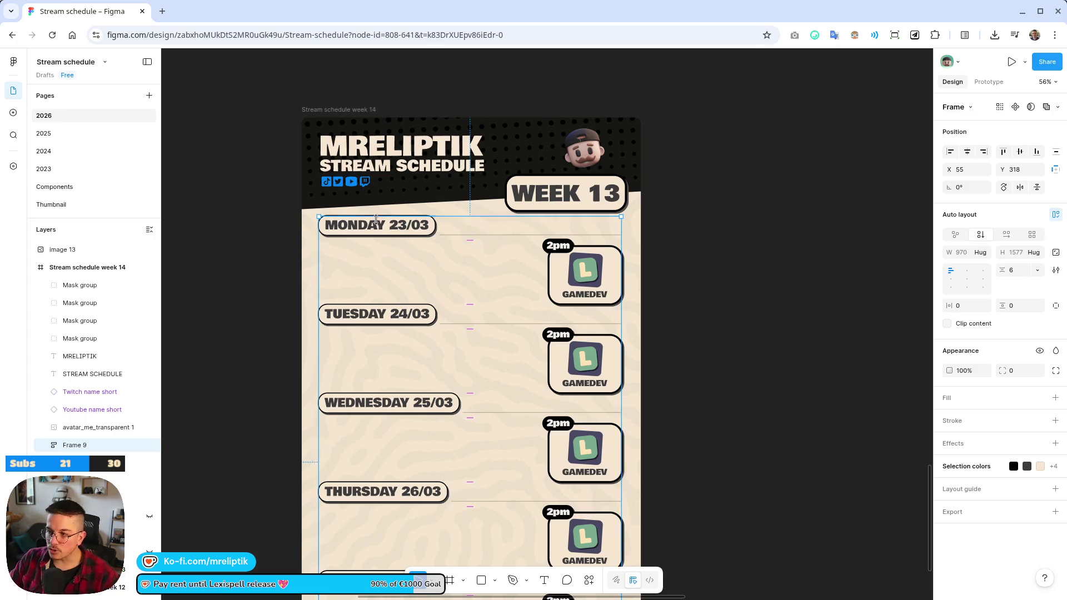
pyautogui.scroll(3, 359, 226)
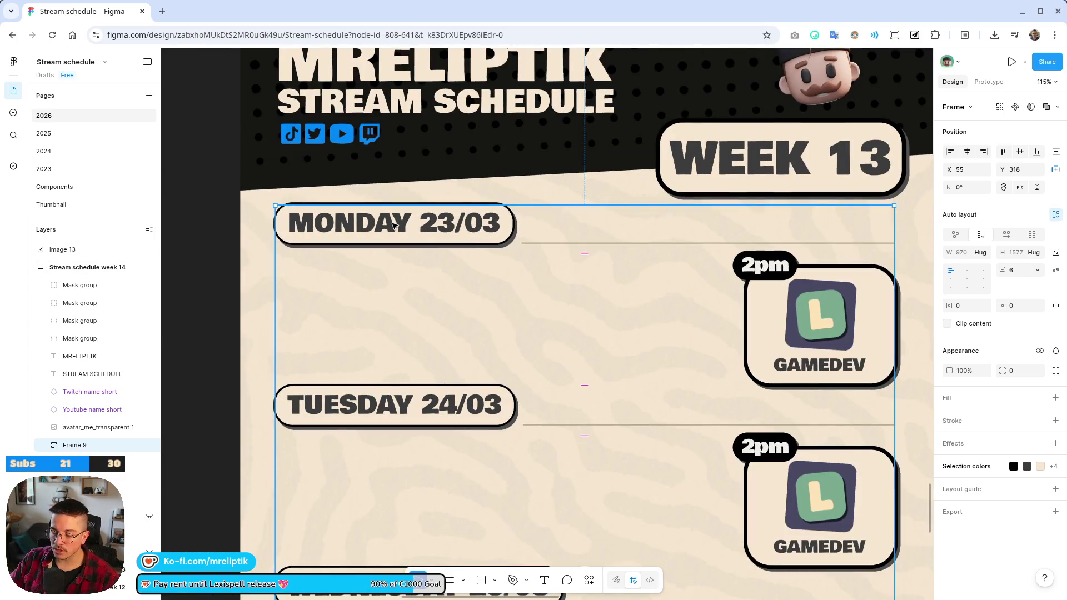
# - Replace the date 23 in the MONDAY 23/03 label with zdzd
pyautogui.click(393, 225)
pyautogui.doubleClick(391, 227)
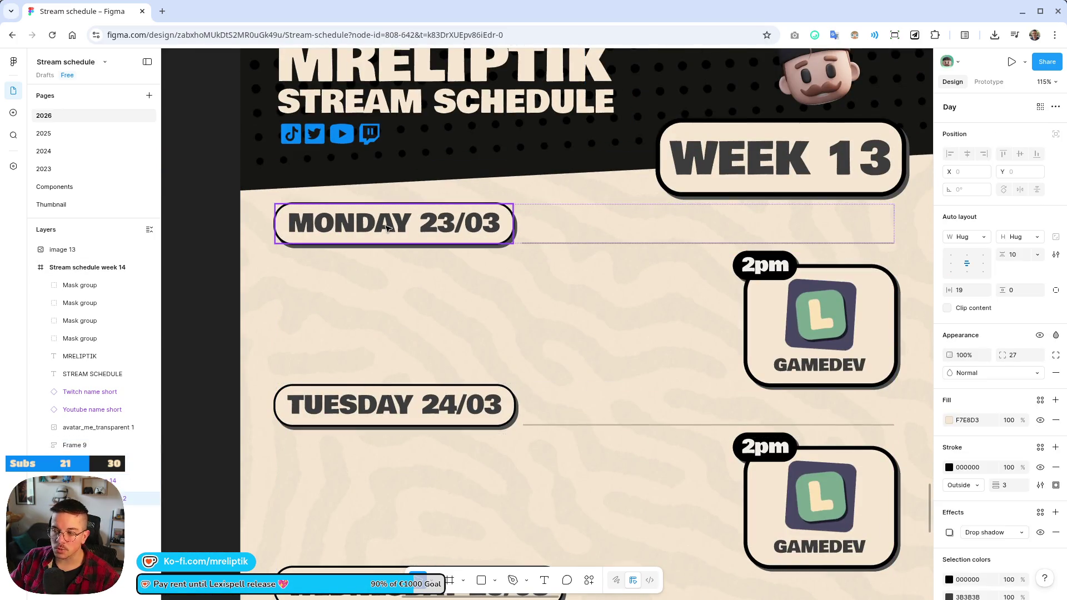
pyautogui.doubleClick(388, 230)
pyautogui.doubleClick(387, 230)
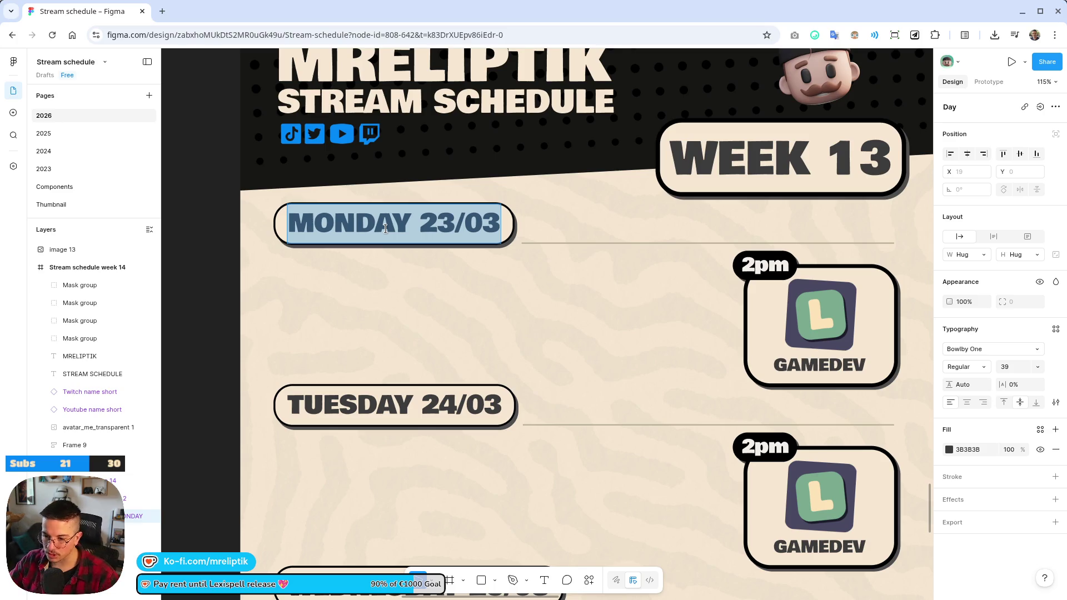
pyautogui.scroll(-3, 101, 380)
pyautogui.scroll(5, 102, 381)
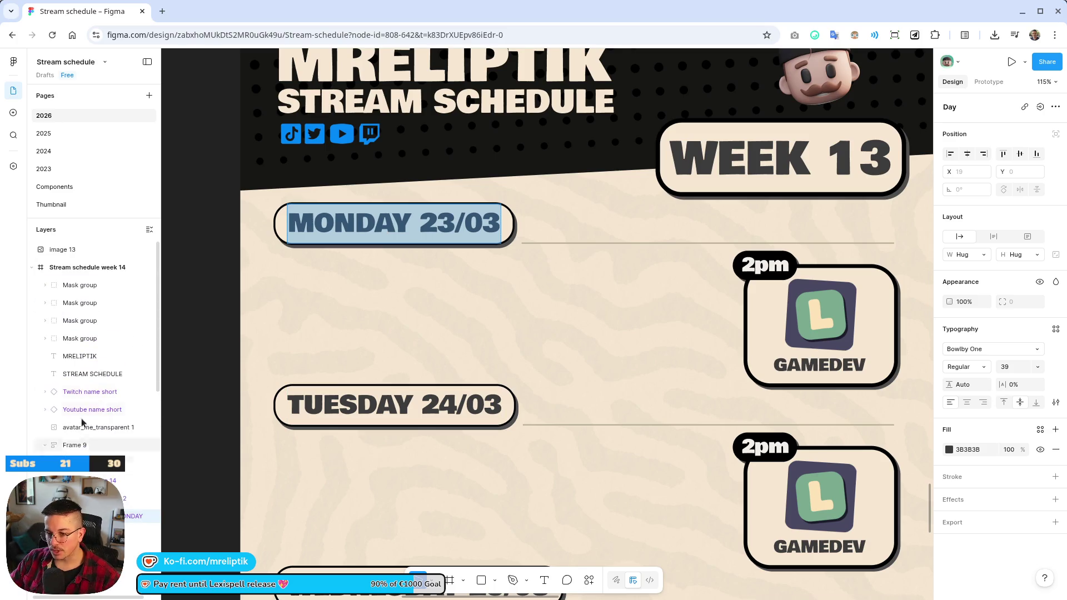
pyautogui.moveTo(161, 381); pyautogui.dragTo(207, 381)
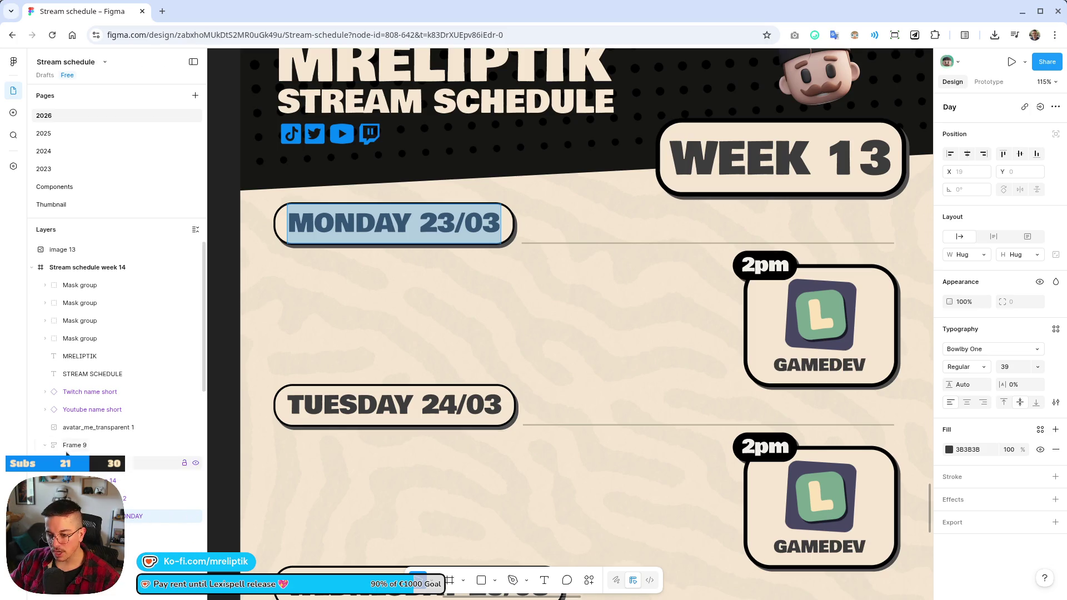
pyautogui.keyDown('ctrl'); pyautogui.scroll(-5, 513, 429); pyautogui.keyUp('ctrl')
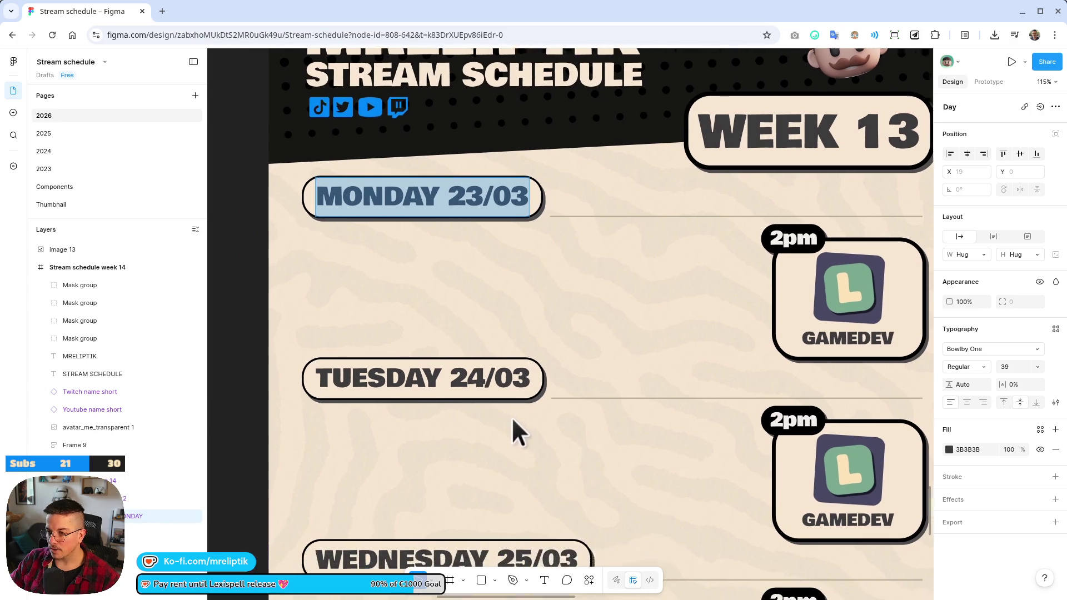
pyautogui.keyDown('ctrl'); pyautogui.scroll(-3, 485, 192); pyautogui.keyUp('ctrl')
pyautogui.doubleClick(482, 150)
pyautogui.write('zdzd')
# - Replace the date 24 in the TUESDAY 24/03 label with zd
pyautogui.doubleClick(493, 262)
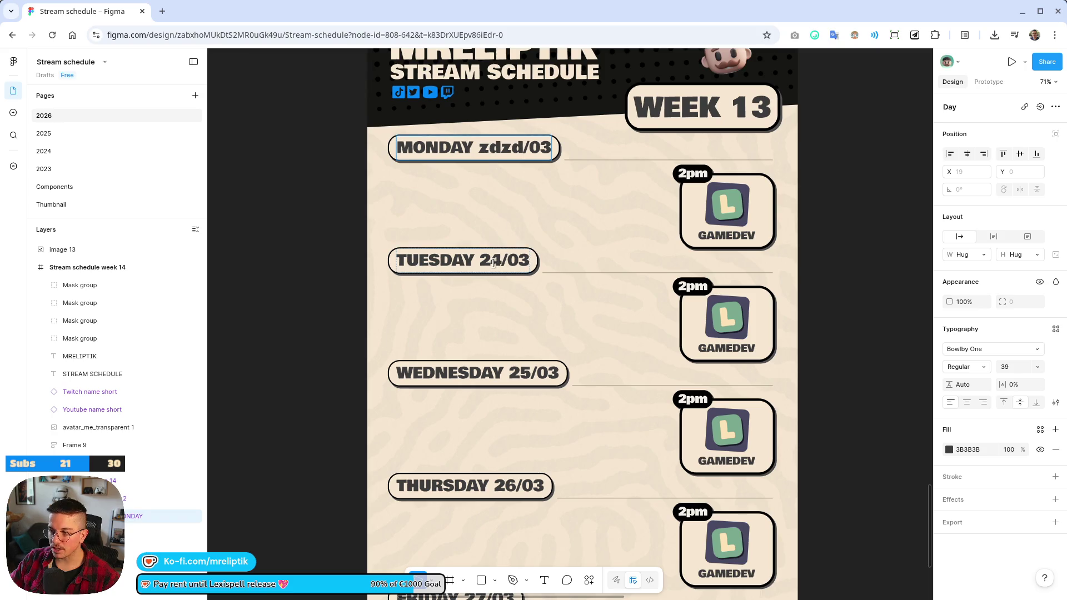
pyautogui.doubleClick(493, 262)
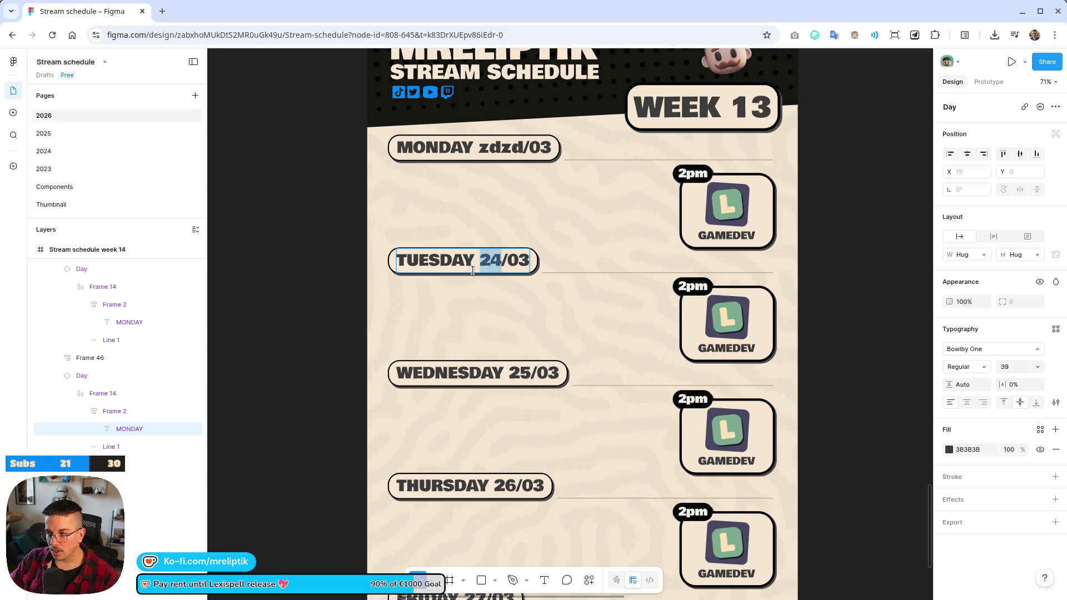
pyautogui.write('zd')
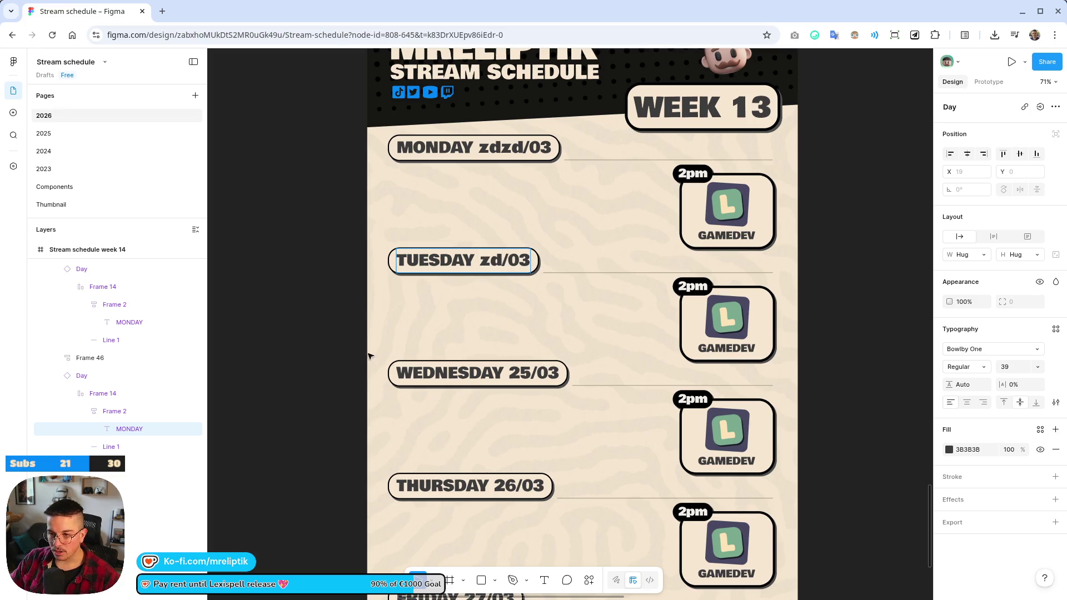
pyautogui.scroll(5, 480, 284)
pyautogui.doubleClick(530, 202)
pyautogui.click(581, 197)
pyautogui.doubleClick(530, 202)
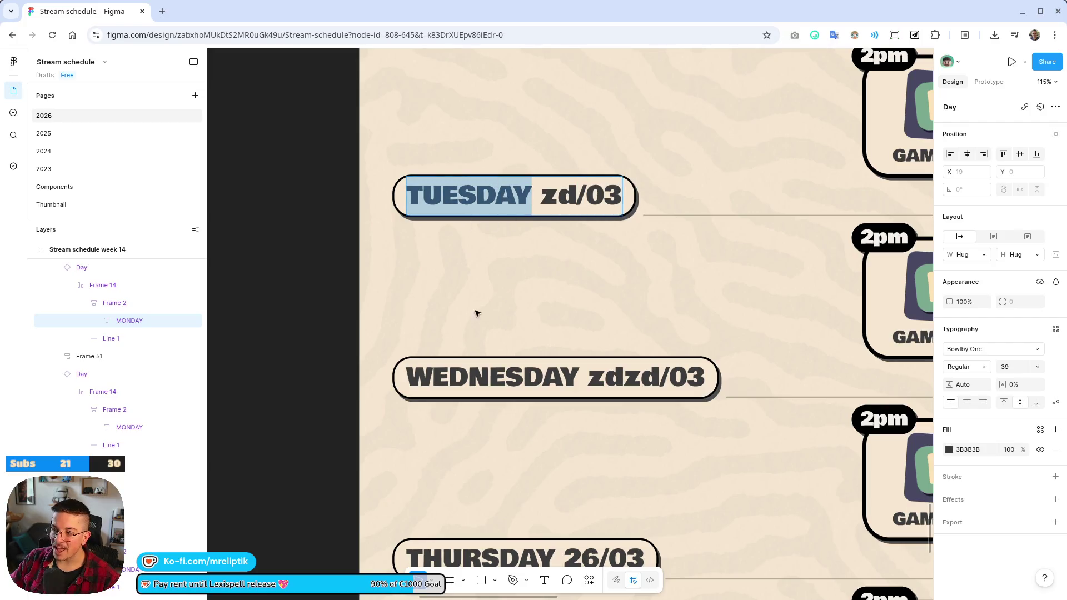
# - Replace the words WEDNESDAY and THURSDAY with zdzd and leave text editing
pyautogui.scroll(-5, 447, 356)
pyautogui.doubleClick(501, 372)
pyautogui.write('zdzd')
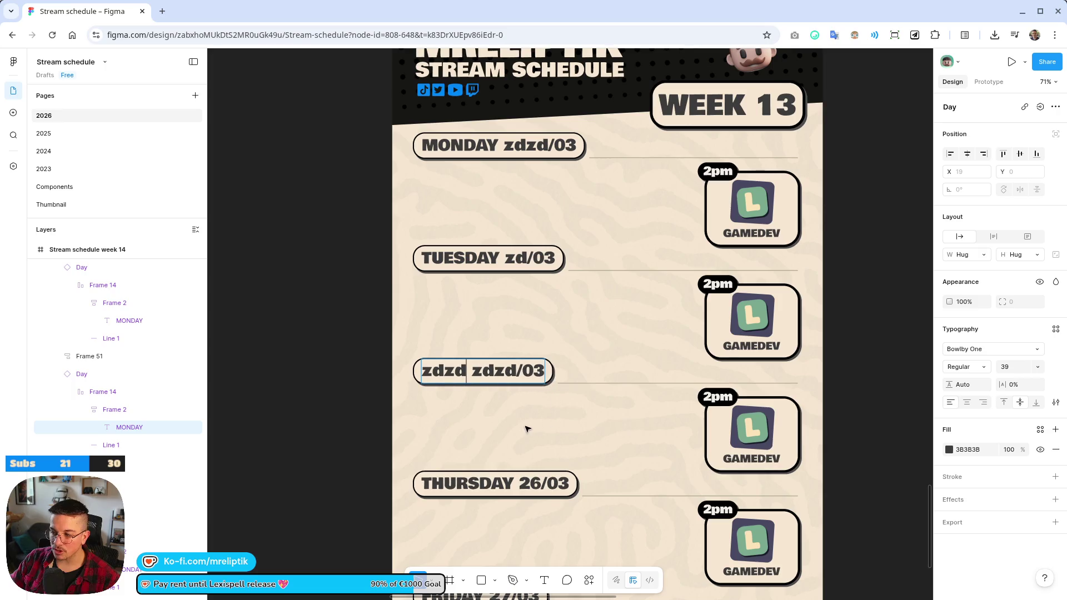
pyautogui.doubleClick(475, 482)
pyautogui.write('zdzd')
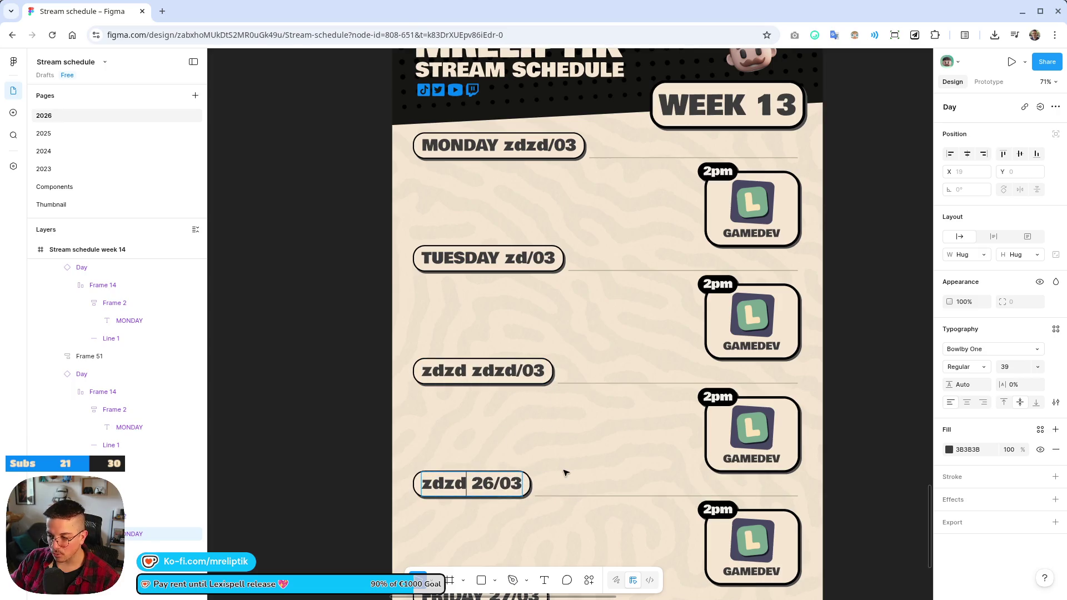
pyautogui.scroll(-3, 464, 454)
pyautogui.scroll(-2, 464, 454)
pyautogui.keyDown('ctrl'); pyautogui.scroll(-3, 459, 446); pyautogui.keyUp('ctrl')
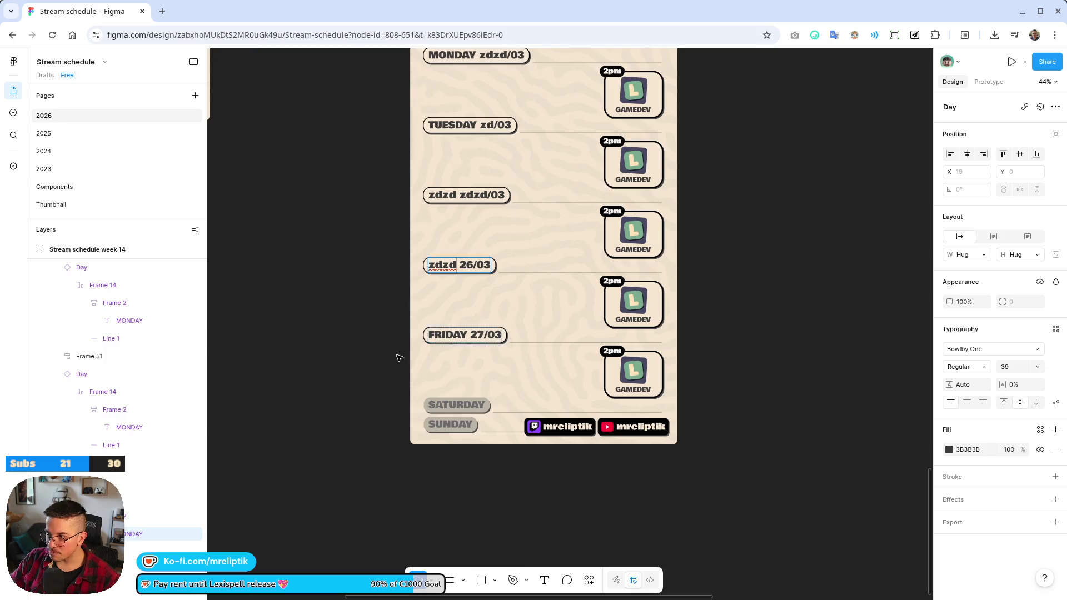
pyautogui.keyDown('ctrl'); pyautogui.scroll(-2, 436, 263); pyautogui.keyUp('ctrl')
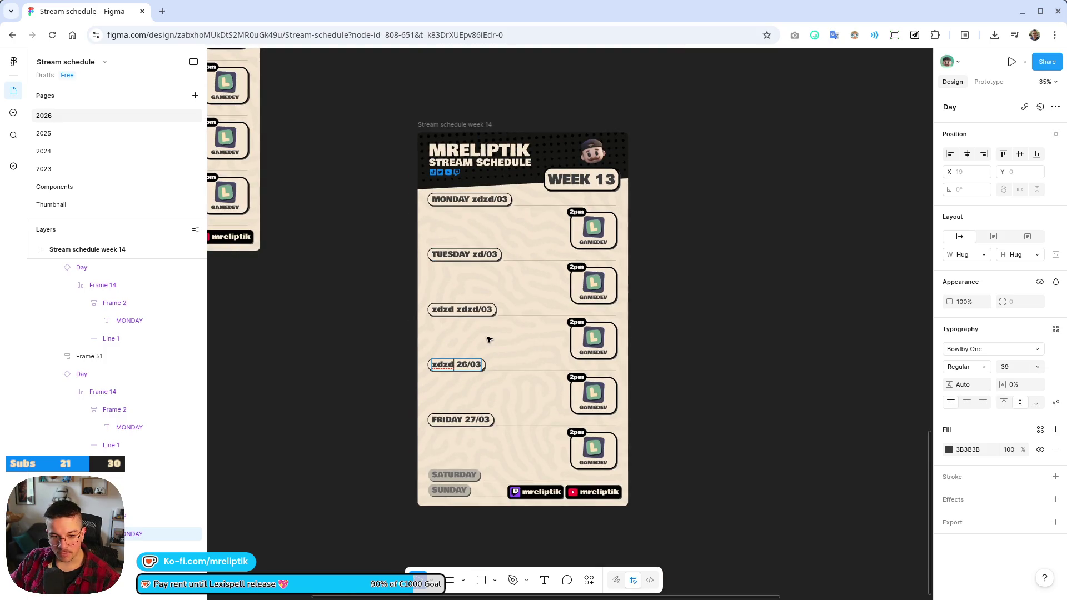
pyautogui.keyDown('ctrl'); pyautogui.scroll(-3, 583, 383); pyautogui.keyUp('ctrl')
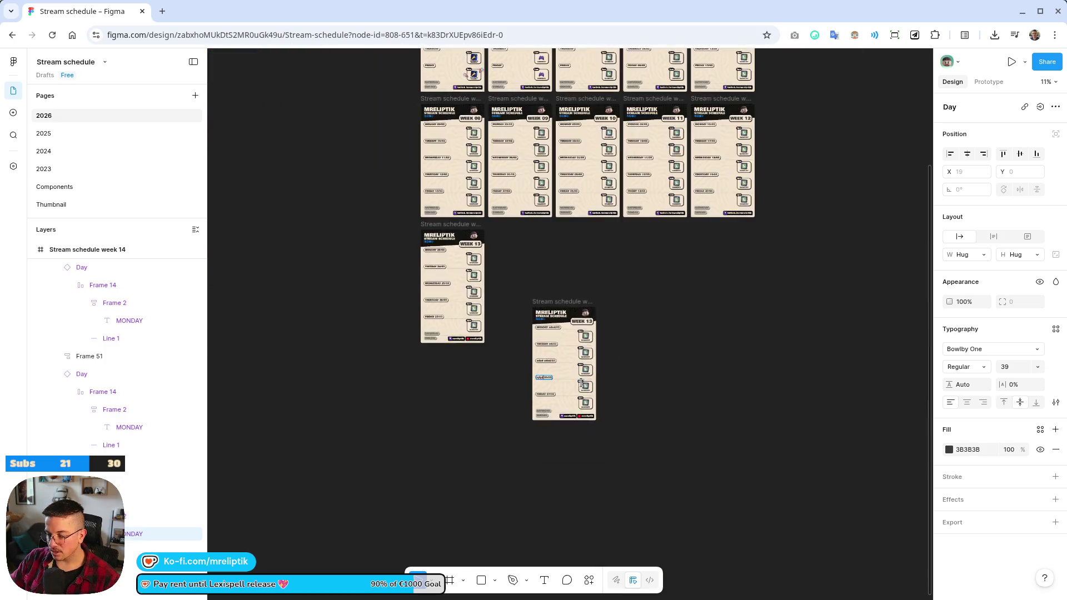
pyautogui.click(566, 301)
pyautogui.press('Escape')
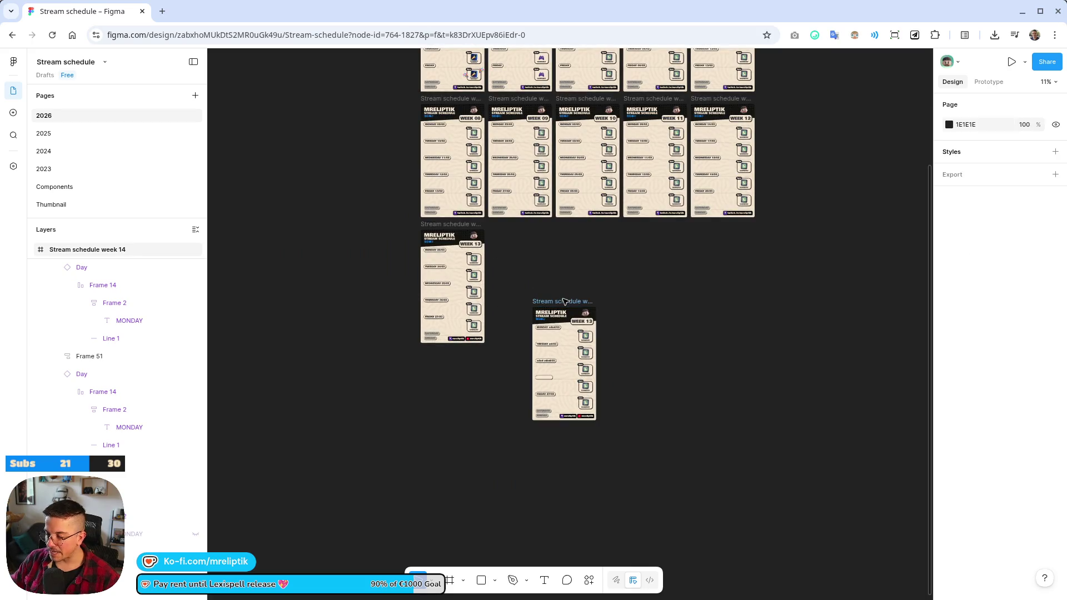
# - Delete the week 14 test frame, undo the stray copy, and save in Godot
pyautogui.click(567, 306)
pyautogui.press('Escape')
pyautogui.press('Delete')
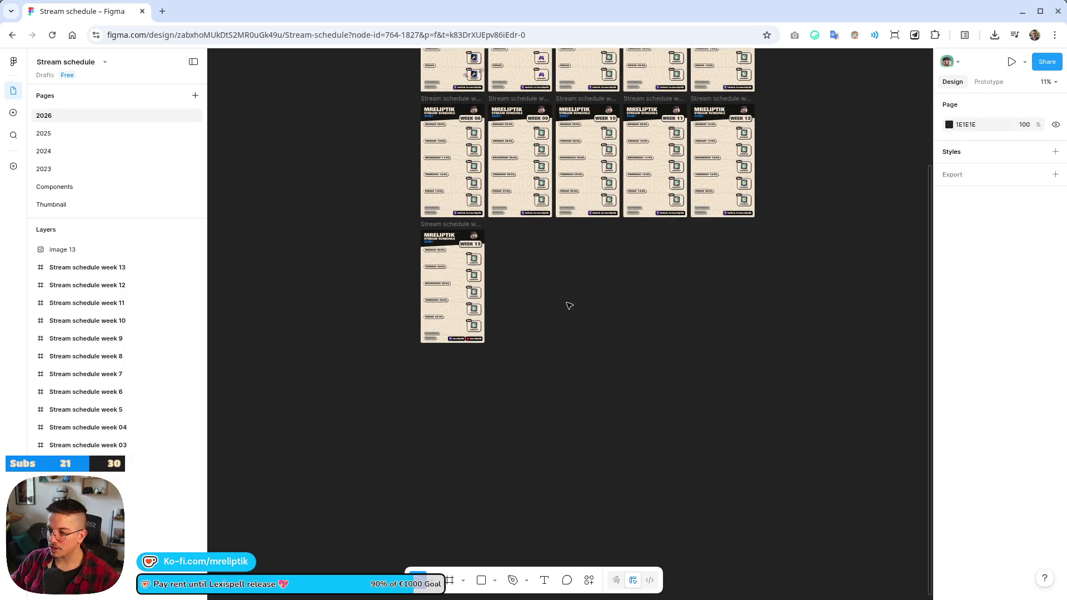
pyautogui.keyDown('ctrl'); pyautogui.scroll(3, 498, 227); pyautogui.keyUp('ctrl')
pyautogui.moveTo(348, 232)
pyautogui.mouseDown()
pyautogui.moveTo(517, 242)
pyautogui.moveTo(502, 251)
pyautogui.moveTo(533, 249)
pyautogui.moveTo(518, 245)
pyautogui.moveTo(522, 220)
pyautogui.moveTo(672, 233)
pyautogui.moveTo(516, 235)
pyautogui.mouseUp()
pyautogui.hotkey('ctrl', 'z')
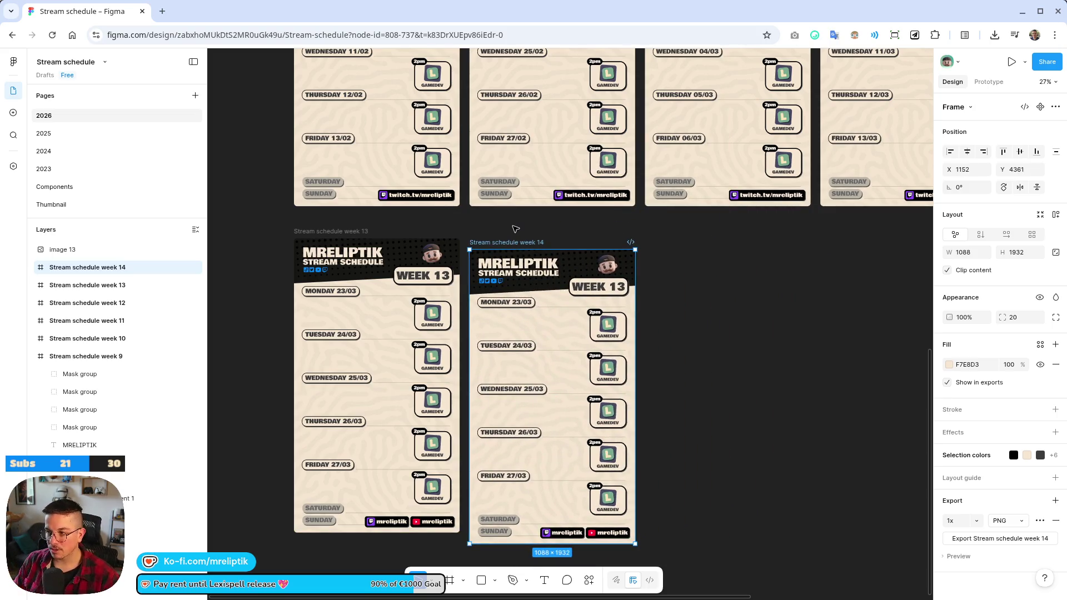
pyautogui.hotkey('ctrl', 'z')
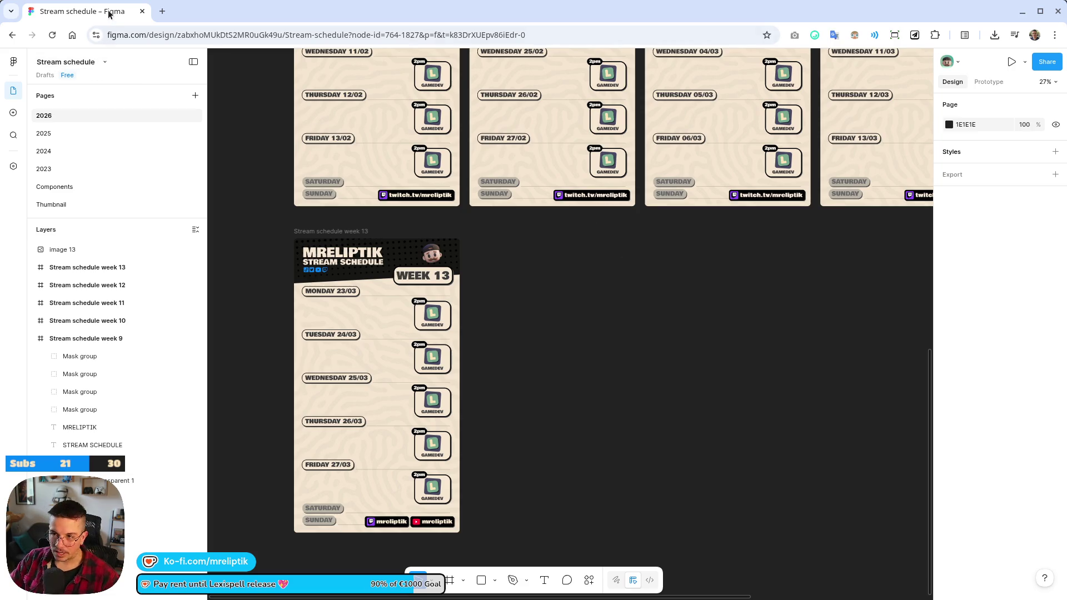
pyautogui.hotkey('alt', 'Tab')
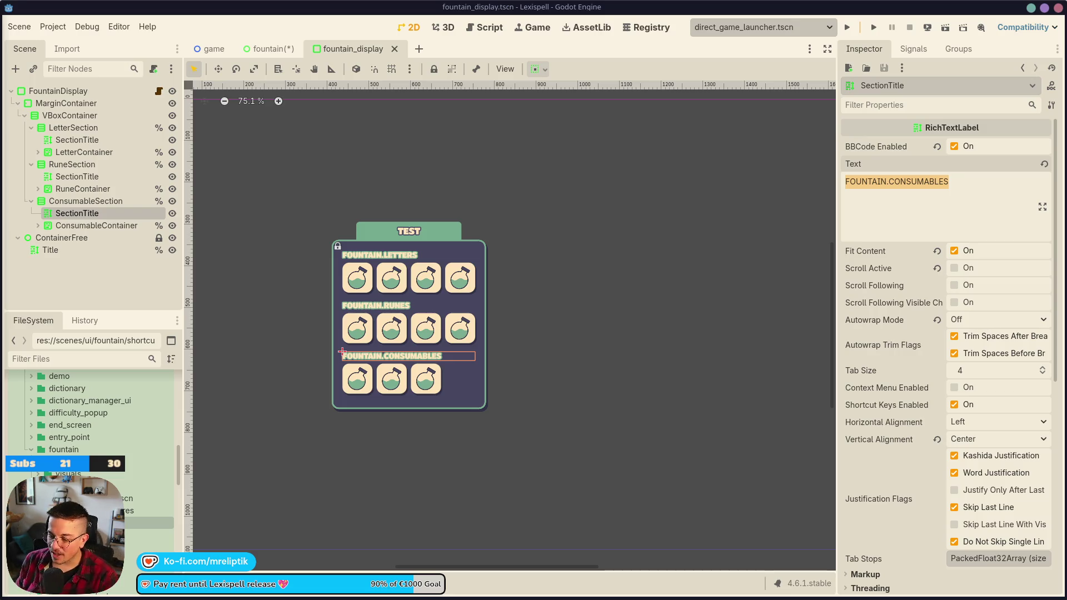
pyautogui.hotkey('ctrl', 's')
# - Open fountain.tscn, deselect SpiderDisplay, and frame the exchange panels in the 2D view
pyautogui.click(281, 48)
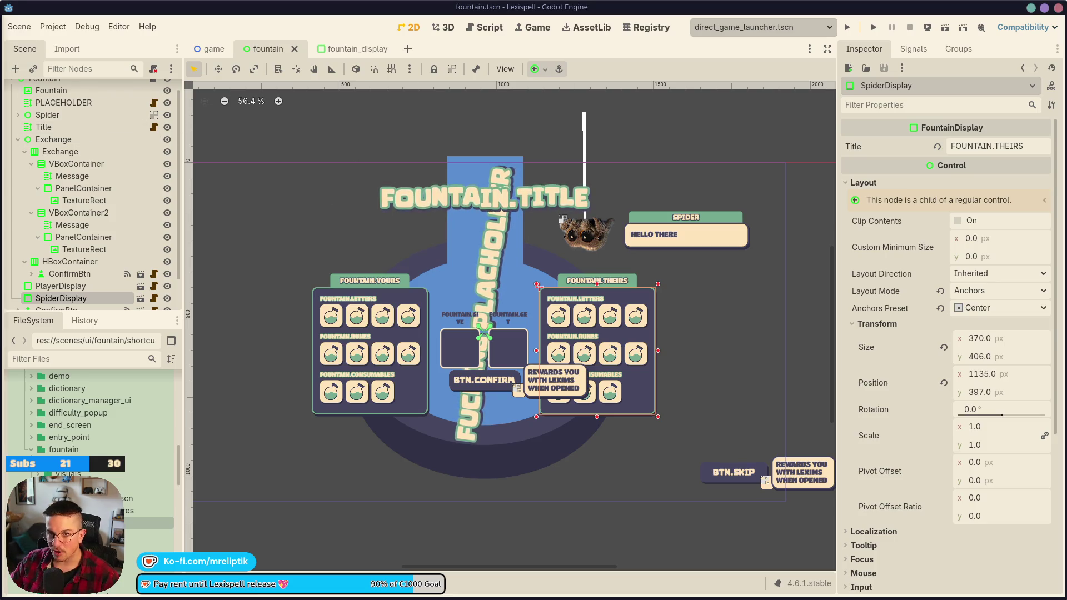
pyautogui.scroll(-2, 362, 277)
pyautogui.click(361, 276)
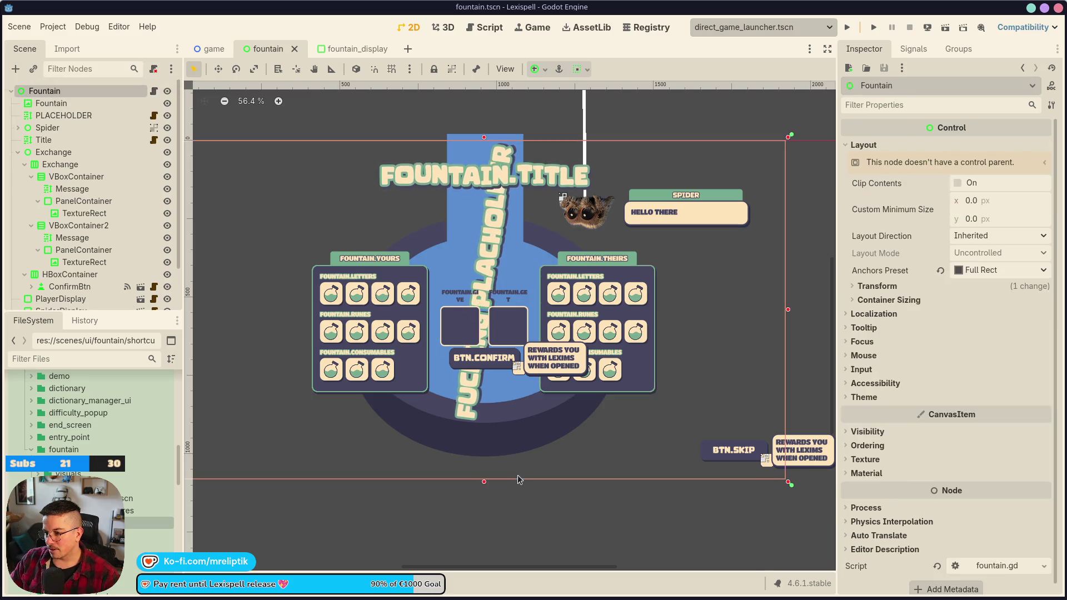
pyautogui.scroll(-5, 406, 261)
pyautogui.scroll(2, 448, 246)
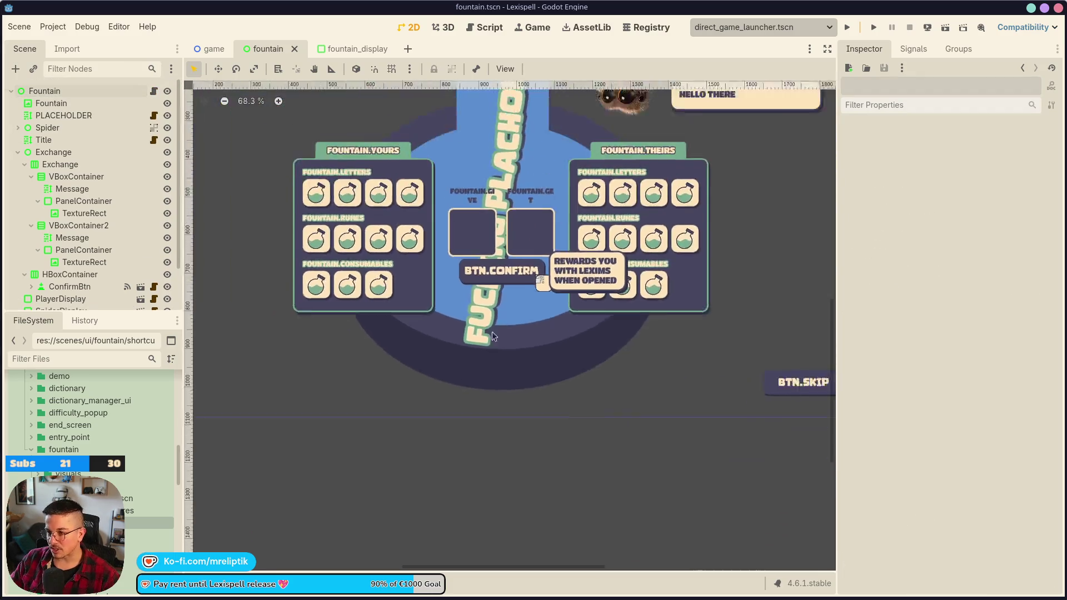
pyautogui.scroll(-3, 492, 332)
pyautogui.scroll(4, 528, 345)
pyautogui.hscroll(2, 564, 356)
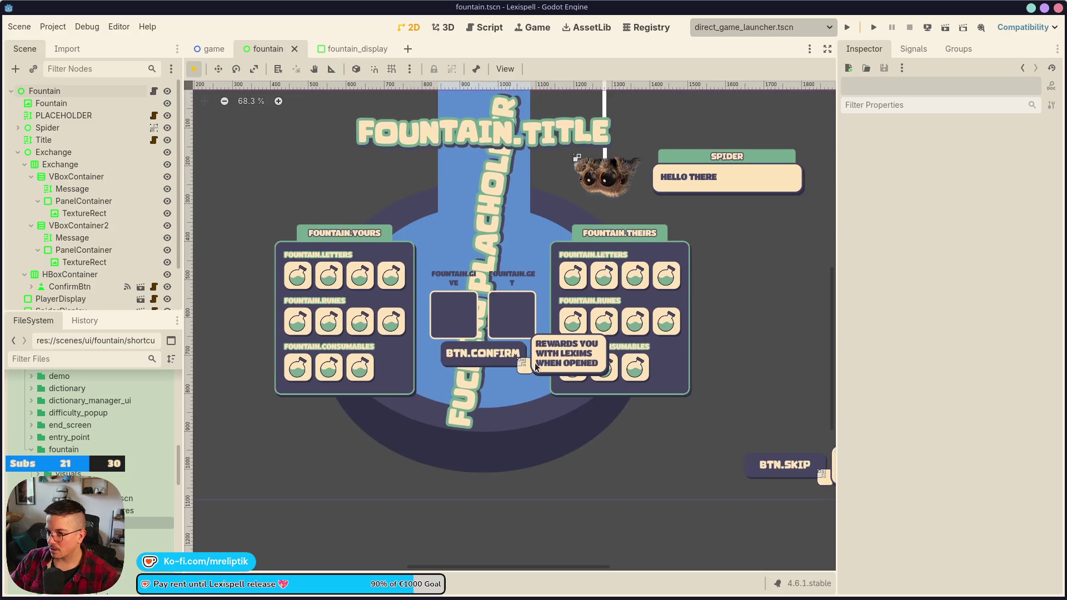
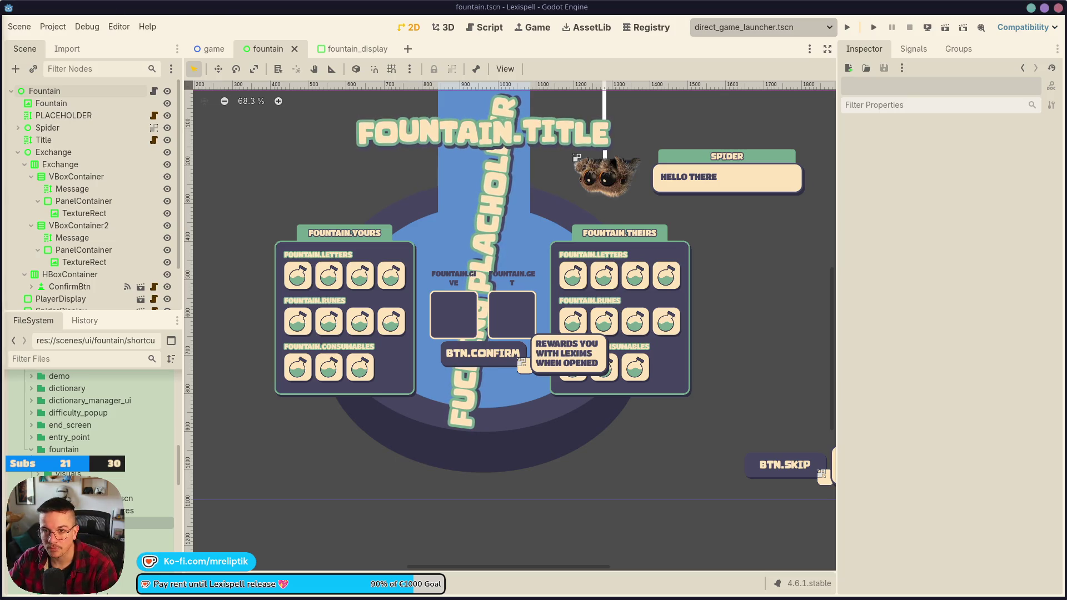
# - Zoom around the fountain scene canvas, then switch to the fountain_display scene tab
pyautogui.scroll(-2, 436, 329)
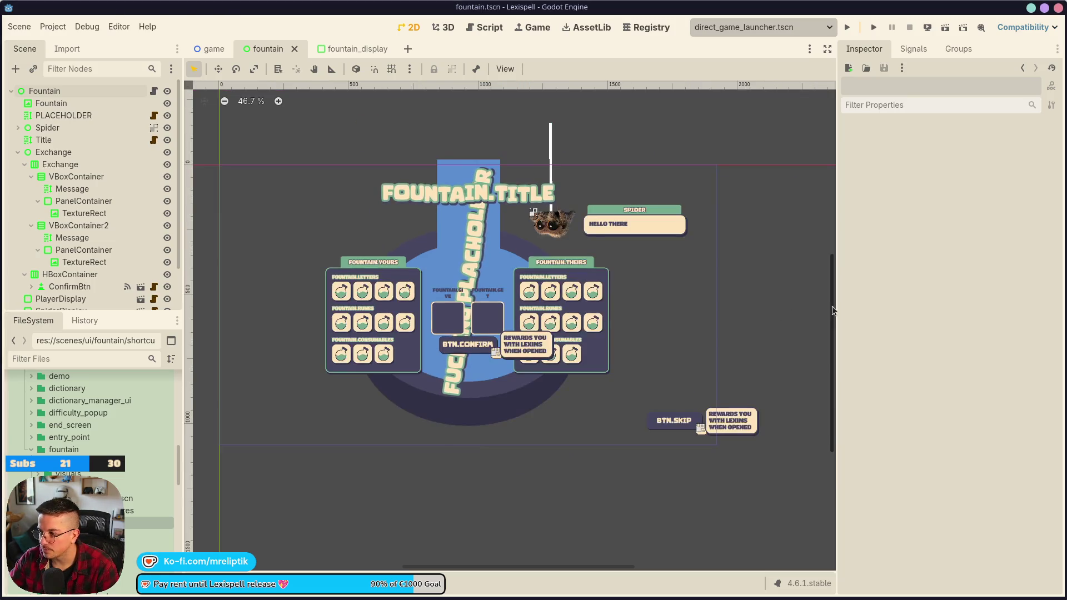
pyautogui.scroll(2, 445, 334)
pyautogui.scroll(2, 481, 347)
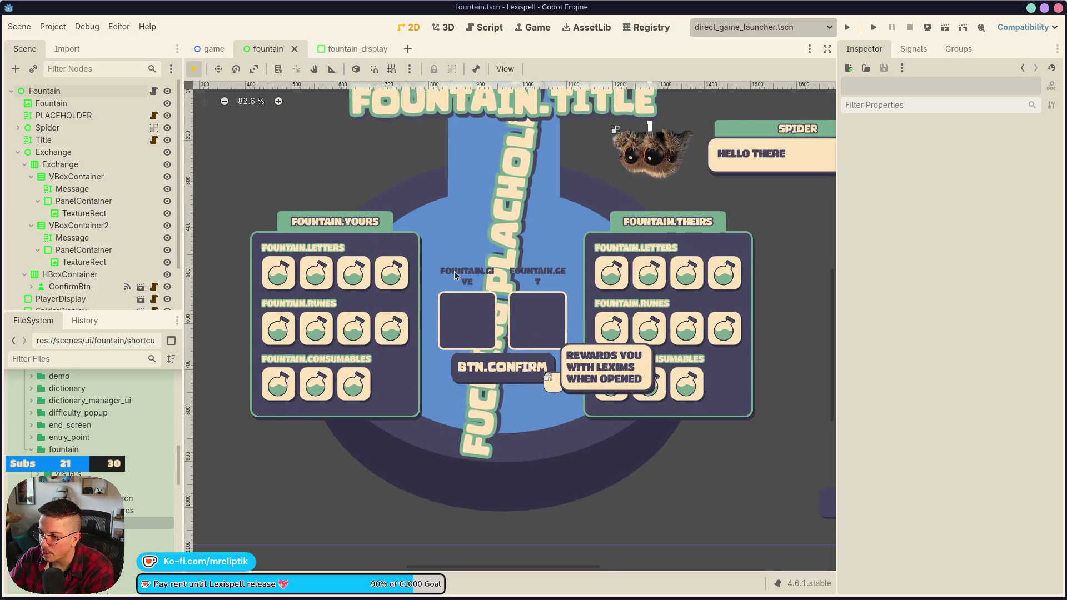
pyautogui.click(350, 49)
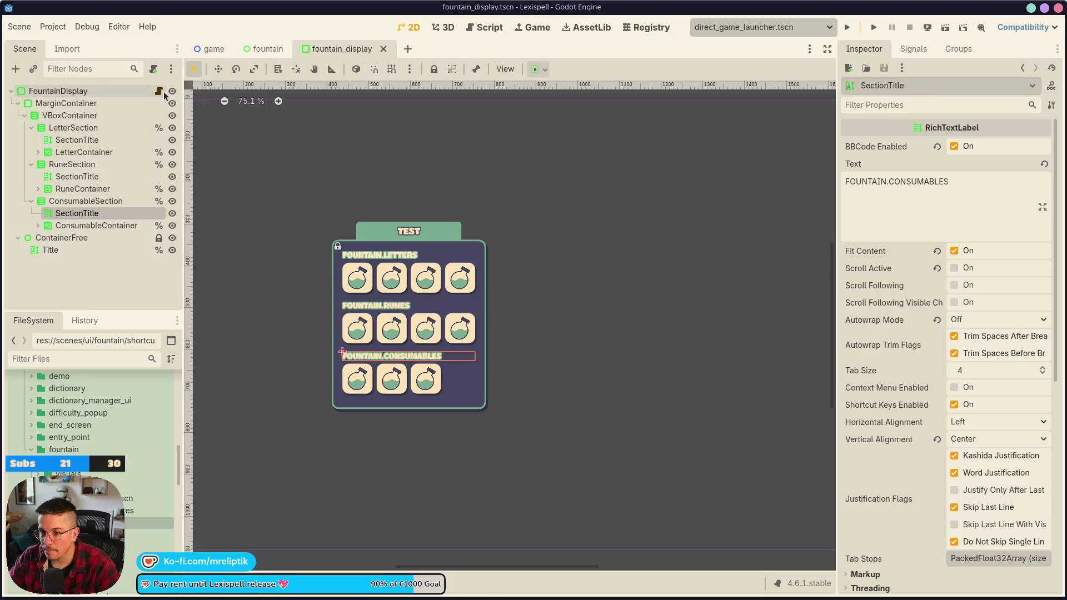
# - In fountain_display.gd, add a fill_in_letters() -> void stub containing pass and save
pyautogui.click(162, 93)
pyautogui.click(369, 309)
pyautogui.press('Return')
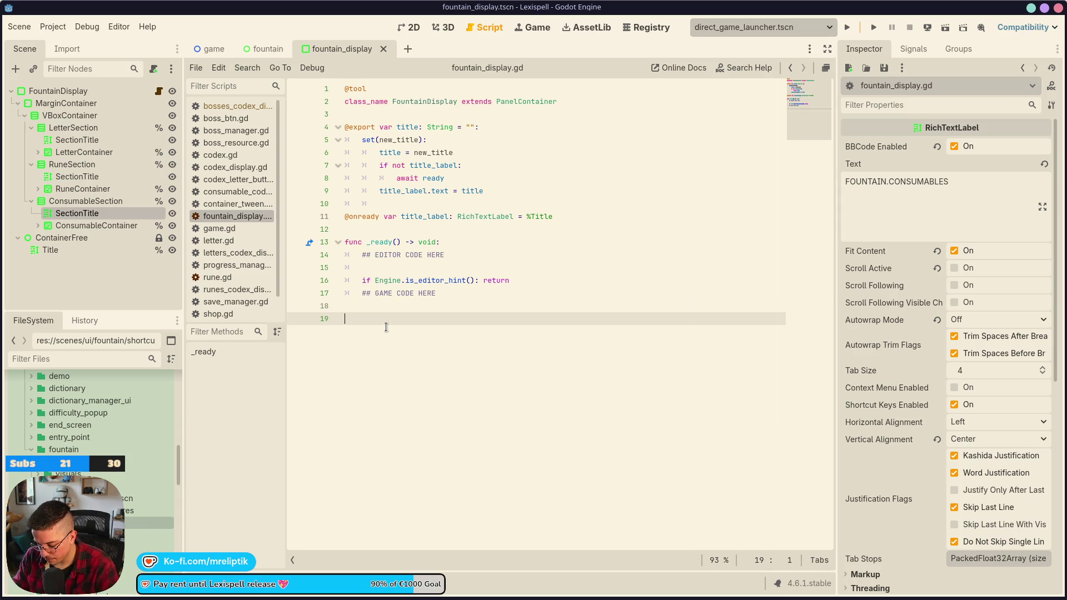
pyautogui.write('func fill_in_')
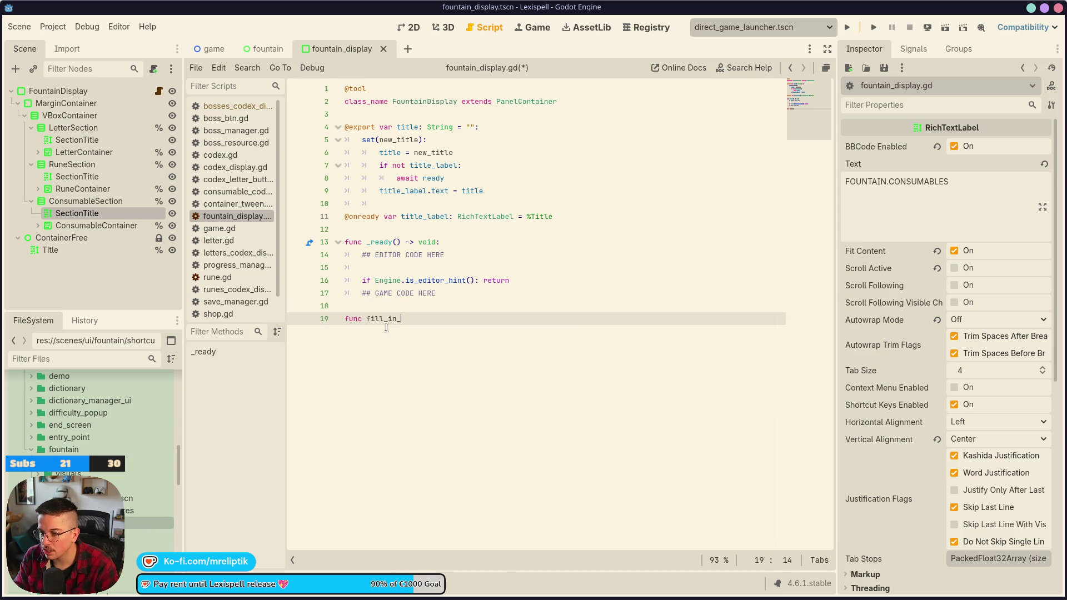
pyautogui.write('letters')
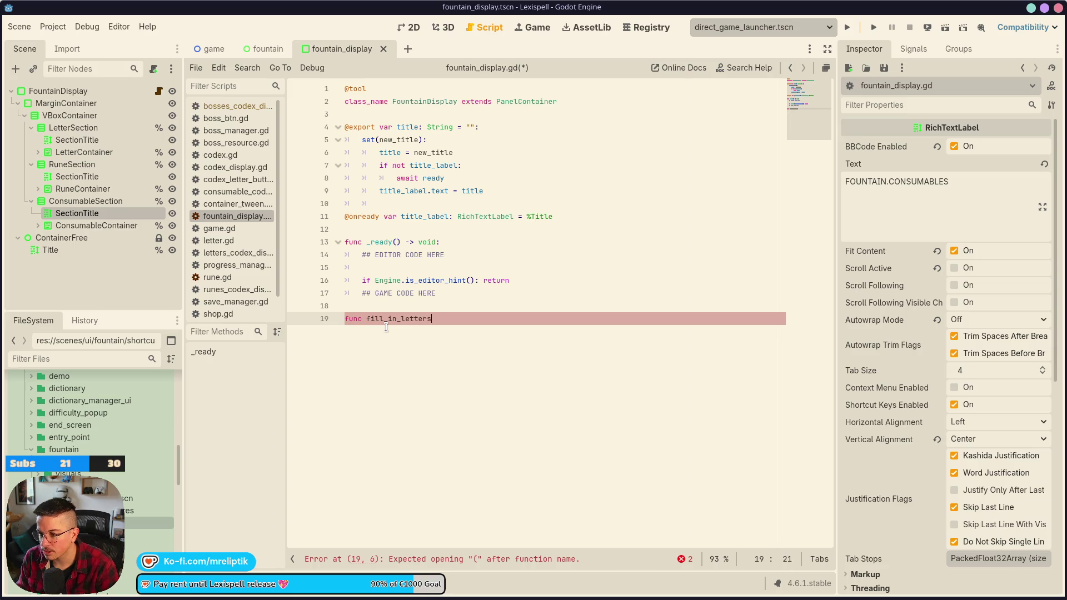
pyautogui.write('() -> void')
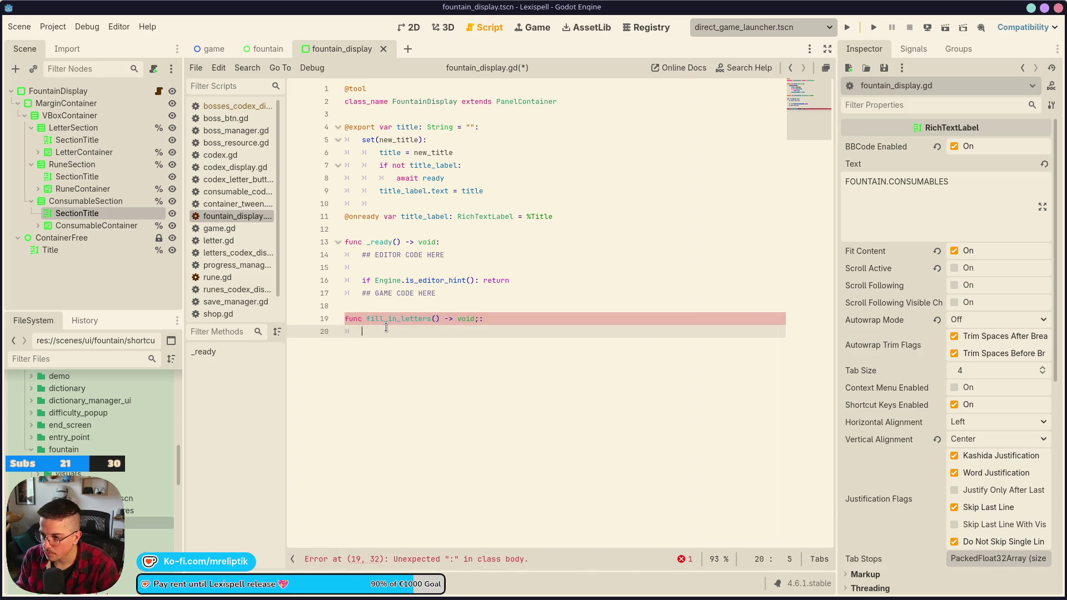
pyautogui.write(':')
pyautogui.press('Return')
pyautogui.write('pass')
pyautogui.hotkey('ctrl', 's')
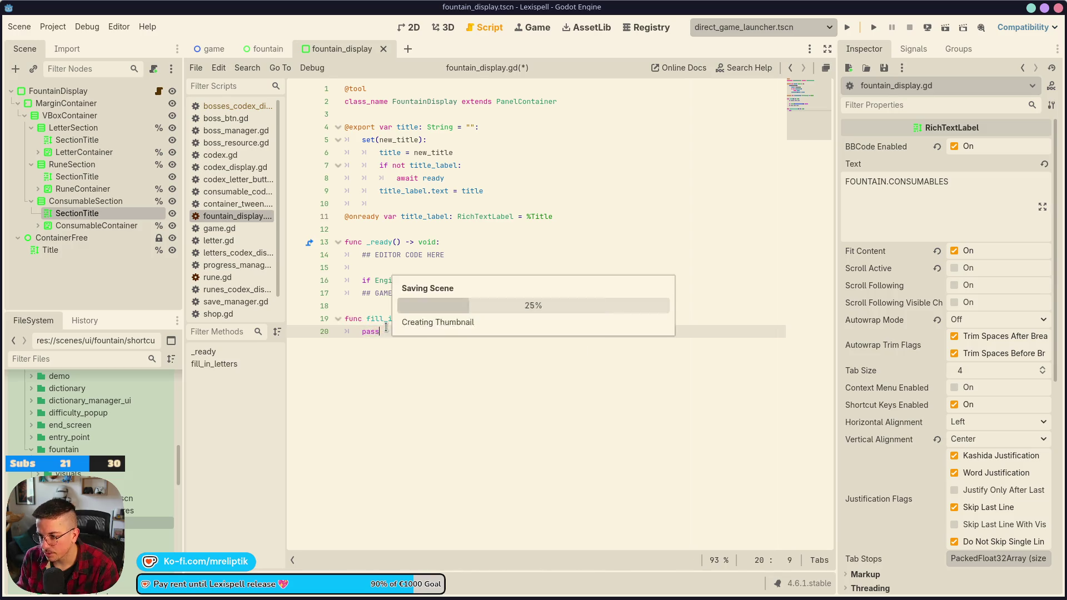
# - Add a fill_in_runes() -> void stub with pass below it, fixing typos, and save
pyautogui.press('Return')
pyautogui.press('Return')
pyautogui.press('BackSpace')
pyautogui.press('BackSpace')
pyautogui.press('BackSpace')
pyautogui.write('ill_in_r')
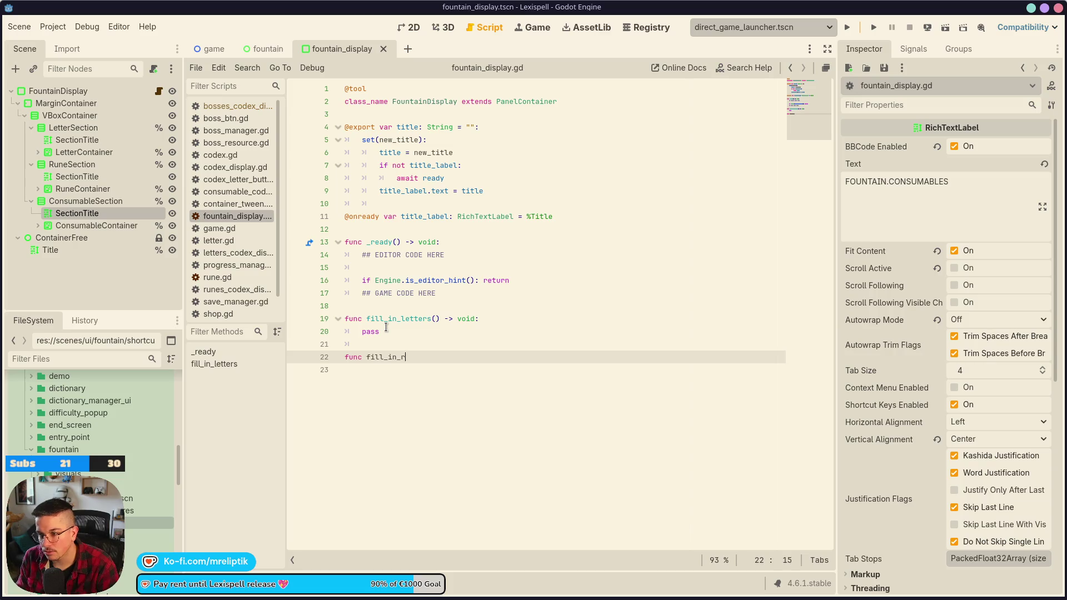
pyautogui.write('()')
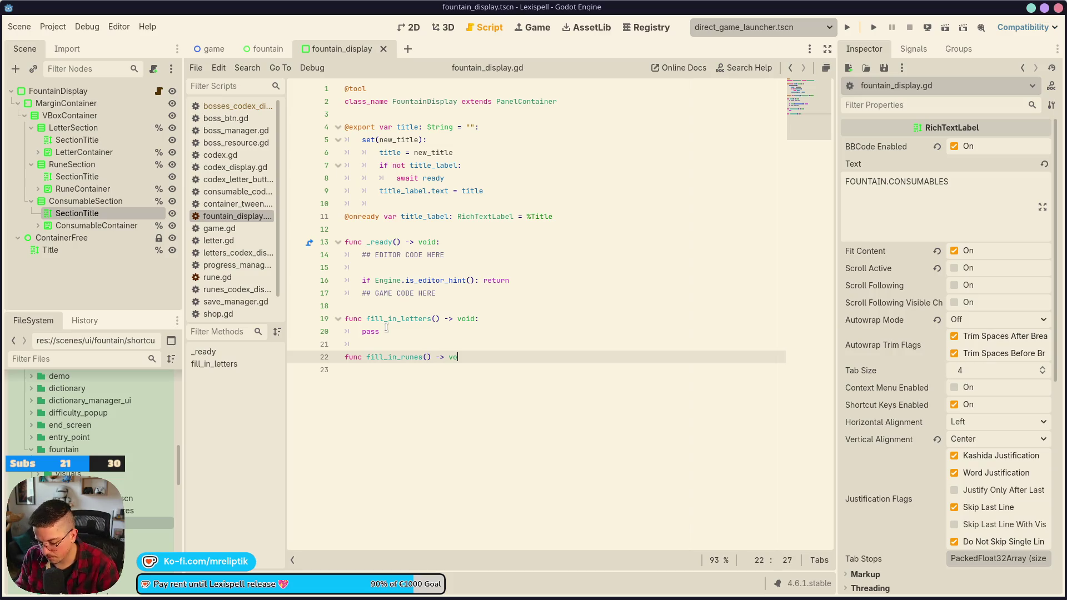
pyautogui.write('id:;')
pyautogui.press('Return')
pyautogui.press('BackSpace')
pyautogui.press('BackSpace')
pyautogui.press('Return')
pyautogui.write('pass')
pyautogui.hotkey('ctrl', 's')
# - Add a fill_in_consumables() -> void stub and go back to the 2D scene view
pyautogui.press('Return')
pyautogui.press('Return')
pyautogui.write('fill_in_consumabl')
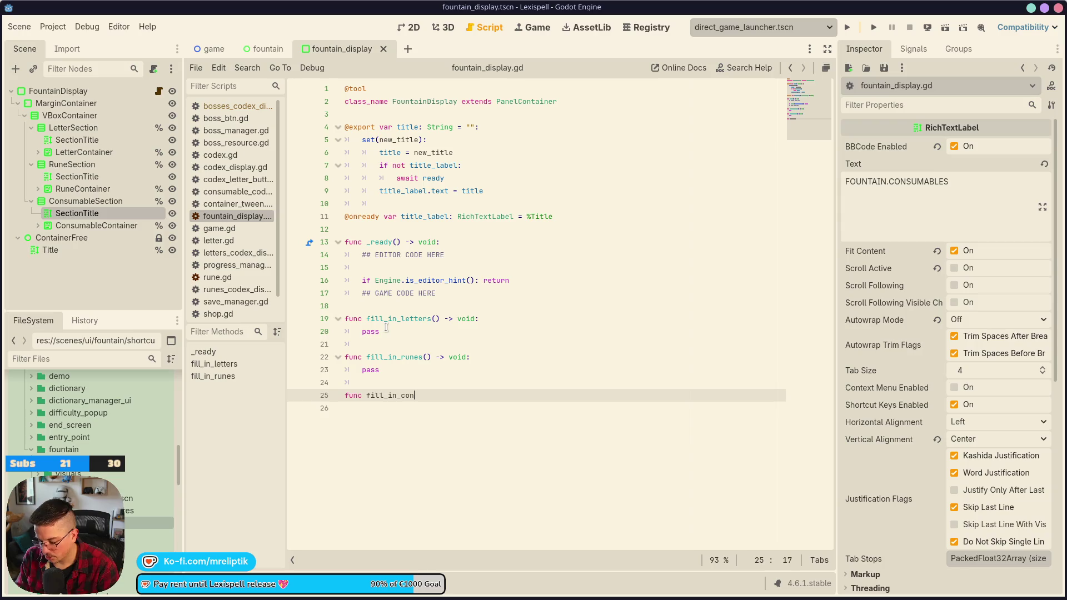
pyautogui.write('es() ->')
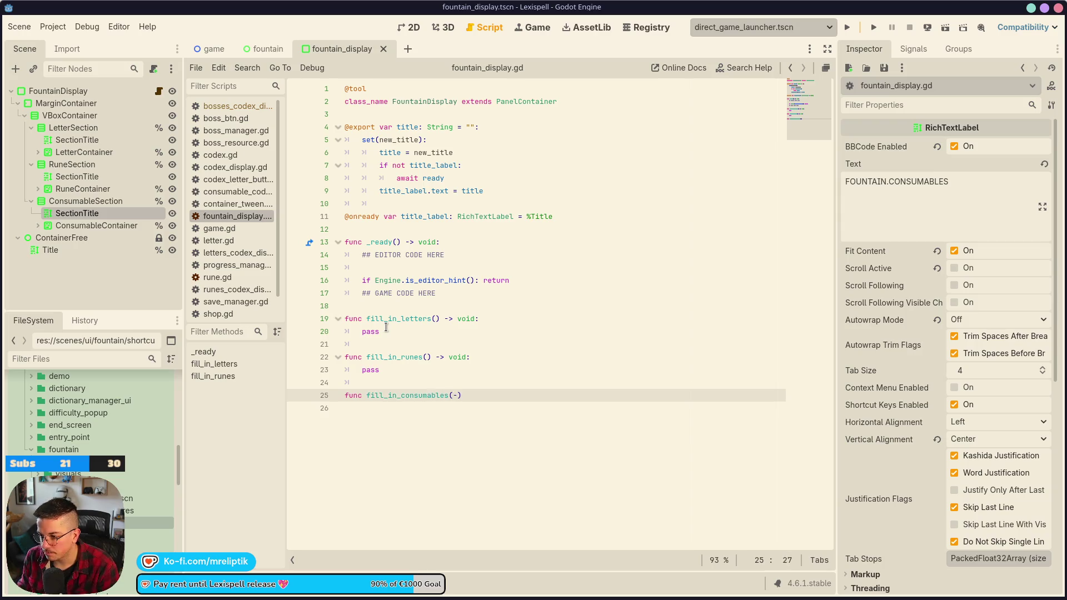
pyautogui.write(' void:')
pyautogui.press('Return')
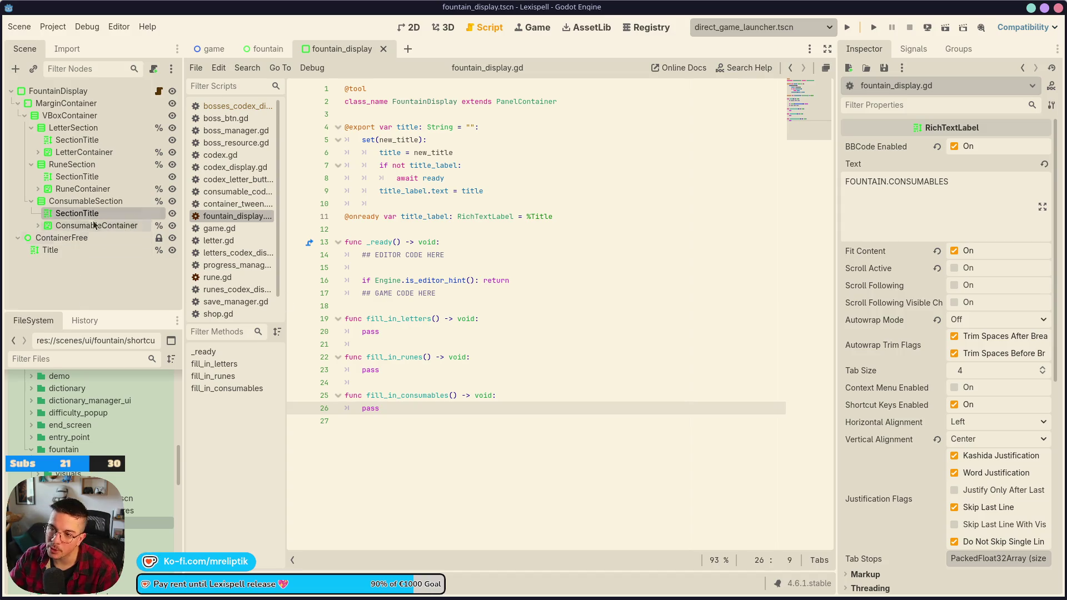
pyautogui.click(415, 27)
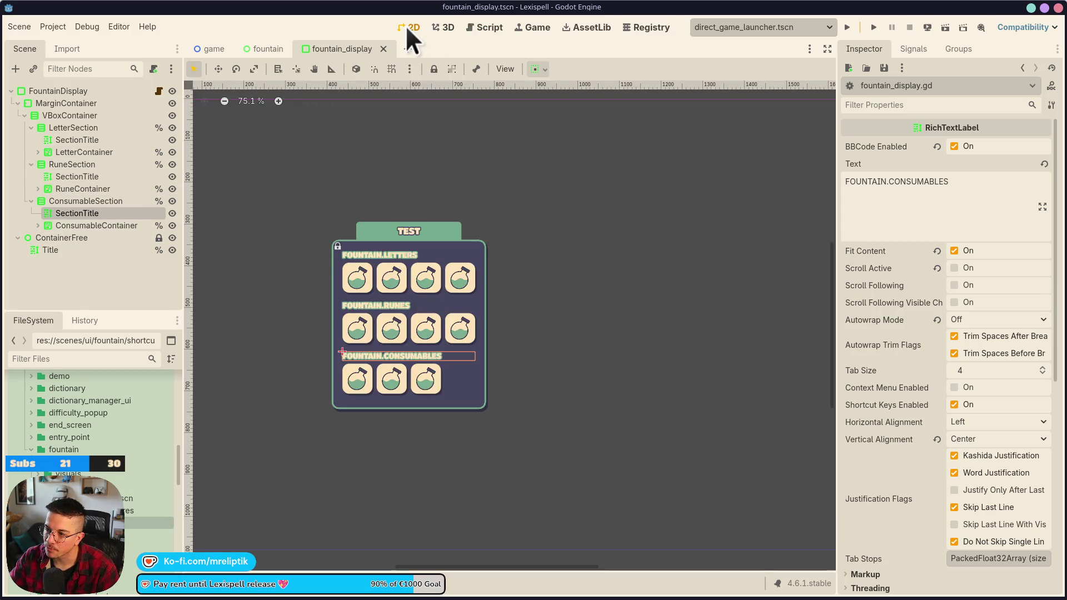
# - Inspect the first letter potion slot, collapse TooltipContainer and the first slot, and reopen fountain_display.gd
pyautogui.click(371, 280)
pyautogui.scroll(6, 372, 281)
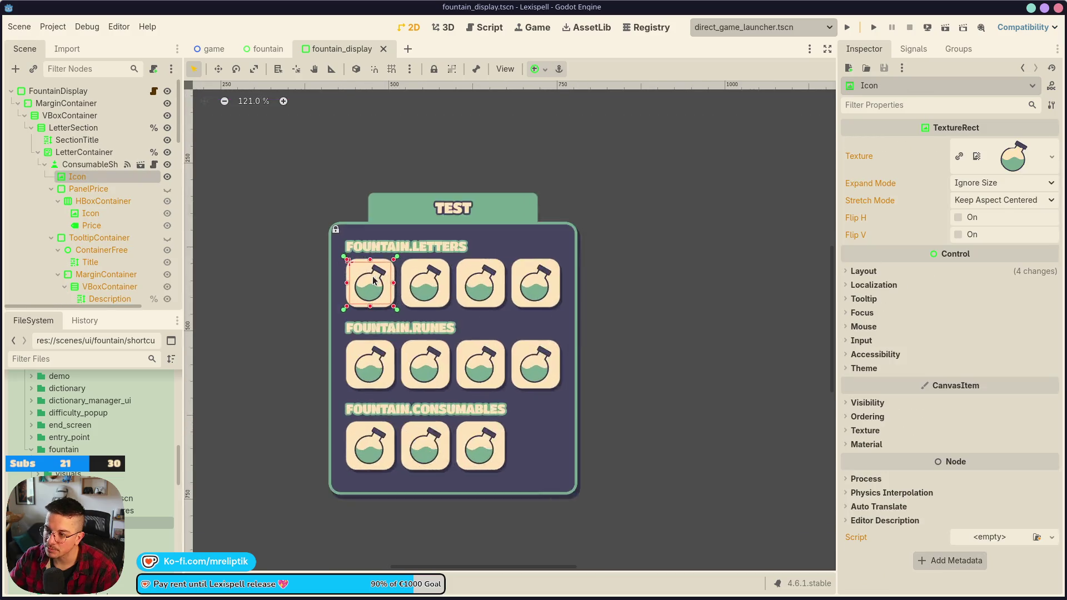
pyautogui.click(51, 238)
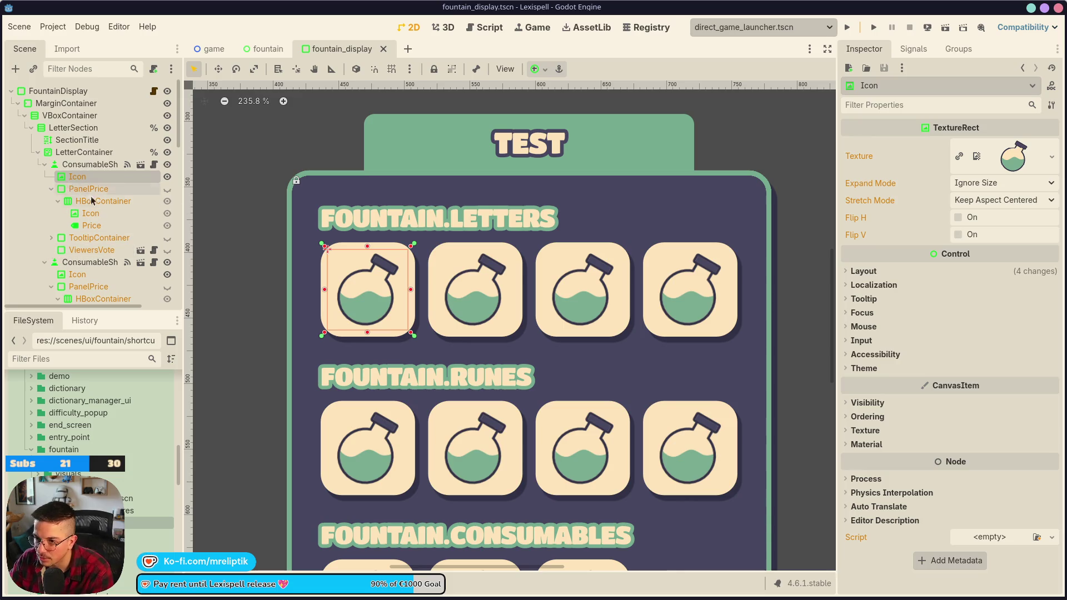
pyautogui.click(44, 165)
pyautogui.scroll(-10, 325, 223)
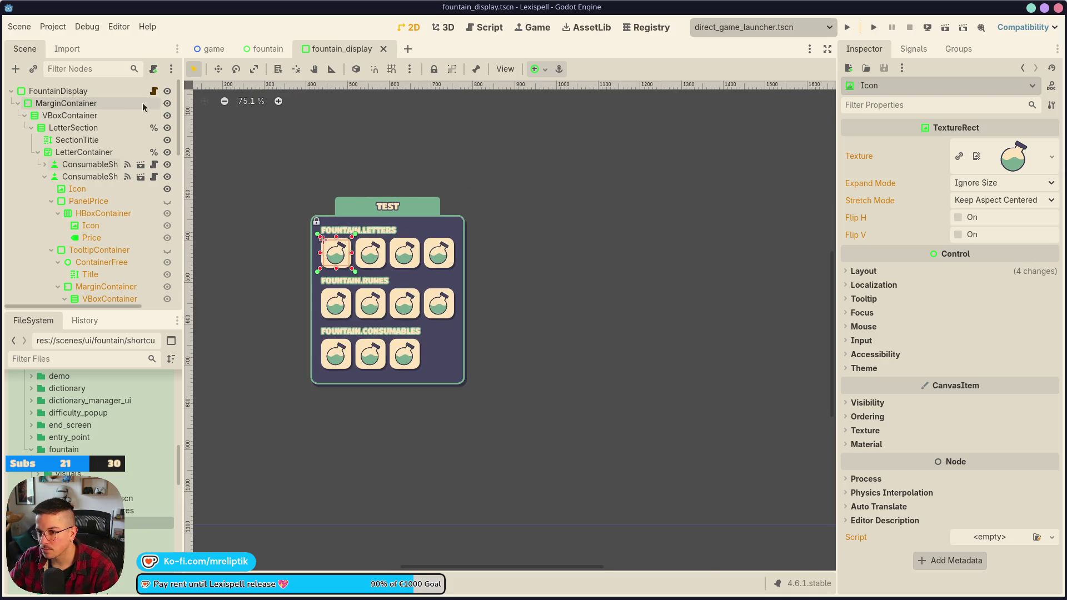
pyautogui.click(154, 91)
pyautogui.click(388, 331)
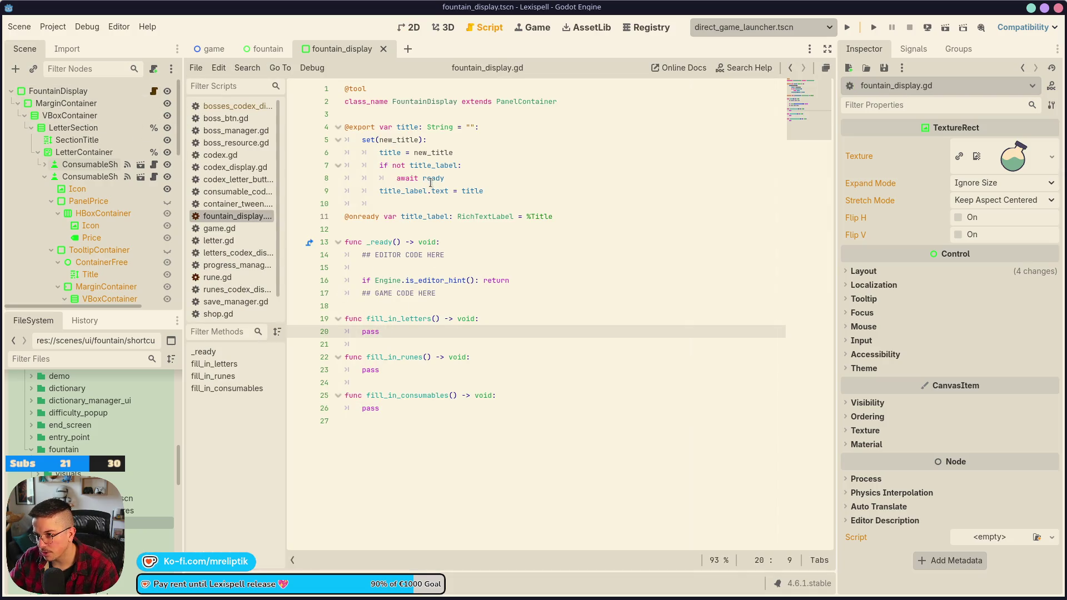
# - Collapse the expanded letter slot nodes in the Scene dock while the script stays open
pyautogui.click(404, 111)
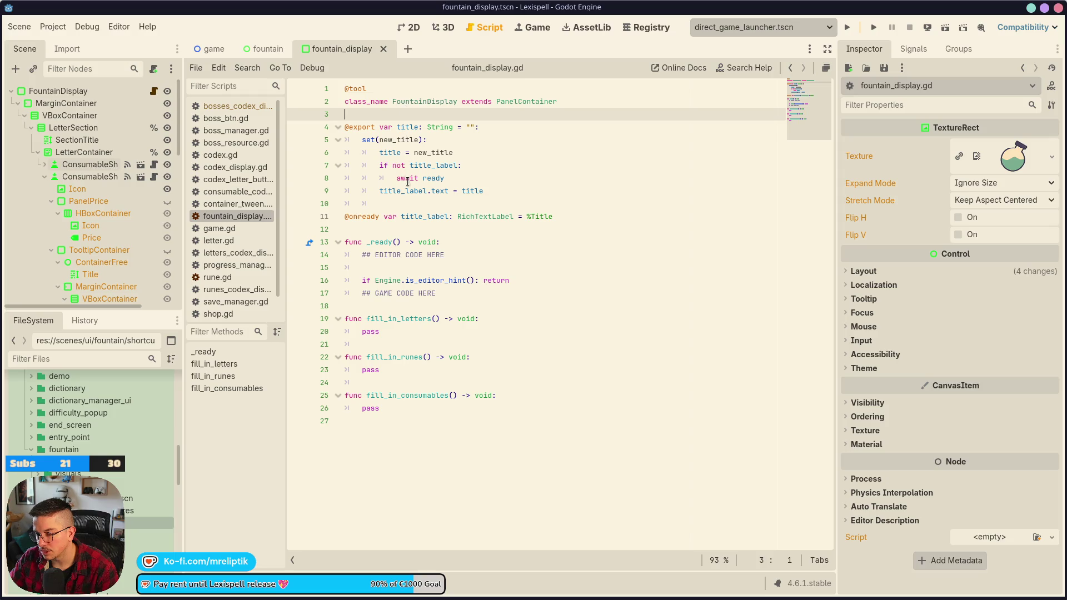
pyautogui.doubleClick(394, 331)
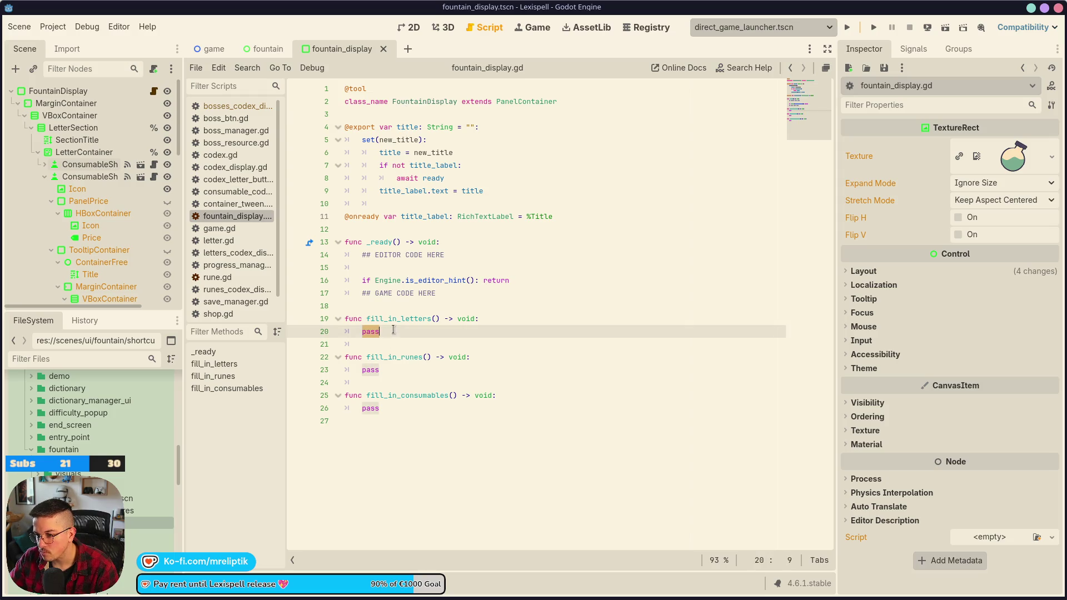
pyautogui.click(47, 164)
pyautogui.hotkey('ctrl', 'd')
pyautogui.hotkey('ctrl', 'd')
pyautogui.click(45, 201)
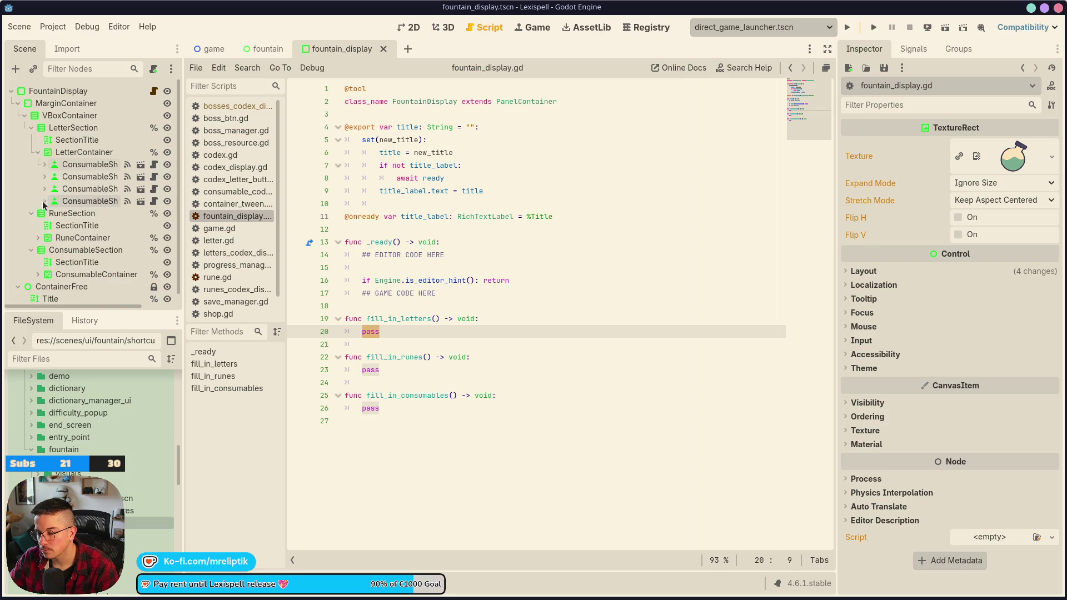
pyautogui.click(413, 114)
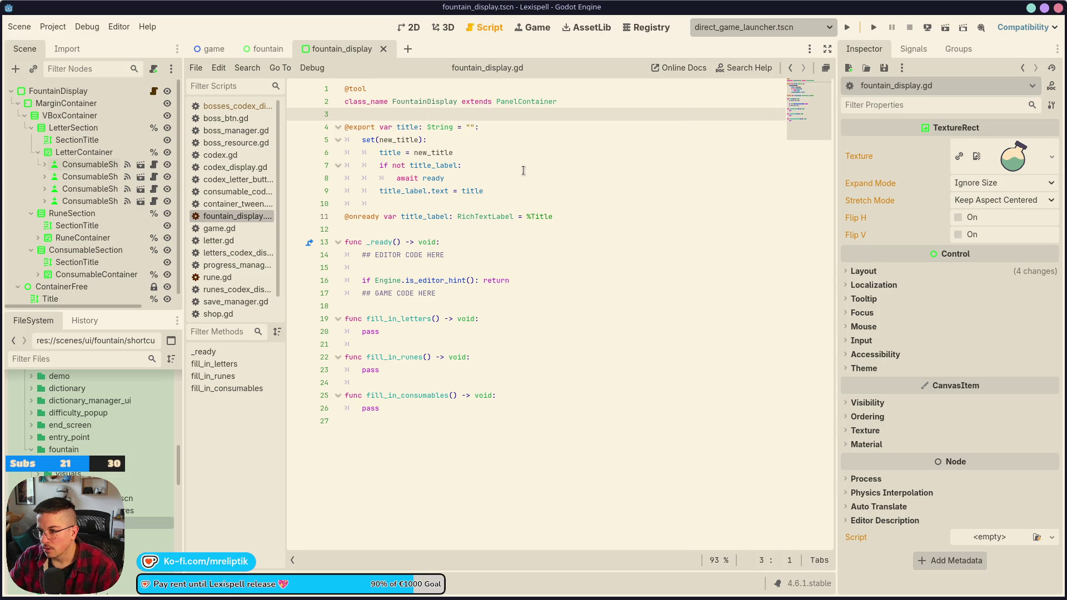
# - Open blank lines after the title setter for new declarations
pyautogui.click(522, 192)
pyautogui.press('Return')
pyautogui.press('Return')
pyautogui.press('BackSpace')
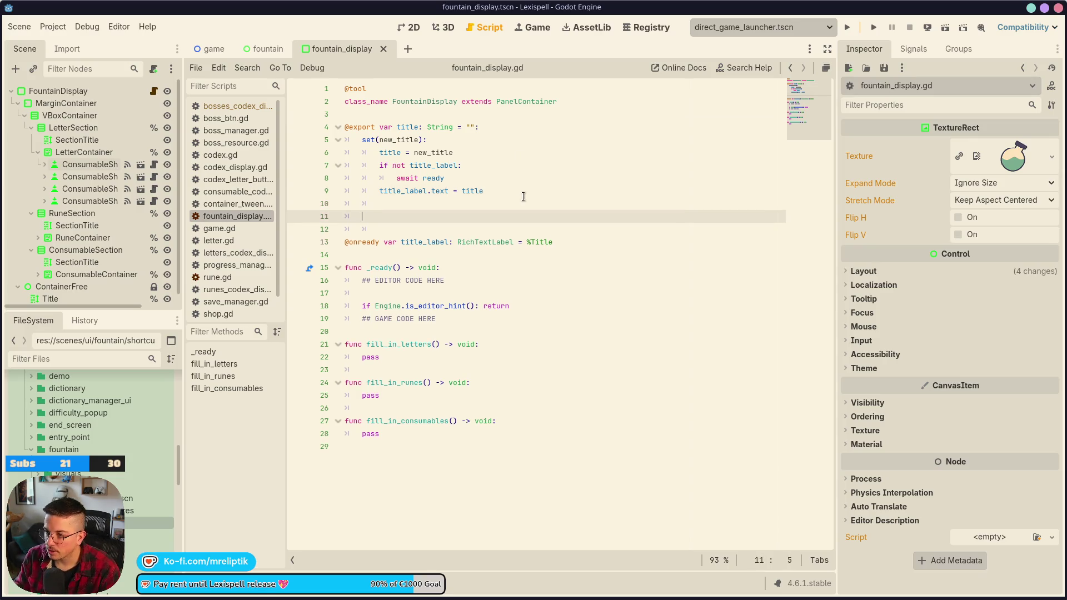
pyautogui.write('@export')
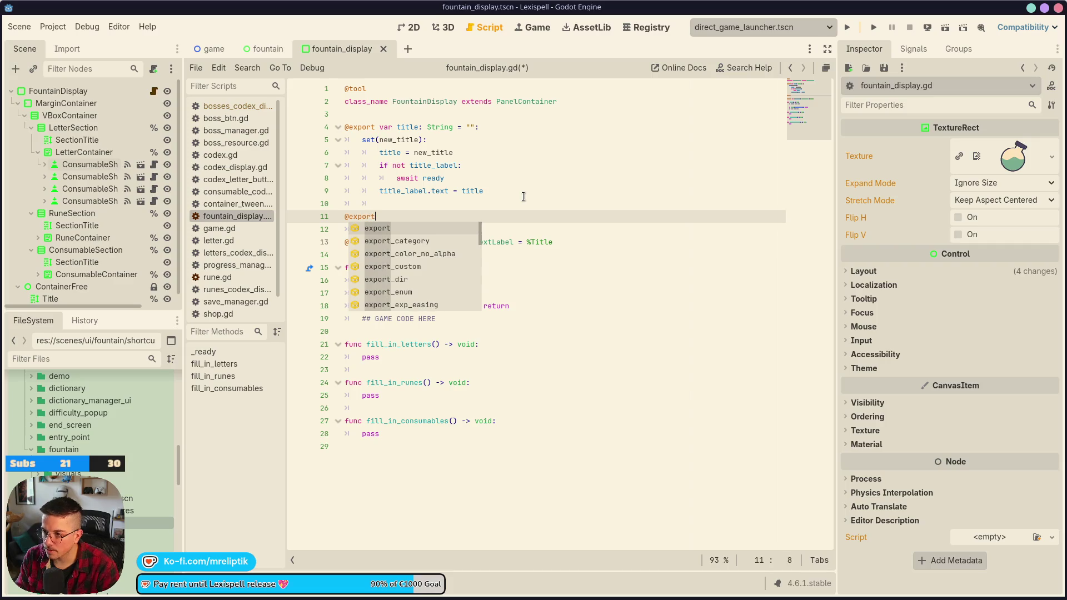
pyautogui.press('Down')
pyautogui.press('Down')
pyautogui.press('Down')
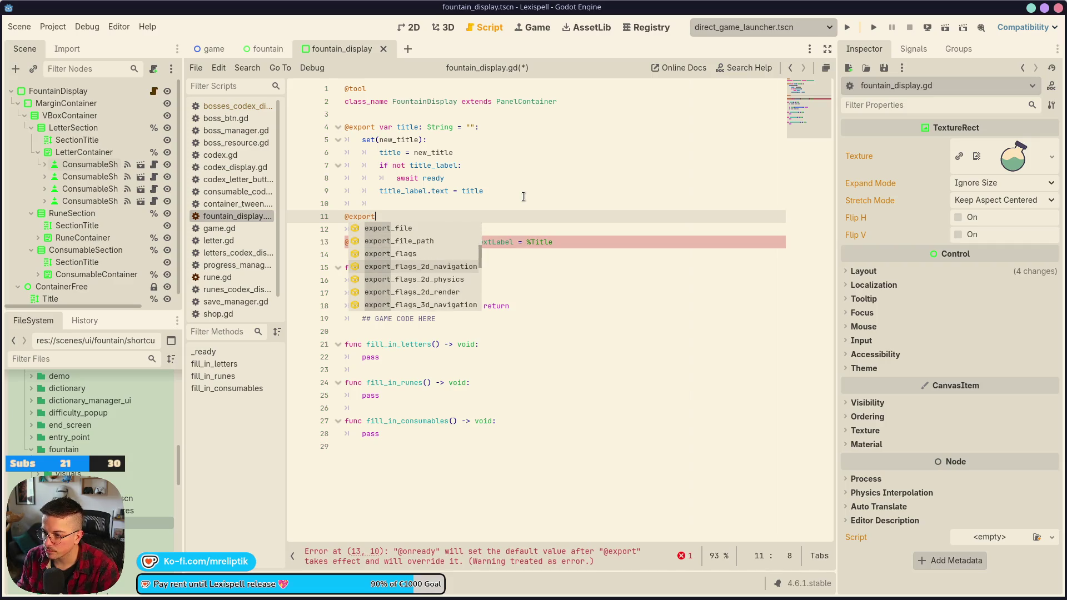
pyautogui.write('_sub')
pyautogui.press('Return')
pyautogui.write('"D')
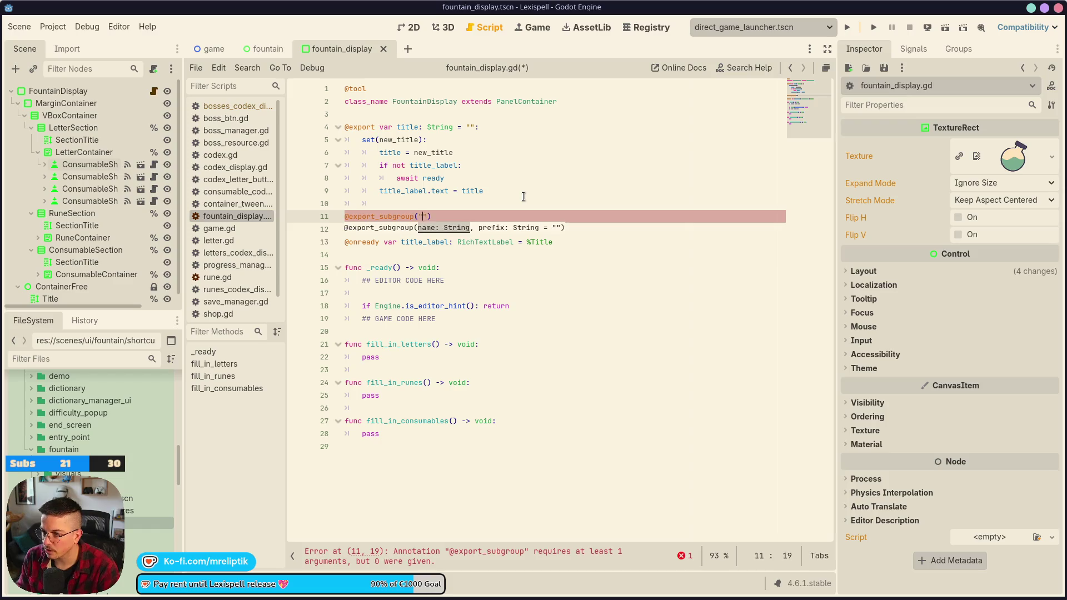
pyautogui.write('cies')
pyautogui.hotkey('ctrl', 's')
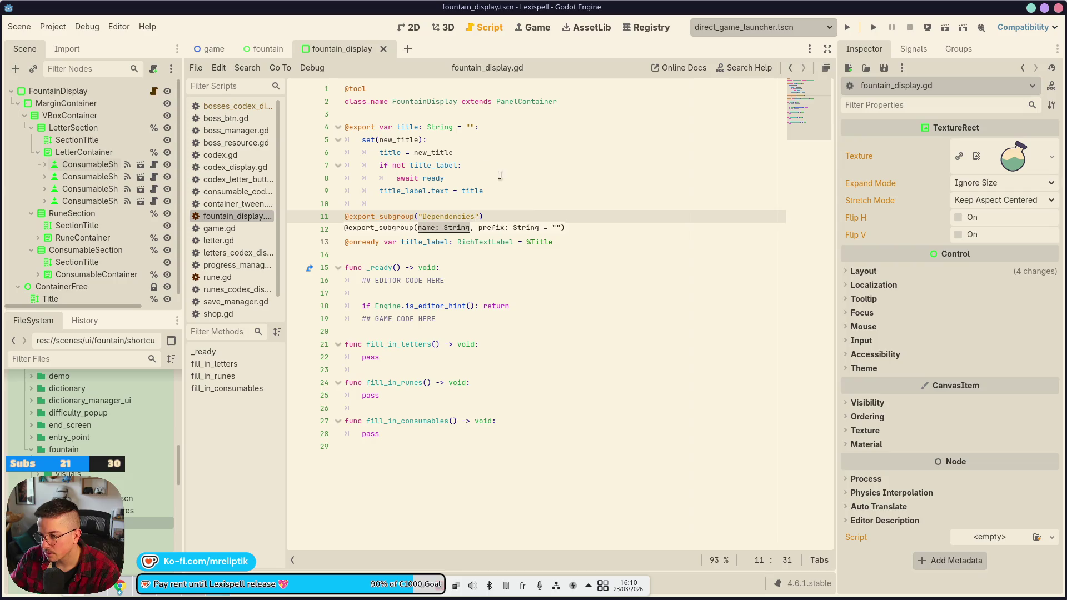
pyautogui.press('End')
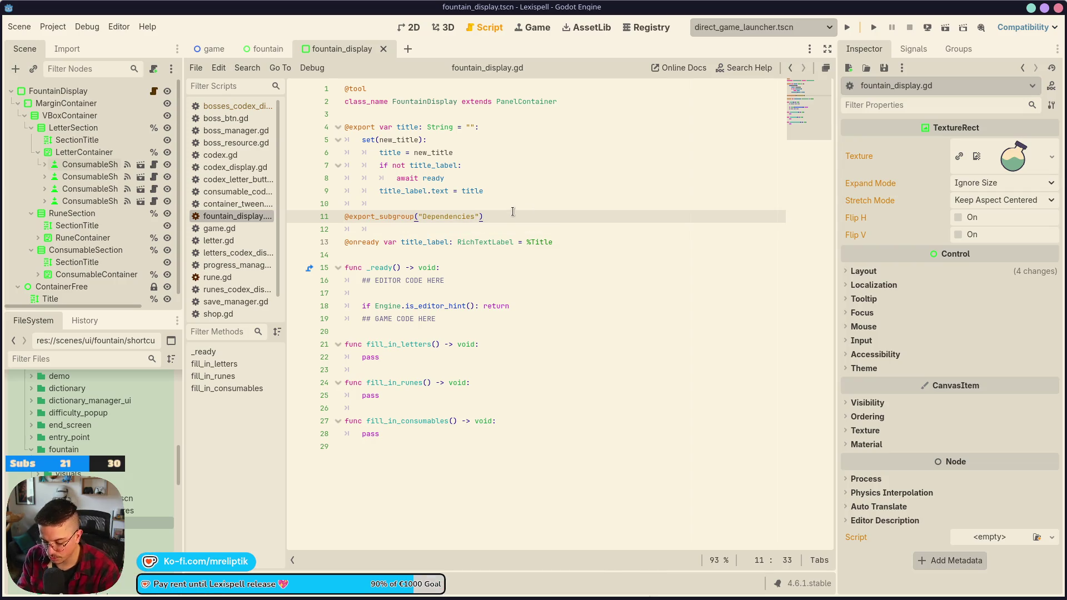
pyautogui.press('Return')
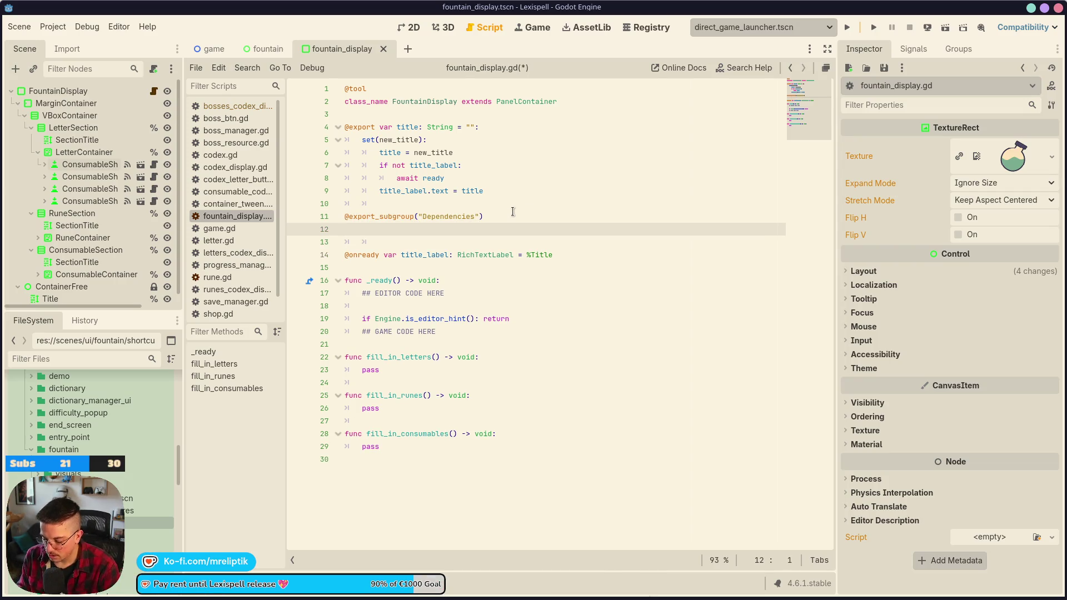
pyautogui.write('@exprot ')
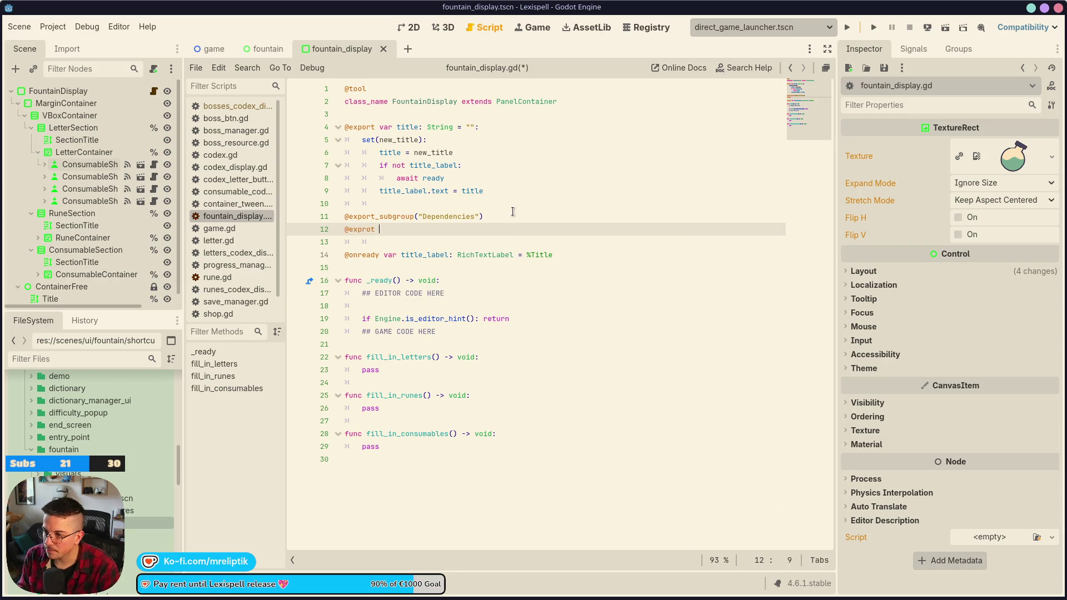
pyautogui.write('ort var')
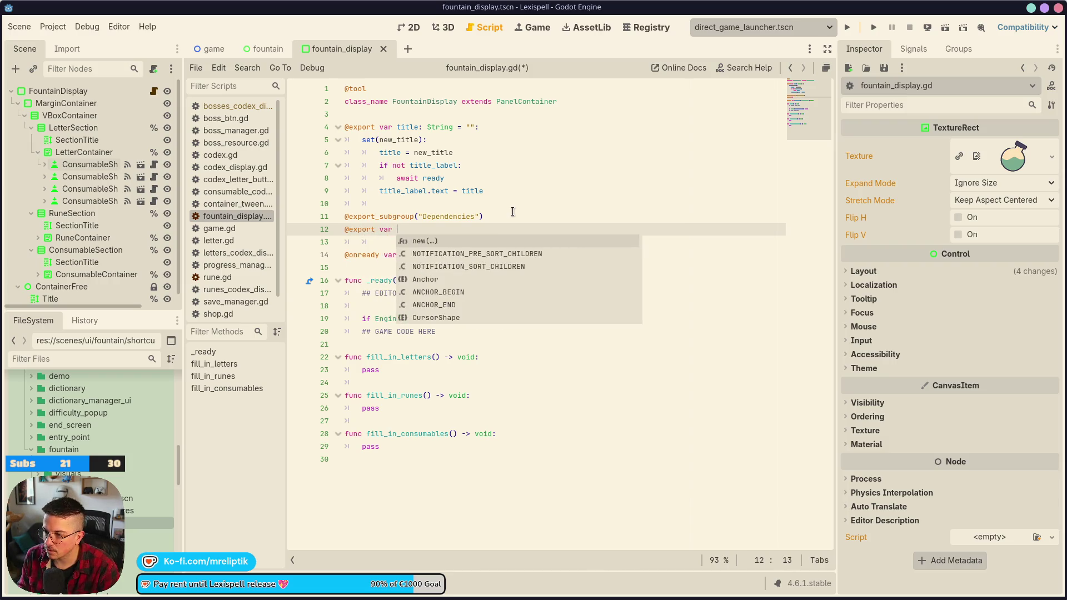
pyautogui.write('bu')
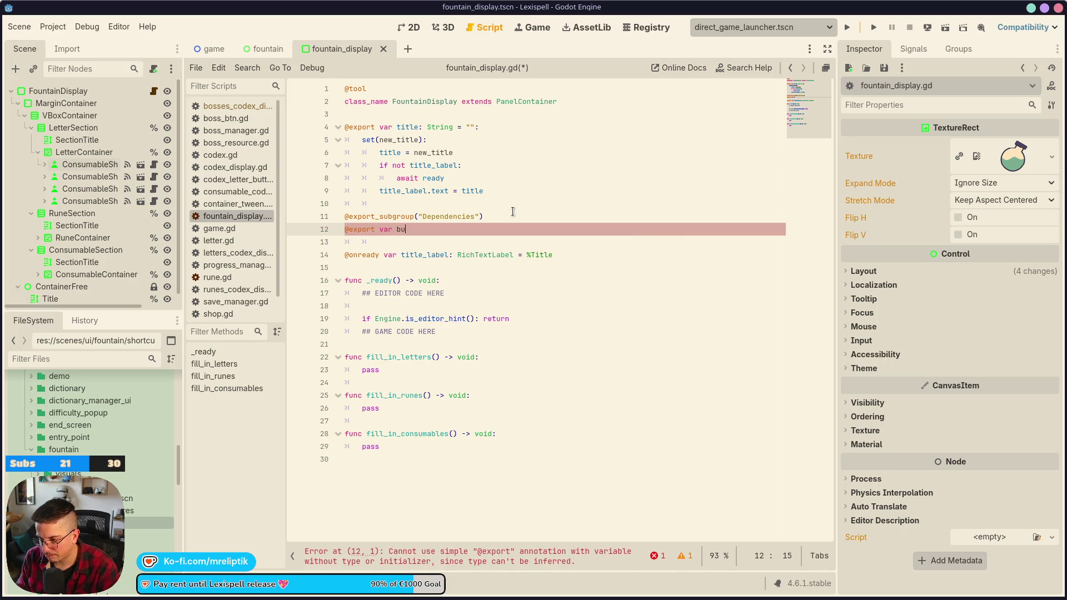
pyautogui.press('BackSpace')
pyautogui.press('BackSpace')
pyautogui.write('i')
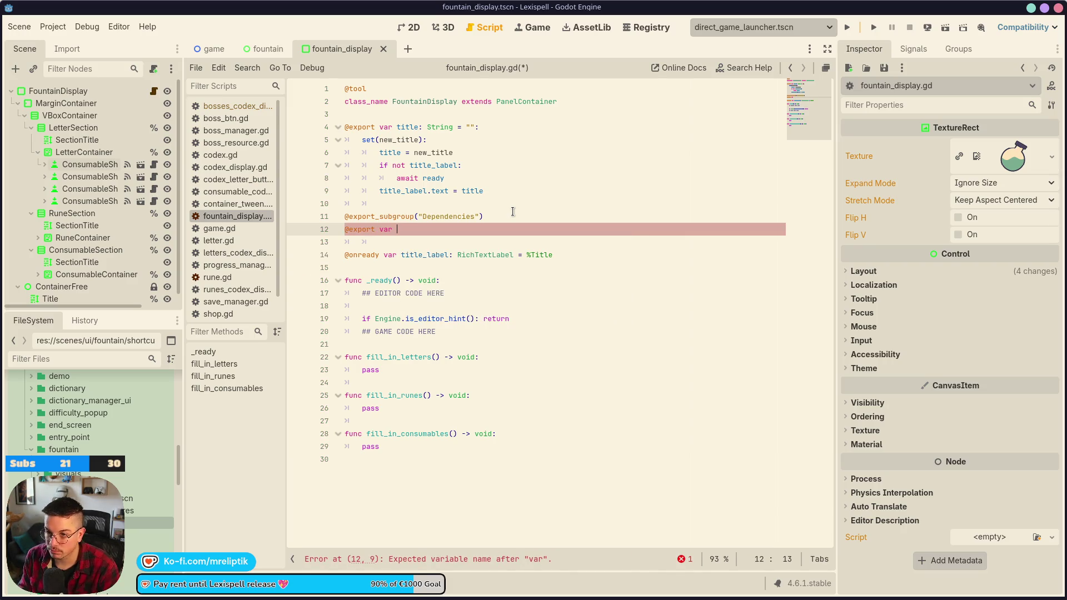
pyautogui.write('tem_')
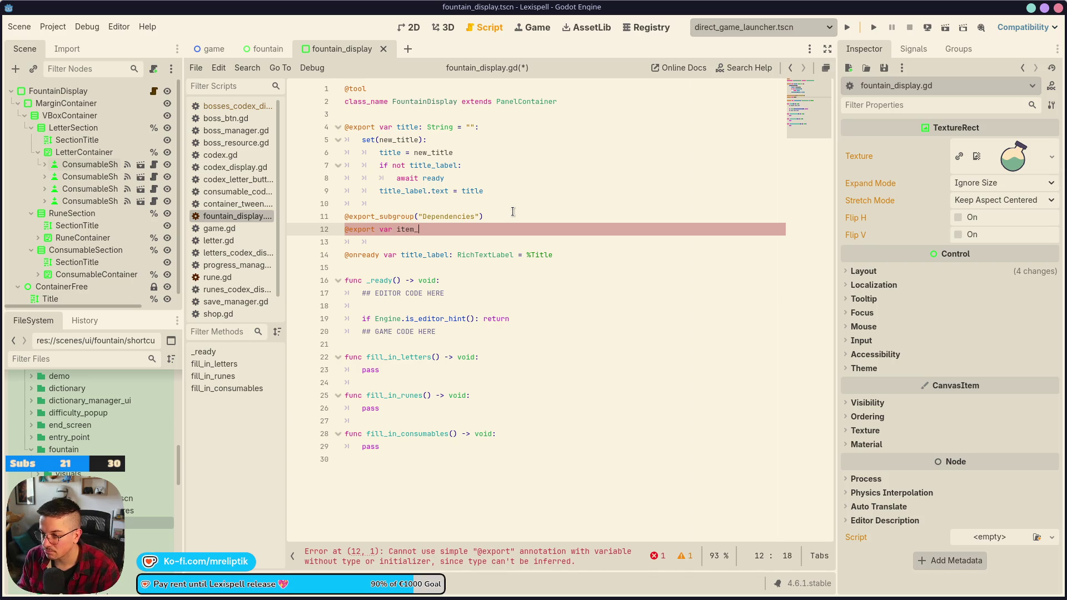
pyautogui.write('button_scene:')
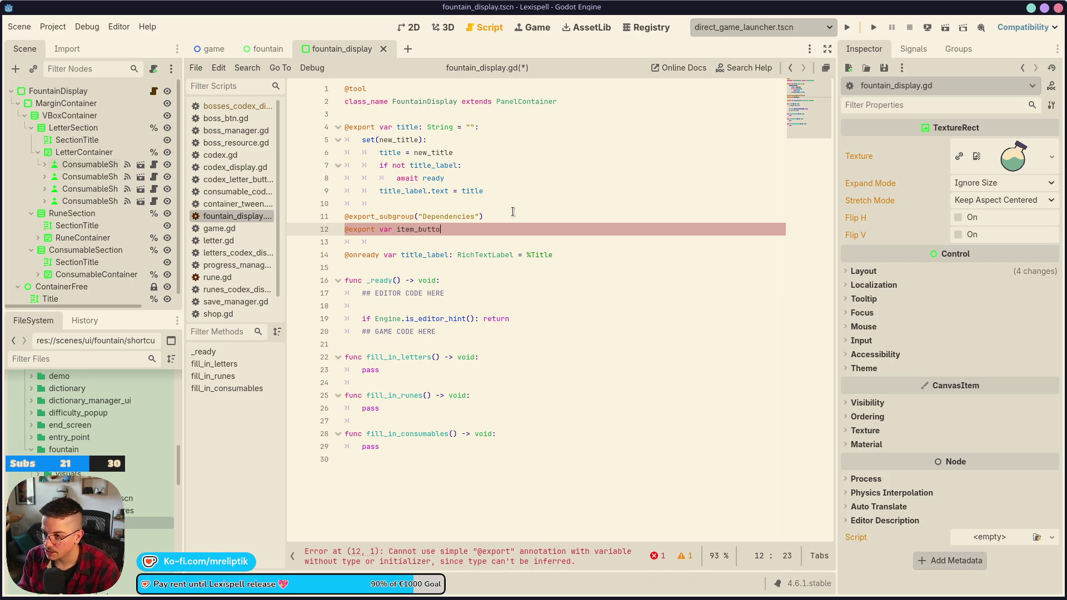
pyautogui.write(' PackedSce')
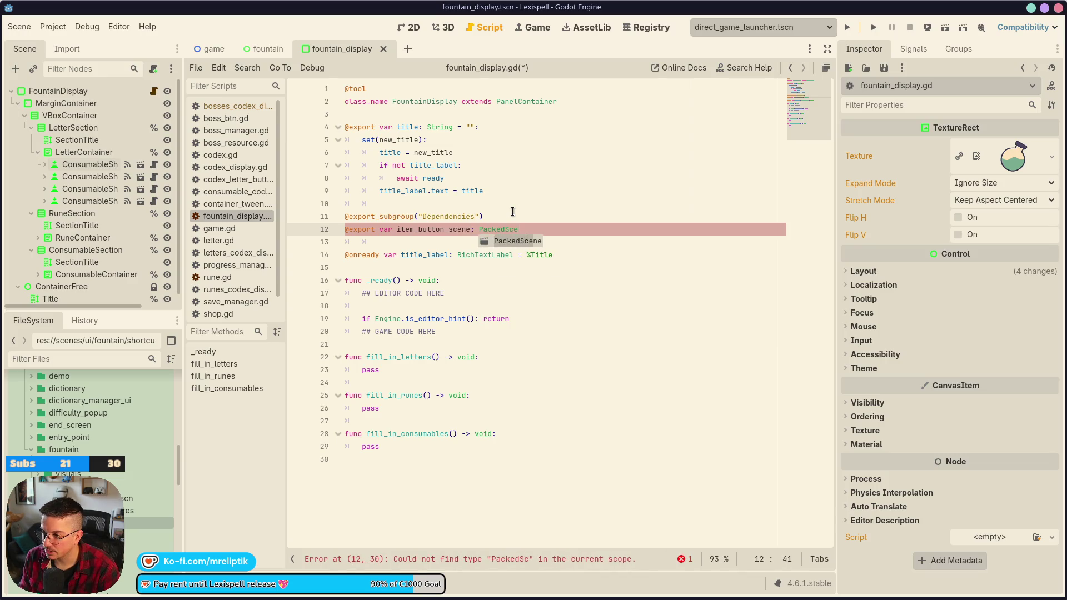
pyautogui.press('Return')
pyautogui.hotkey('ctrl', 's')
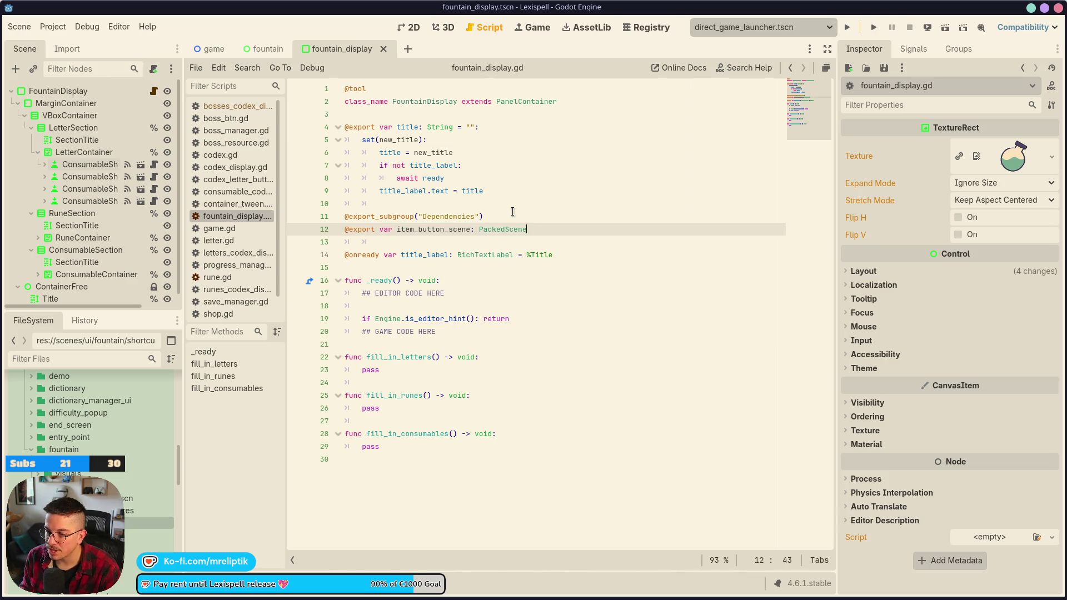
pyautogui.write('=')
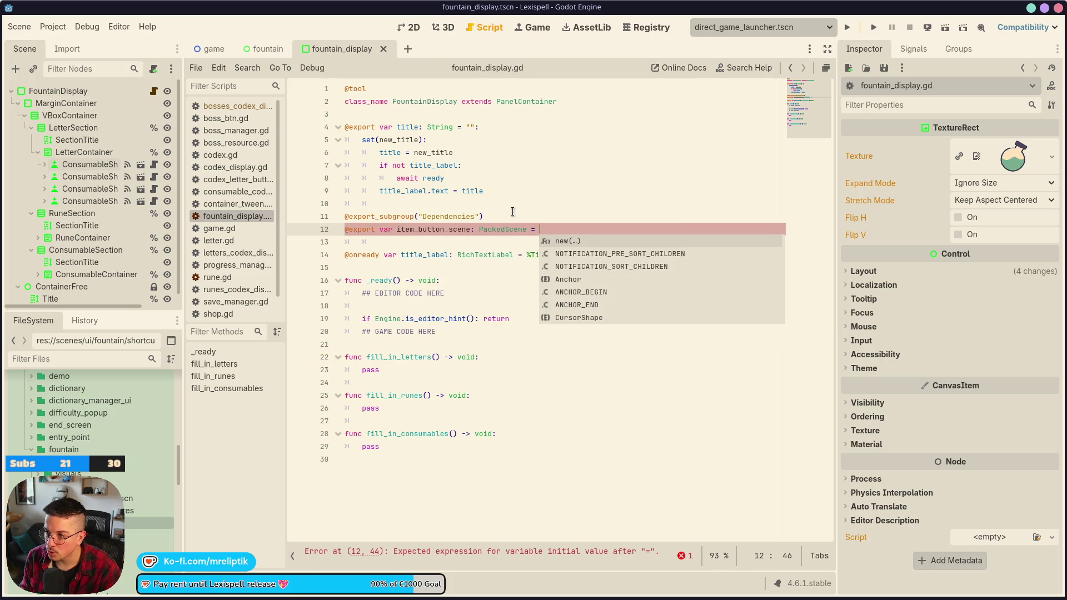
# - Filter FileSystem for 'consumabl' and preload the consumables button.tscn as item_button_scene's value
pyautogui.click(75, 360)
pyautogui.write('consuma')
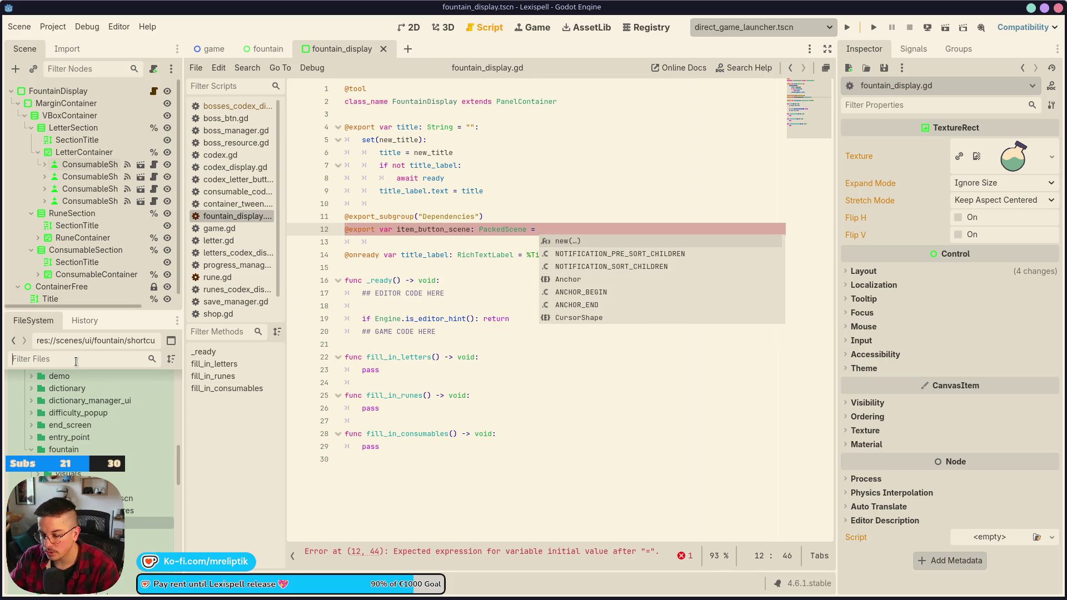
pyautogui.write('bl')
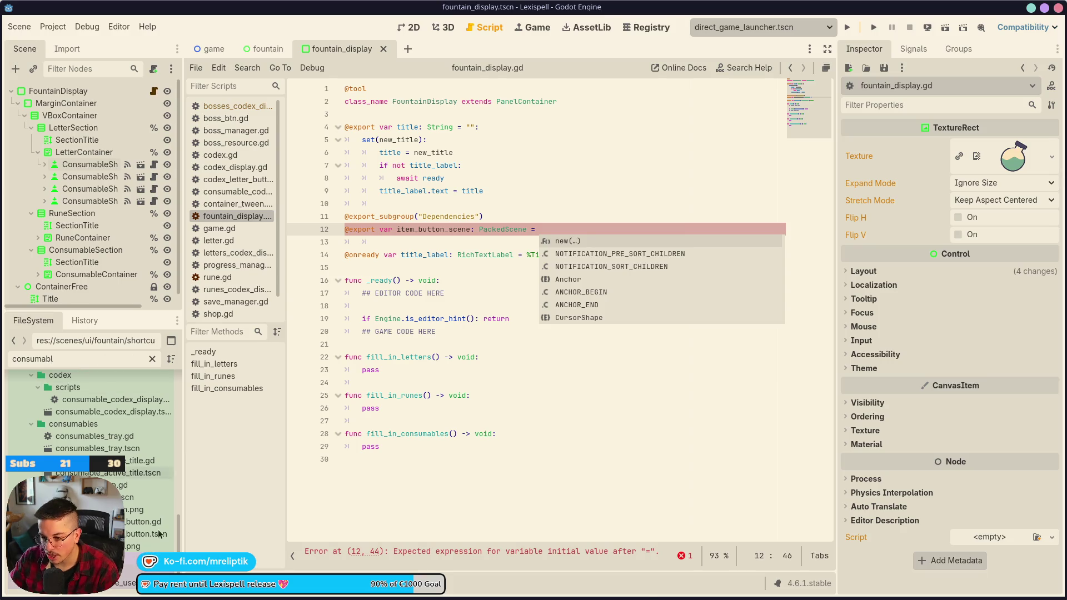
pyautogui.click(157, 533)
pyautogui.moveTo(156, 532)
pyautogui.mouseDown()
pyautogui.moveTo(255, 508)
pyautogui.moveTo(547, 233)
pyautogui.mouseUp()
pyautogui.hotkey('ctrl', 's')
# - Add a '# TODO: replace with item button' comment above item_button_scene and save
pyautogui.click(527, 220)
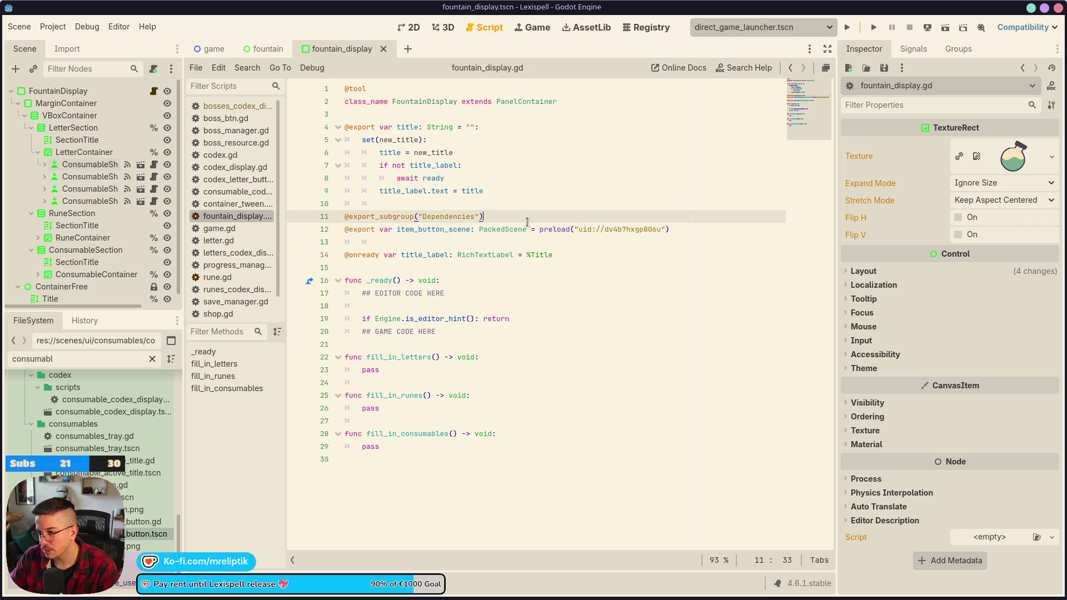
pyautogui.press('Return')
pyautogui.write('# TODO: replace with')
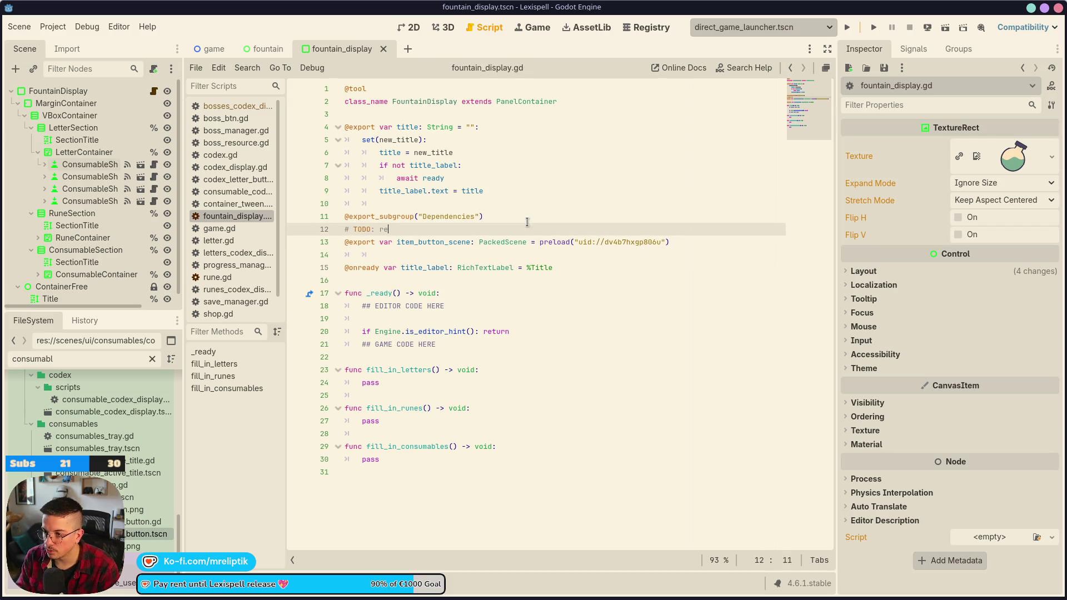
pyautogui.write(' item button')
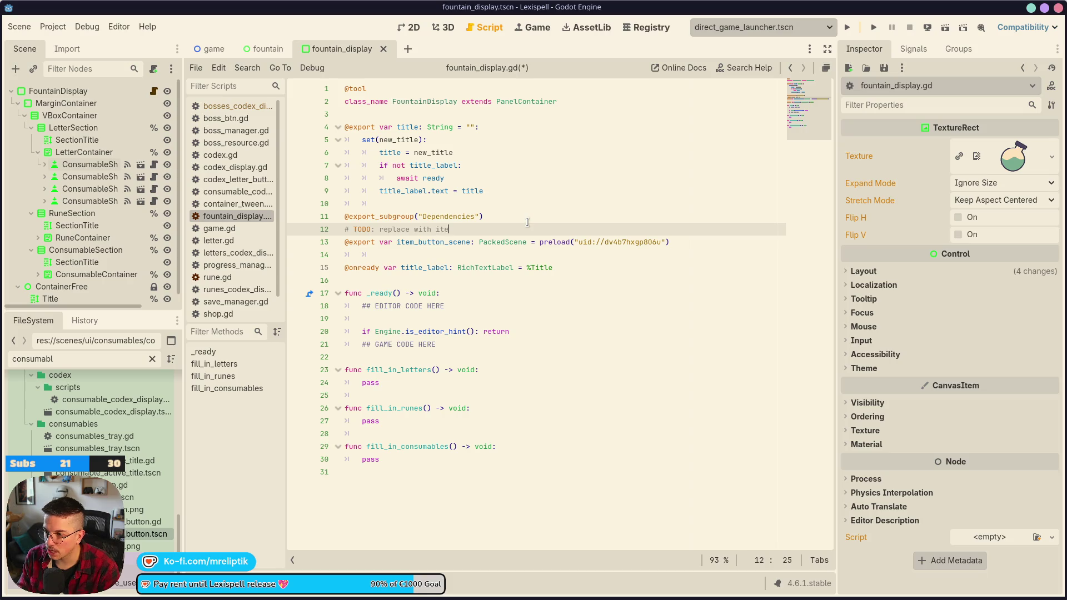
pyautogui.hotkey('ctrl', 's')
# - Below fill_in_letters, start a new func instance_button() -> void: declaration
pyautogui.click(442, 255)
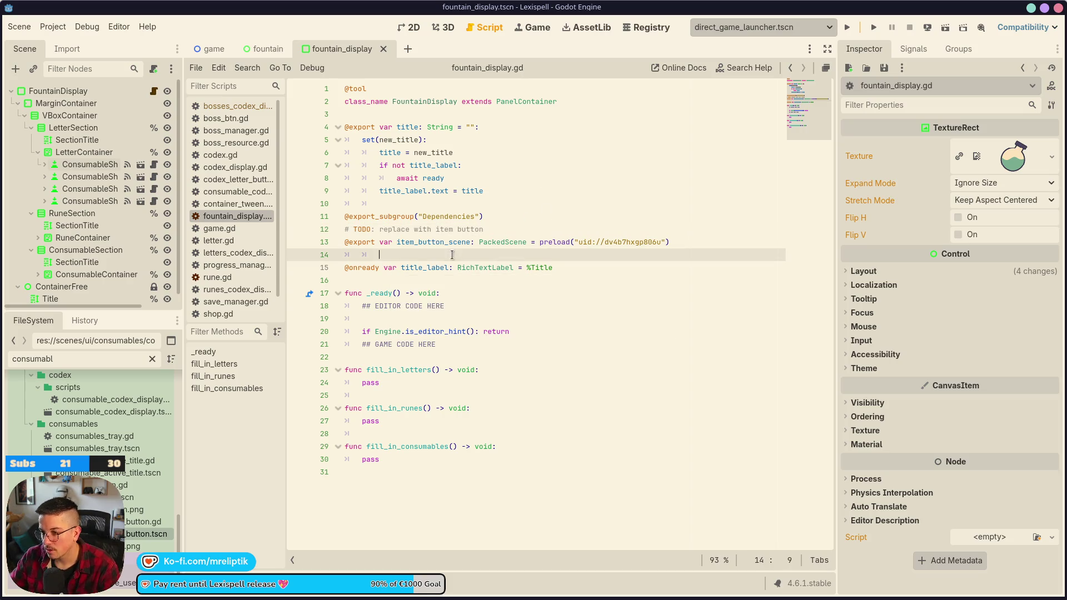
pyautogui.doubleClick(443, 243)
pyautogui.doubleClick(406, 384)
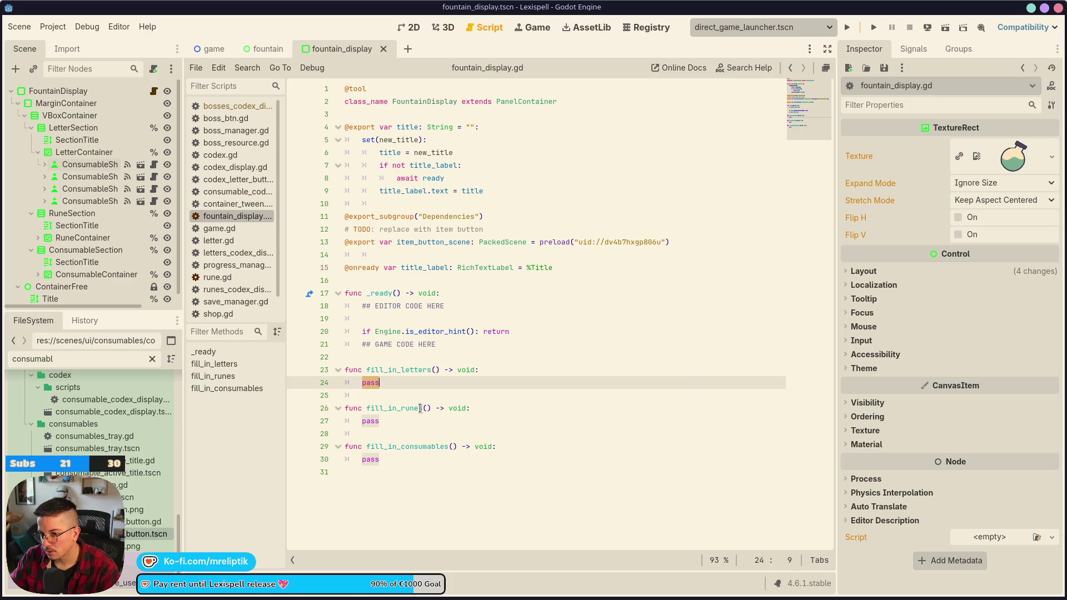
pyautogui.click(391, 360)
pyautogui.press('Return')
pyautogui.press('Return')
pyautogui.press('Up')
pyautogui.write('func instan')
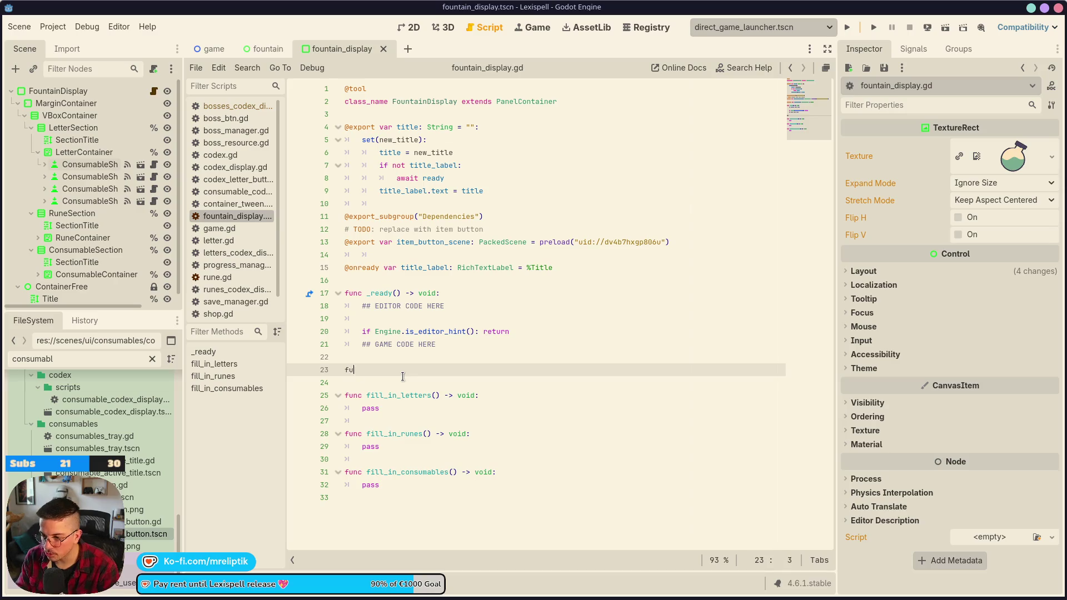
pyautogui.write('ce_button() ')
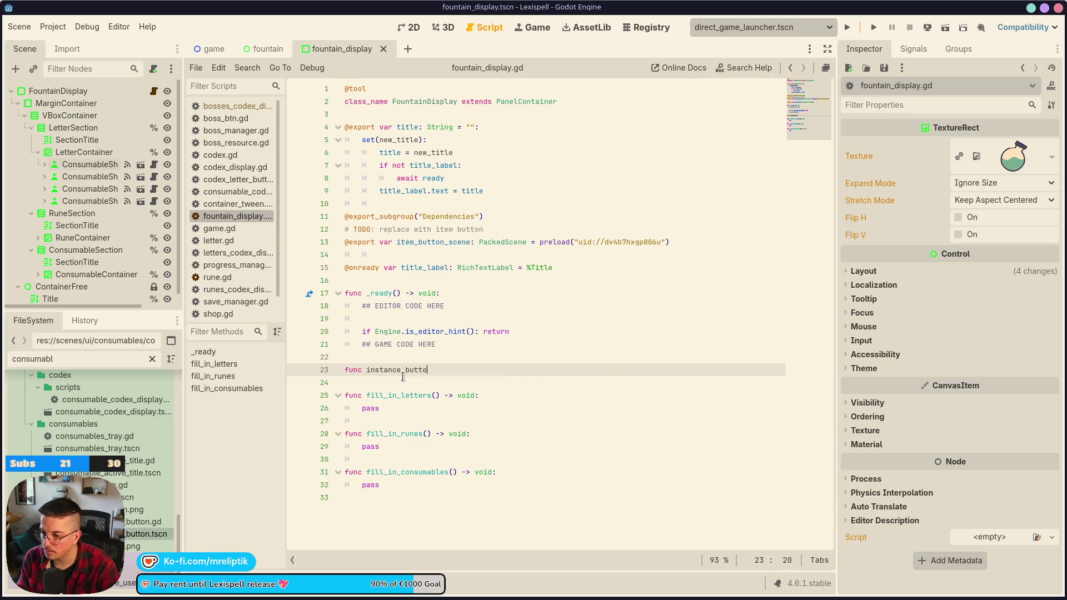
pyautogui.write('-> void:')
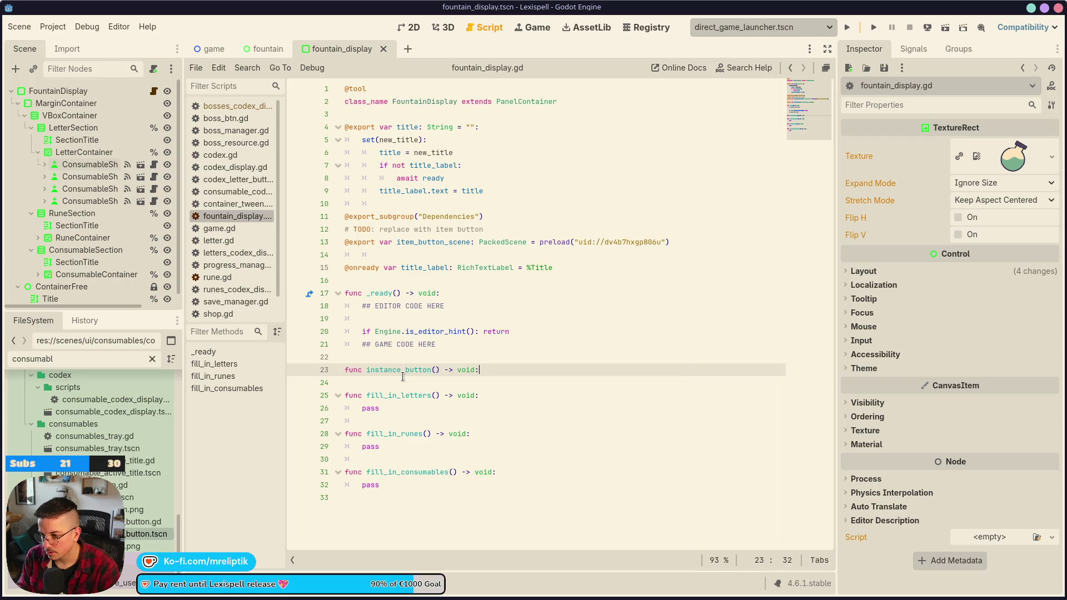
# - Change instance_button's return type to Button and begin a var instance: Button line
pyautogui.press('Left')
pyautogui.press('Left')
pyautogui.press('Left')
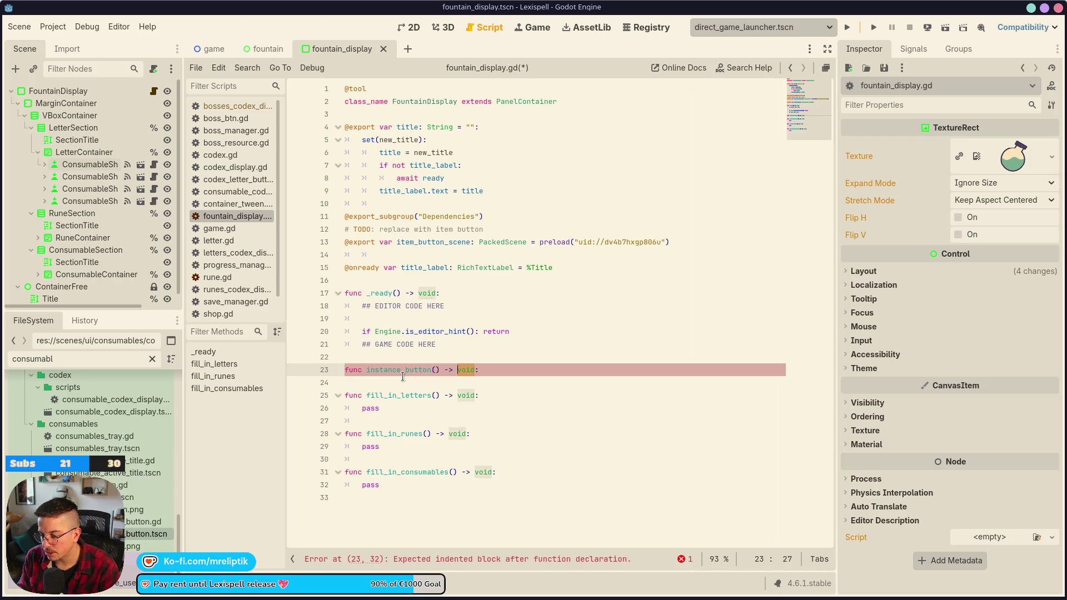
pyautogui.write('Consum')
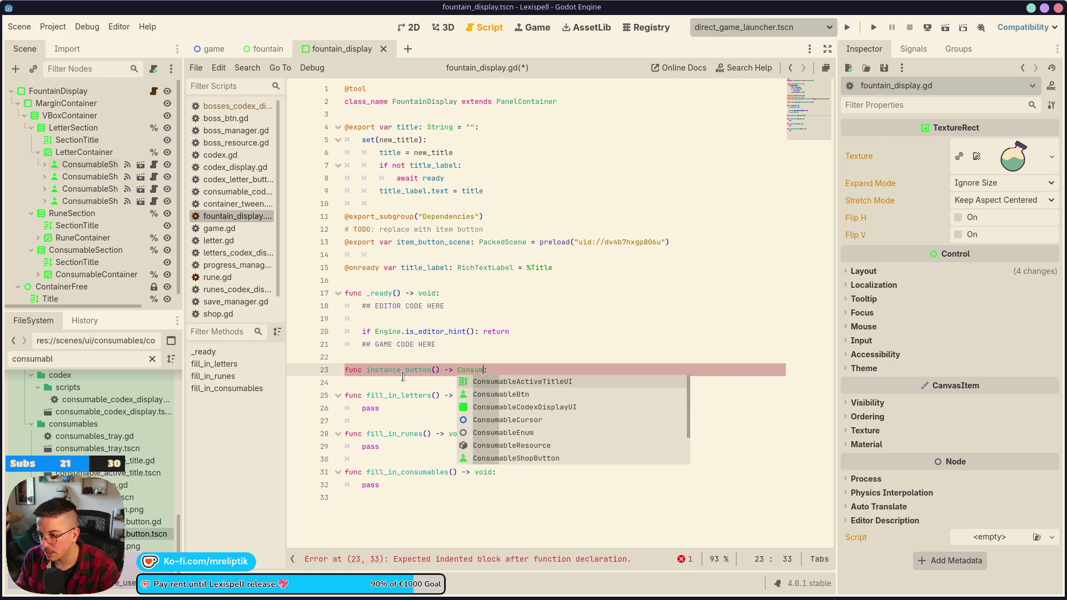
pyautogui.press('BackSpace')
pyautogui.press('BackSpace')
pyautogui.press('BackSpace')
pyautogui.write('Button')
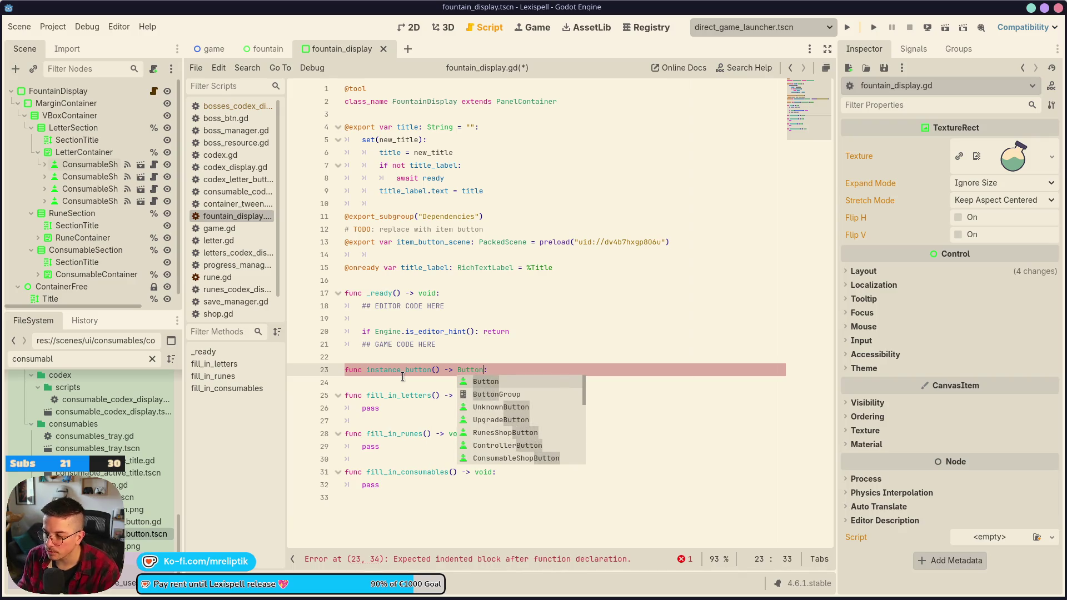
pyautogui.press('End')
pyautogui.press('Return')
pyautogui.write('item_button_scene')
pyautogui.press('Home')
pyautogui.write('var instance:')
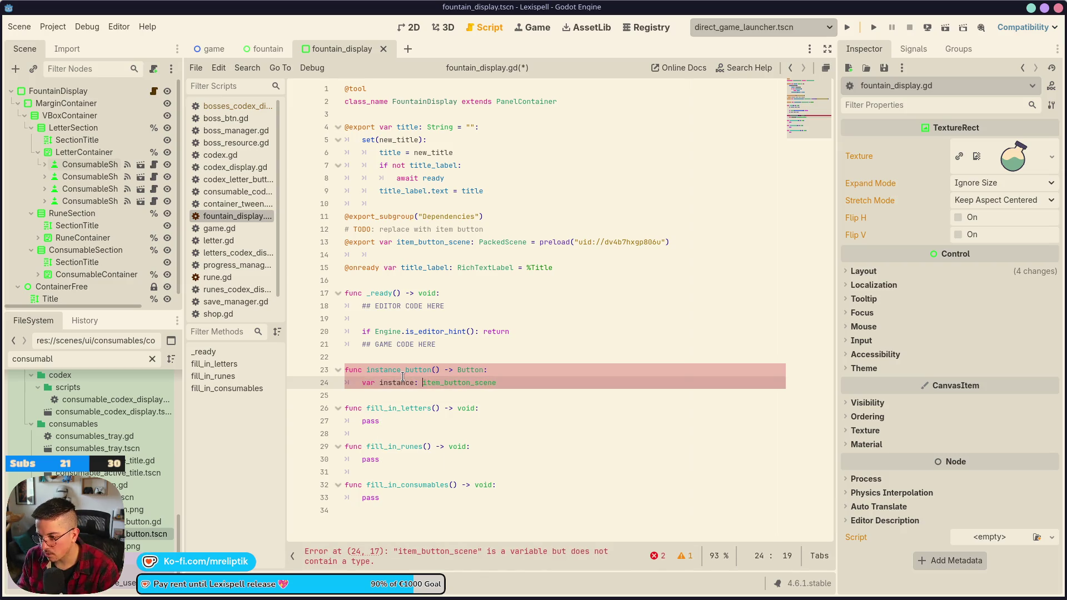
pyautogui.write(' Button')
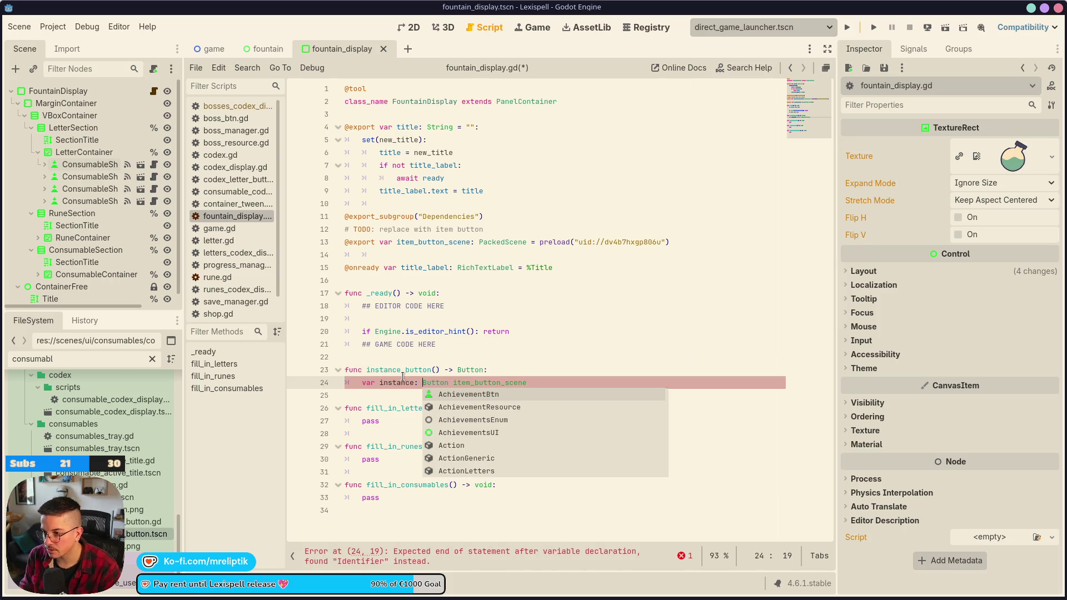
# - Clean up stray text and add a '# TODO: replace with item button' comment inside instance_button
pyautogui.hotkey('ctrl', 'Left')
pyautogui.hotkey('ctrl', 'Left')
pyautogui.hotkey('ctrl', 'Left')
pyautogui.press('Return')
pyautogui.press('Up')
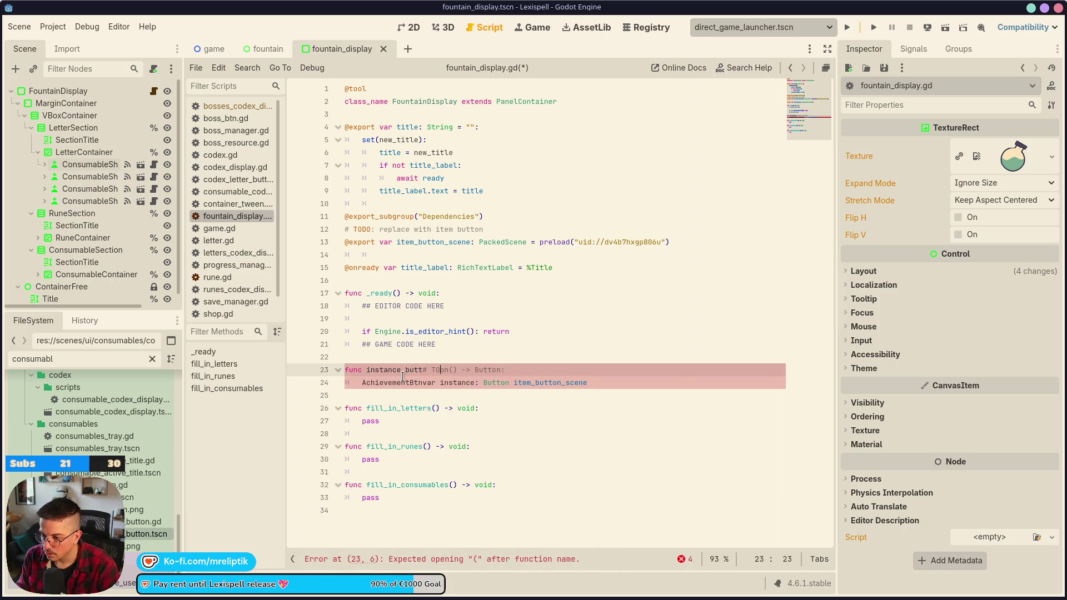
pyautogui.press('Down')
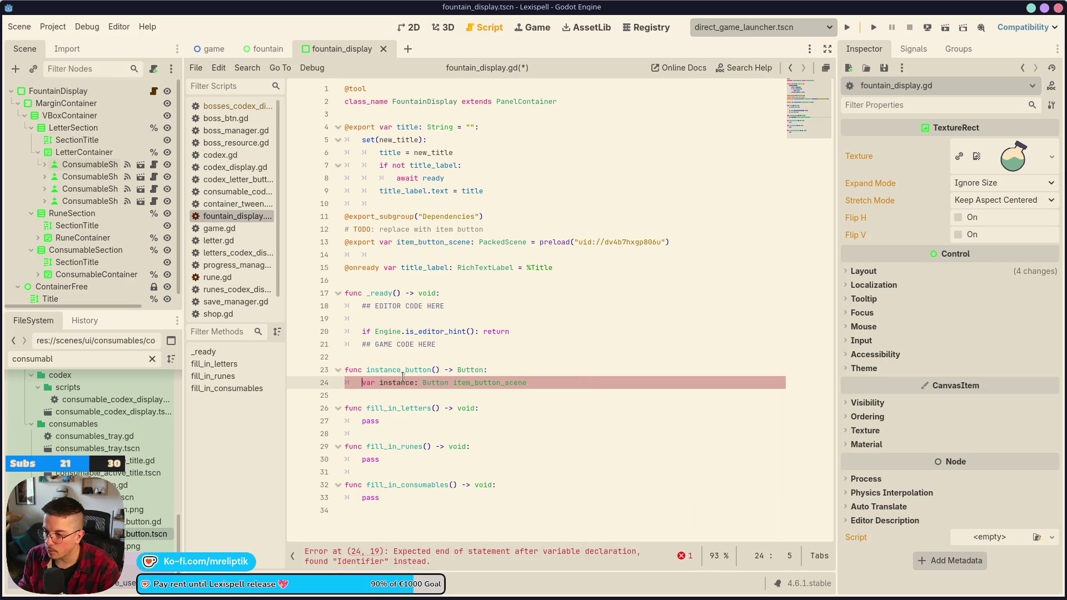
pyautogui.hotkey('ctrl', 'z')
pyautogui.hotkey('ctrl', 'z')
pyautogui.press('BackSpace')
pyautogui.press('BackSpace')
pyautogui.press('Up')
pyautogui.write('# TODO: replace with item but')
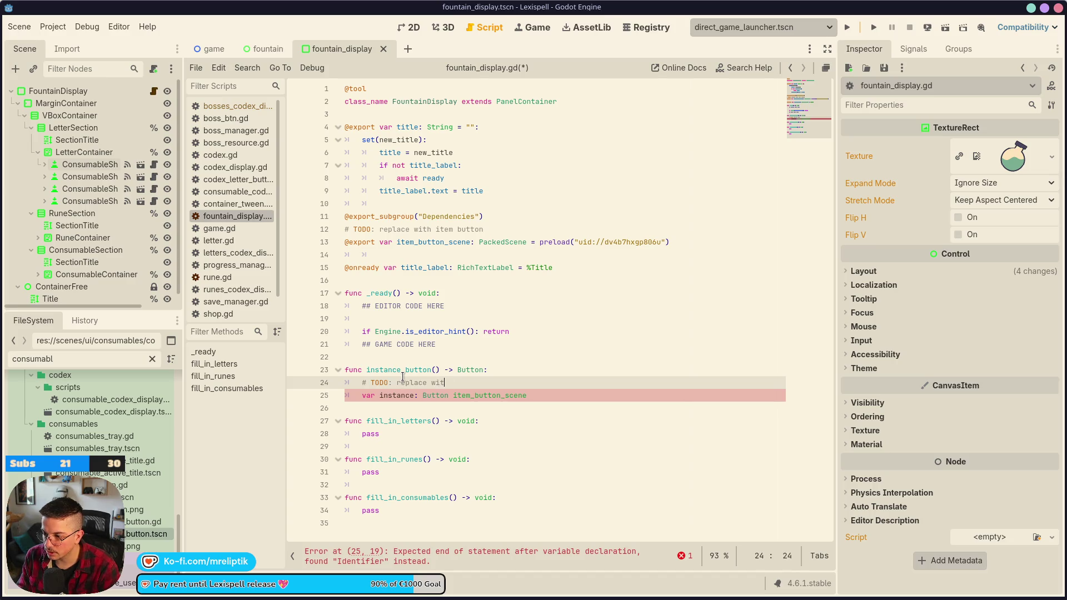
pyautogui.write('ton')
pyautogui.hotkey('ctrl', 's')
# - Assign instance = item_button_scene.instantiate() in instance_button
pyautogui.press('Down')
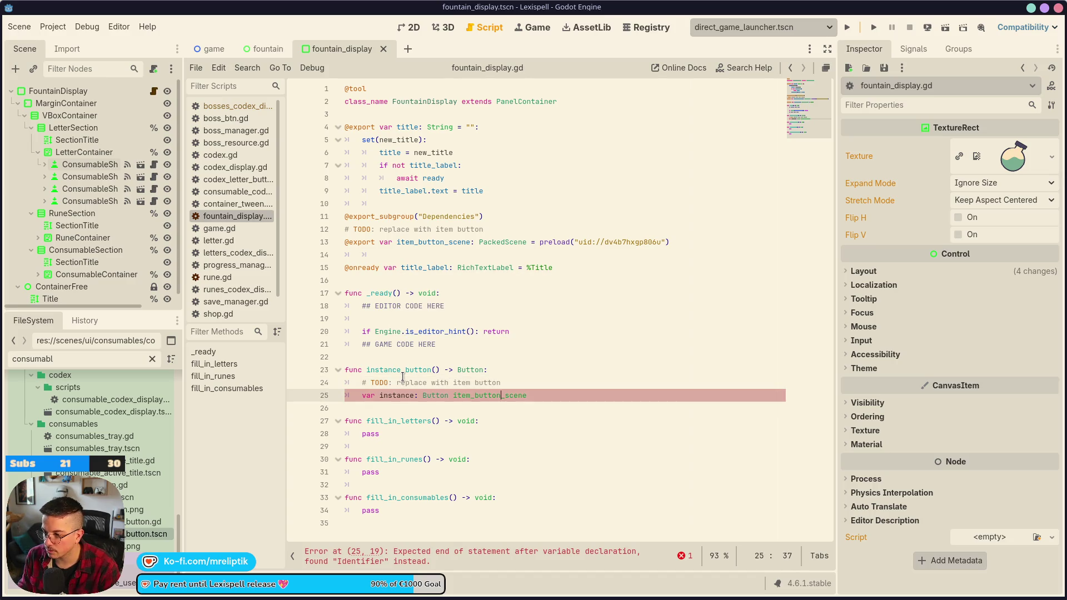
pyautogui.write('=')
pyautogui.press('End')
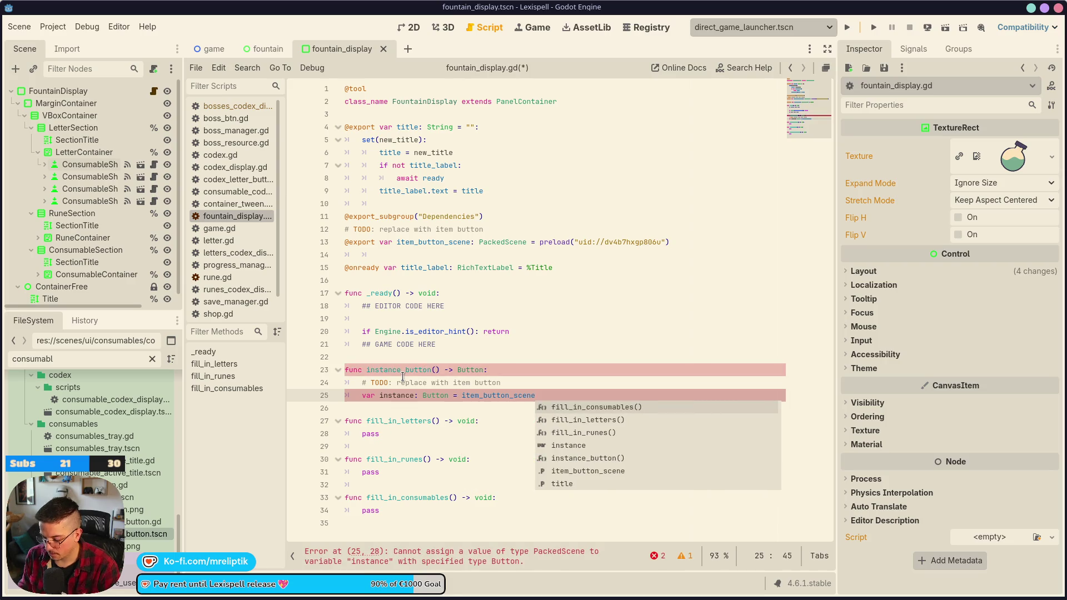
pyautogui.write('.instant')
pyautogui.press('Return')
pyautogui.press('End')
# - Set instance.custom_minimum_size = Vector2(72.0, 72.0) and save
pyautogui.press('Return')
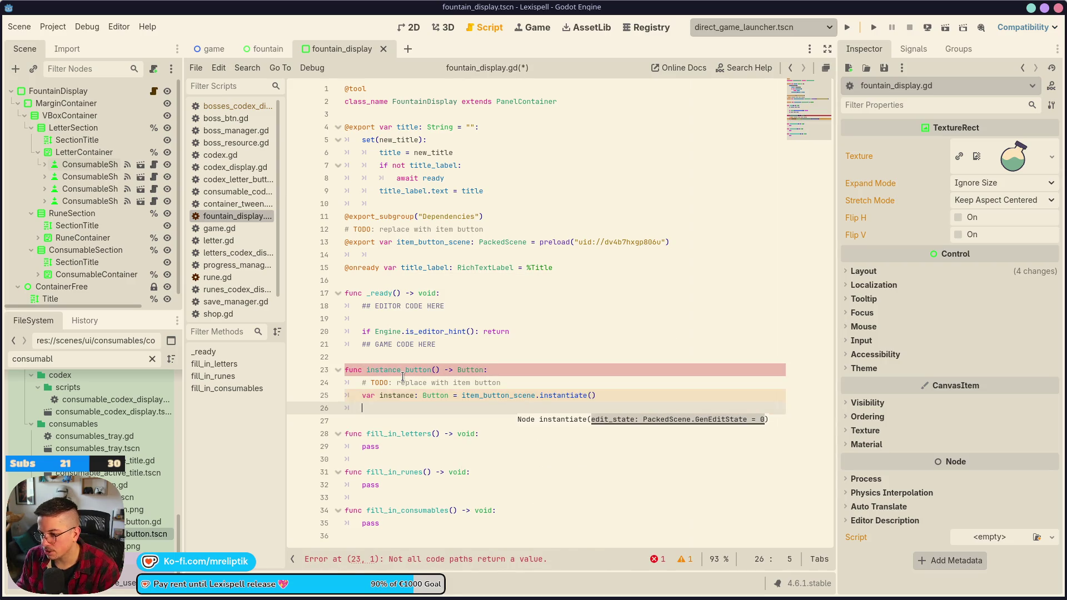
pyautogui.write('nstan')
pyautogui.press('Return')
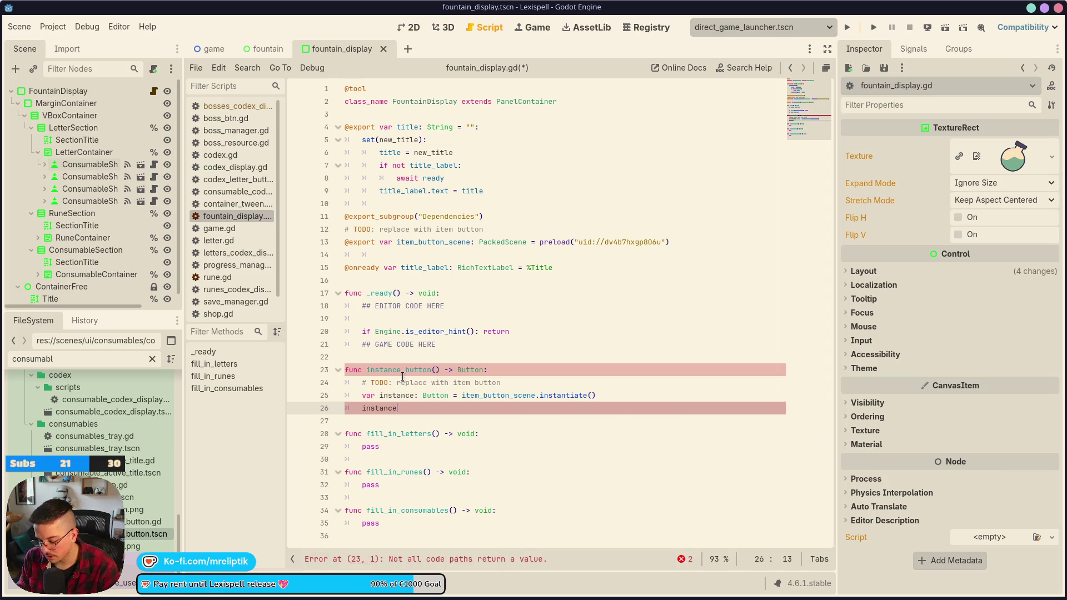
pyautogui.write('.cus')
pyautogui.press('Return')
pyautogui.write('= Vector2(')
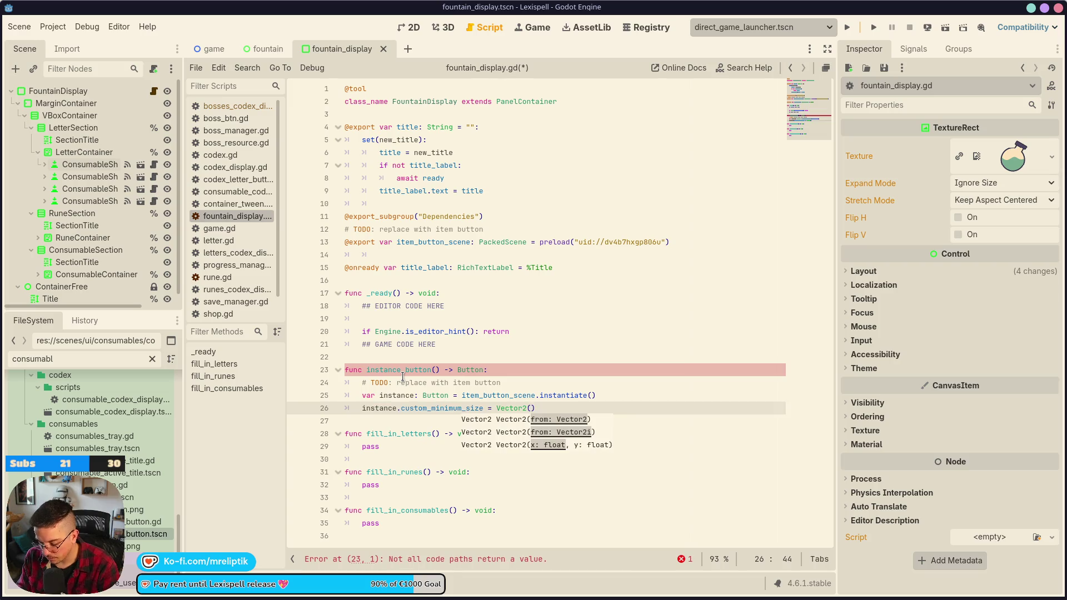
pyautogui.write('72.0,;')
pyautogui.press('BackSpace')
pyautogui.press('BackSpace')
pyautogui.write('72.0')
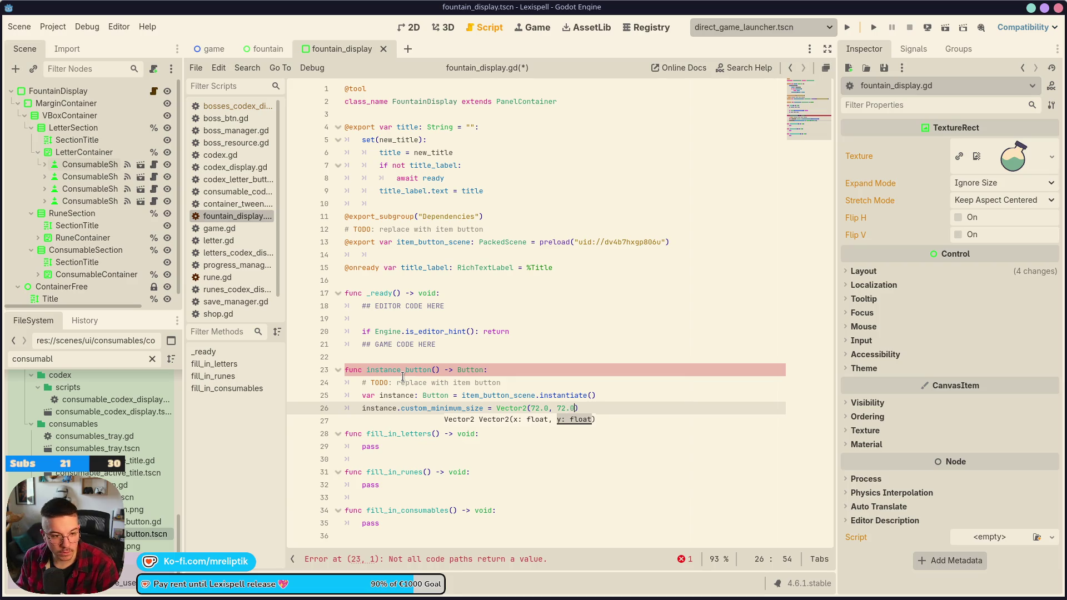
pyautogui.hotkey('ctrl', 's')
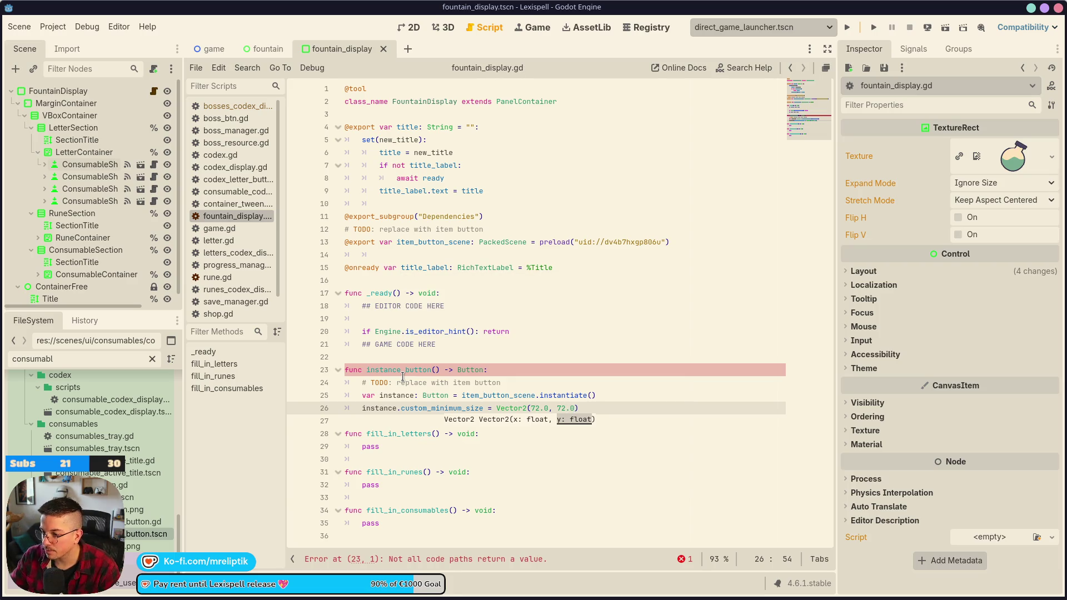
# - Add return instance at the end of instance_button and save
pyautogui.doubleClick(406, 371)
pyautogui.click(609, 412)
pyautogui.press('Return')
pyautogui.press('Return')
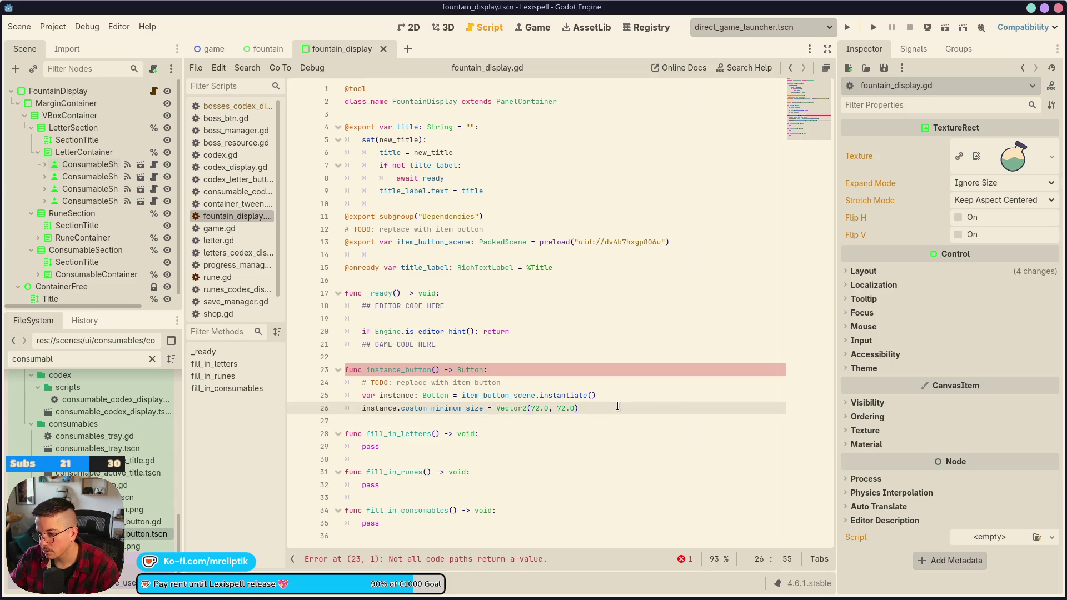
pyautogui.write('return instance')
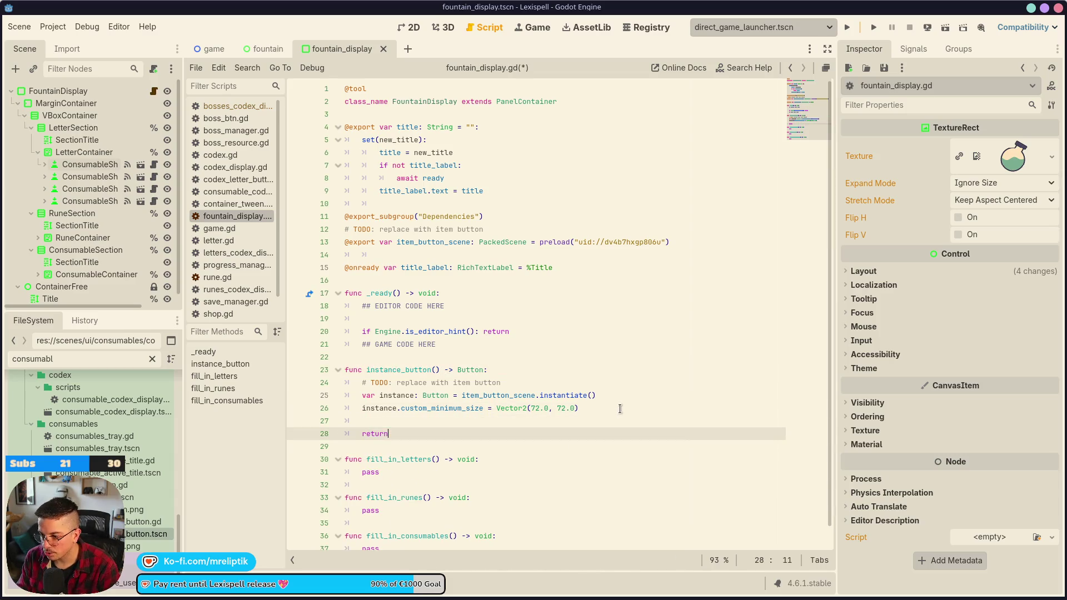
pyautogui.hotkey('ctrl', 's')
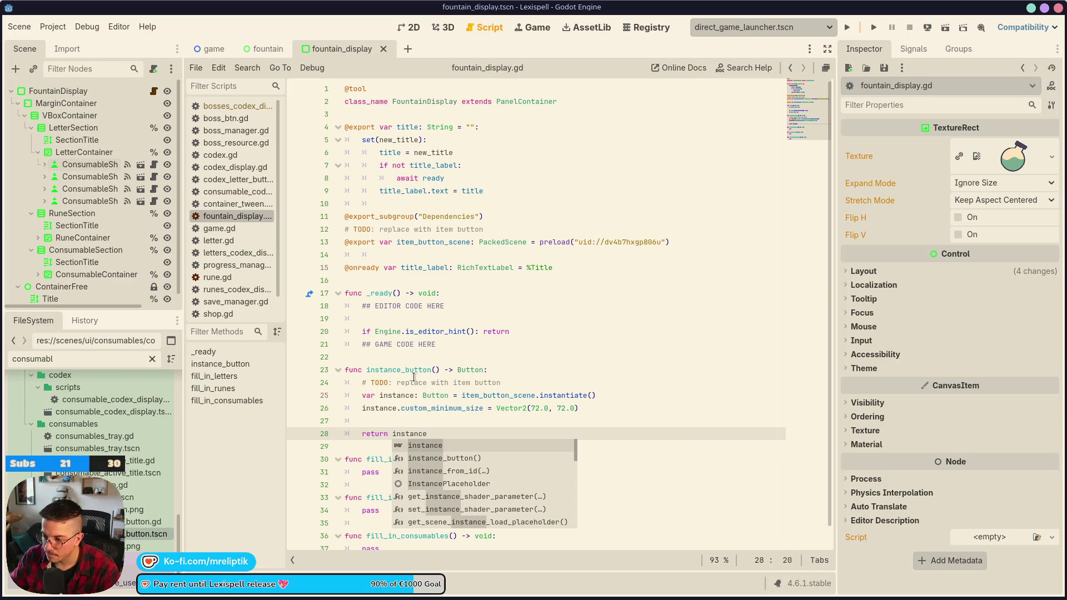
# - Replace pass in fill_in_letters with an instance_button() call
pyautogui.doubleClick(412, 371)
pyautogui.hotkey('ctrl', 'c')
pyautogui.doubleClick(371, 472)
pyautogui.scroll(-1, 398, 468)
pyautogui.hotkey('ctrl', 'v')
pyautogui.write('(')
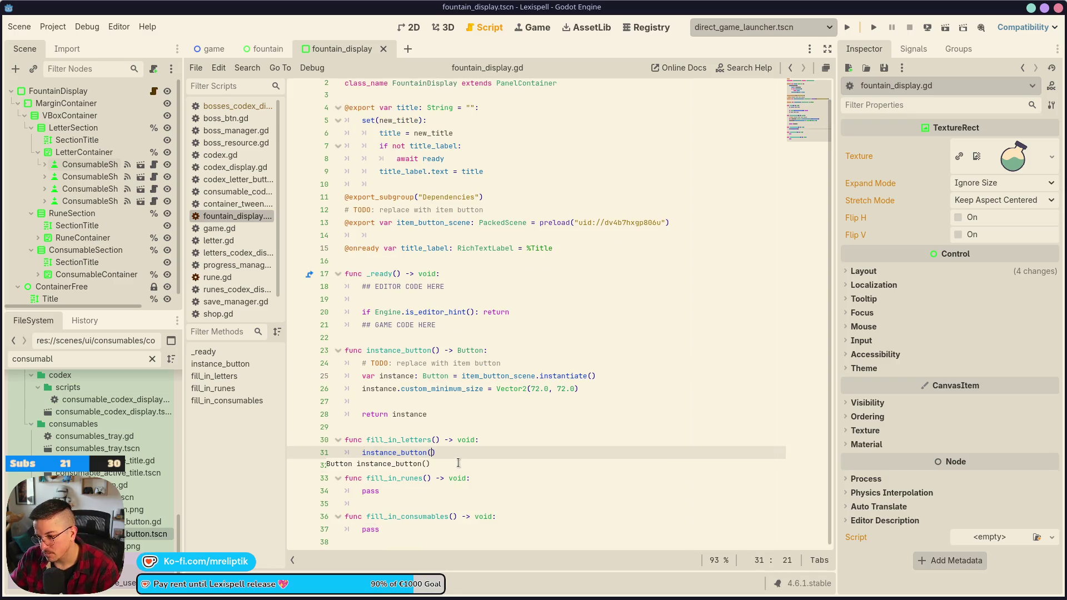
# - Undo the stray variable line and give fill_in_letters a letters: Array[Letter] parameter
pyautogui.hotkey('ctrl', 'shift', 'k')
pyautogui.write('va')
pyautogui.hotkey('ctrl', 'z')
pyautogui.hotkey('ctrl', 'z')
pyautogui.hotkey('ctrl', 'z')
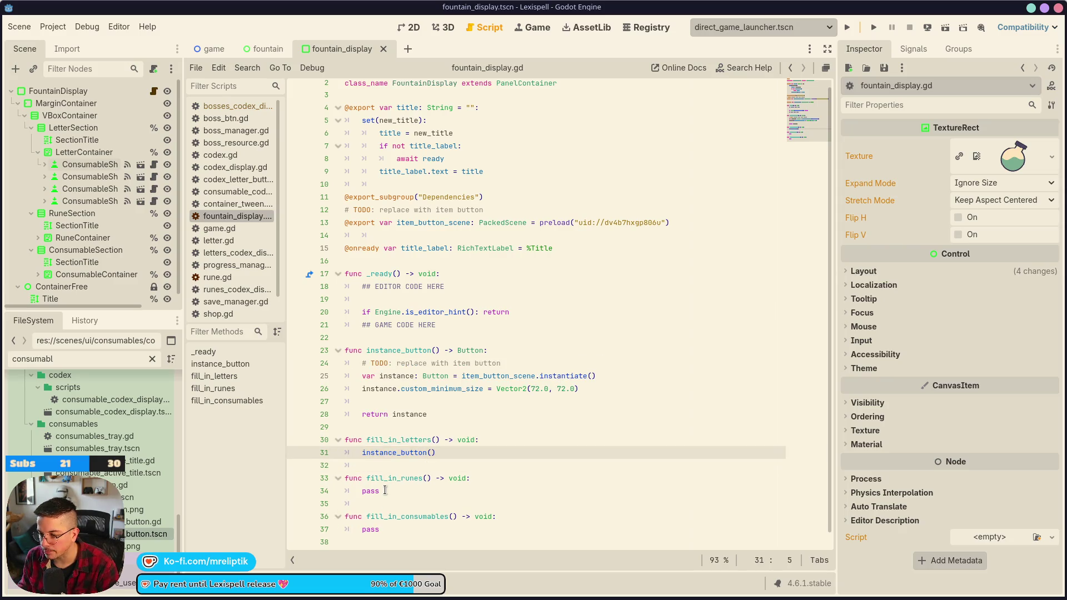
pyautogui.click(436, 440)
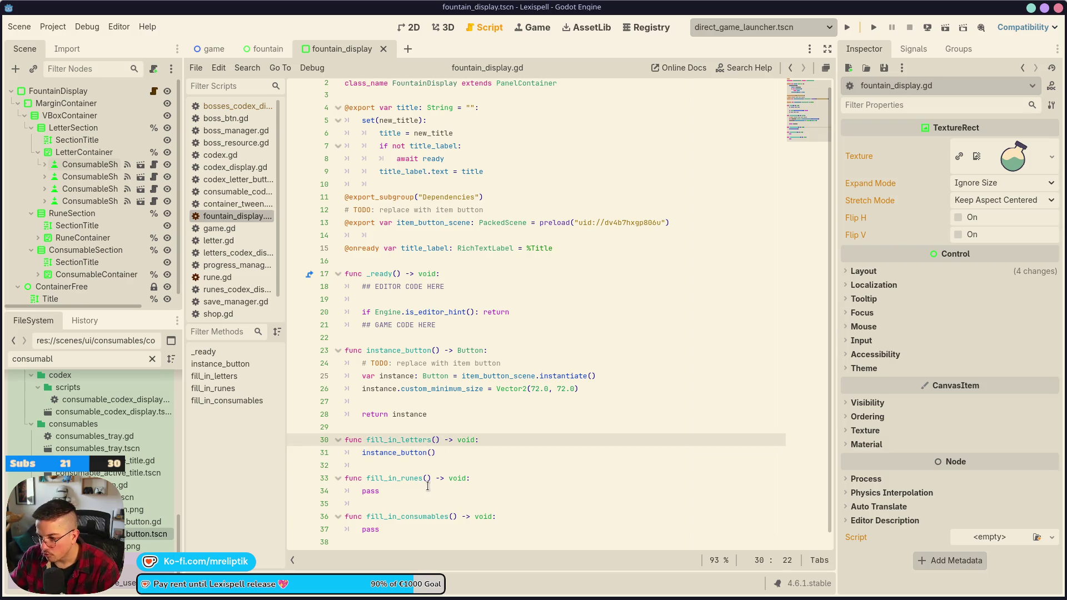
pyautogui.write('letters:')
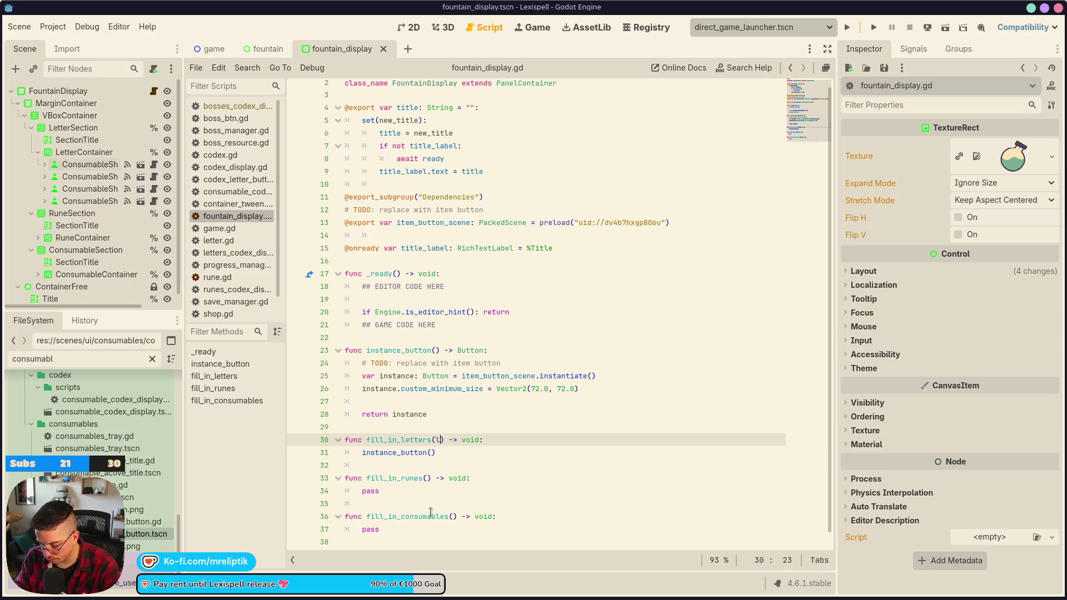
pyautogui.write(' Array[')
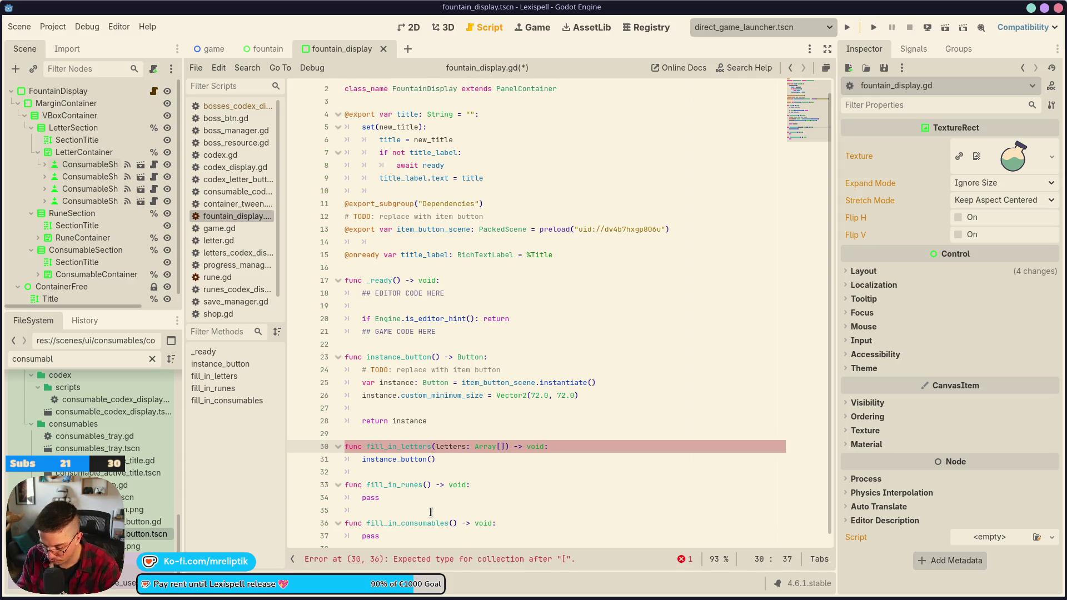
pyautogui.write('Letter')
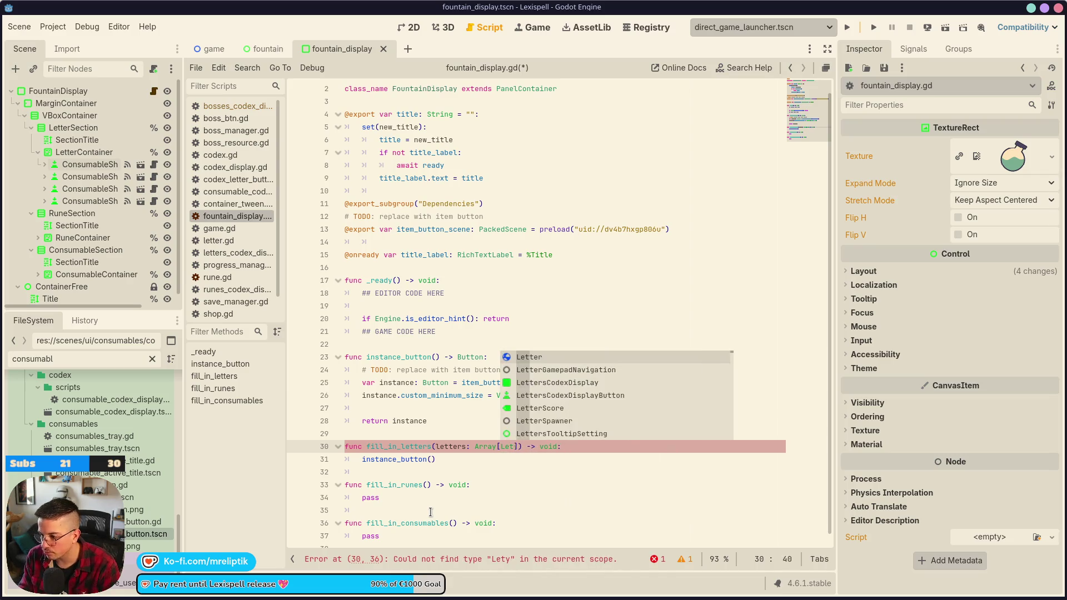
pyautogui.write(']')
# - Copy the parameter into fill_in_runes as runes: Array[RuneResource] and save
pyautogui.hotkey('ctrl', 'shift', 'Left')
pyautogui.hotkey('ctrl', 'shift', 'Left')
pyautogui.hotkey('ctrl', 'shift', 'Left')
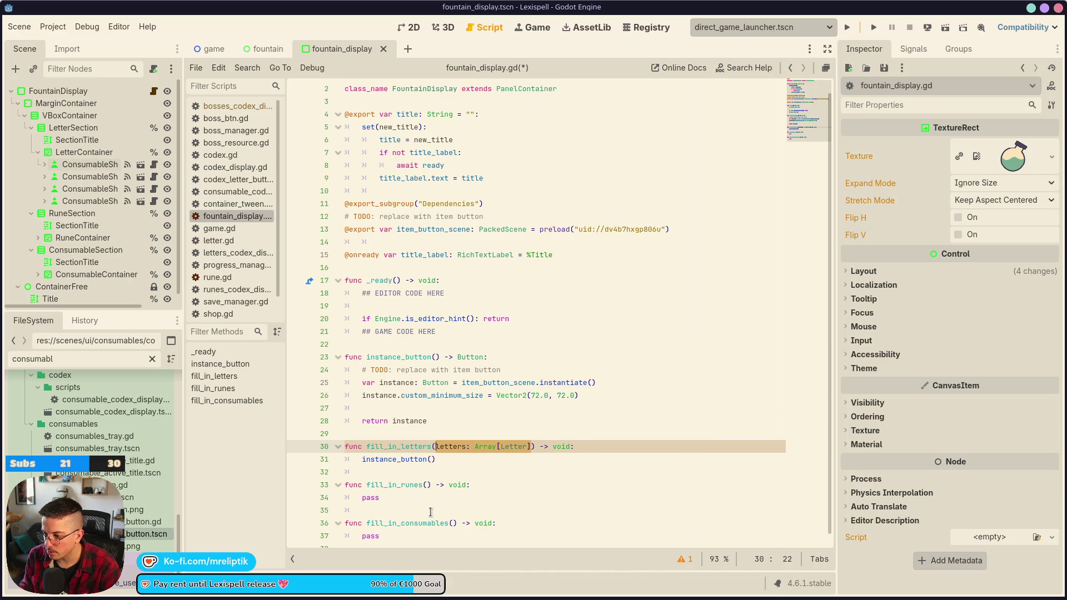
pyautogui.press('Down')
pyautogui.press('Down')
pyautogui.press('Down')
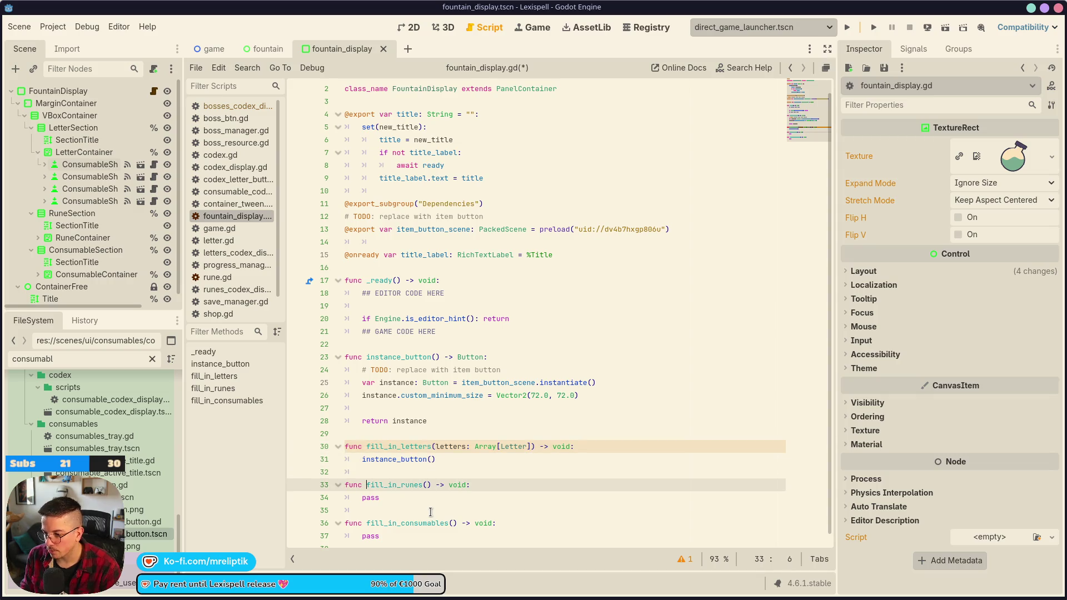
pyautogui.press('Right')
pyautogui.hotkey('ctrl', 'v')
pyautogui.hotkey('ctrl', 's')
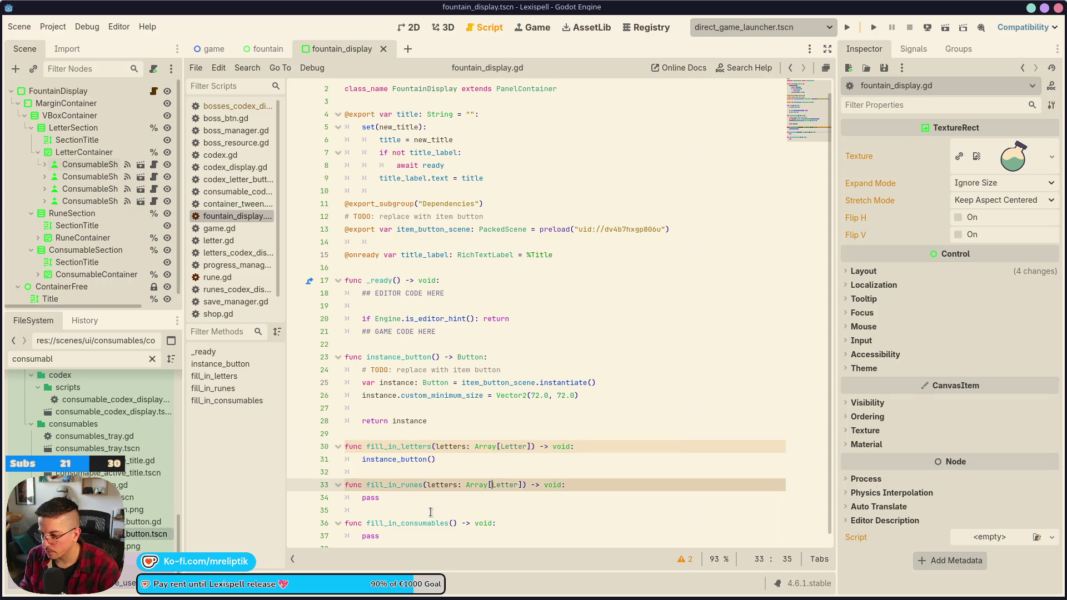
pyautogui.hotkey('ctrl', 'shift', 'Left')
pyautogui.write('runes')
pyautogui.press('Right')
pyautogui.hotkey('ctrl', 'shift', 'Right')
pyautogui.write('RunesRe')
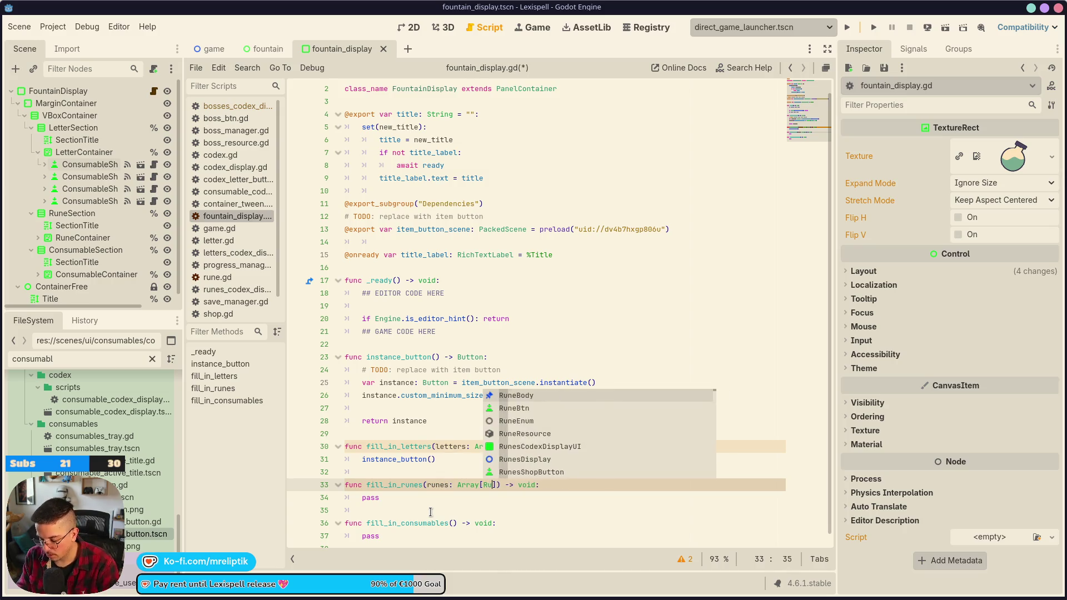
pyautogui.press('BackSpace')
pyautogui.press('BackSpace')
pyautogui.press('BackSpace')
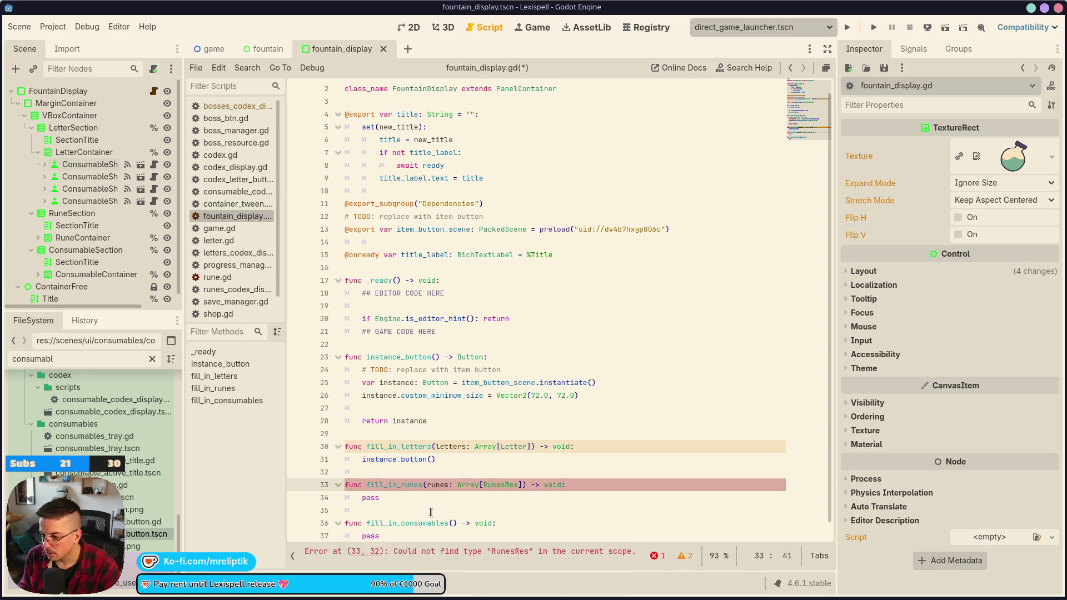
pyautogui.write('Res')
pyautogui.press('Return')
pyautogui.hotkey('ctrl', 's')
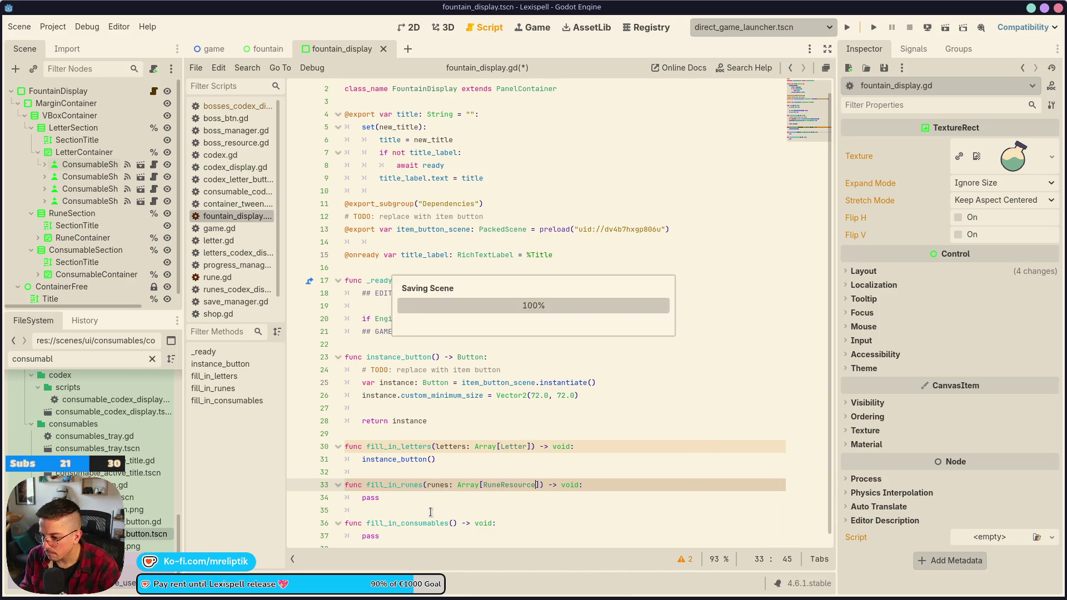
# - Paste the parameter into fill_in_consumables and rename it consumables
pyautogui.press('Down')
pyautogui.press('Down')
pyautogui.press('Down')
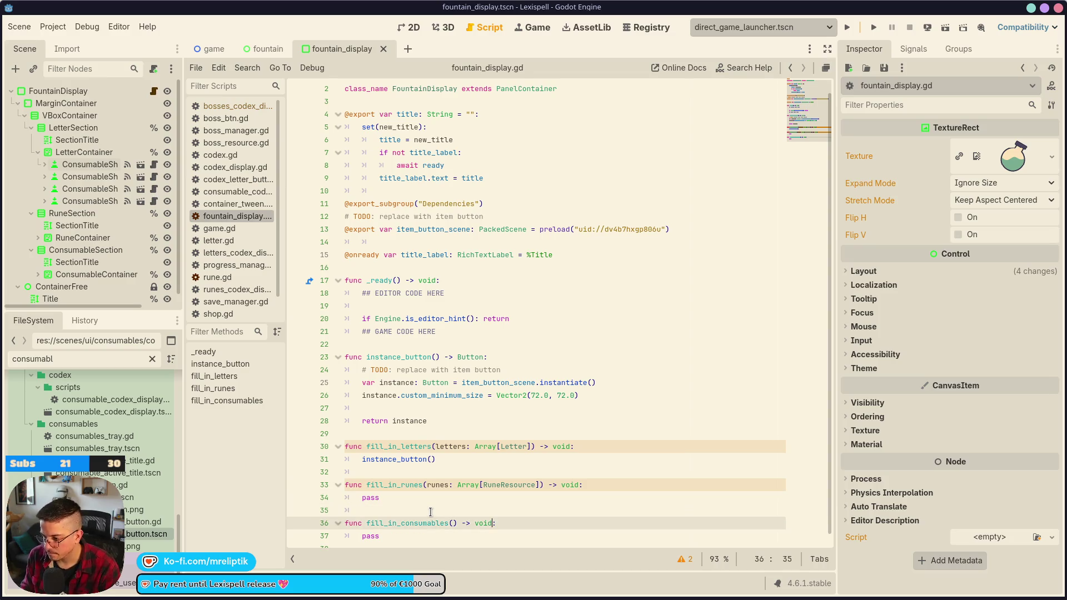
pyautogui.press('Left')
pyautogui.hotkey('ctrl', 'v')
pyautogui.hotkey('ctrl', 'Left')
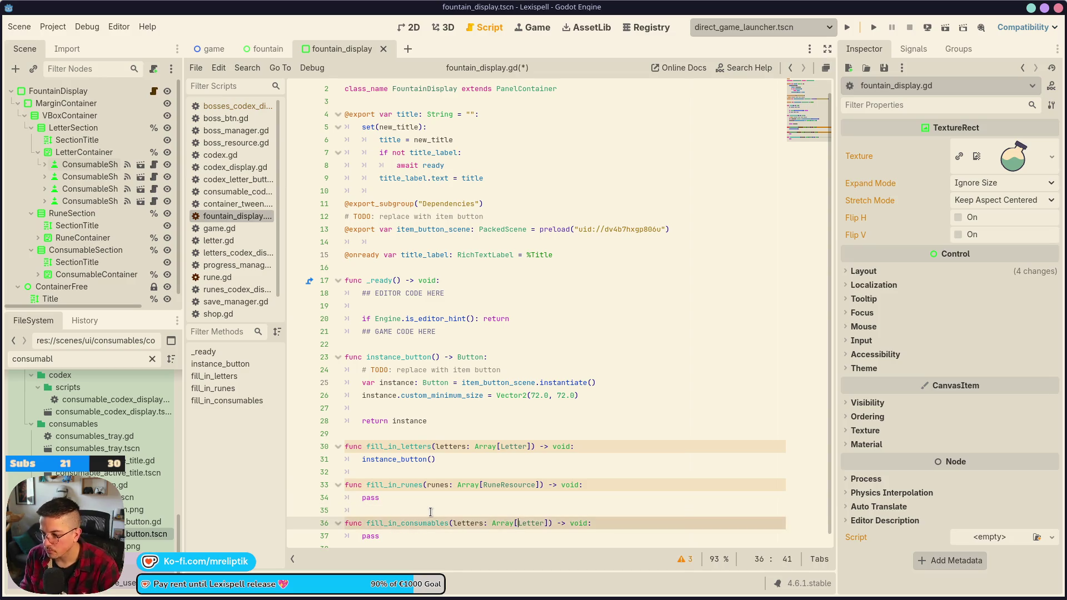
pyautogui.hotkey('ctrl', 'shift', 'Left')
pyautogui.write('cn')
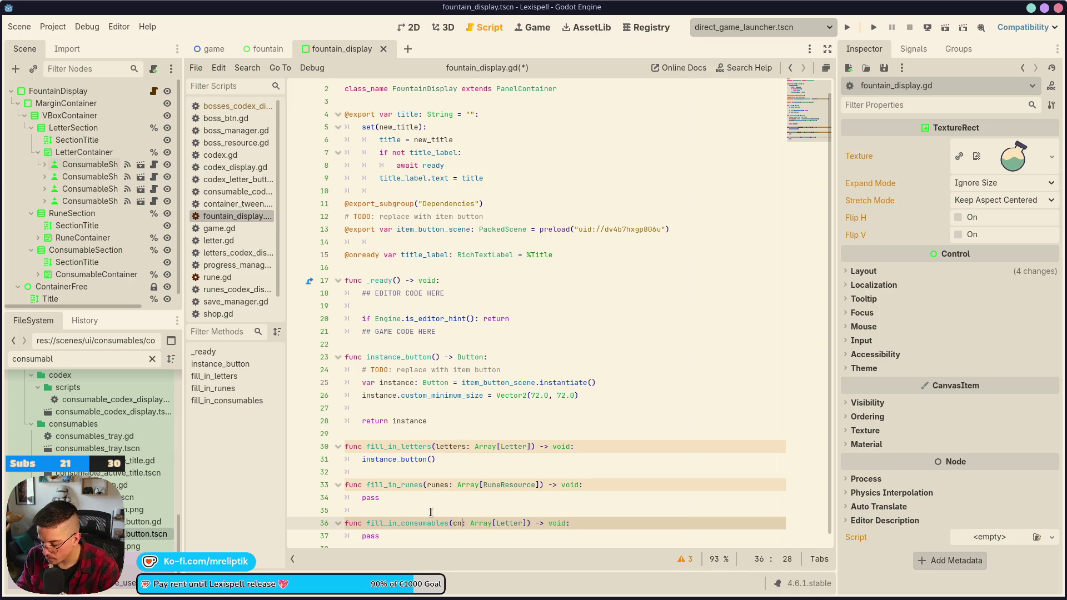
pyautogui.press('BackSpace')
pyautogui.press('BackSpace')
pyautogui.write('consumable')
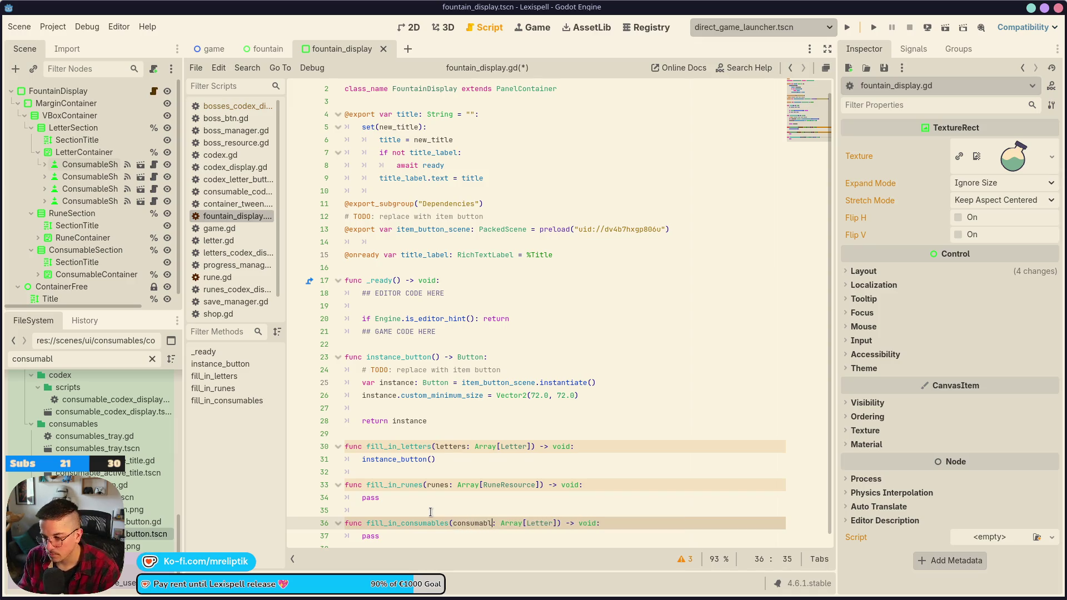
pyautogui.write('s')
# - Change the consumables element type to ConsumableResource and save the script
pyautogui.hotkey('ctrl', 'Right')
pyautogui.hotkey('ctrl', 'Right')
pyautogui.hotkey('ctrl', 'Right')
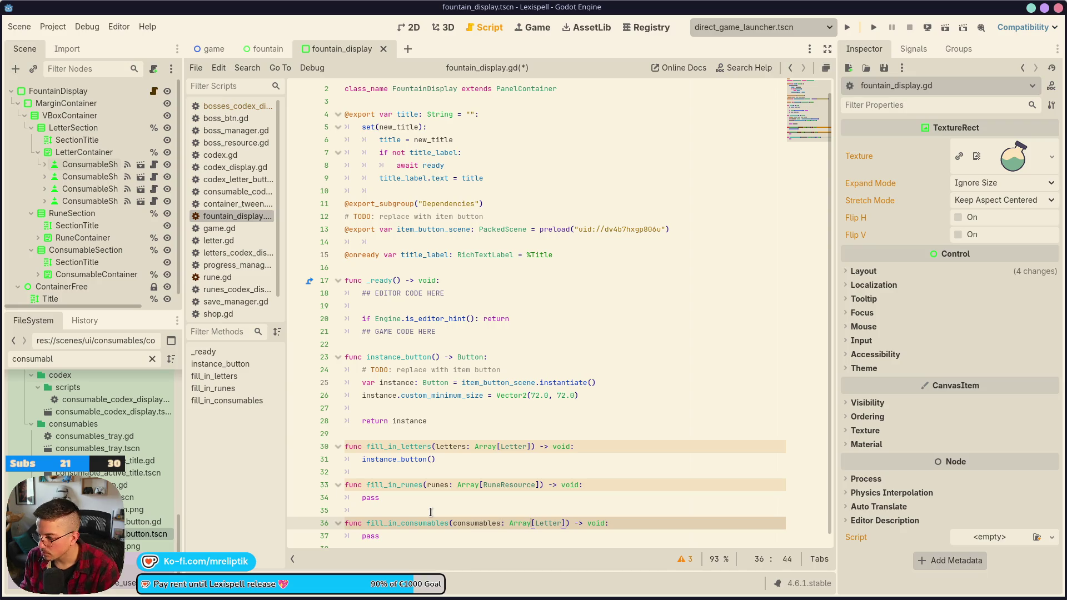
pyautogui.hotkey('ctrl', 'shift', 'Left')
pyautogui.press('Right')
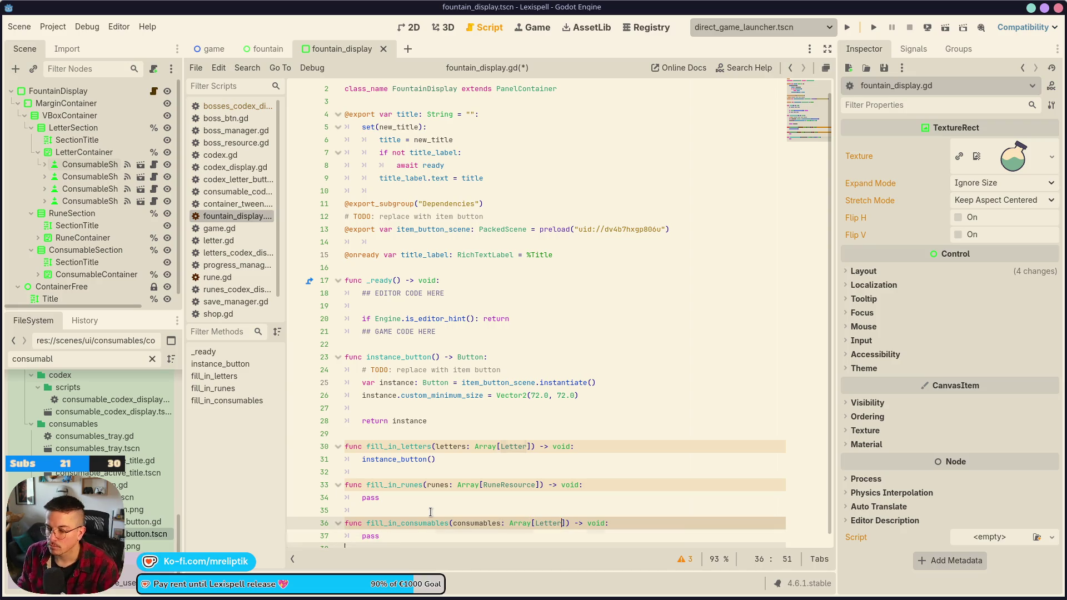
pyautogui.hotkey('ctrl', 'shift', 'Left')
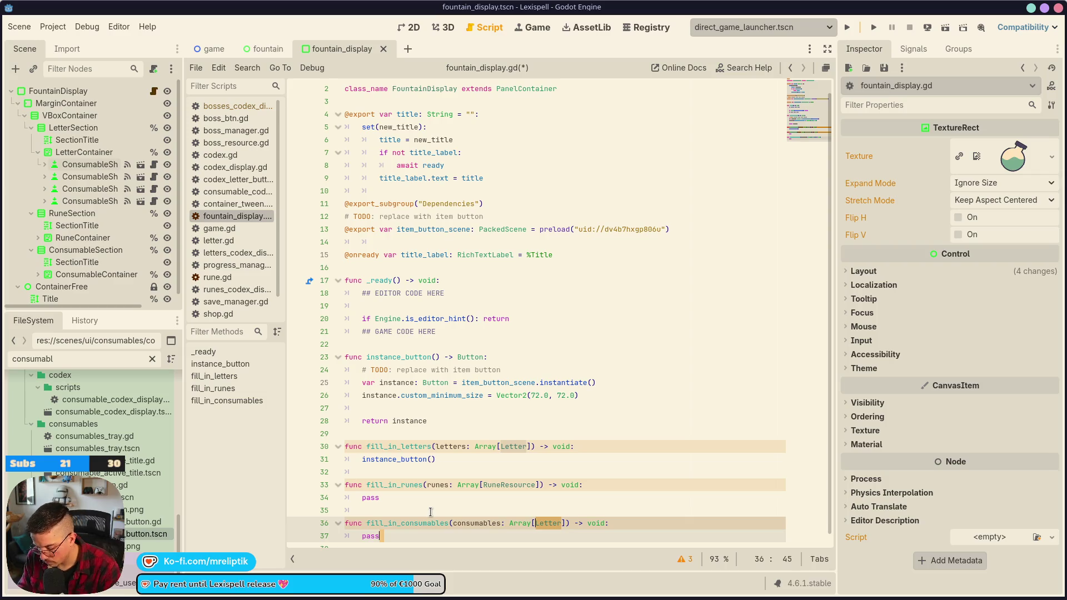
pyautogui.doubleClick(538, 523)
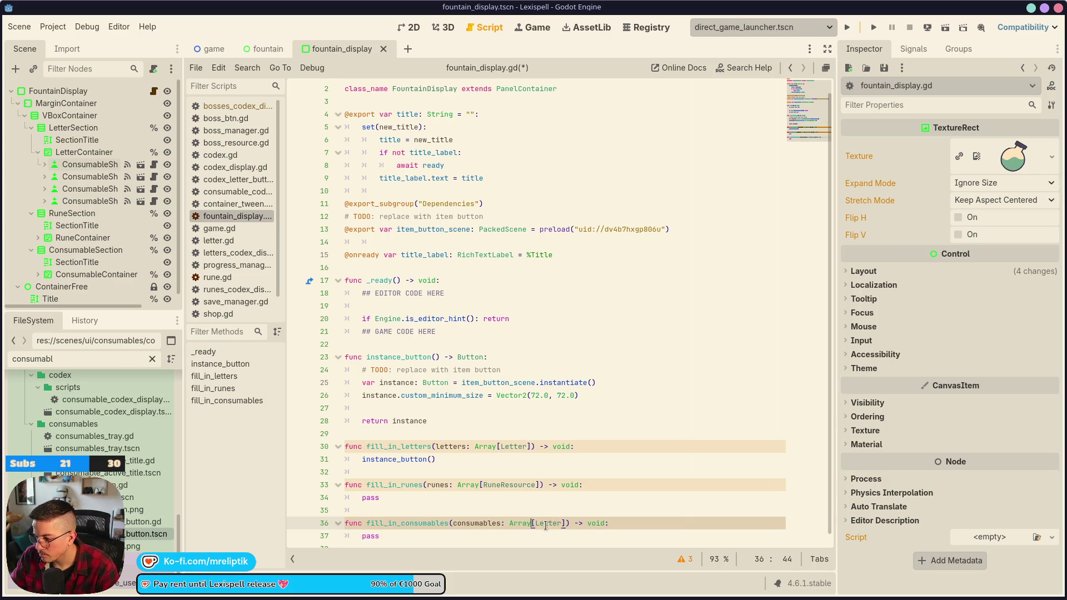
pyautogui.write('ConsumableR')
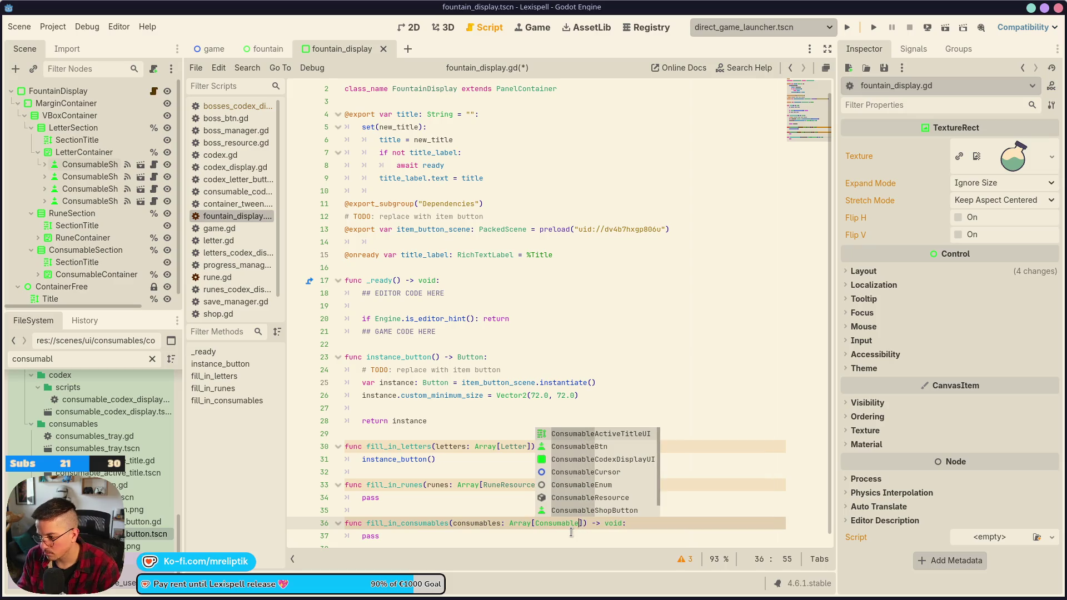
pyautogui.press('Return')
pyautogui.hotkey('ctrl', 's')
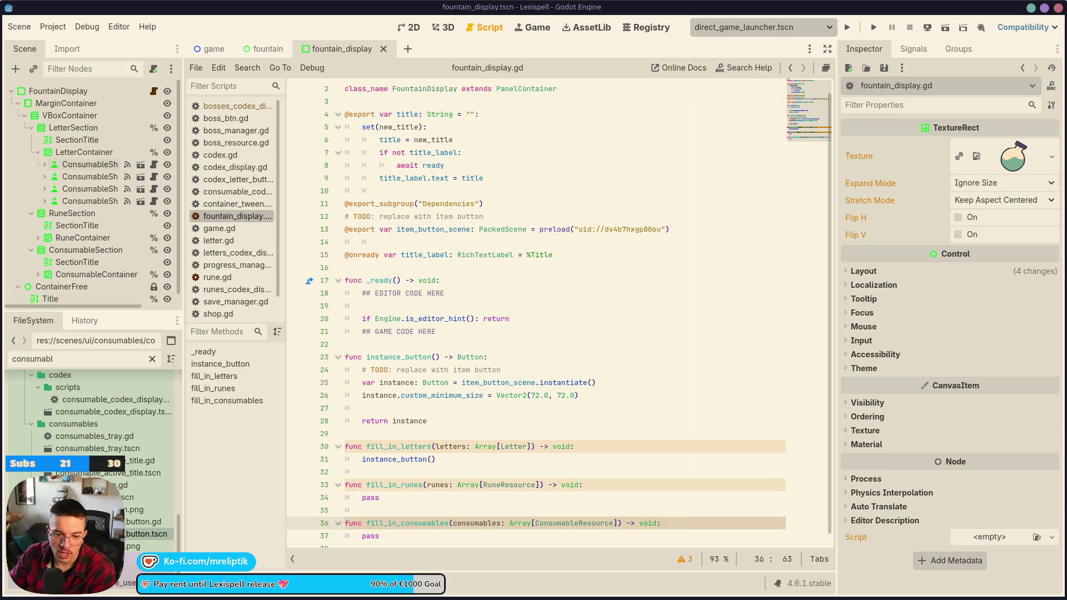
pyautogui.click(439, 472)
pyautogui.scroll(-1, 439, 472)
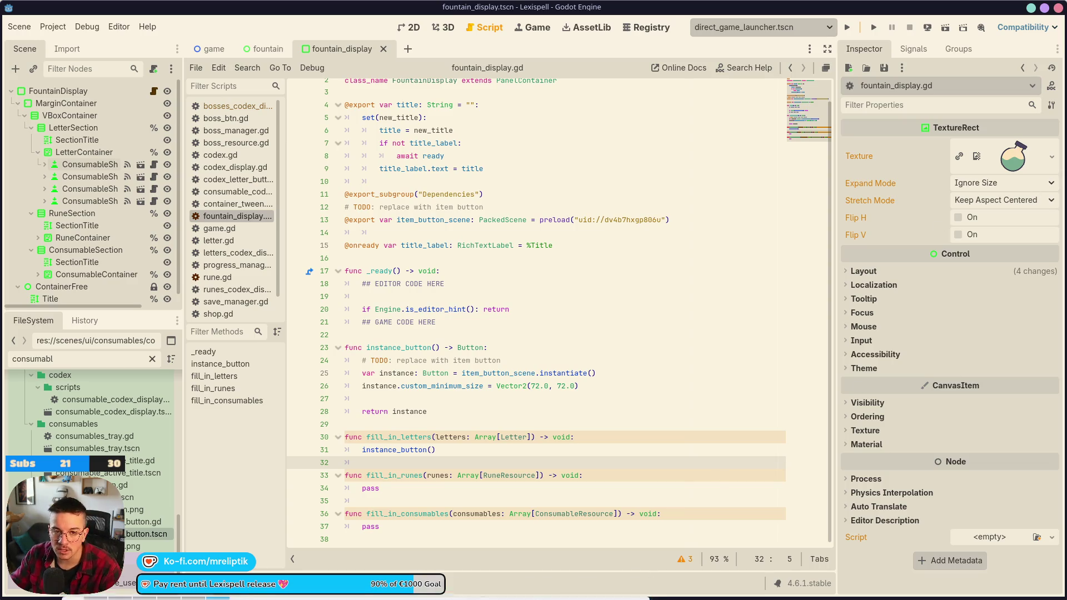
pyautogui.moveTo(146, 597)
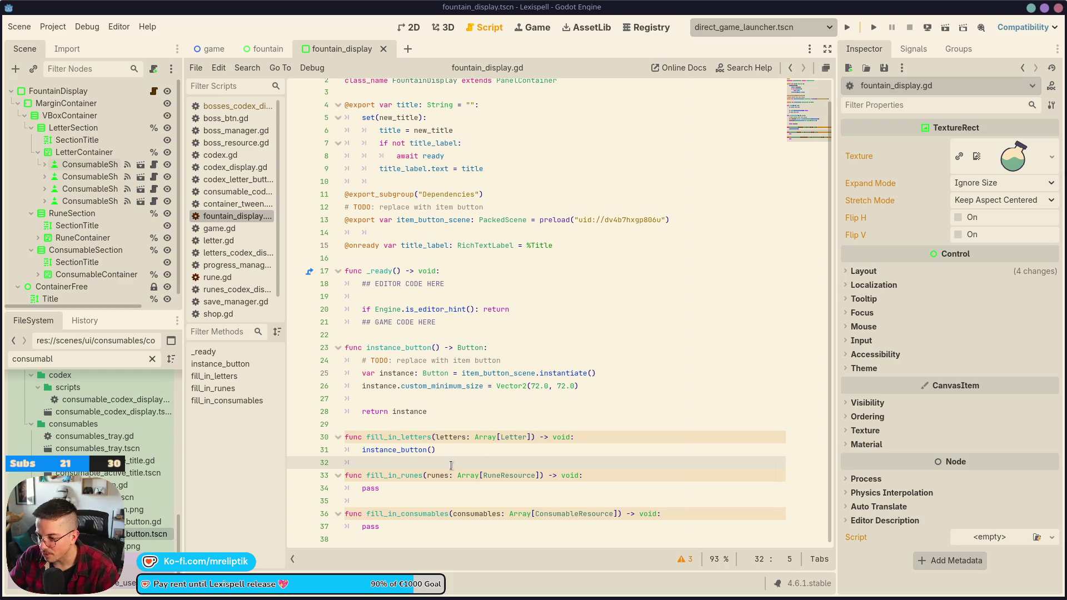
# - Prefix the instance_button() call on line 31 with 'var btn: Button =' and save
pyautogui.click(359, 450)
pyautogui.write('var tbt')
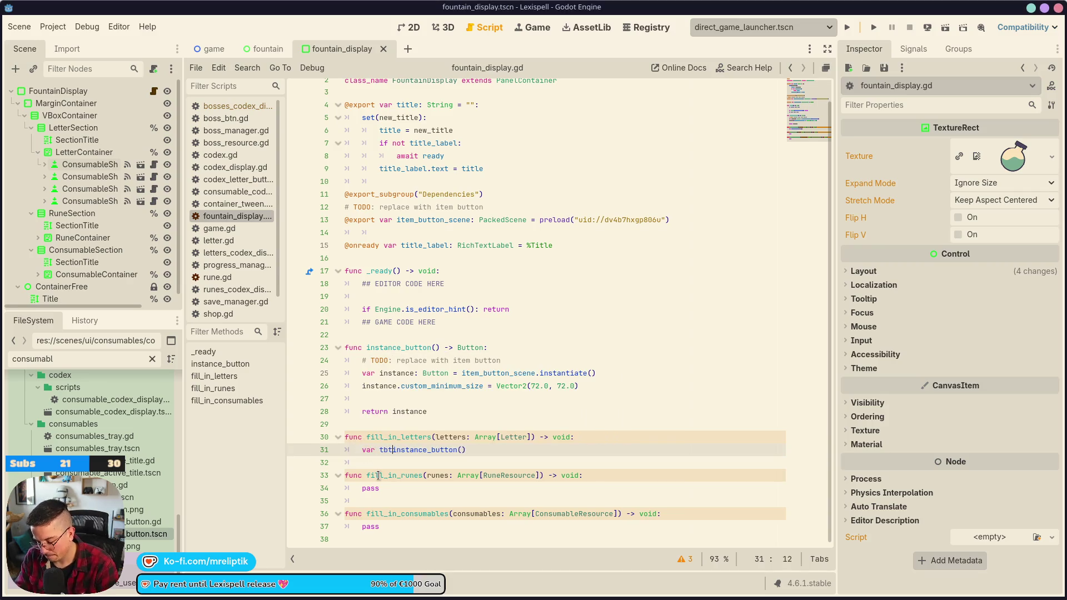
pyautogui.press('BackSpace')
pyautogui.press('BackSpace')
pyautogui.write('btn: ')
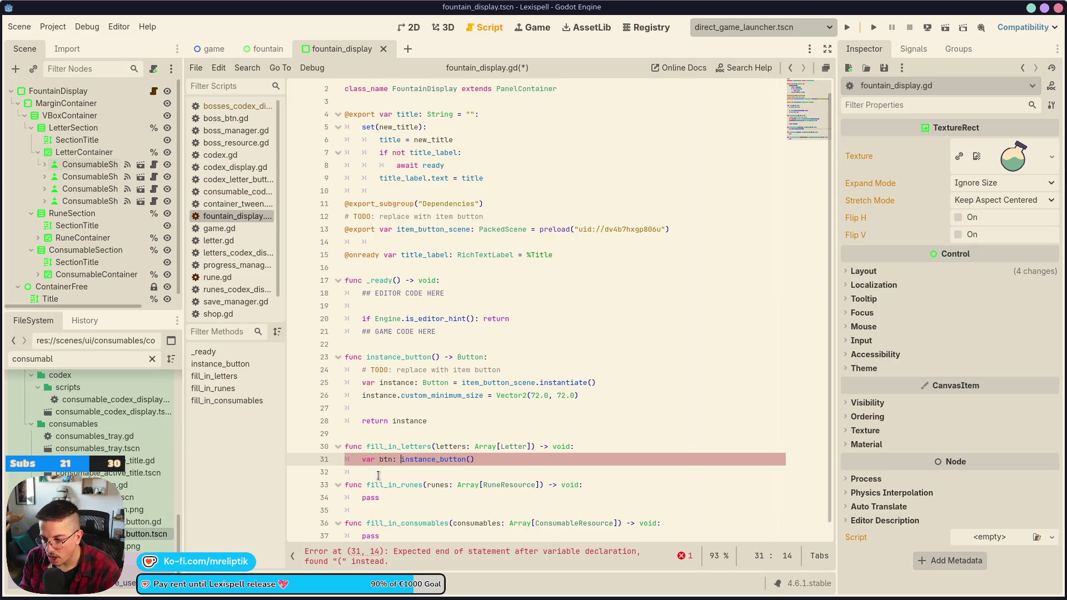
pyautogui.write('Button ')
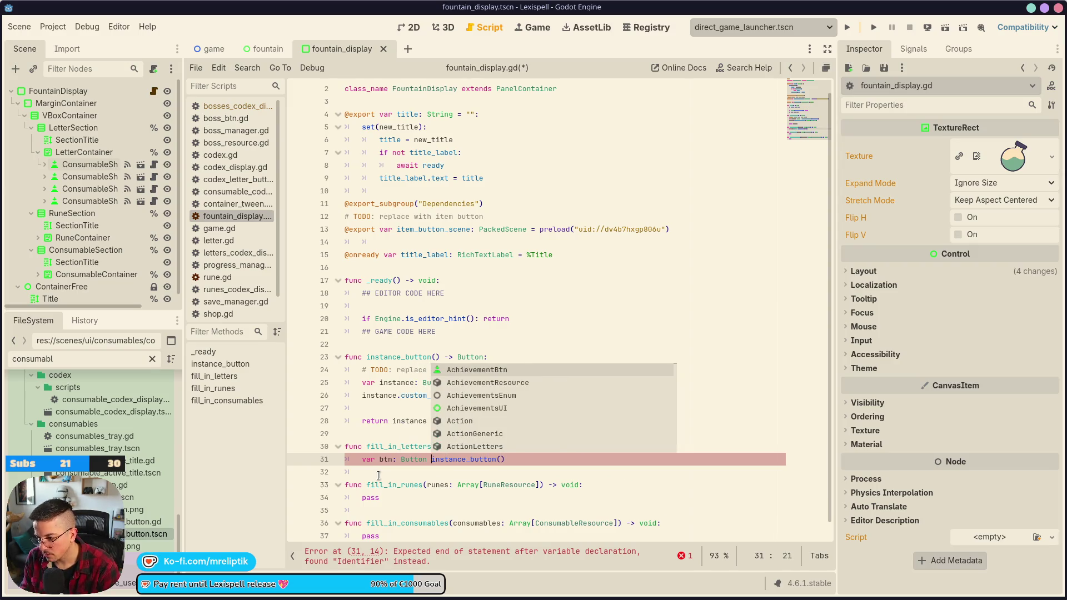
pyautogui.write(' =')
pyautogui.hotkey('ctrl', 's')
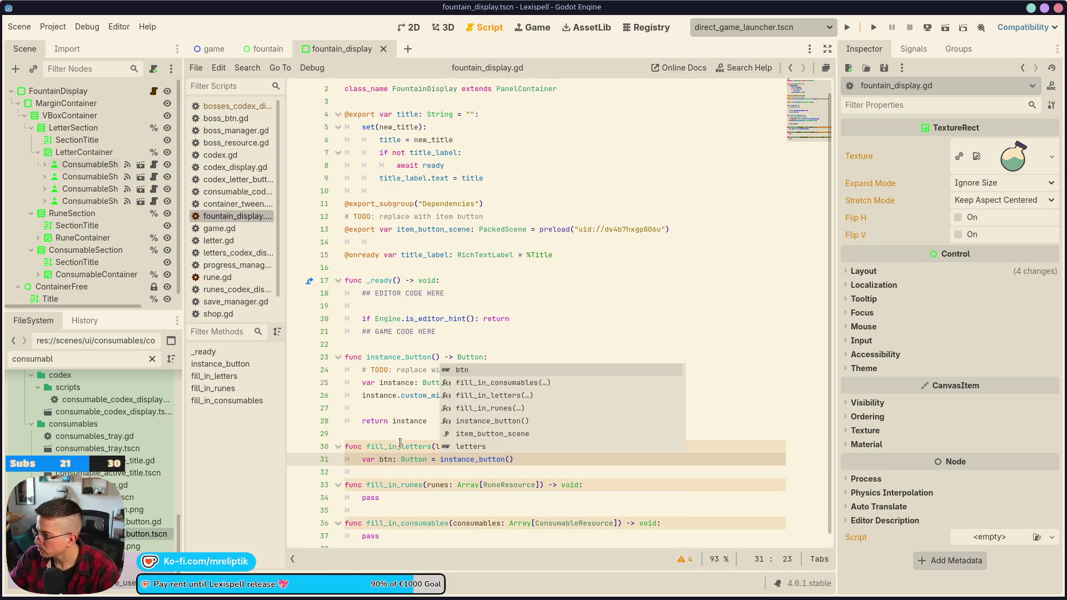
pyautogui.click(427, 476)
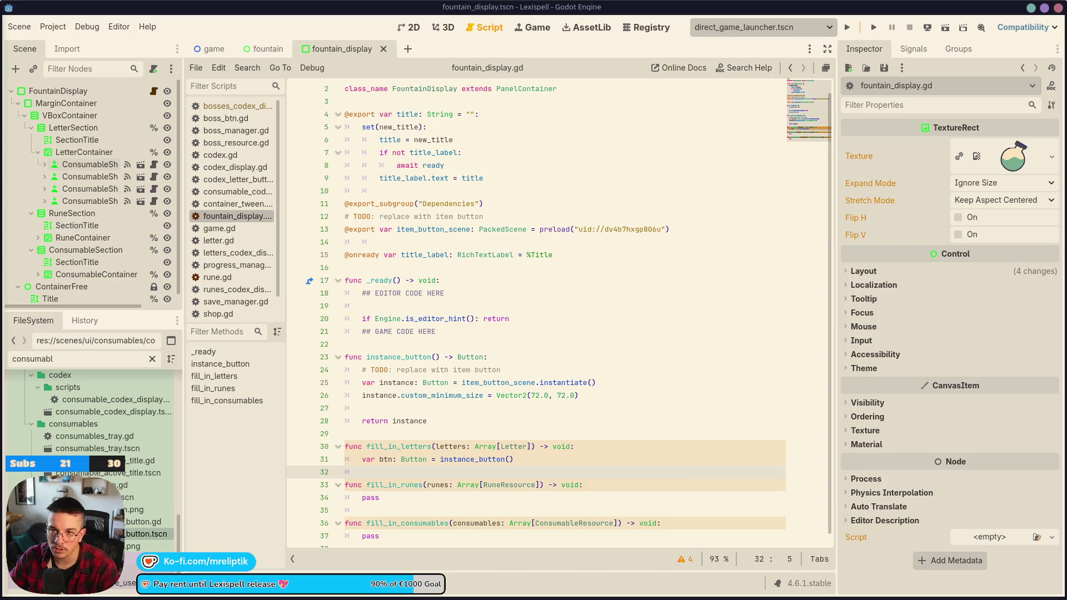
pyautogui.hotkey('alt', 'Tab')
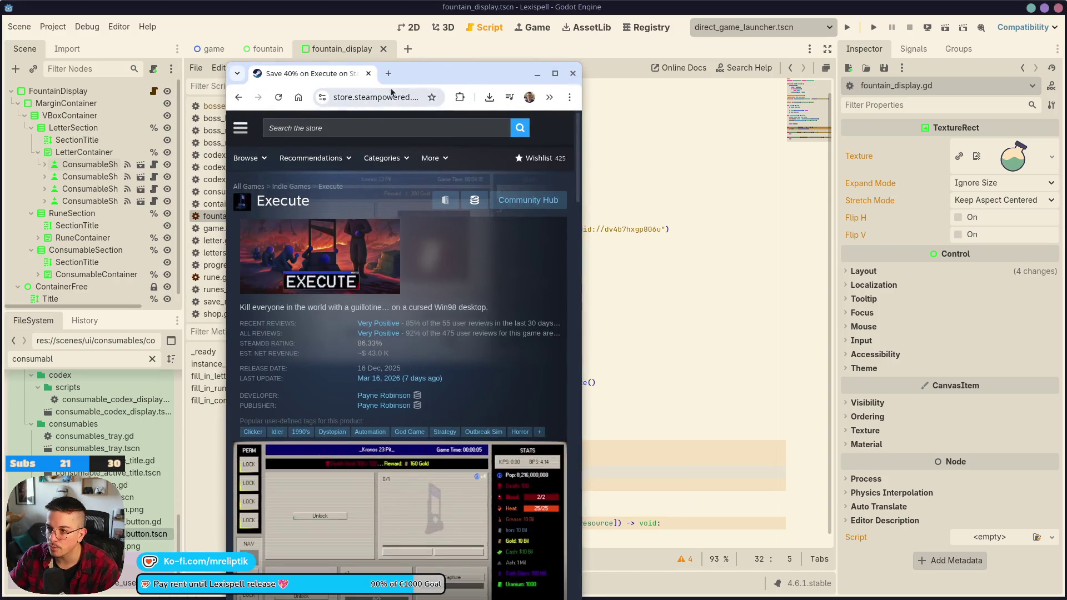
# - Maximize the Execute Steam store page and view its fourth and fifth screenshots
pyautogui.doubleClick(437, 73)
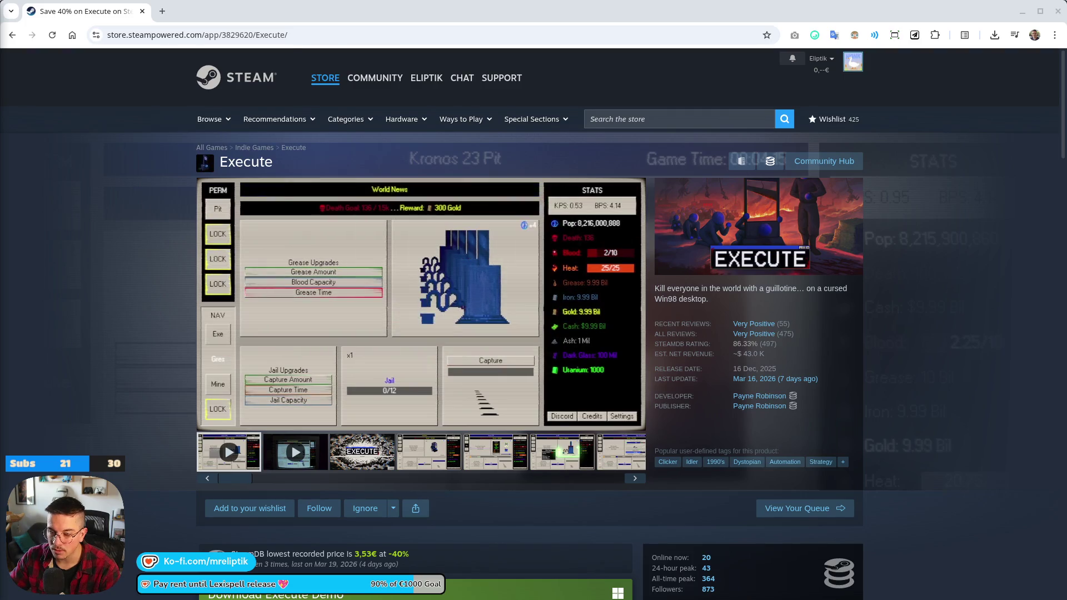
pyautogui.scroll(-3, 389, 322)
pyautogui.scroll(3, 372, 345)
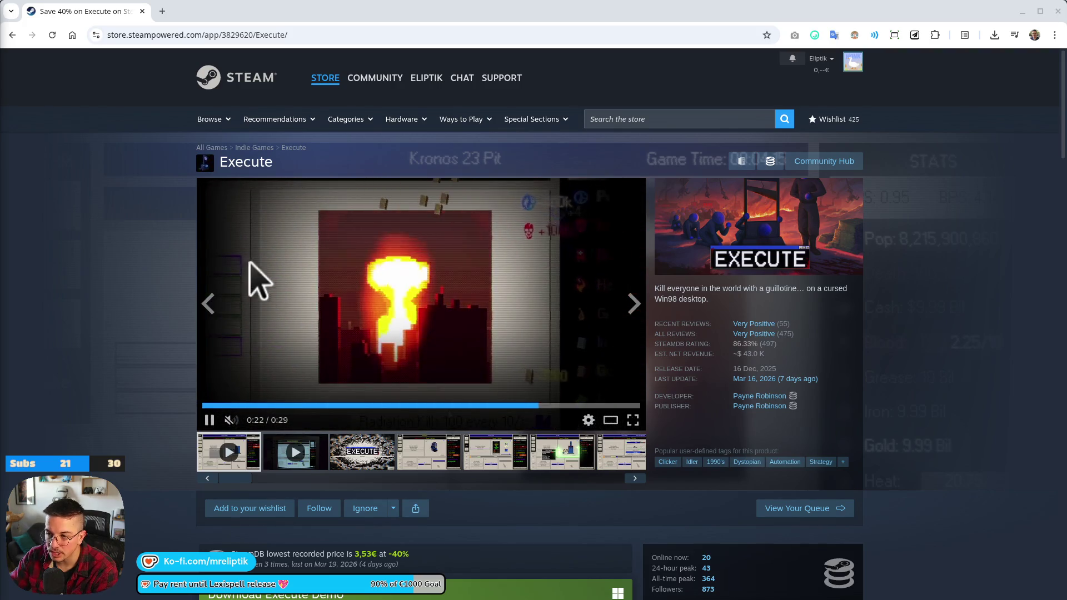
pyautogui.click(426, 446)
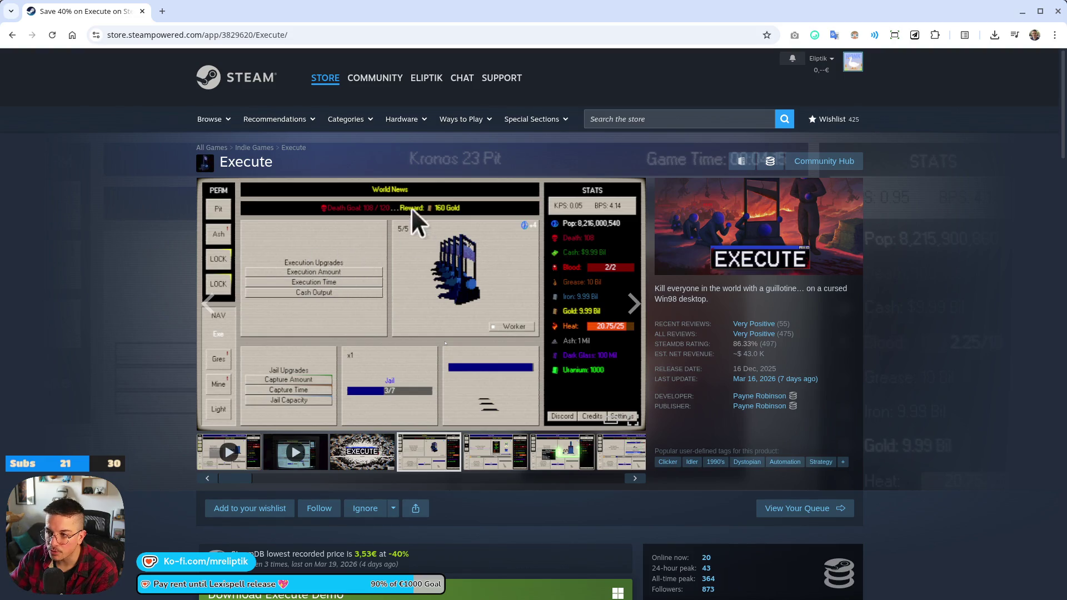
pyautogui.click(492, 458)
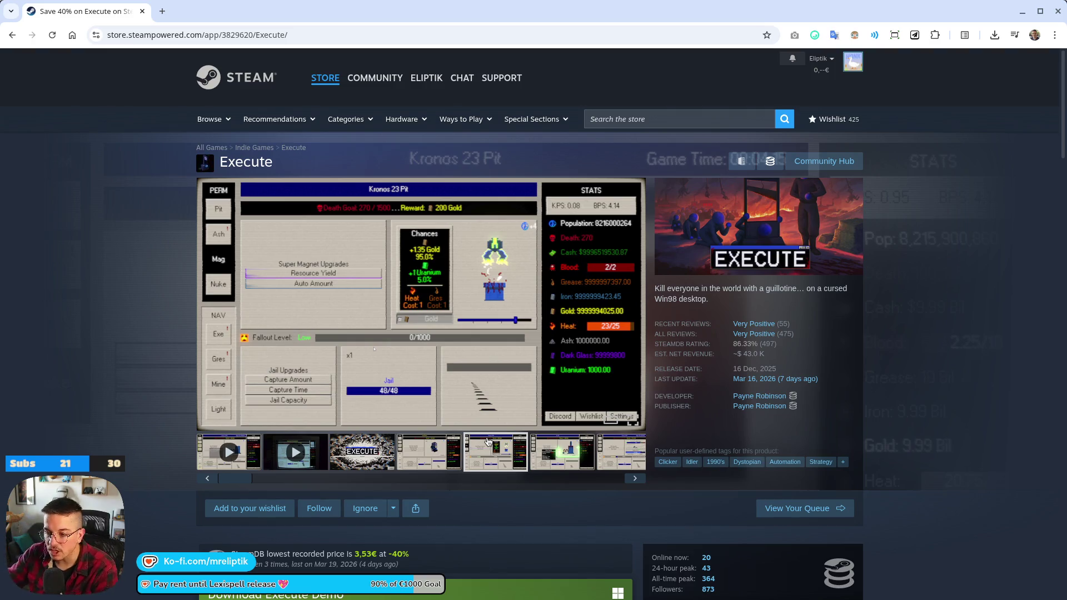
pyautogui.scroll(-10, 139, 409)
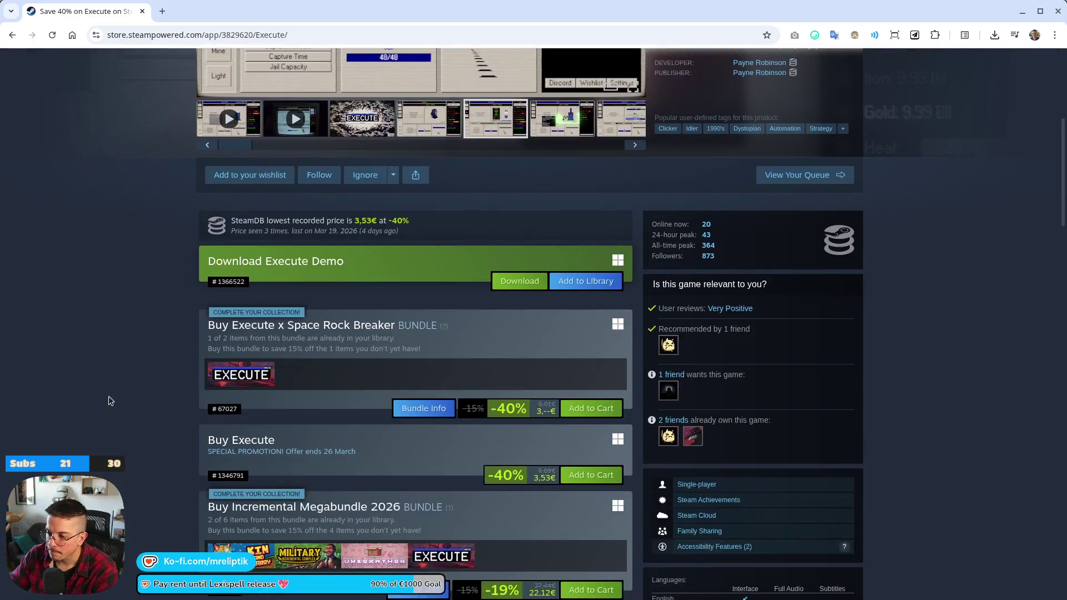
pyautogui.scroll(-3, 114, 403)
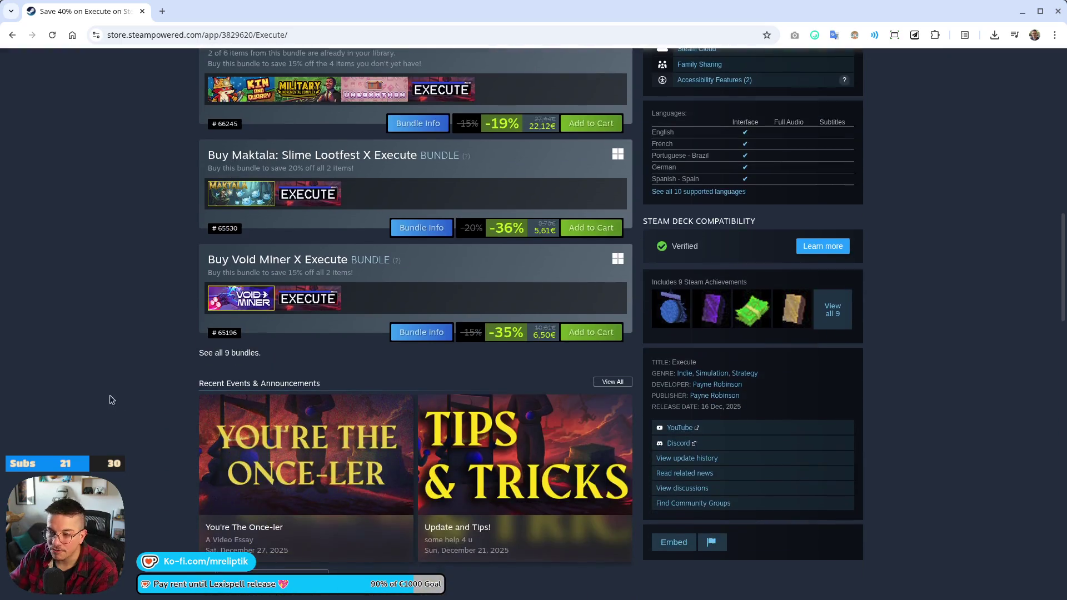
pyautogui.scroll(5, 111, 400)
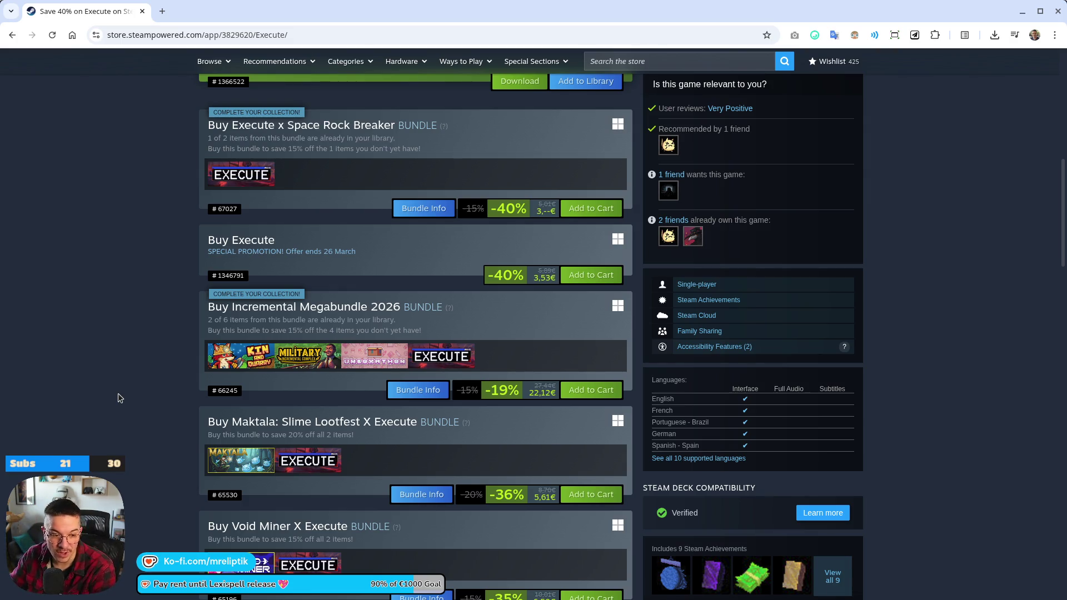
pyautogui.scroll(-5, 118, 398)
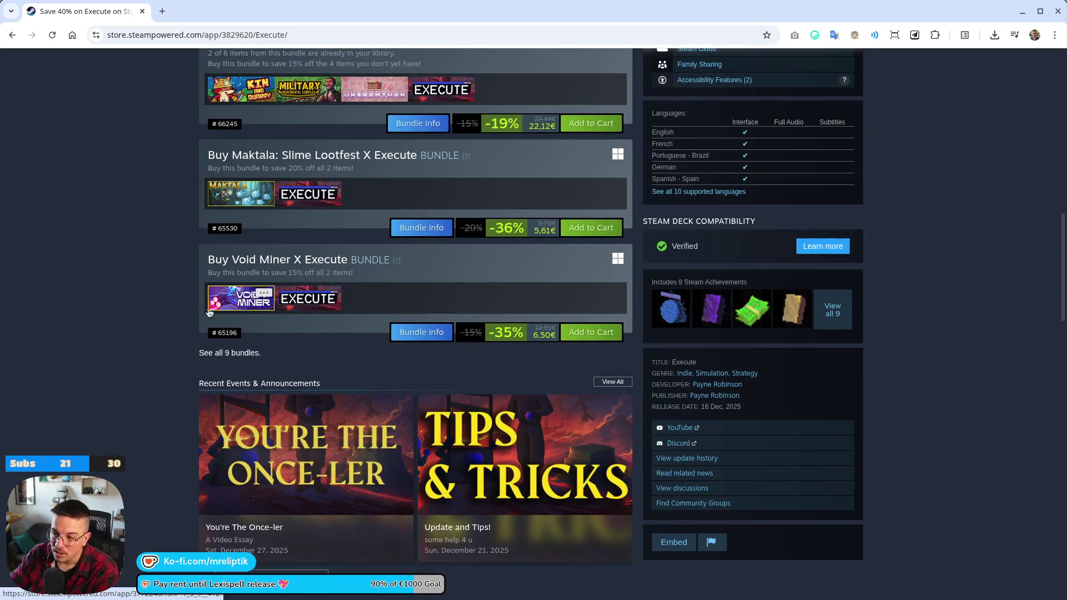
pyautogui.scroll(7, 166, 360)
pyautogui.scroll(7, 165, 359)
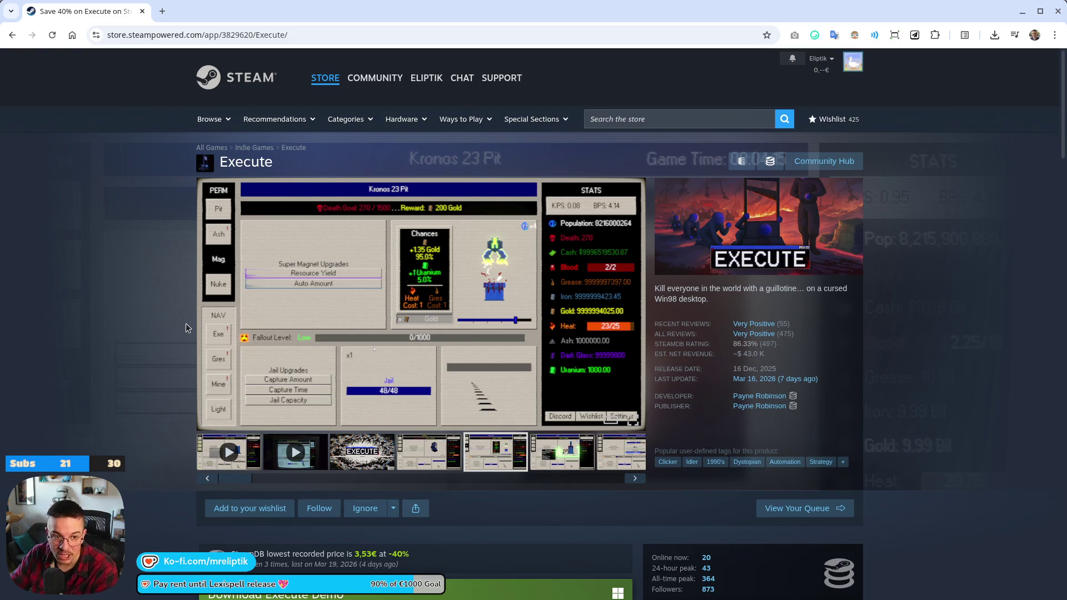
# - Bring the developer's YouTube channel window forward and maximize it
pyautogui.hotkey('alt', 'Tab')
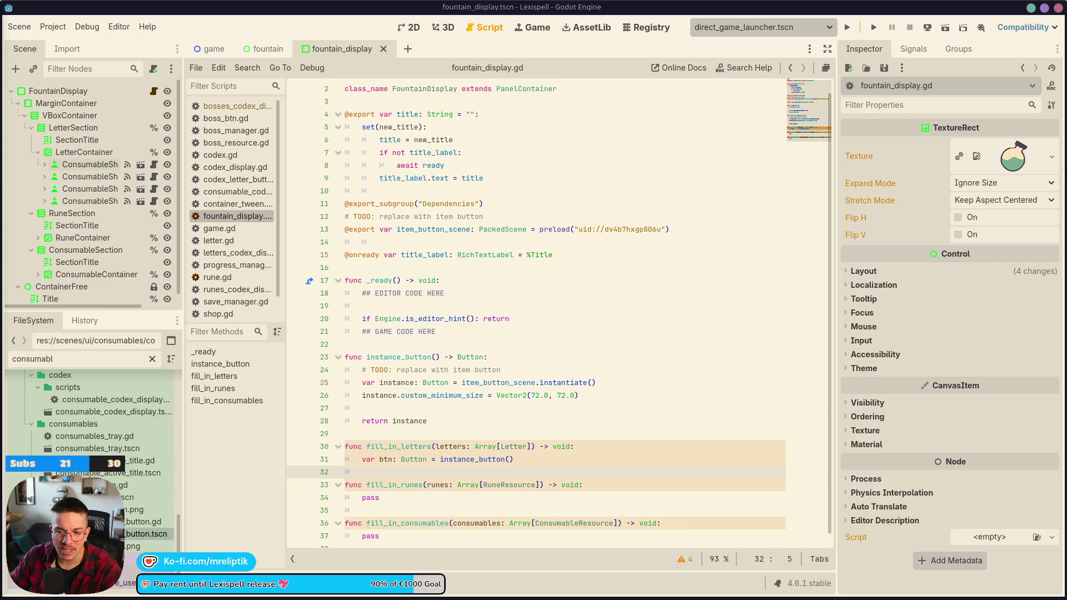
pyautogui.hotkey('alt', 'Tab')
pyautogui.press('super+Up')
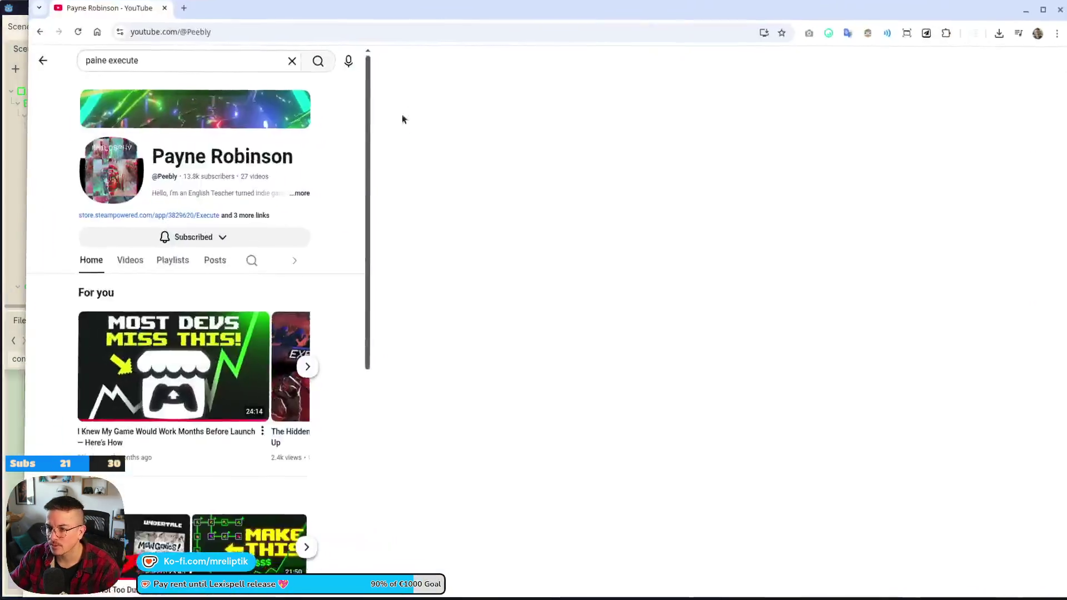
# - Open the channel's Videos tab with its full upload list
pyautogui.click(248, 35)
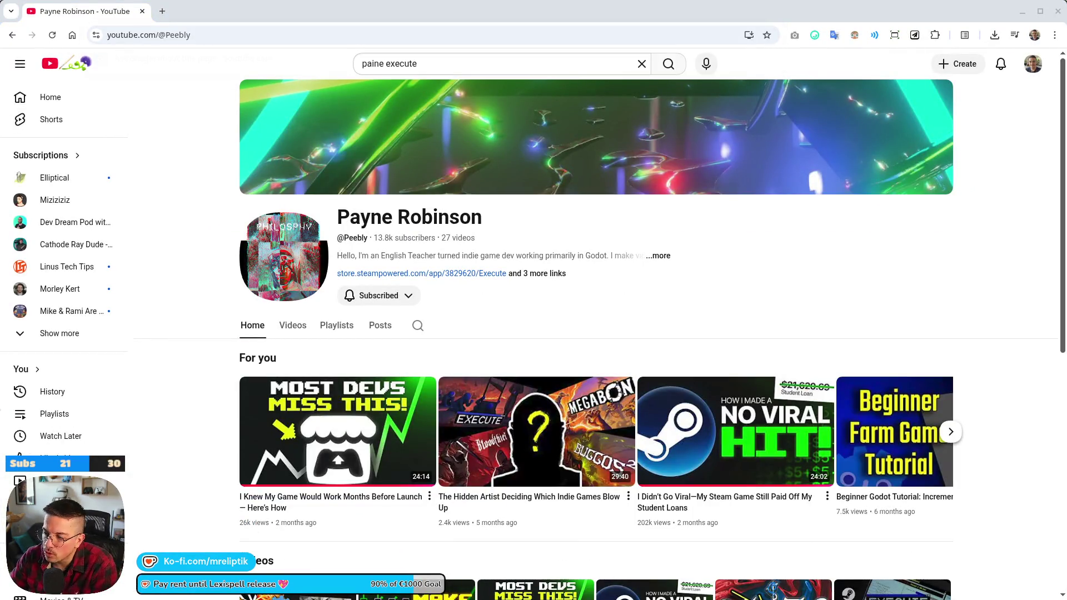
pyautogui.scroll(-3, 656, 341)
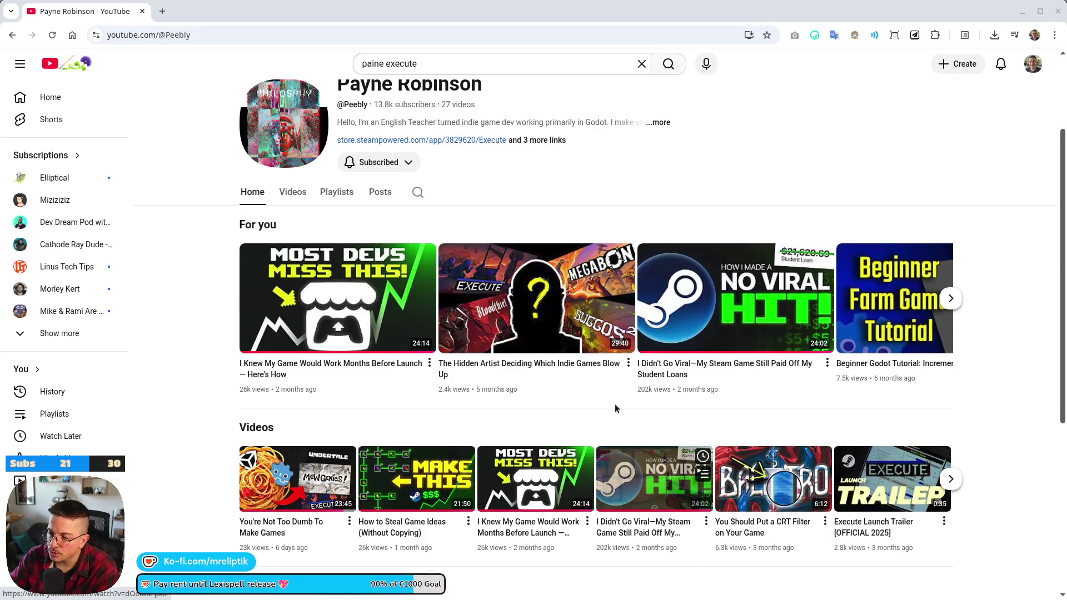
pyautogui.click(285, 194)
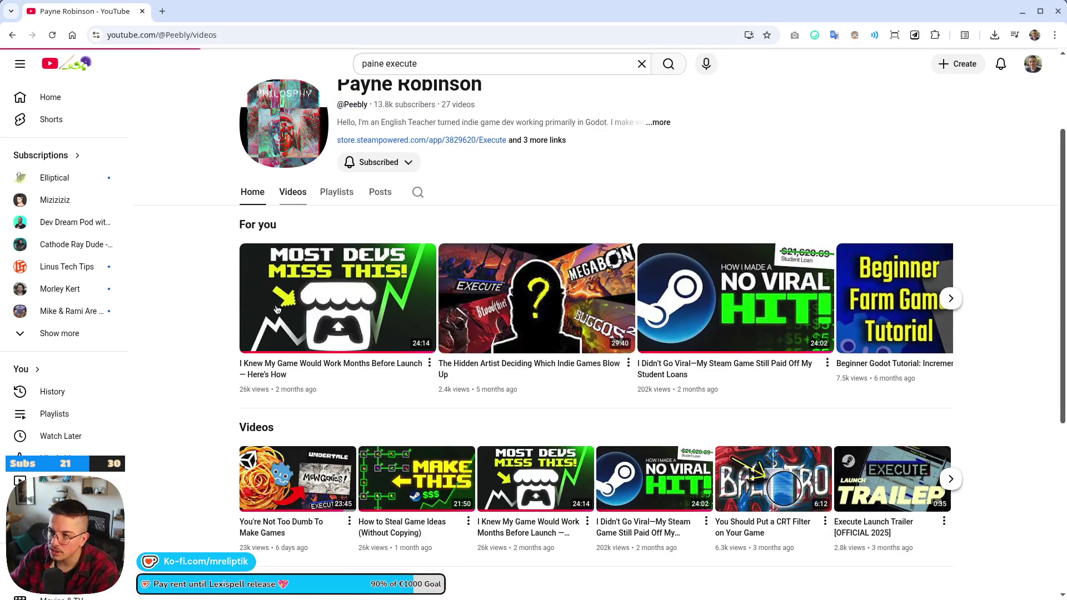
pyautogui.scroll(-4, 195, 367)
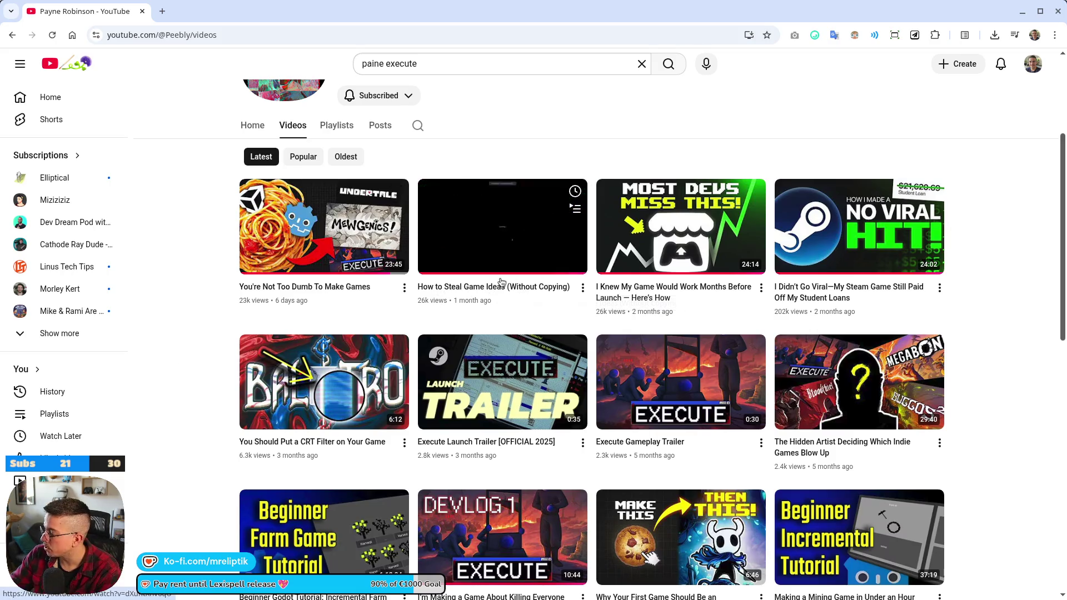
# - Lower the volume to 20%, scroll through the video grid, then return to Godot
pyautogui.click(240, 38)
pyautogui.hotkey('alt', 'Tab')
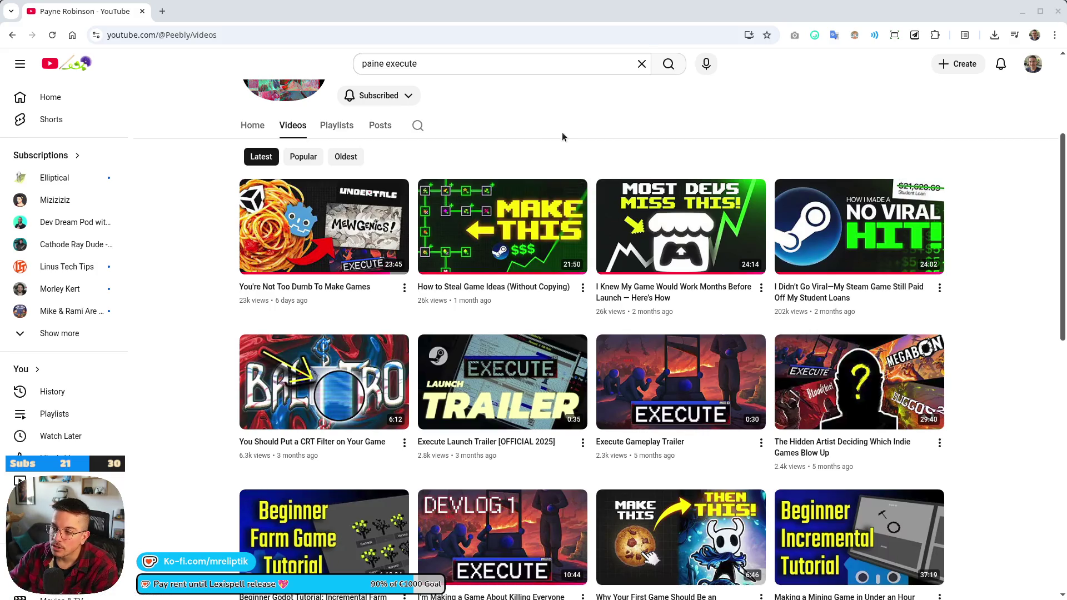
pyautogui.press('XF86AudioLowerVolume')
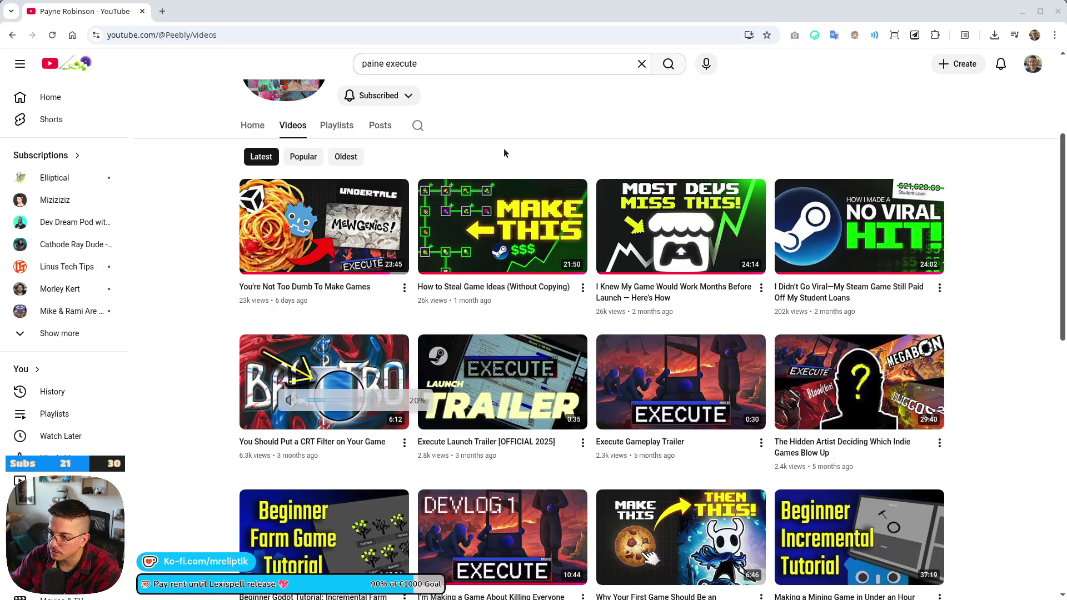
pyautogui.scroll(-5, 504, 148)
pyautogui.scroll(-6, 589, 251)
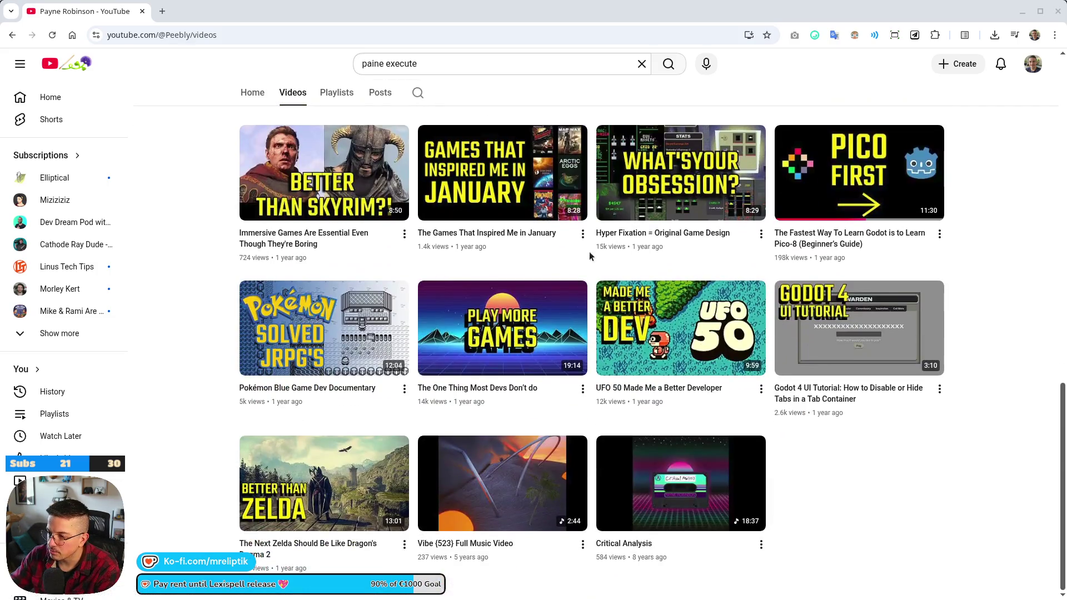
pyautogui.scroll(5, 641, 253)
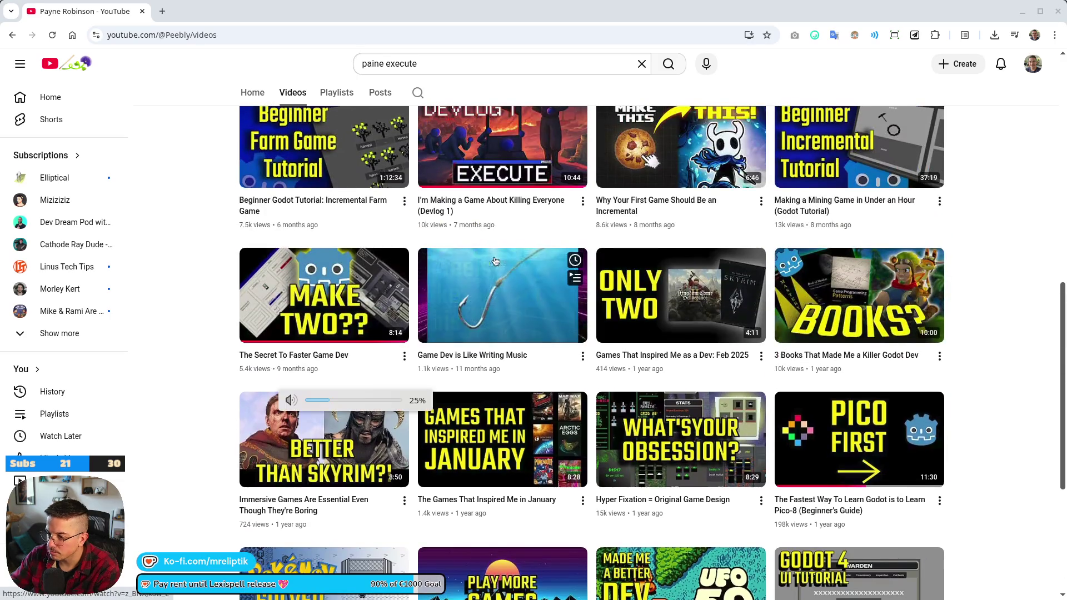
pyautogui.scroll(2, 512, 285)
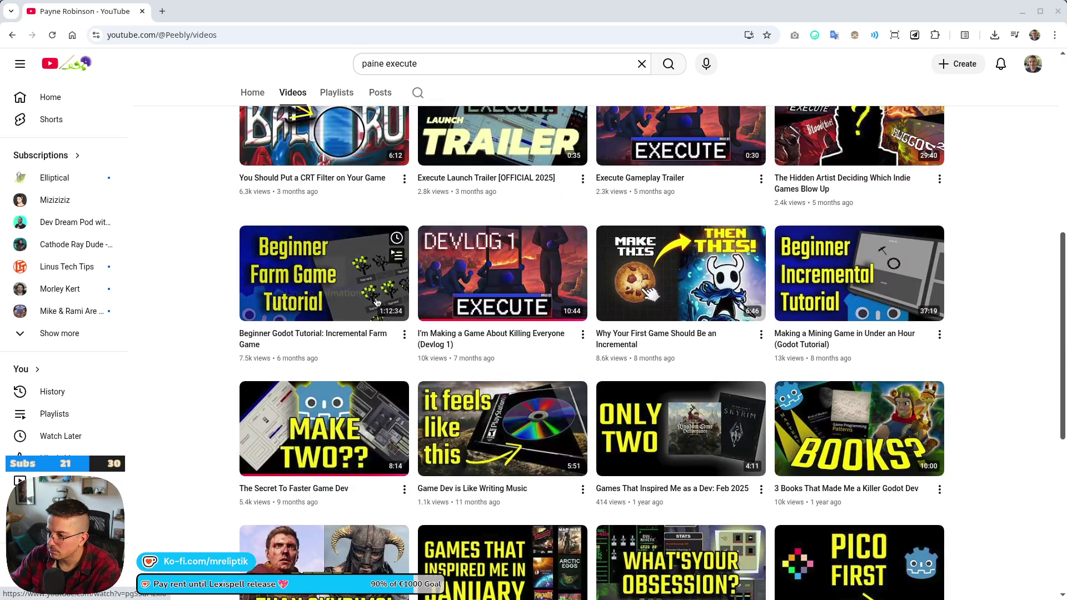
pyautogui.moveTo(521, 299)
pyautogui.scroll(2, 511, 264)
pyautogui.moveTo(886, 269)
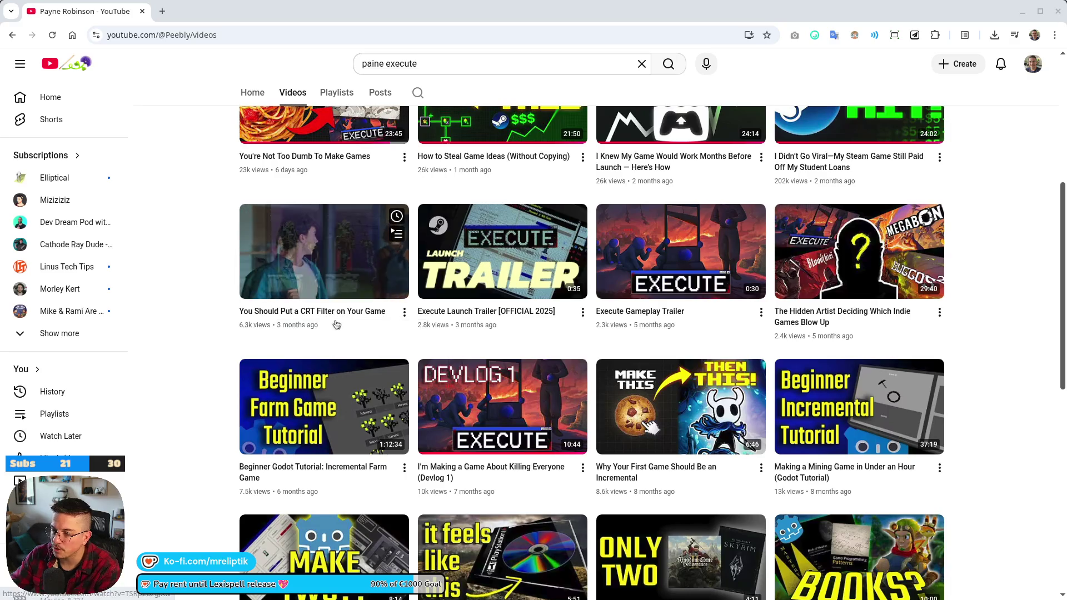
pyautogui.hotkey('ctrl', 'l')
pyautogui.hotkey('alt', 'Tab')
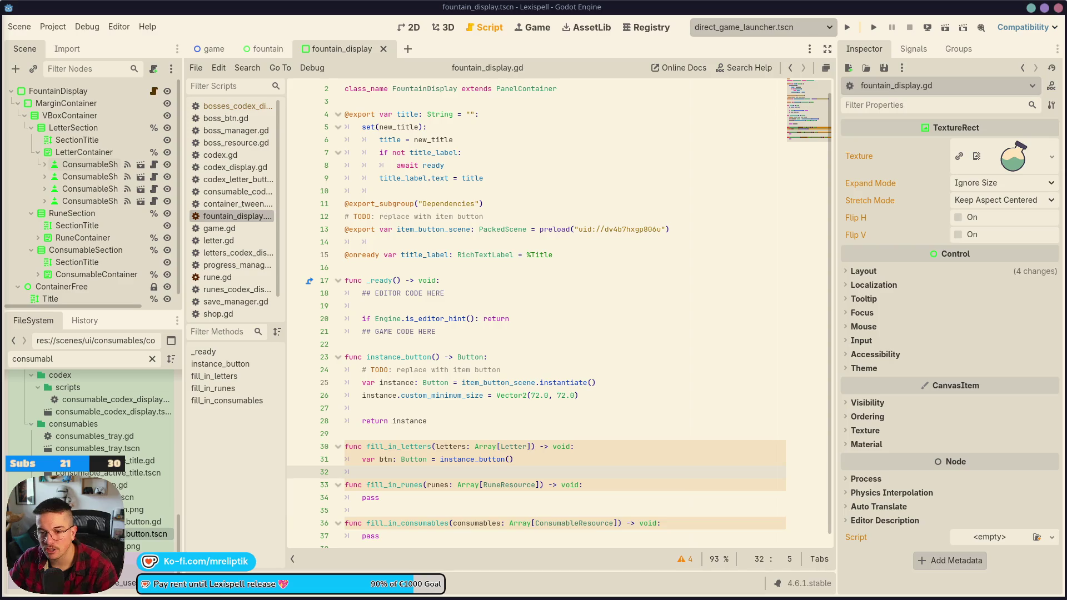
# - Add a new line after the btn declaration, then delete the unfinished 'var' from line 32
pyautogui.click(561, 457)
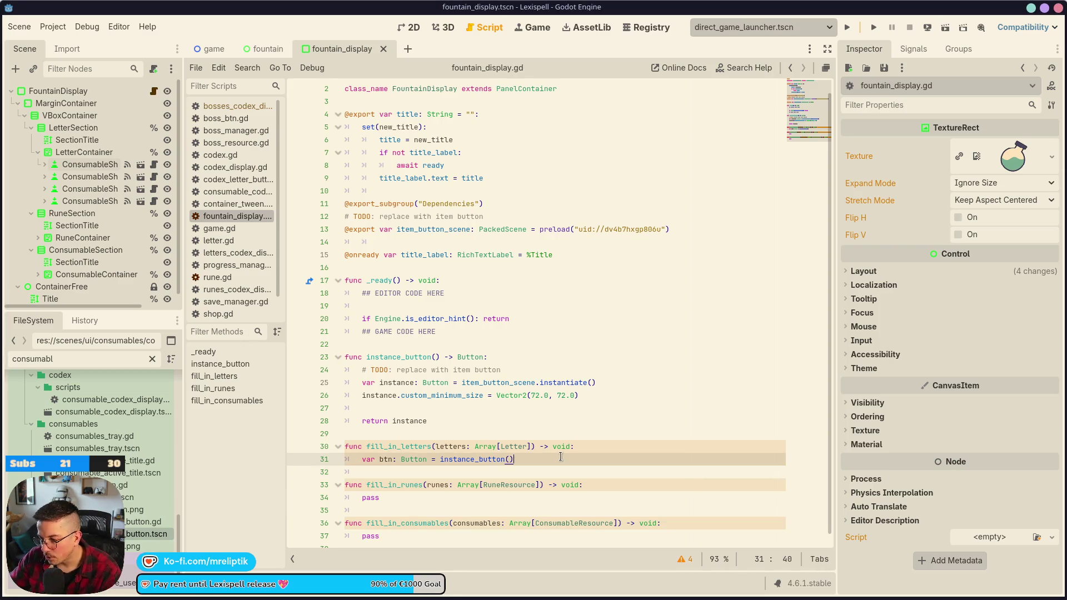
pyautogui.press('Return')
pyautogui.write('var')
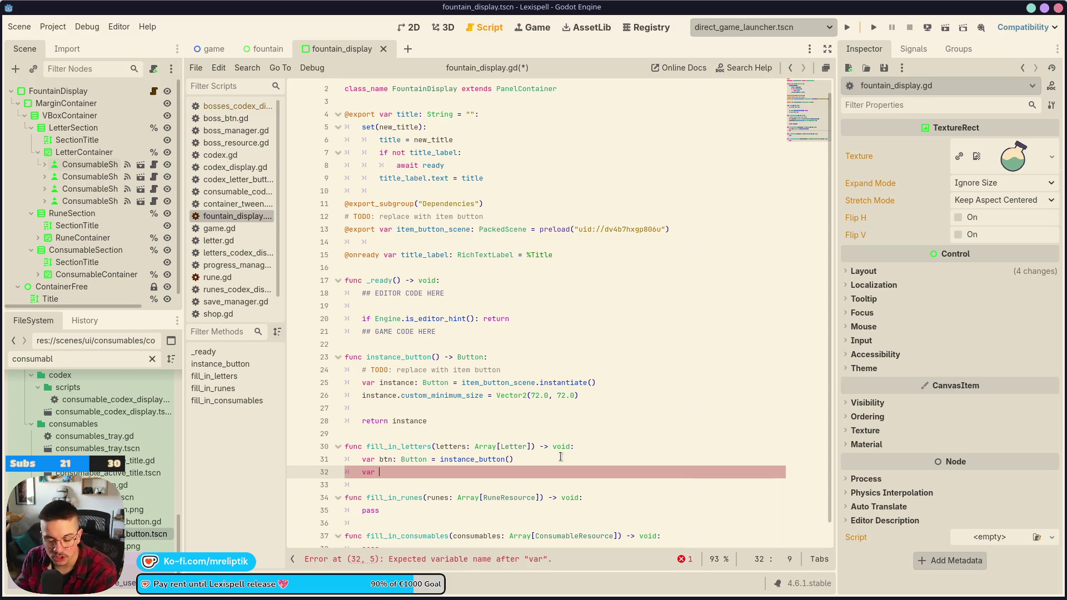
pyautogui.press('XF86AudioLowerVolume')
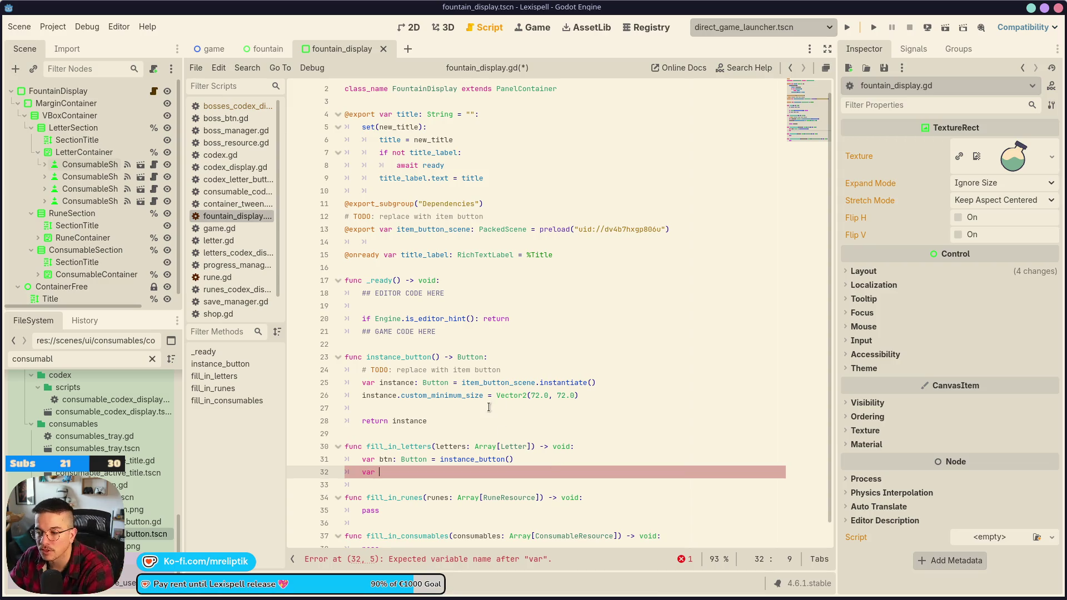
pyautogui.press('BackSpace')
pyautogui.press('BackSpace')
pyautogui.press('BackSpace')
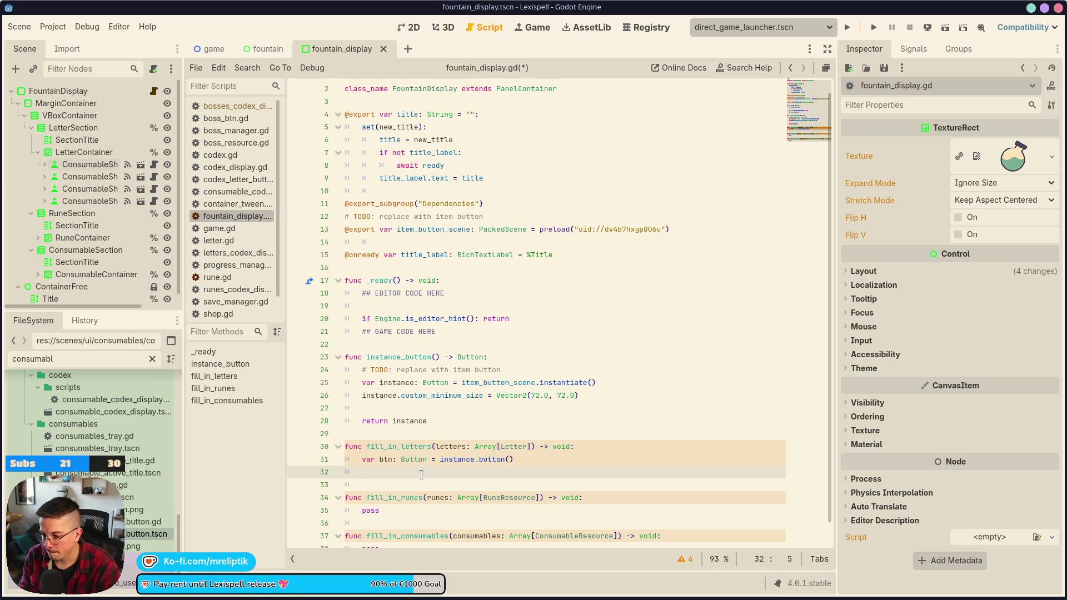
# - Start a 'for letters' loop line above the button declaration and save
pyautogui.press('Up')
pyautogui.press('Return')
pyautogui.press('Up')
pyautogui.write('for let')
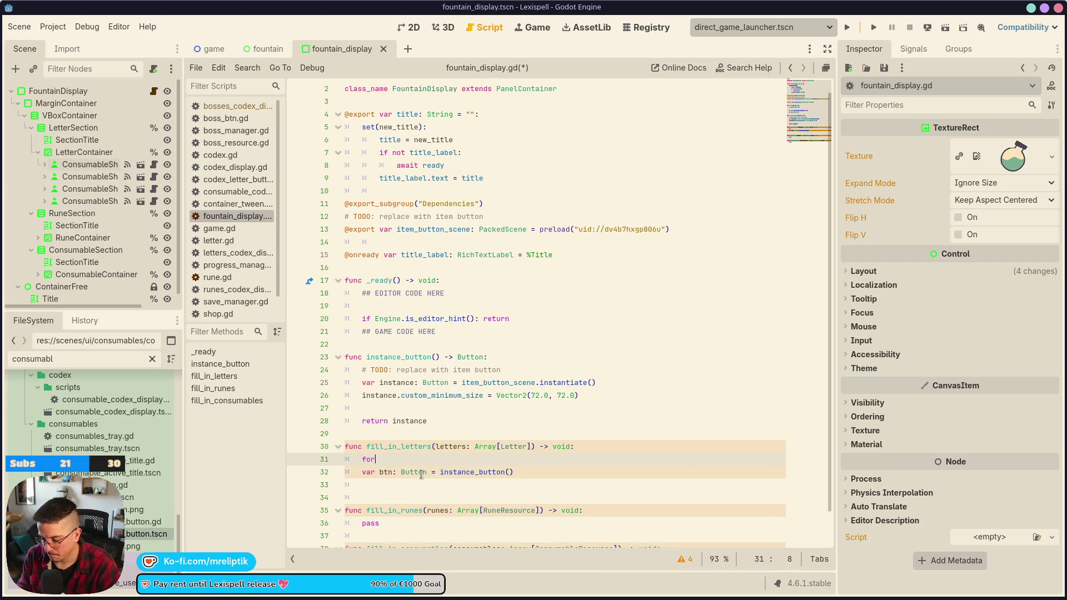
pyautogui.write('ters')
pyautogui.hotkey('ctrl', 's')
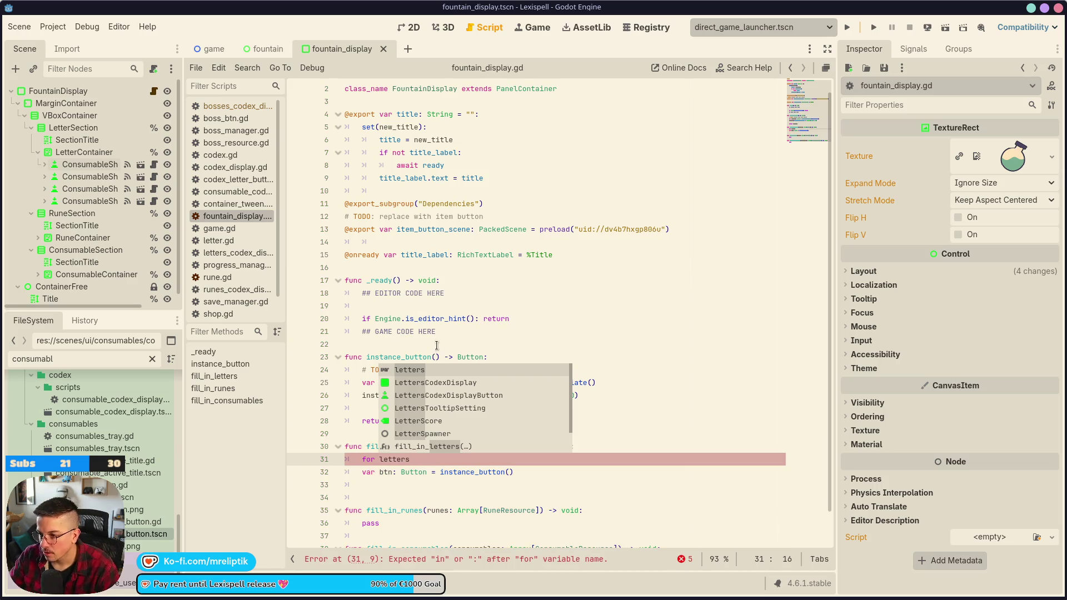
# - Declare func clear_content() -> void: with a pass placeholder below the game code comment
pyautogui.click(404, 345)
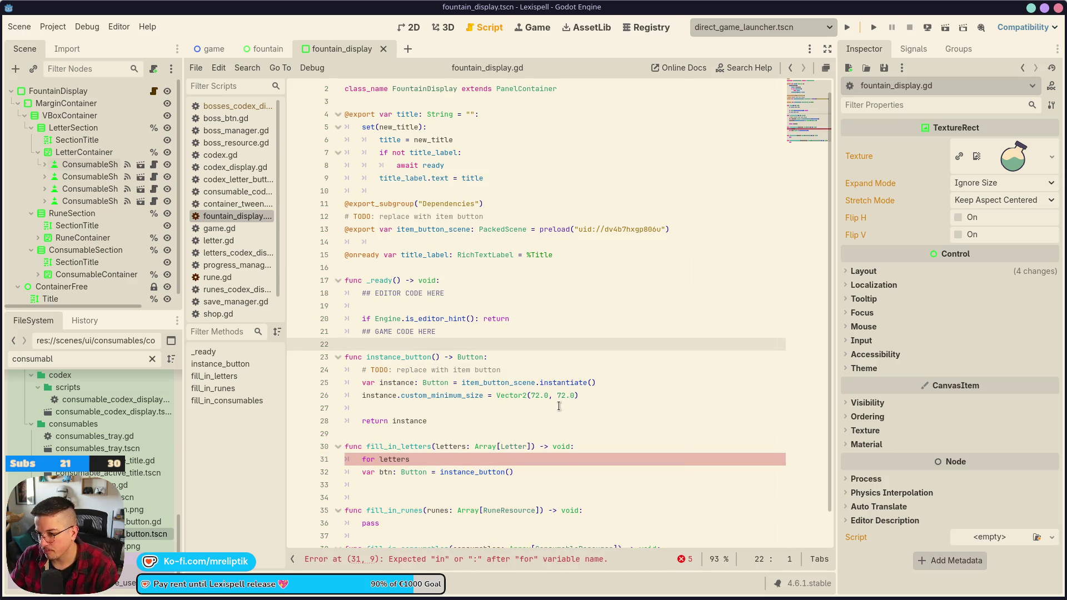
pyautogui.press('Return')
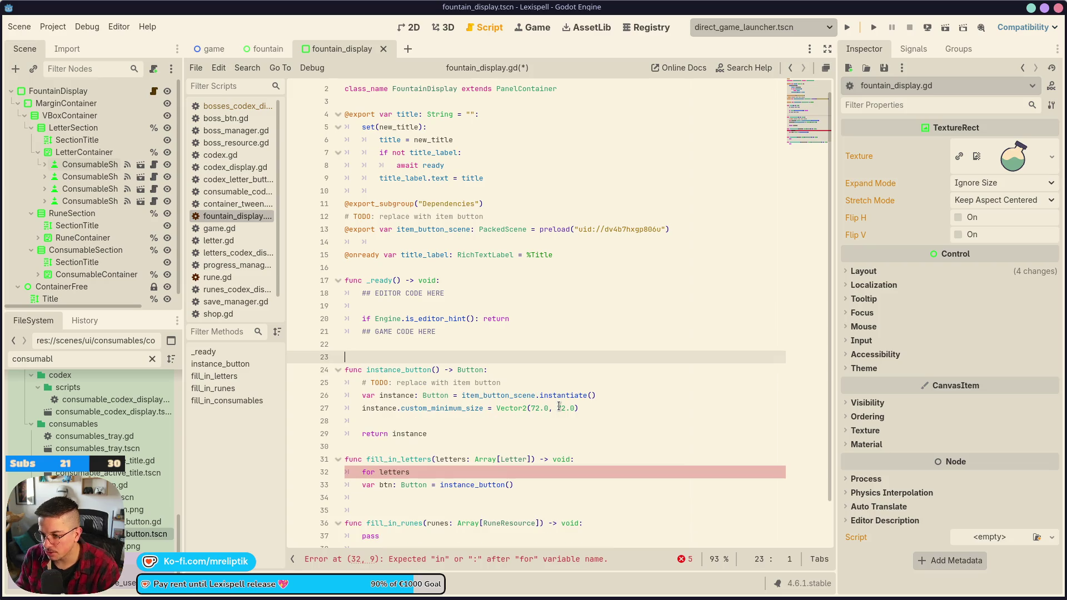
pyautogui.press('Return')
pyautogui.press('Up')
pyautogui.write('func clear_c')
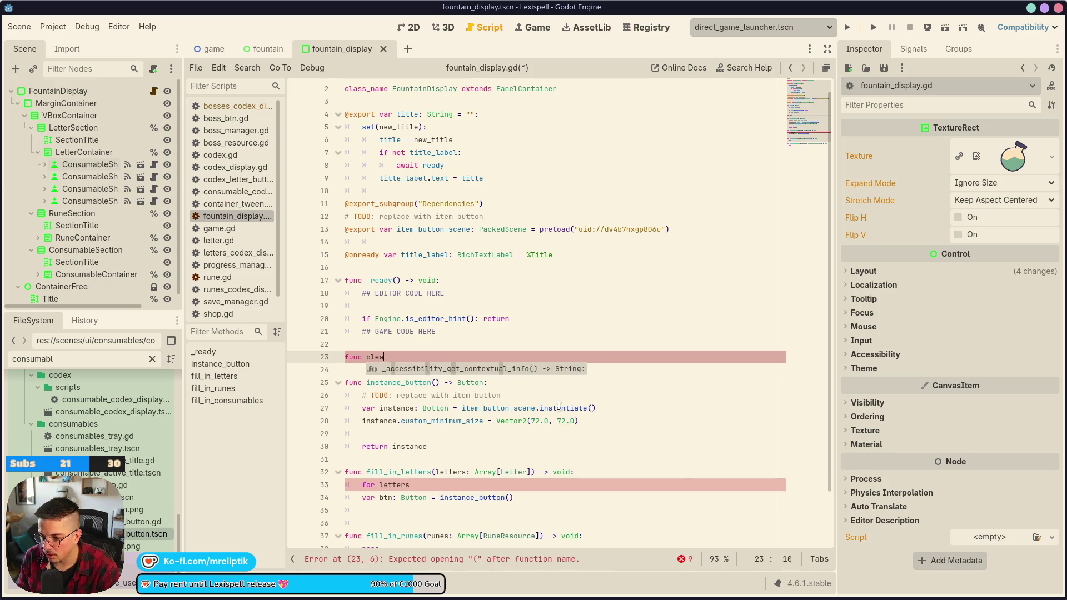
pyautogui.write('ontent() ->')
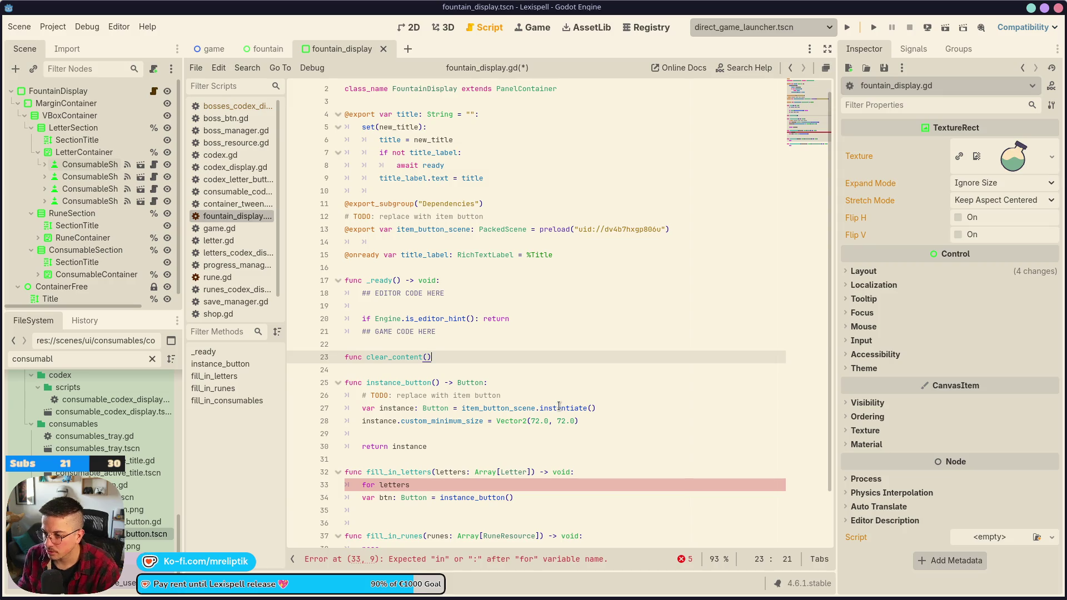
pyautogui.write(' void:')
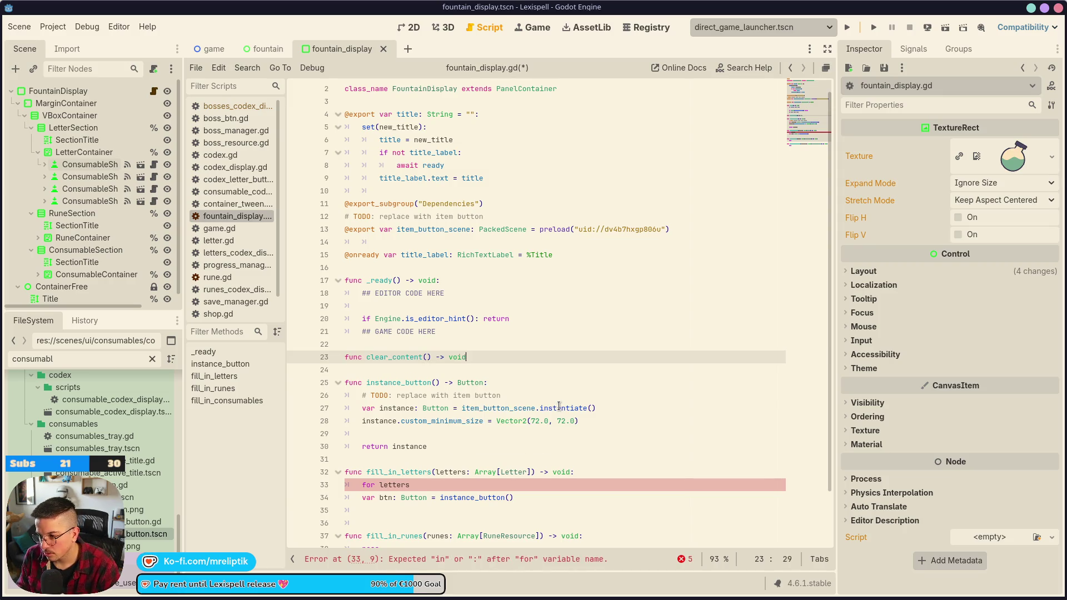
pyautogui.press('Return')
pyautogui.write('pass')
pyautogui.hotkey('ctrl', 's')
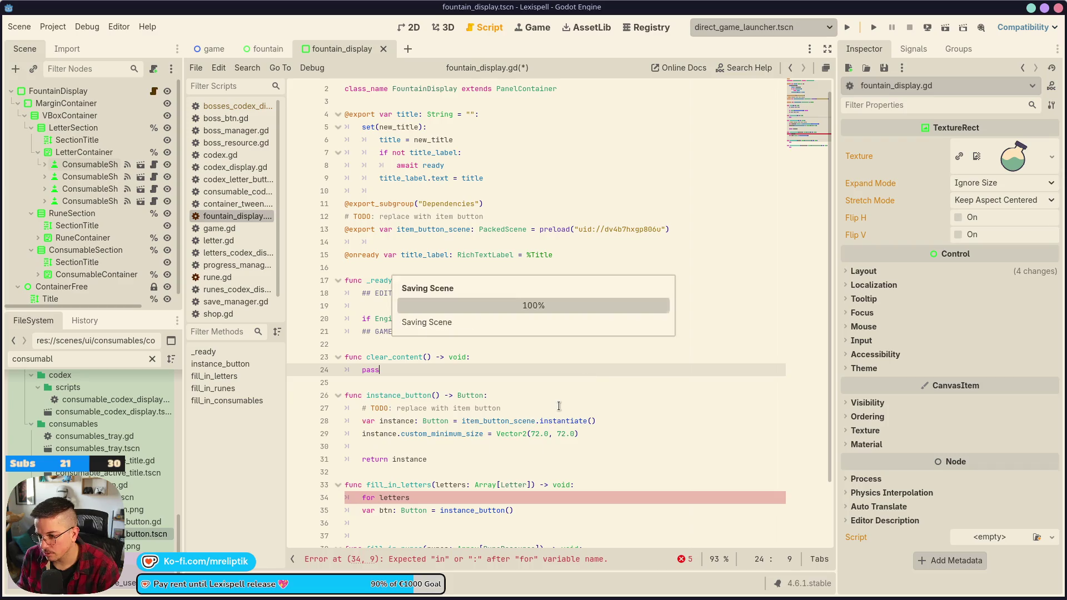
# - Give clear_content a control: Control parameter
pyautogui.press('Left')
pyautogui.press('Left')
pyautogui.press('Left')
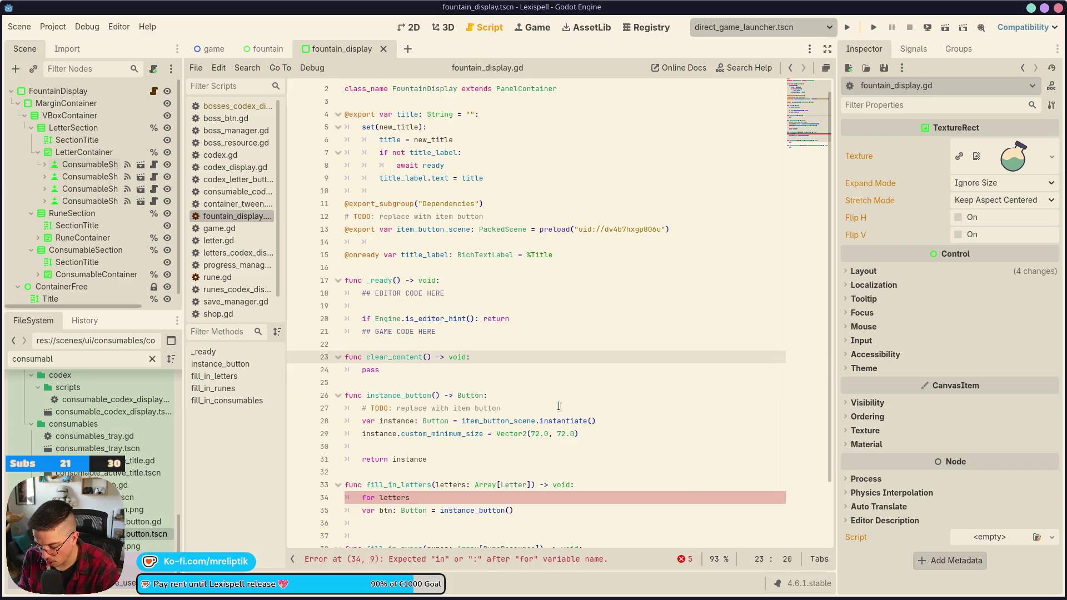
pyautogui.write('n')
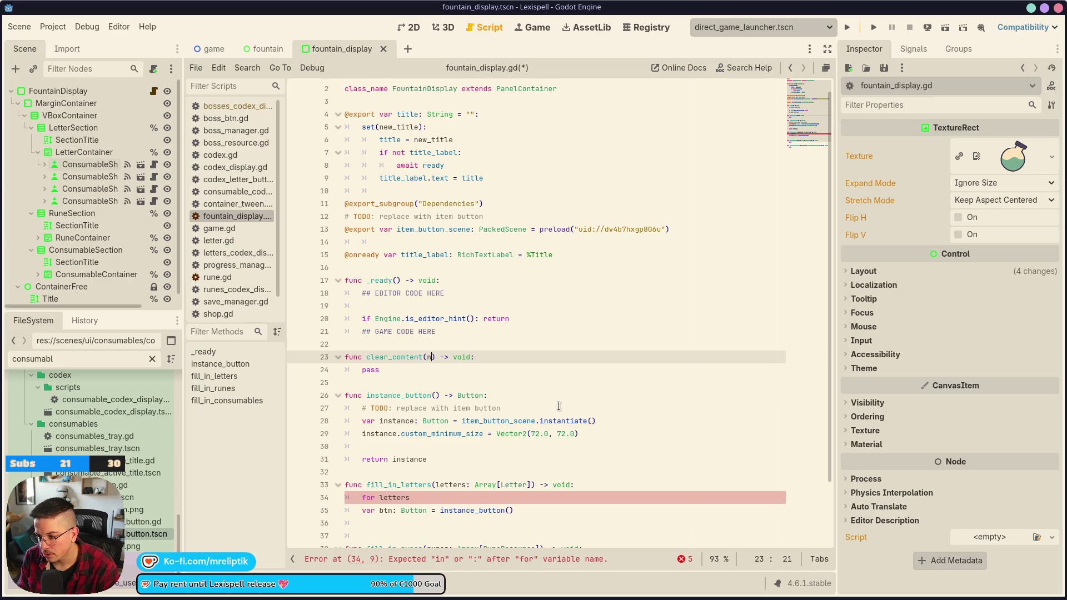
pyautogui.write('ontrol: N')
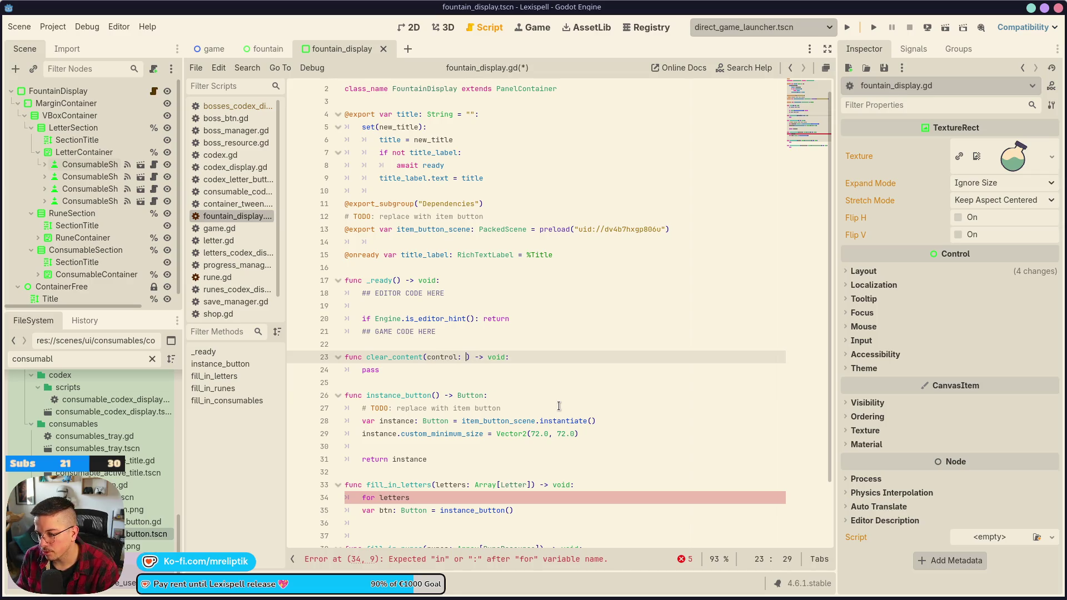
pyautogui.write('ontrol')
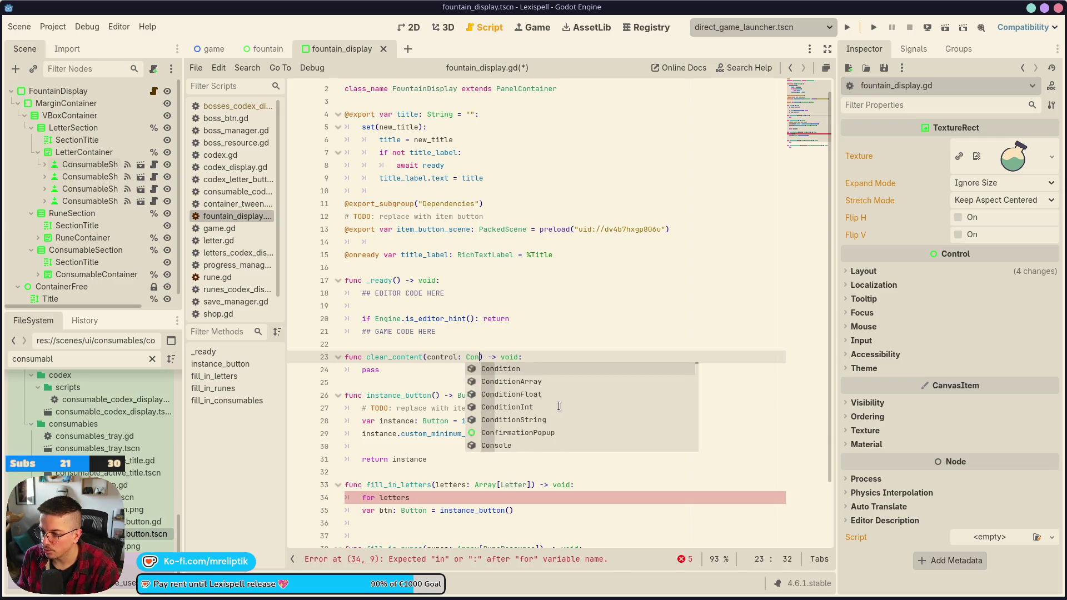
pyautogui.hotkey('ctrl', 's')
# - Replace pass with a loop over control.get_children(), typing each child as Control
pyautogui.press('Escape')
pyautogui.press('Down')
pyautogui.hotkey('shift', 'Home')
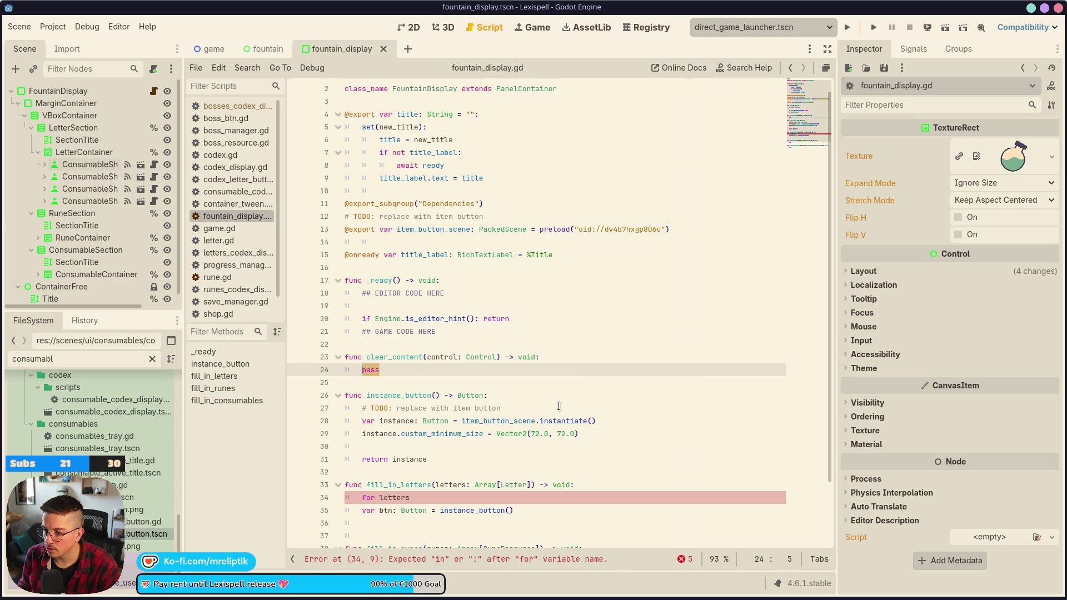
pyautogui.write('for c in Co')
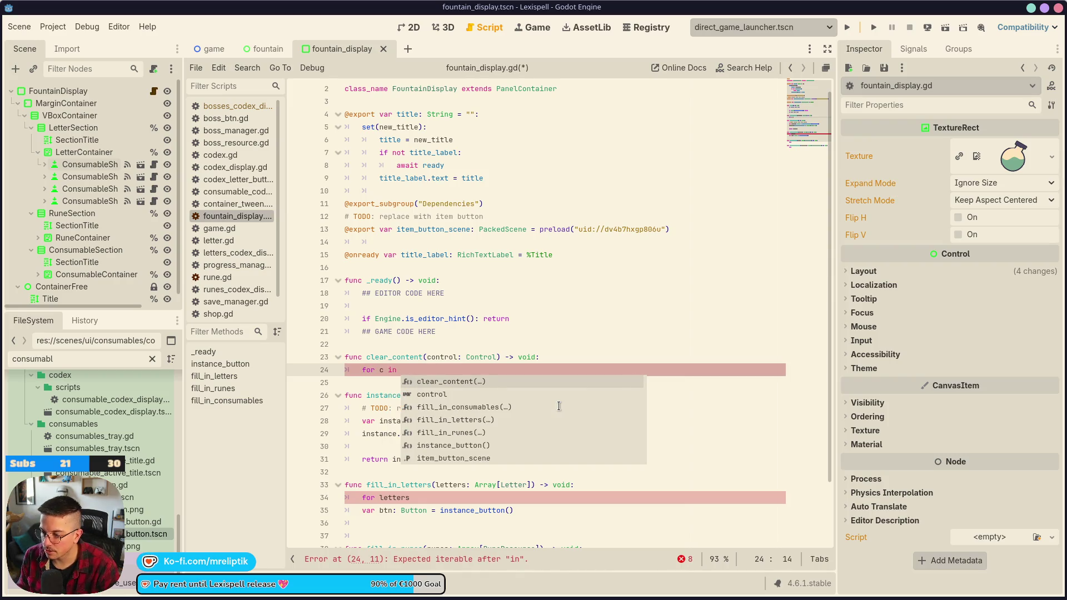
pyautogui.write('ntrol')
pyautogui.press('BackSpace')
pyautogui.press('BackSpace')
pyautogui.press('BackSpace')
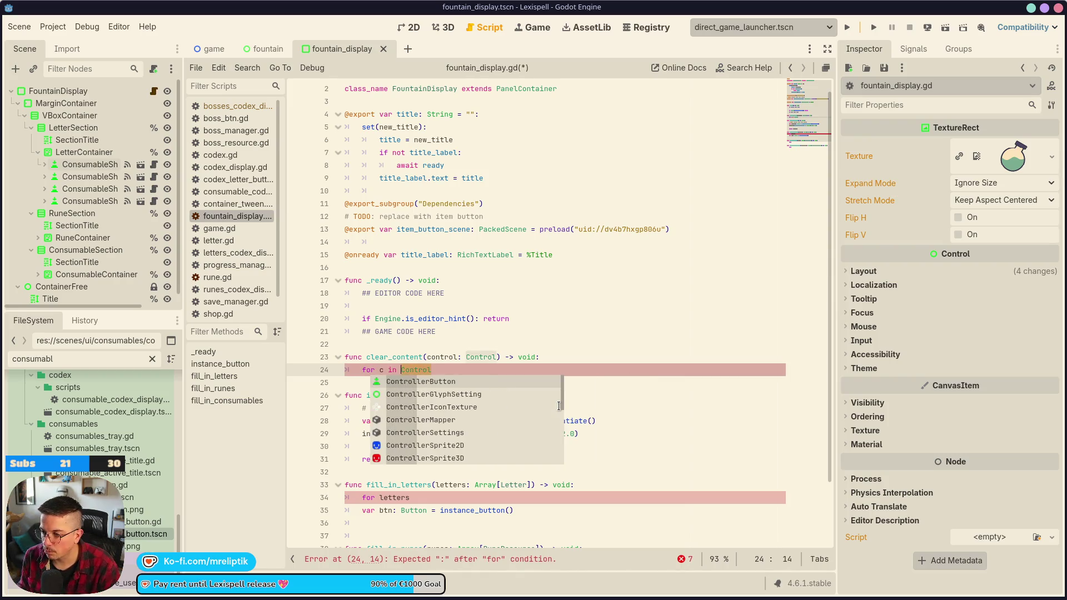
pyautogui.write('control.get_ch')
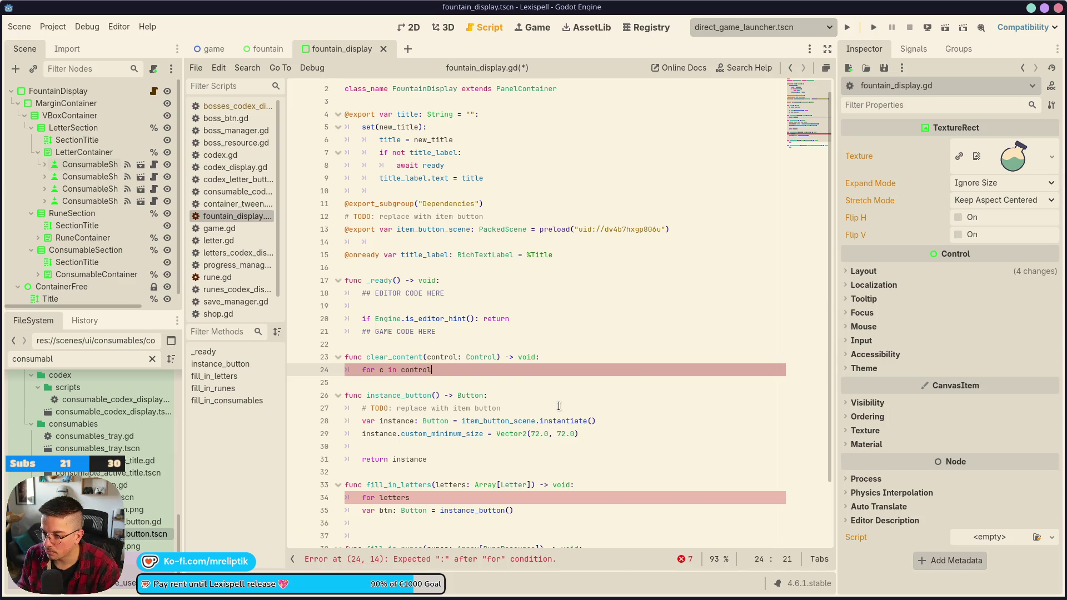
pyautogui.write('ild*')
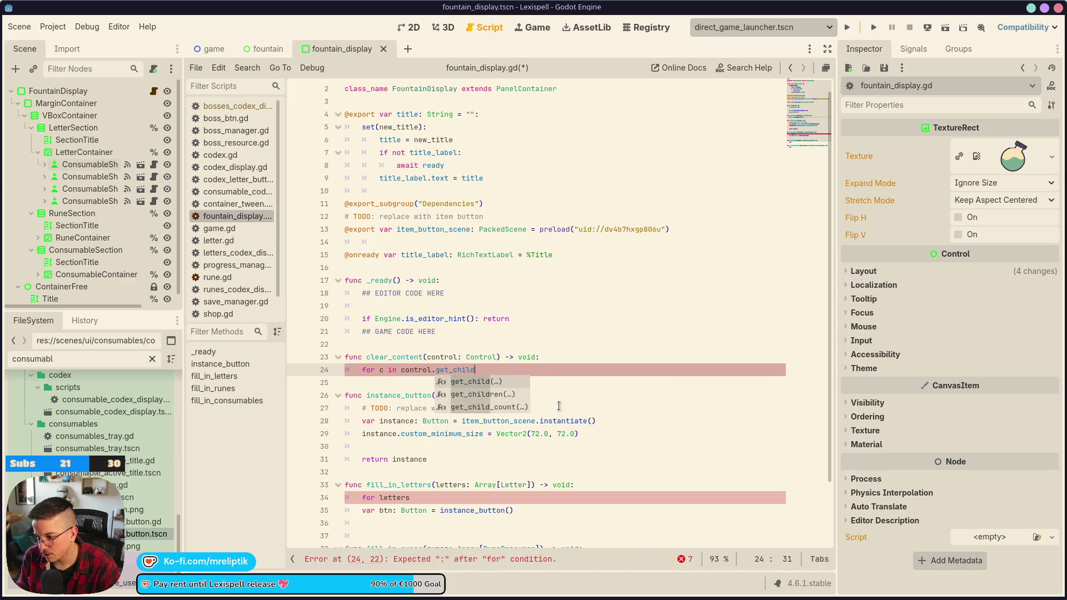
pyautogui.press('Return')
pyautogui.press('BackSpace')
pyautogui.press('BackSpace')
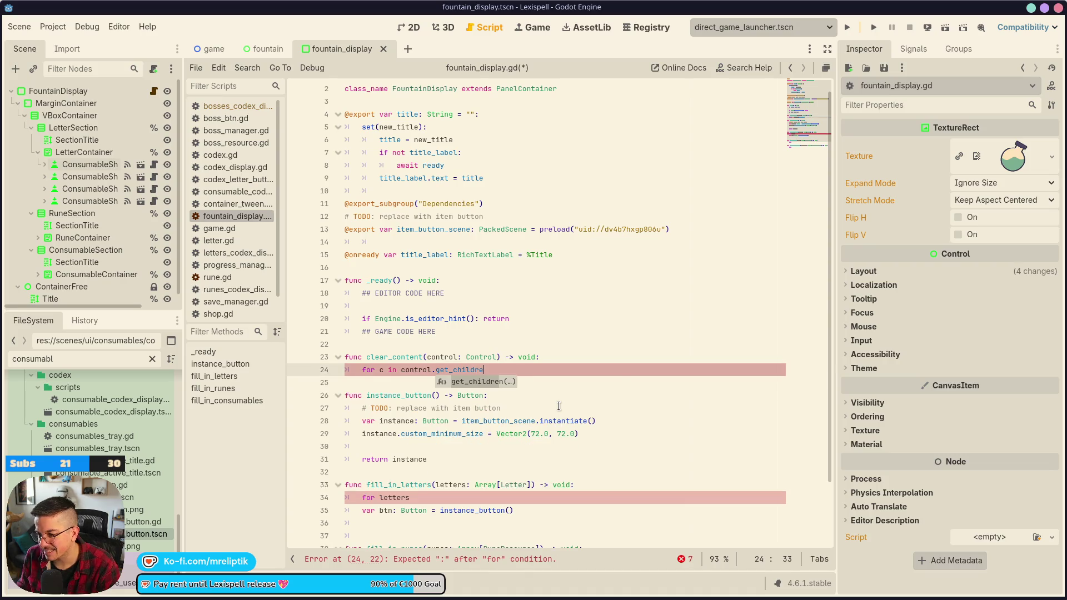
pyautogui.press('Return')
pyautogui.write(': Control')
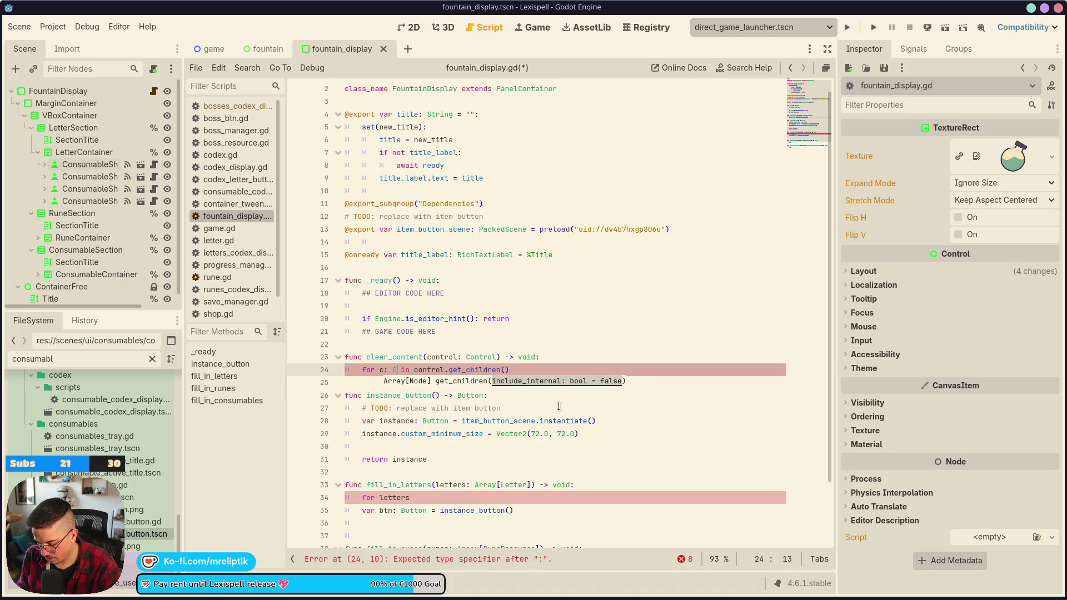
# - Finish the loop header and call c.queue_free() in the loop body, then save
pyautogui.press('Right')
pyautogui.press('Right')
pyautogui.press('Right')
pyautogui.press('Escape')
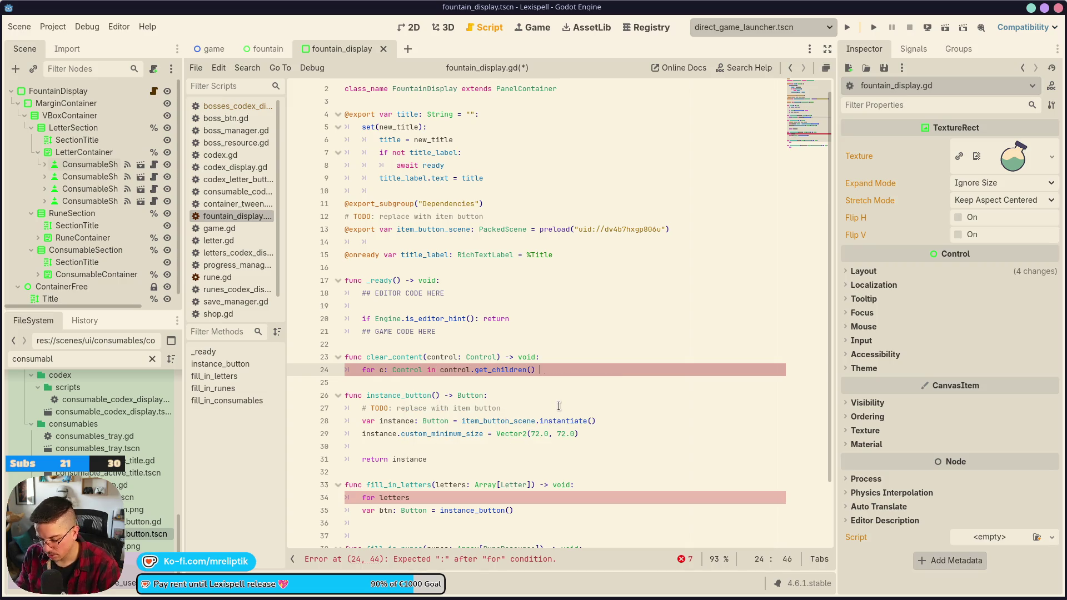
pyautogui.write(':')
pyautogui.press('Return')
pyautogui.write('c.queue_free(')
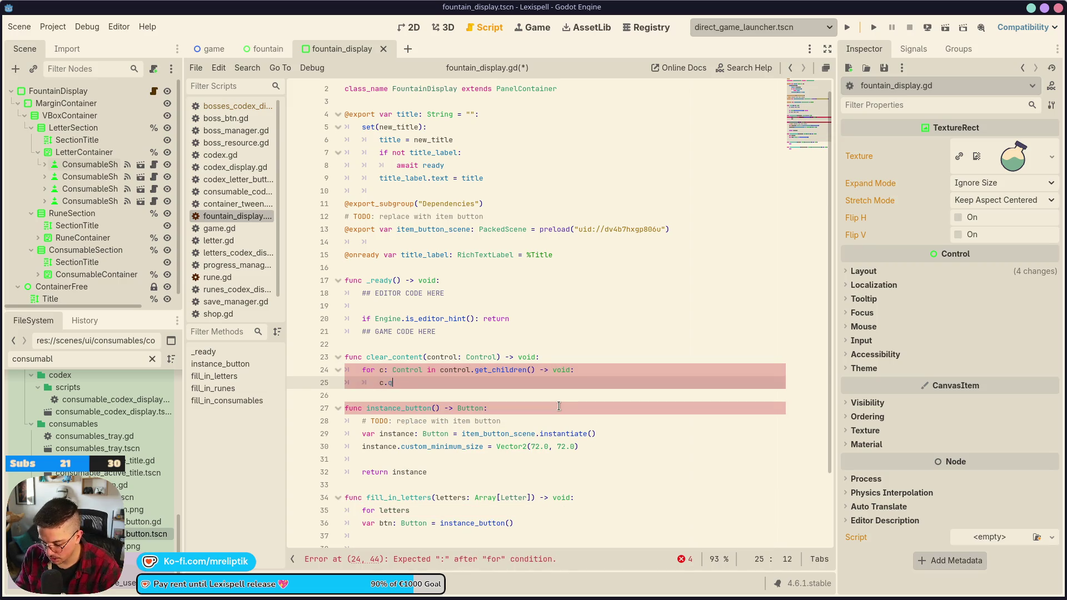
pyautogui.hotkey('ctrl', 's')
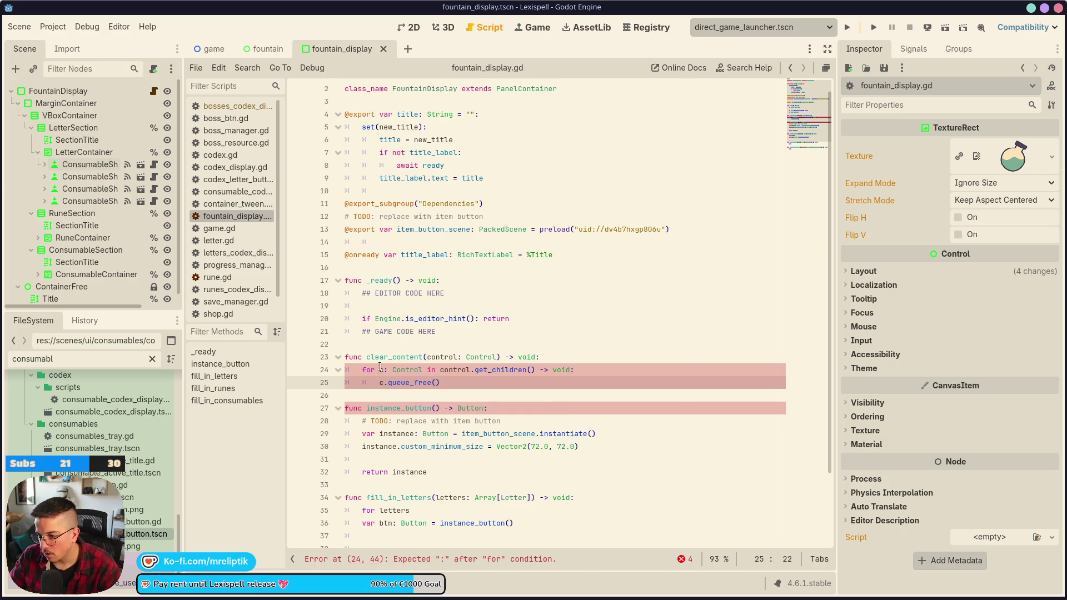
# - Remove the wrong type annotation from the loop header and save
pyautogui.doubleClick(393, 357)
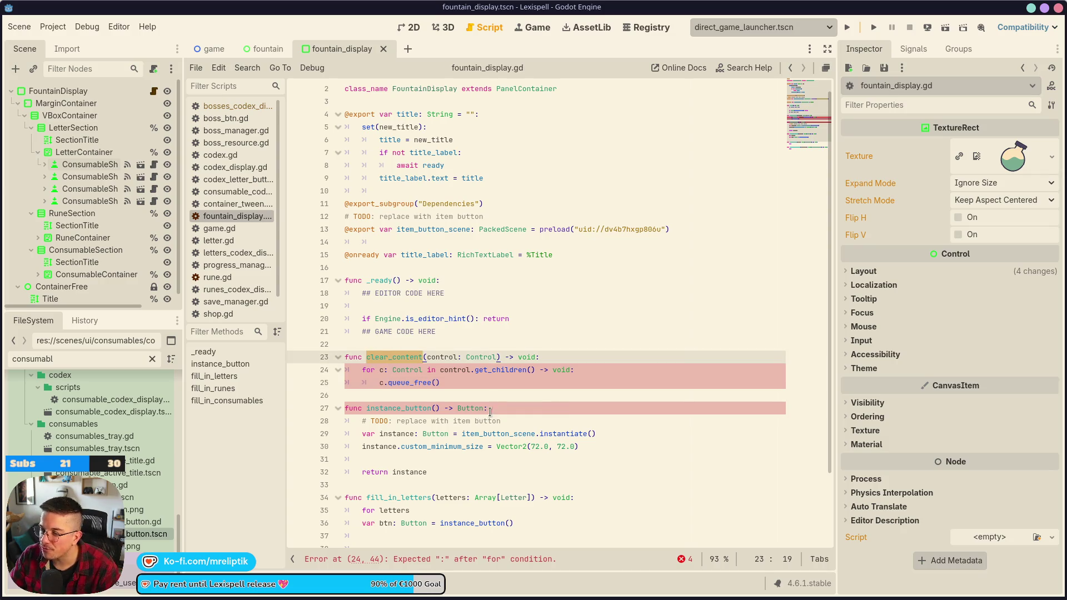
pyautogui.click(488, 383)
pyautogui.click(551, 369)
pyautogui.hotkey('ctrl', 'shift', 'Right')
pyautogui.press('BackSpace')
pyautogui.press('BackSpace')
pyautogui.press('BackSpace')
pyautogui.hotkey('ctrl', 's')
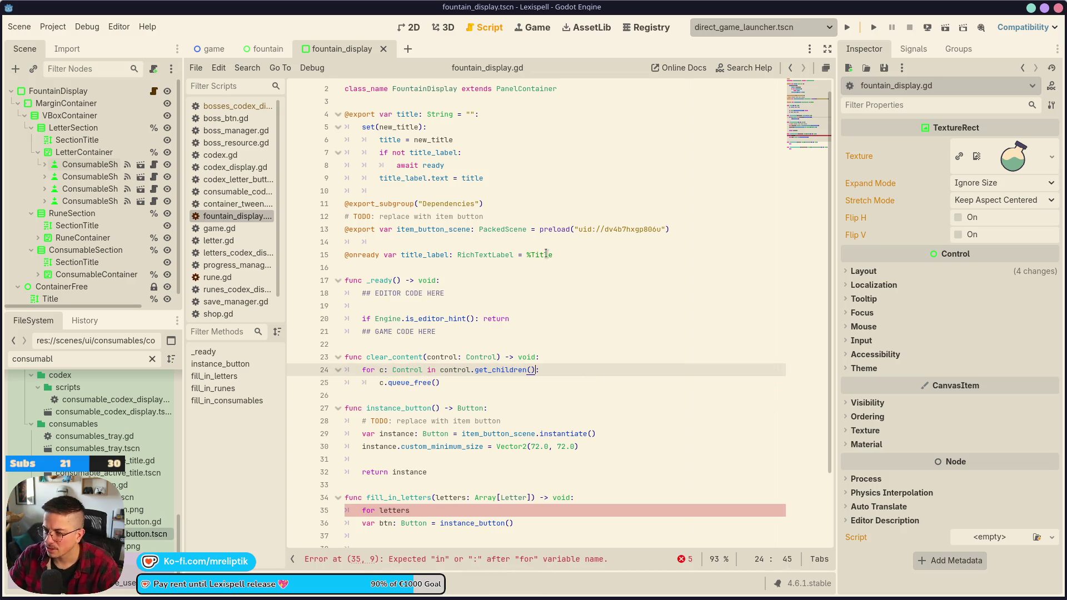
# - Copy the clear_content name to reuse under the game code comment
pyautogui.doubleClick(396, 358)
pyautogui.hotkey('ctrl', 'c')
pyautogui.click(466, 336)
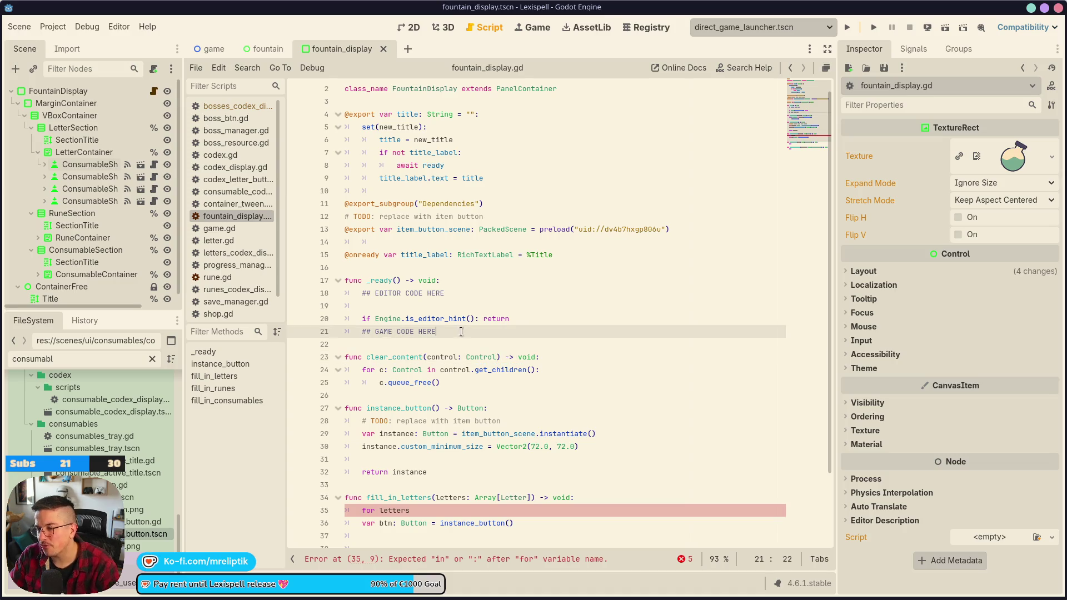
# - Paste a clear_content call and begin filling in the letter container argument
pyautogui.press('Return')
pyautogui.hotkey('ctrl', 'v')
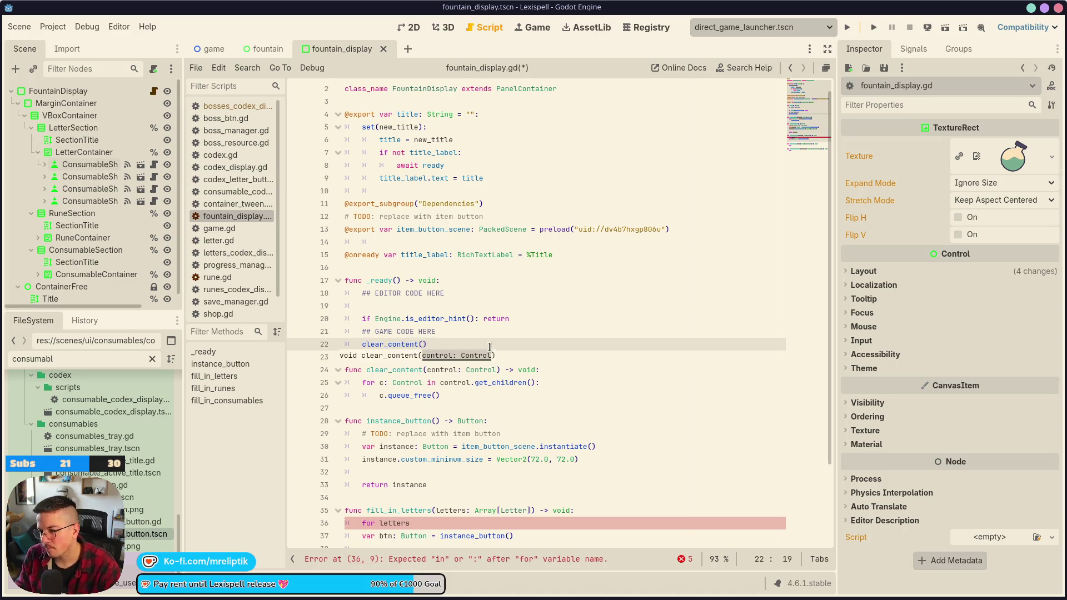
pyautogui.write('letter')
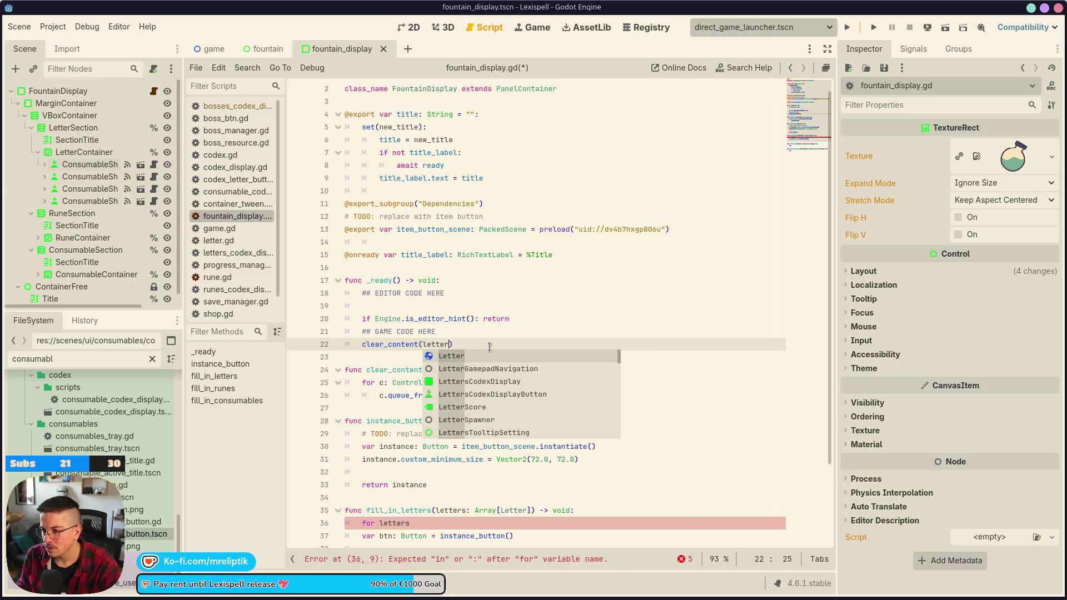
pyautogui.press('Down')
pyautogui.scroll(1, 538, 257)
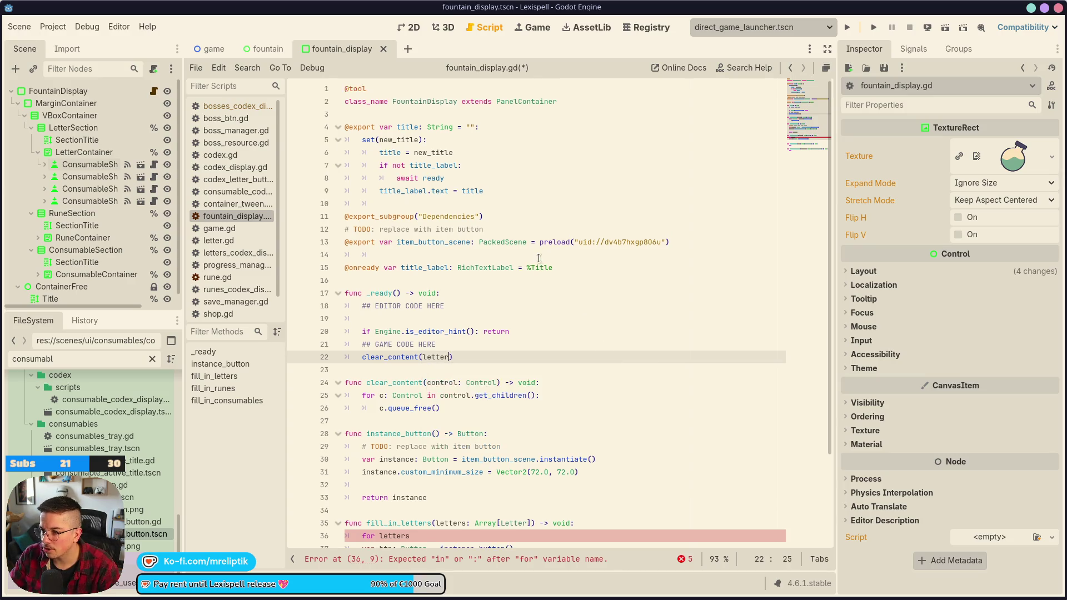
pyautogui.click(415, 268)
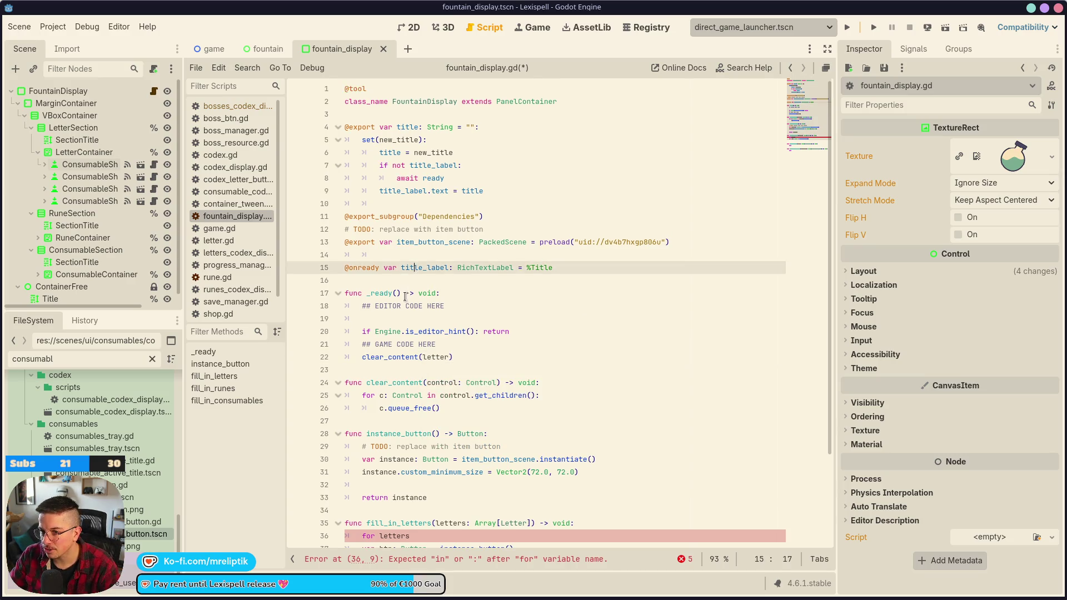
pyautogui.click(365, 279)
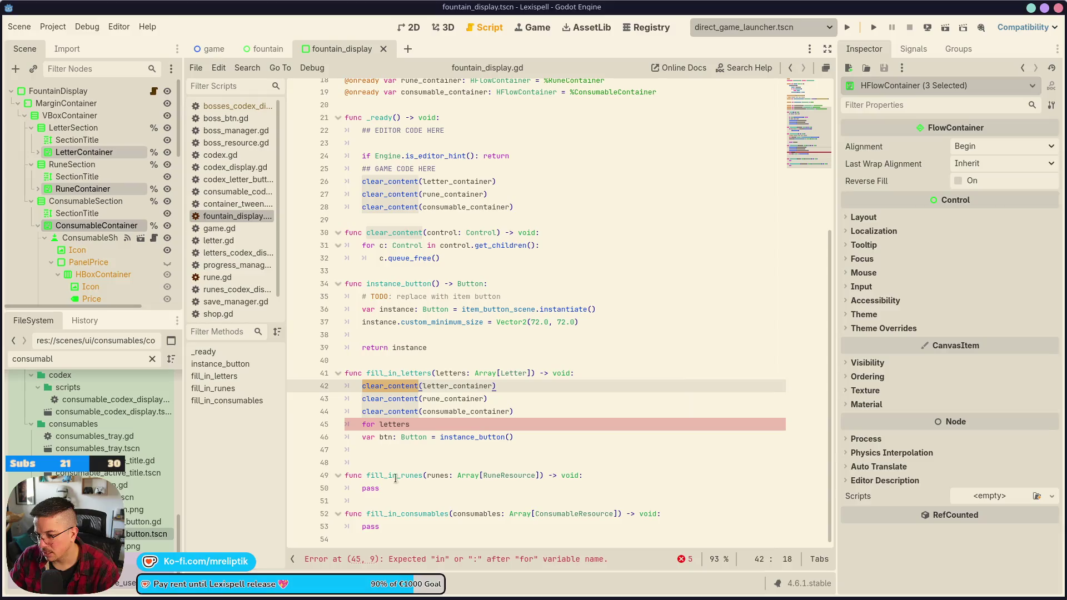
# - Move the rune and consumable clear_content lines into fill_in_runes and fill_in_consumables, then save
pyautogui.click(392, 399)
pyautogui.hotkey('alt', 'Down')
pyautogui.hotkey('alt', 'Down')
pyautogui.hotkey('alt', 'Down')
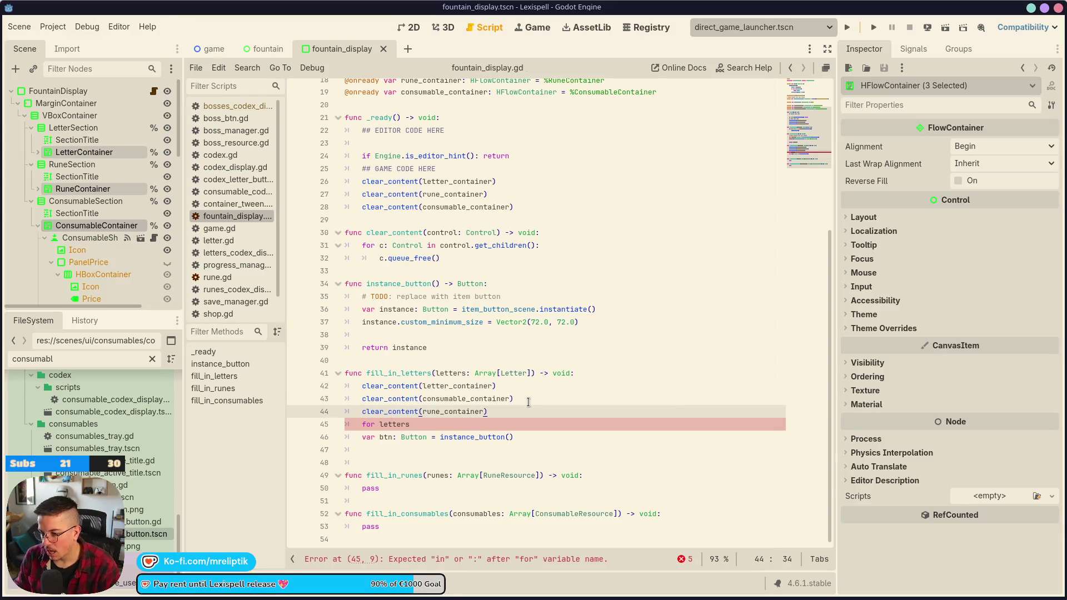
pyautogui.press('Up')
pyautogui.press('Up')
pyautogui.press('Up')
pyautogui.press('Up')
pyautogui.hotkey('alt', 'Down')
pyautogui.hotkey('alt', 'Down')
pyautogui.hotkey('alt', 'Down')
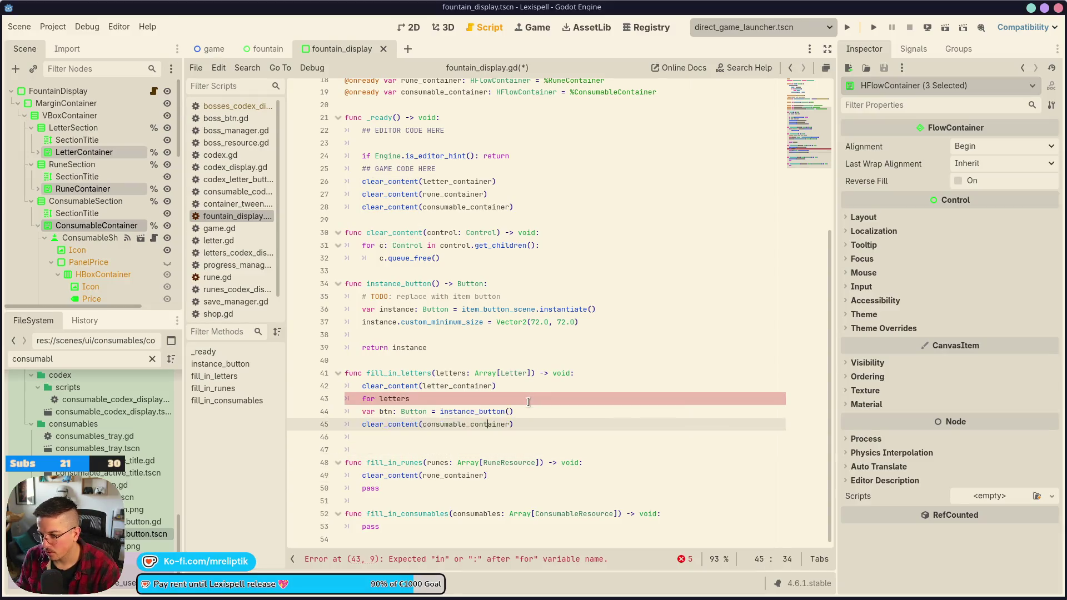
pyautogui.hotkey('alt', 'Down')
pyautogui.hotkey('ctrl', 's')
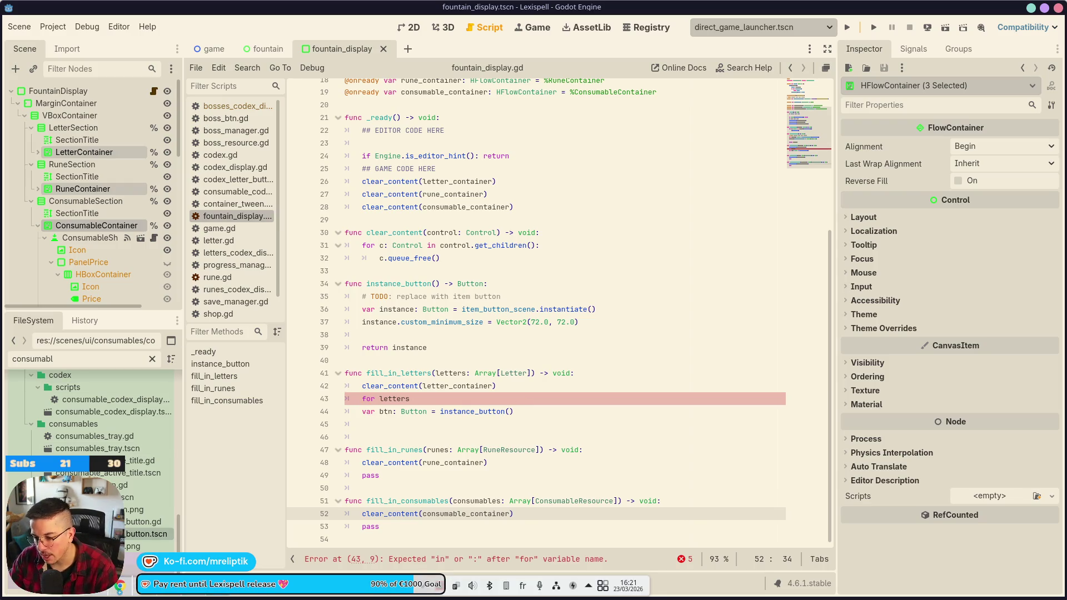
# - Change line 43 to 'for letter: Letter in letters:' and indent the var btn line under it
pyautogui.click(445, 398)
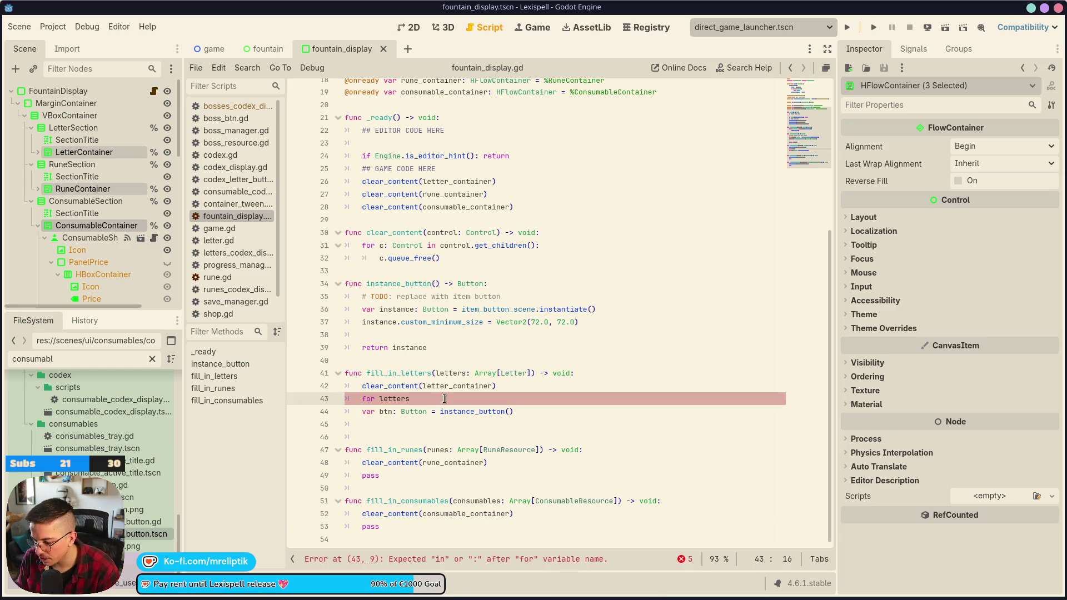
pyautogui.write(': Letter')
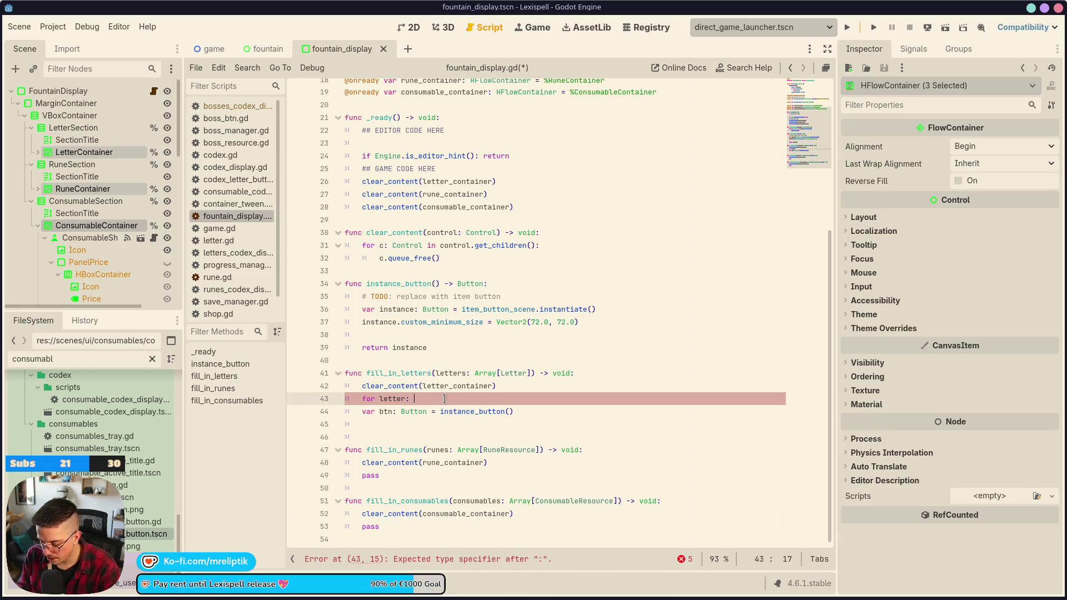
pyautogui.write(' in letters:')
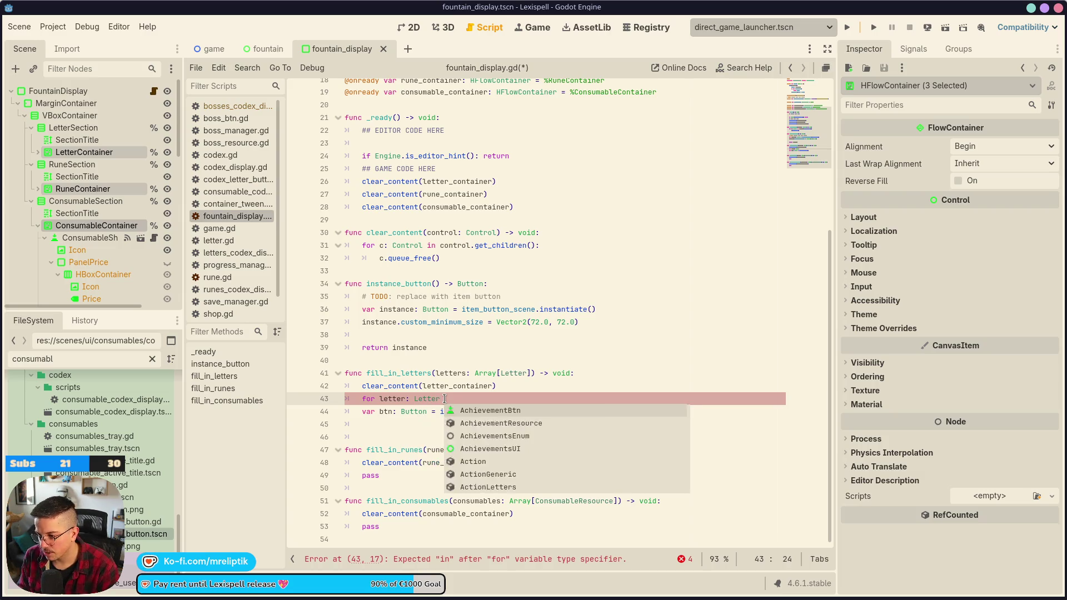
pyautogui.press('Return')
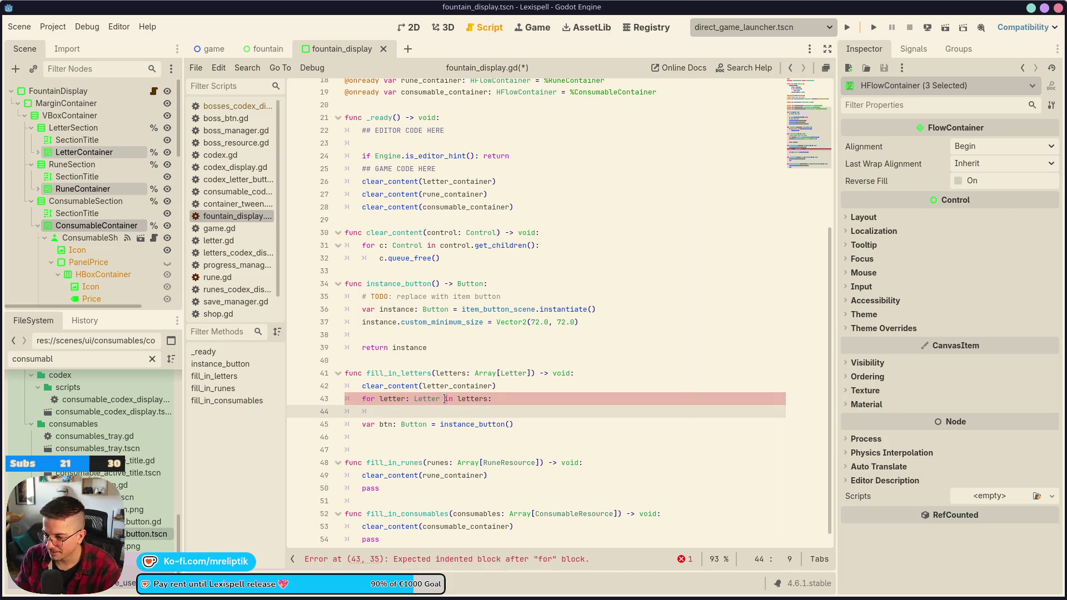
pyautogui.press('Down')
pyautogui.press('Tab')
pyautogui.hotkey('alt', 'Up')
pyautogui.hotkey('ctrl', 's')
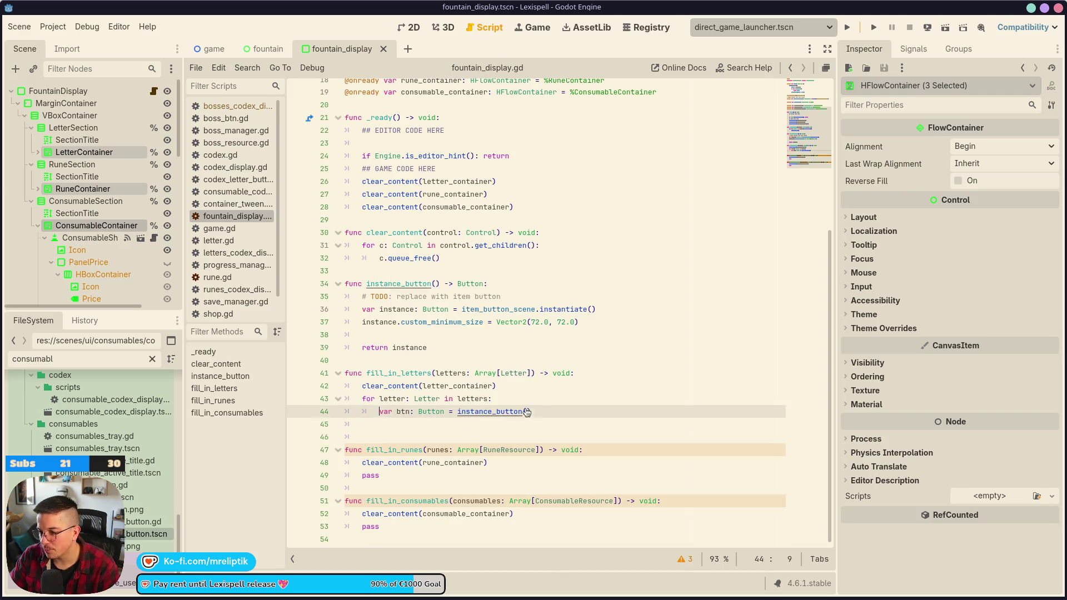
# - Add 'btn.letter = letter' inside the loop, save, and copy the finished loop on lines 43–45
pyautogui.click(543, 407)
pyautogui.press('Return')
pyautogui.write('btn.cust')
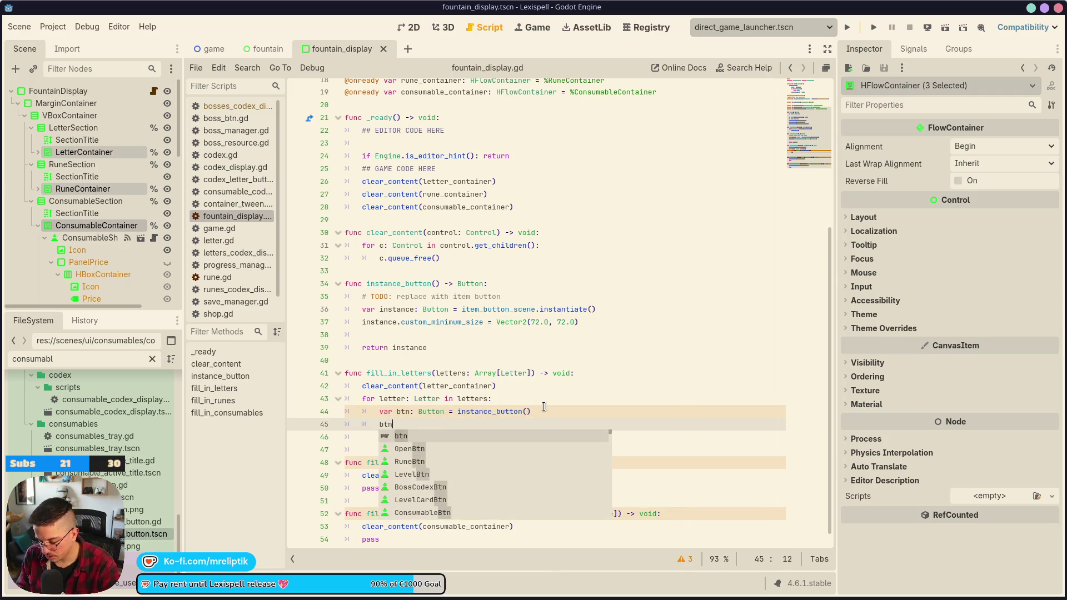
pyautogui.press('Return')
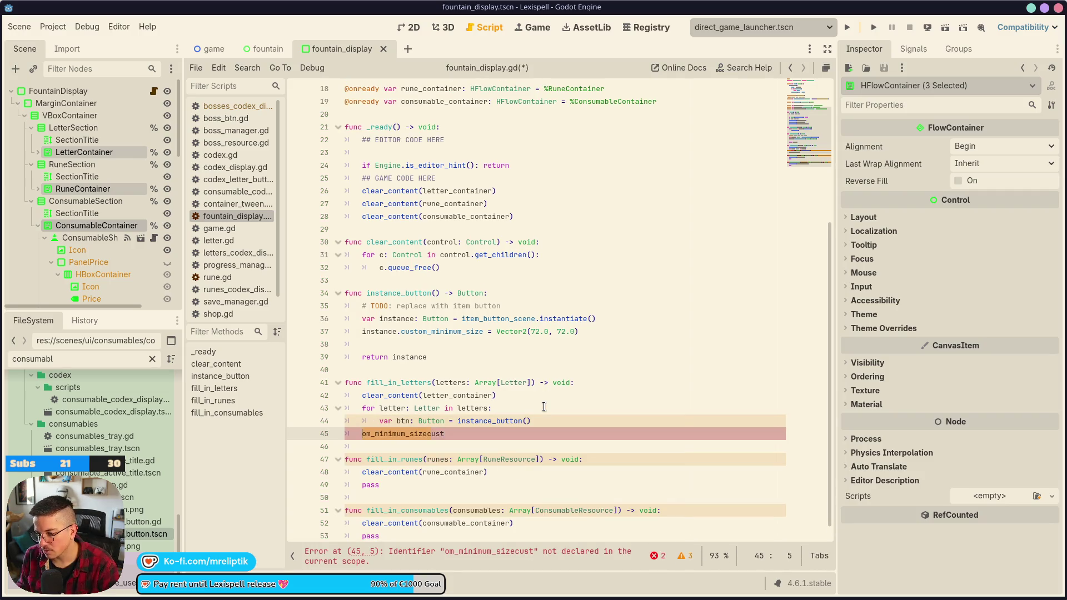
pyautogui.press('BackSpace')
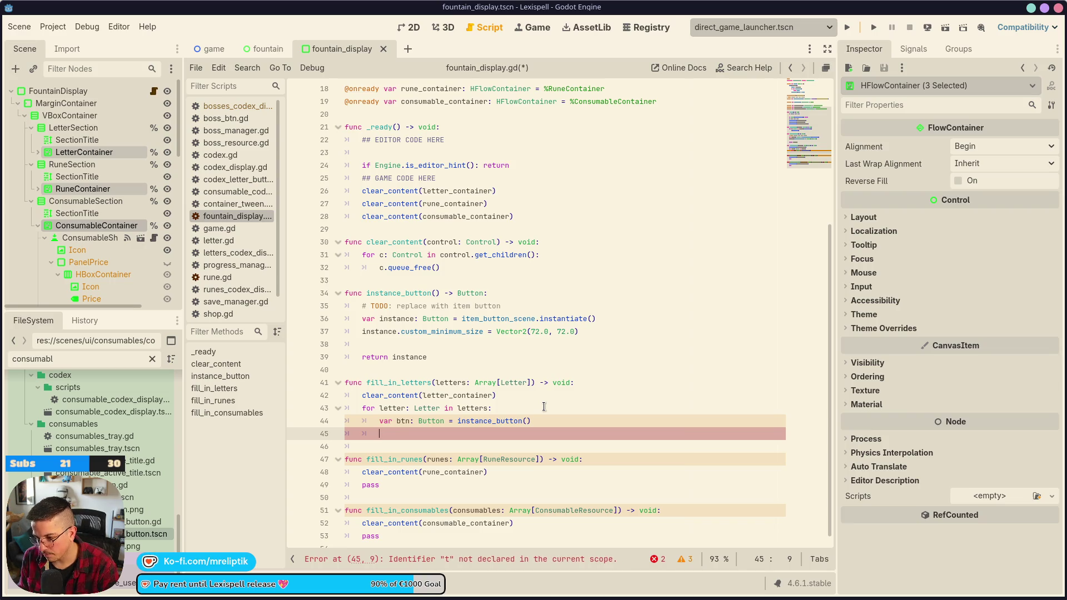
pyautogui.press('BackSpace')
pyautogui.press('BackSpace')
pyautogui.press('BackSpace')
pyautogui.write('btn.r')
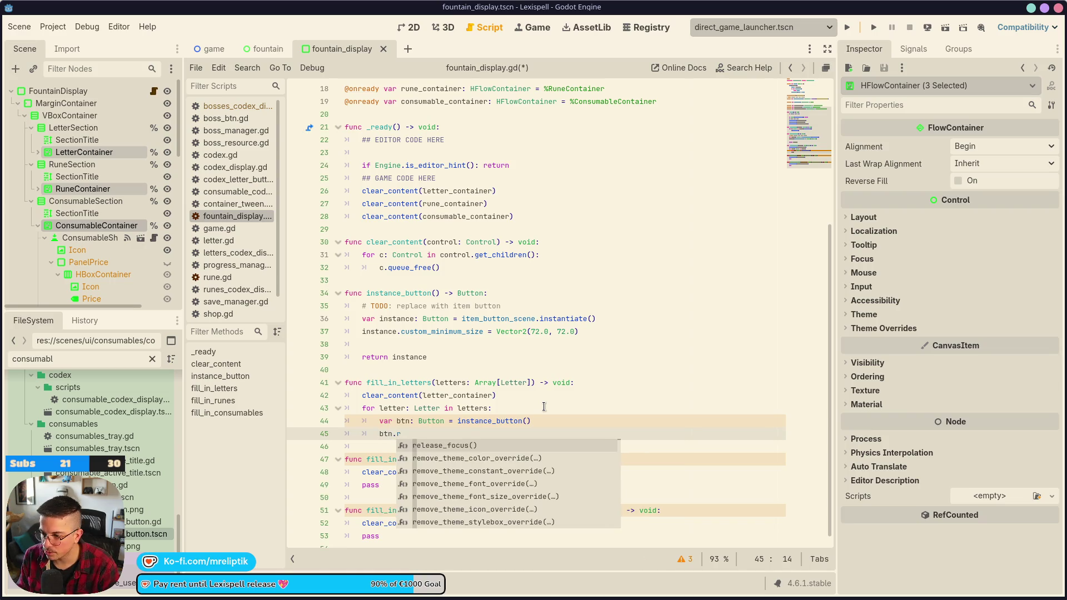
pyautogui.write('es')
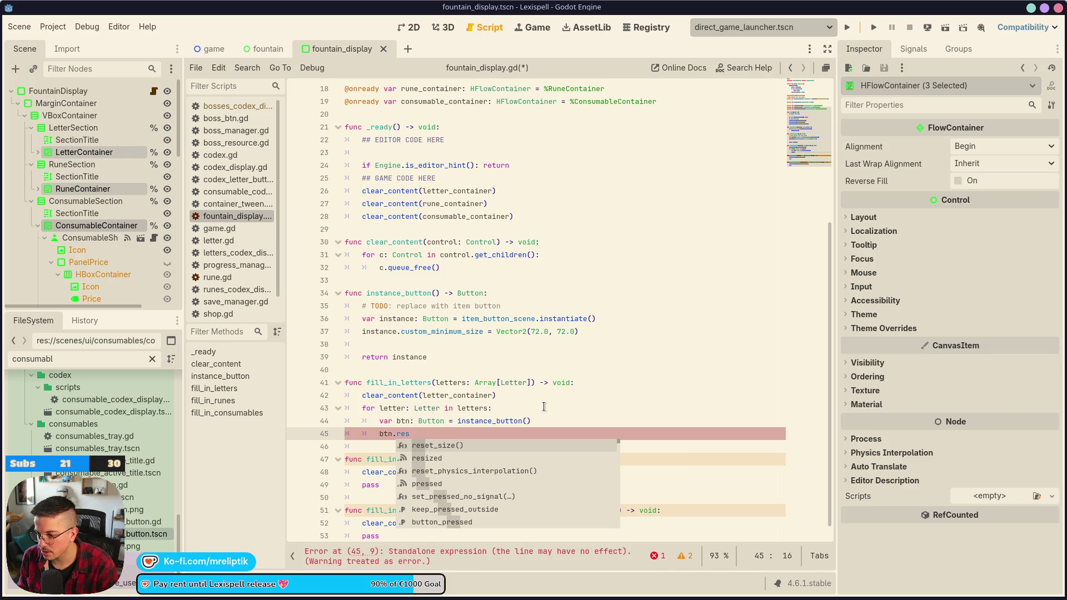
pyautogui.write(' =')
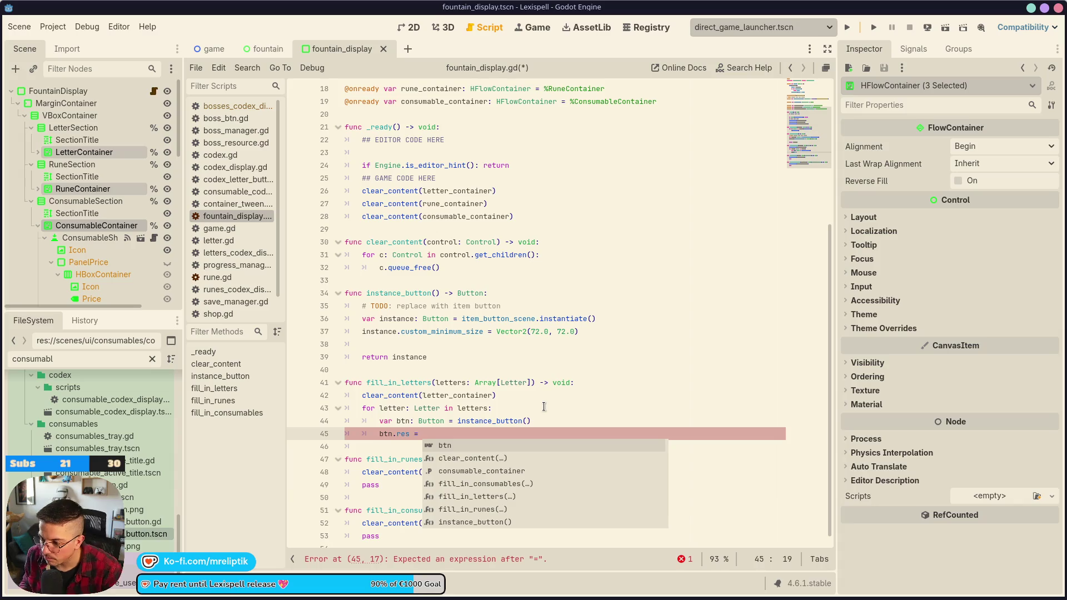
pyautogui.press('Left')
pyautogui.press('Left')
pyautogui.press('Left')
pyautogui.press('BackSpace')
pyautogui.press('BackSpace')
pyautogui.press('BackSpace')
pyautogui.write('letter = le')
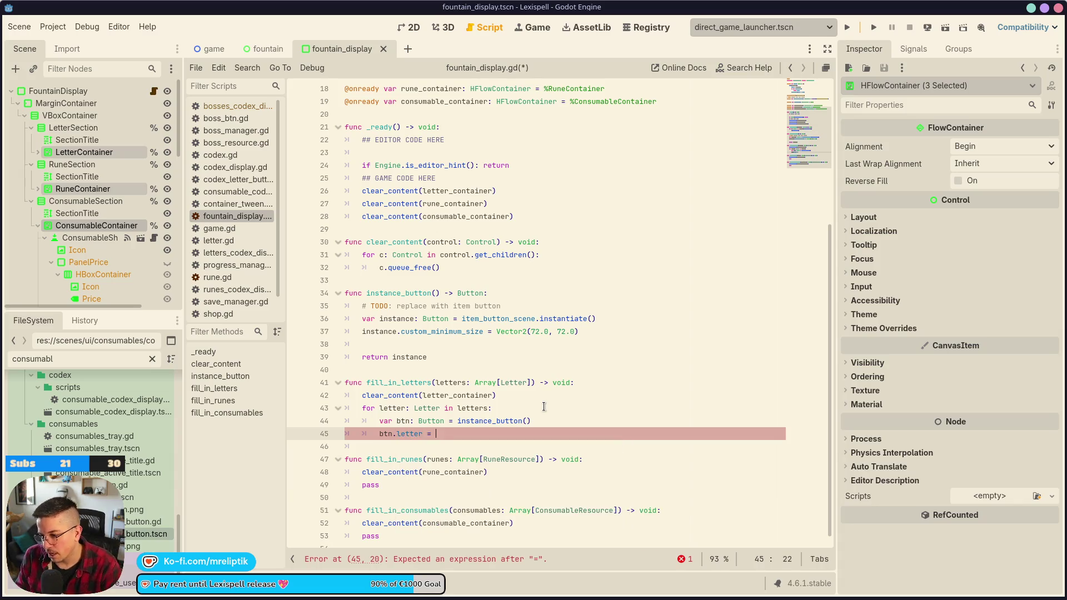
pyautogui.write('tter')
pyautogui.hotkey('ctrl', 's')
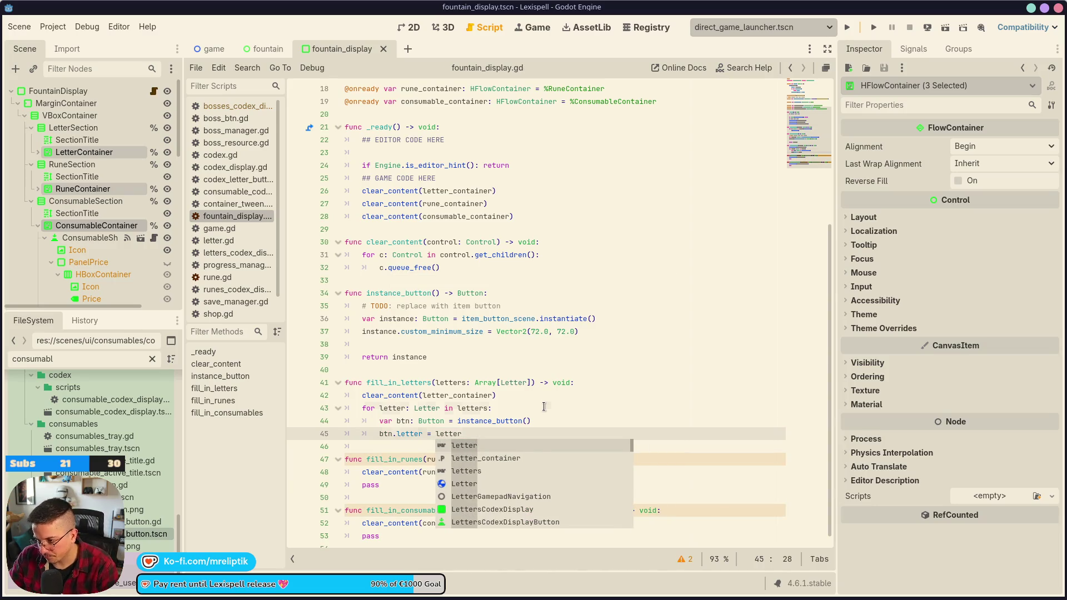
pyautogui.press('Escape')
pyautogui.moveTo(463, 434); pyautogui.dragTo(357, 413)
pyautogui.hotkey('ctrl', 'c')
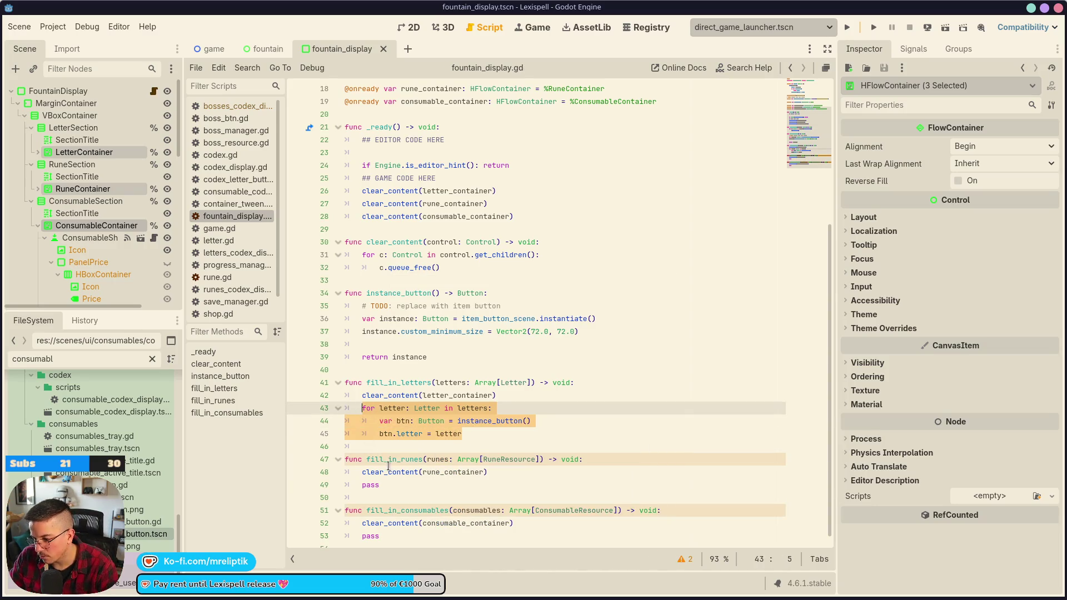
pyautogui.click(403, 484)
# - Paste the loop into fill_in_runes and change the assignment to 'btn.res = res'
pyautogui.hotkey('ctrl', 'v')
pyautogui.hotkey('ctrl', 's')
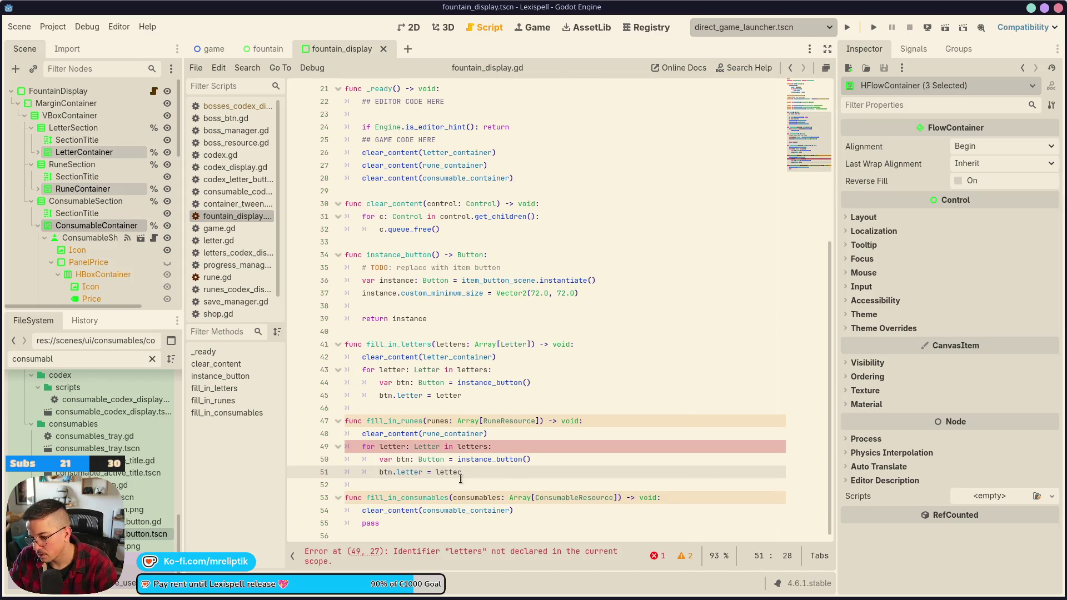
pyautogui.doubleClick(410, 472)
pyautogui.write('res')
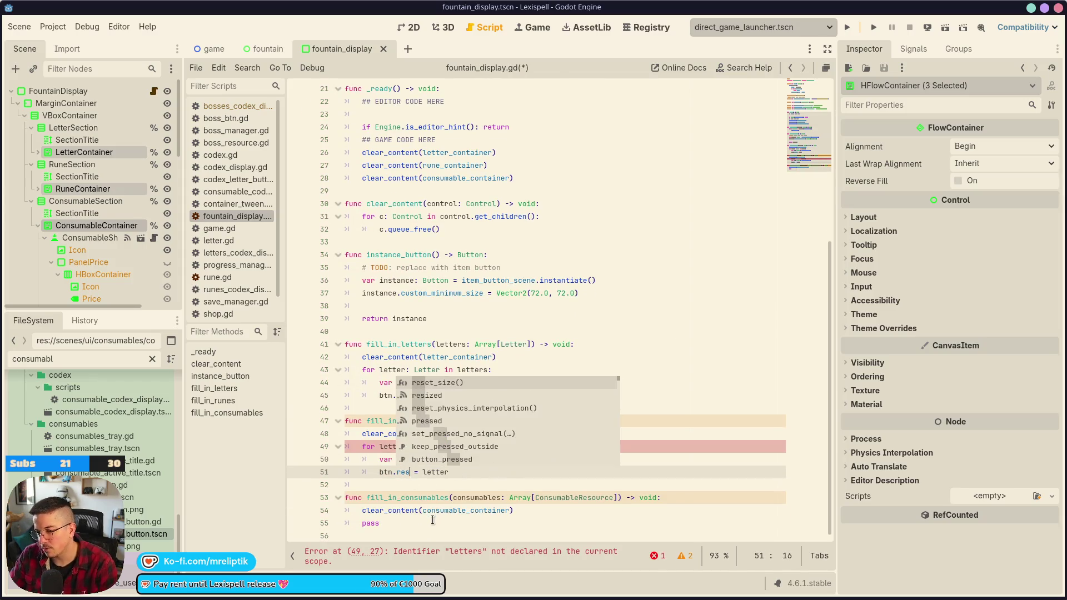
pyautogui.doubleClick(434, 472)
pyautogui.write('res')
pyautogui.press('Escape')
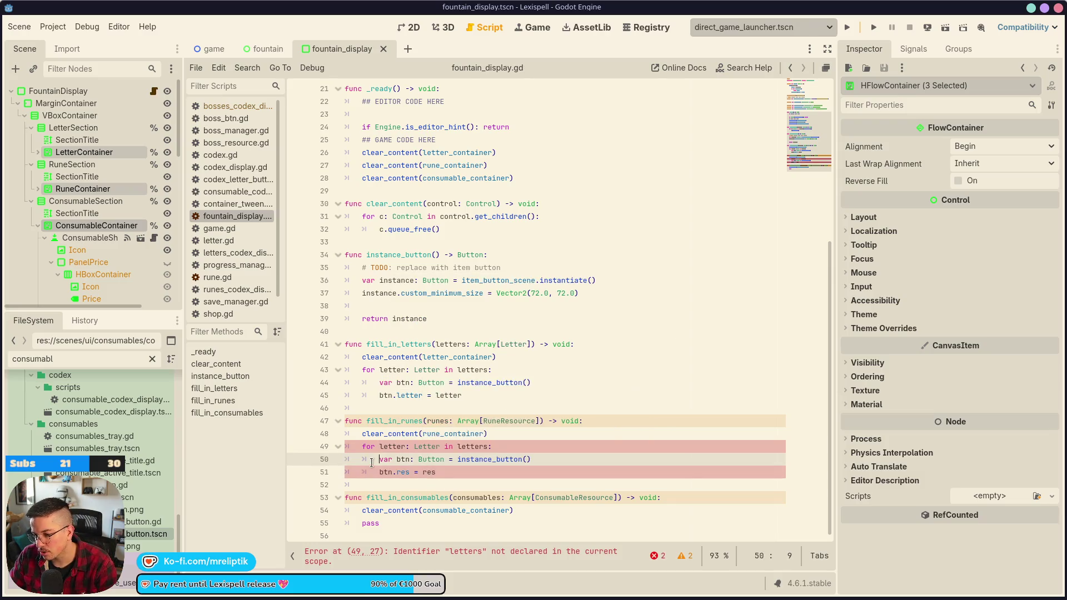
# - Make the runes loop header 'for res: RuneResource in runes:' and save
pyautogui.doubleClick(393, 447)
pyautogui.write('res')
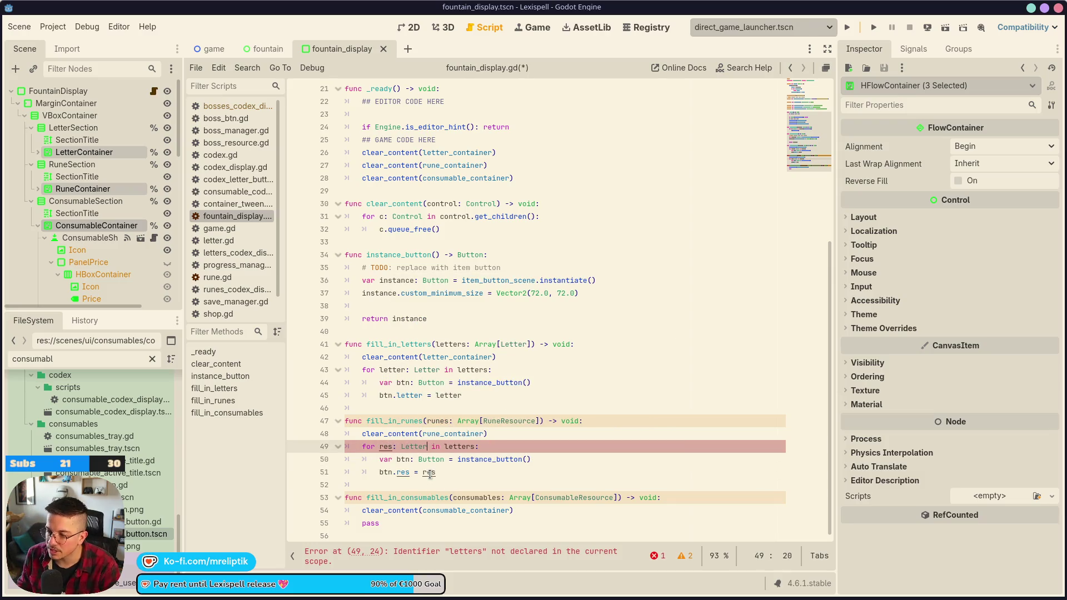
pyautogui.hotkey('ctrl', 'Left')
pyautogui.hotkey('ctrl', 'Delete')
pyautogui.write('Rune')
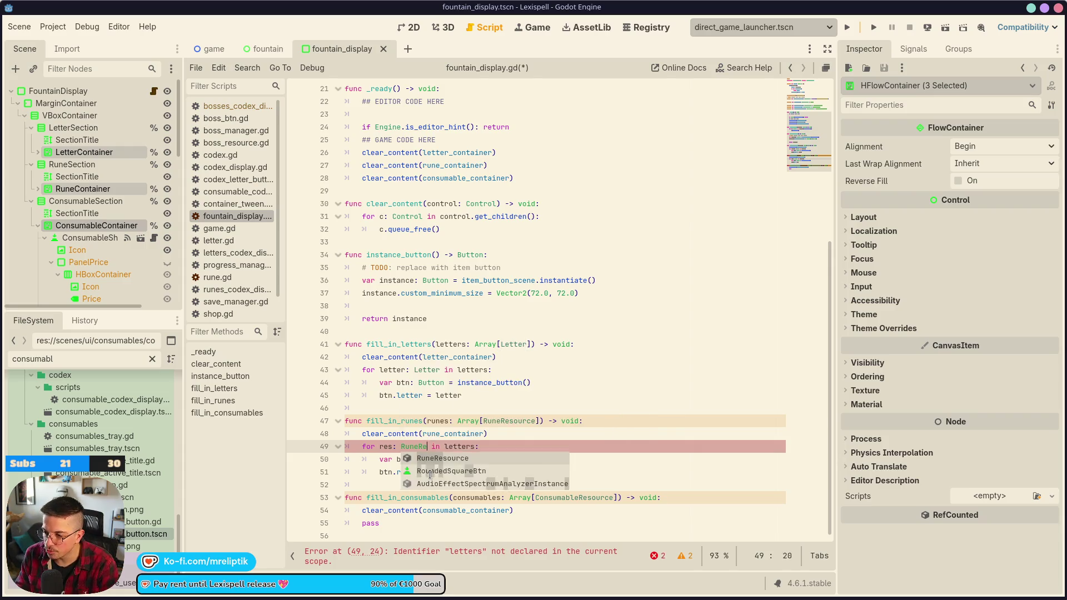
pyautogui.press('Return')
pyautogui.hotkey('ctrl', 'Delete')
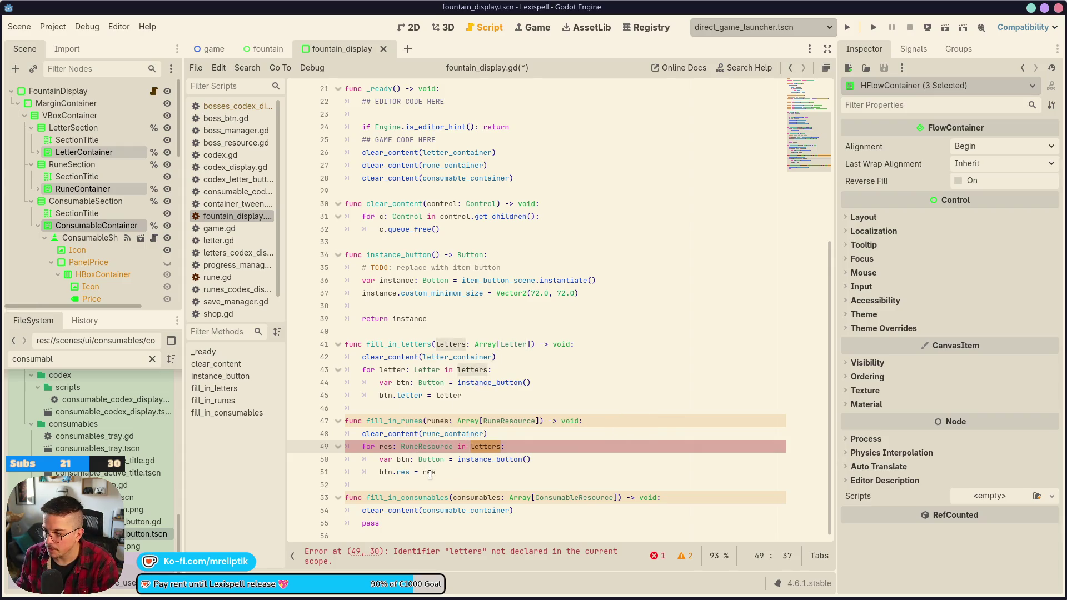
pyautogui.write('runes')
pyautogui.hotkey('ctrl', 's')
# - Copy the runes loop into fill_in_consumables in place of pass
pyautogui.click(464, 472)
pyautogui.moveTo(464, 473); pyautogui.dragTo(373, 453)
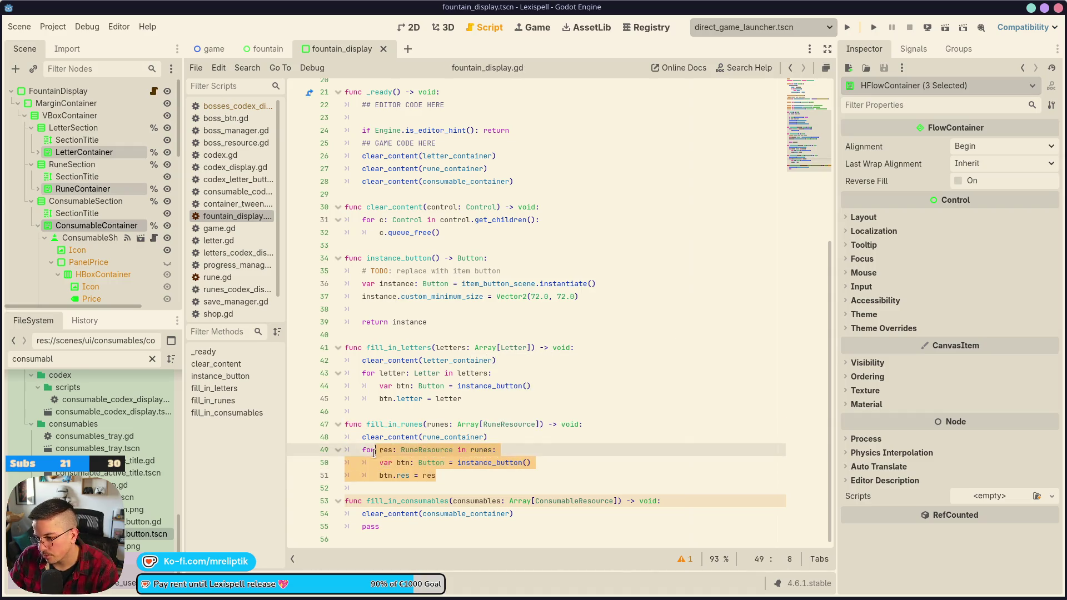
pyautogui.hotkey('ctrl', 'c')
pyautogui.doubleClick(399, 526)
pyautogui.hotkey('ctrl', 'v')
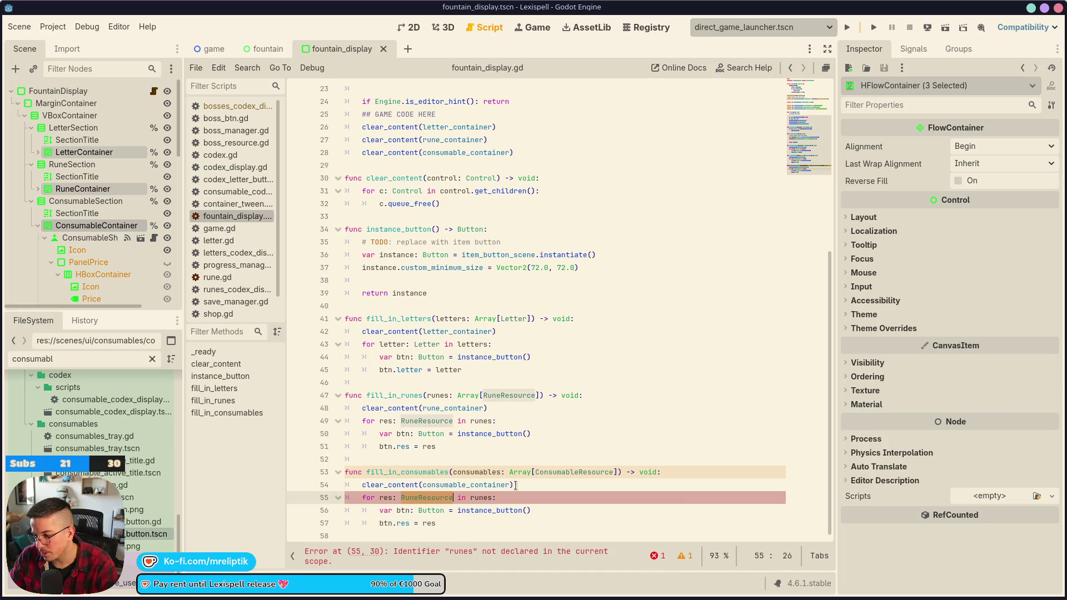
# - Adapt the consumables loop to use ConsumableResource and iterate over consumables, then save
pyautogui.doubleClick(554, 473)
pyautogui.doubleClick(421, 497)
pyautogui.hotkey('ctrl', 'v')
pyautogui.hotkey('ctrl', 's')
pyautogui.doubleClick(472, 471)
pyautogui.hotkey('ctrl', 'c')
pyautogui.doubleClick(509, 497)
pyautogui.hotkey('ctrl', 'v')
pyautogui.hotkey('ctrl', 's')
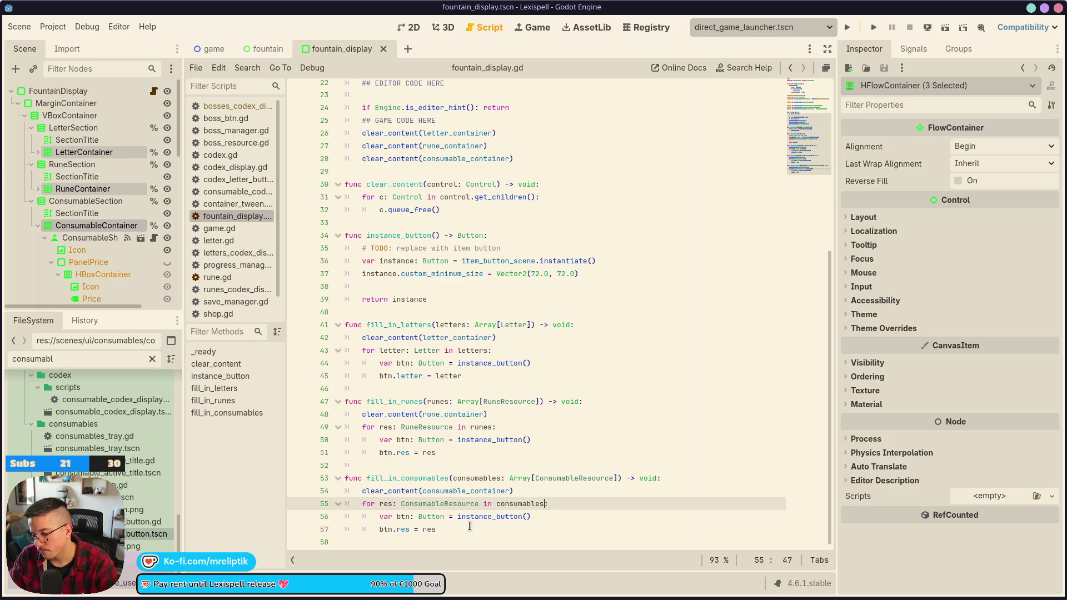
pyautogui.click(470, 527)
pyautogui.hotkey('ctrl', 's')
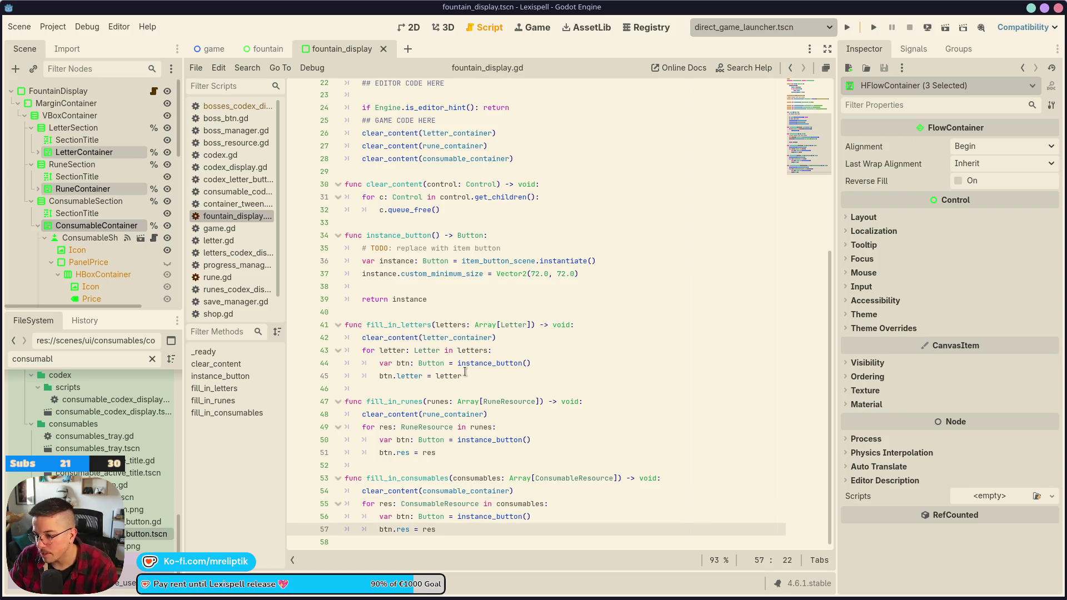
# - Add 'rune_container.add_child(btn)' after all three button setups with multiple carets
pyautogui.click(465, 373)
pyautogui.keyDown('alt'); pyautogui.click(461, 455); pyautogui.keyUp('alt')
pyautogui.keyDown('alt'); pyautogui.click(455, 529); pyautogui.keyUp('alt')
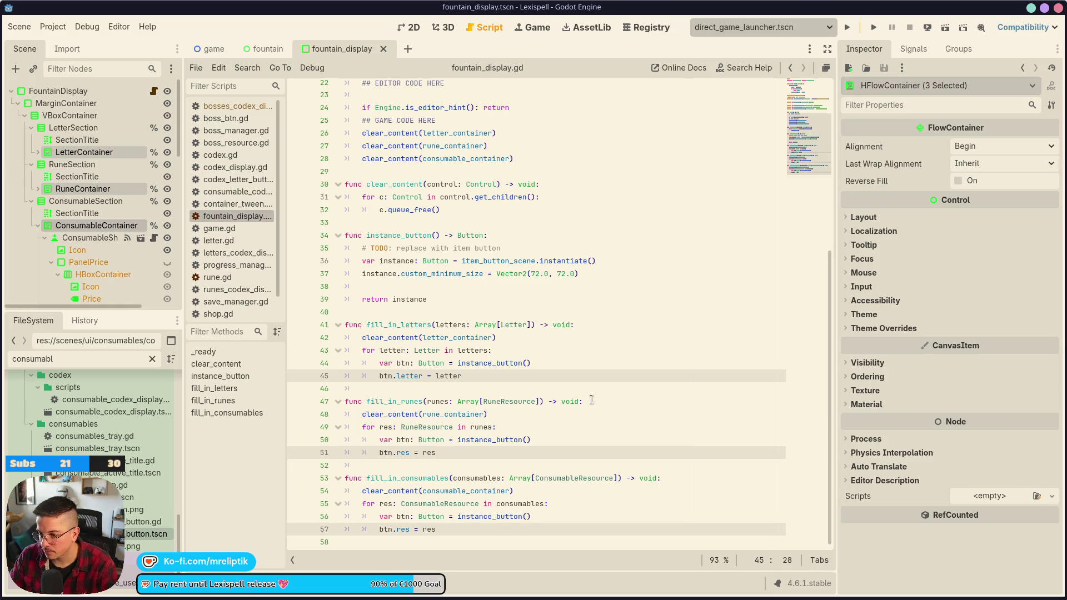
pyautogui.press('Return')
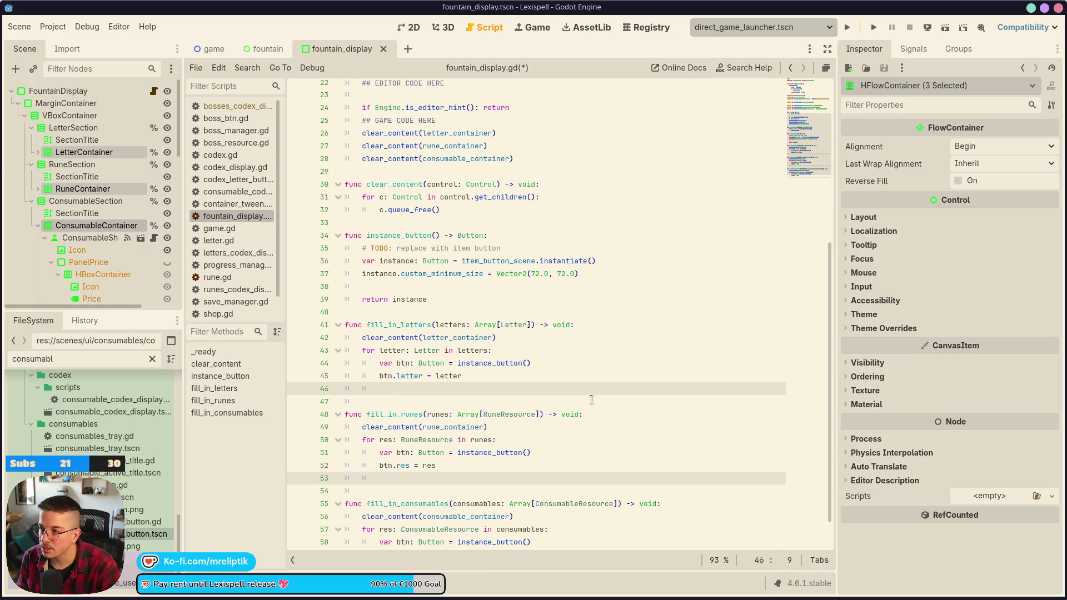
pyautogui.write('contai')
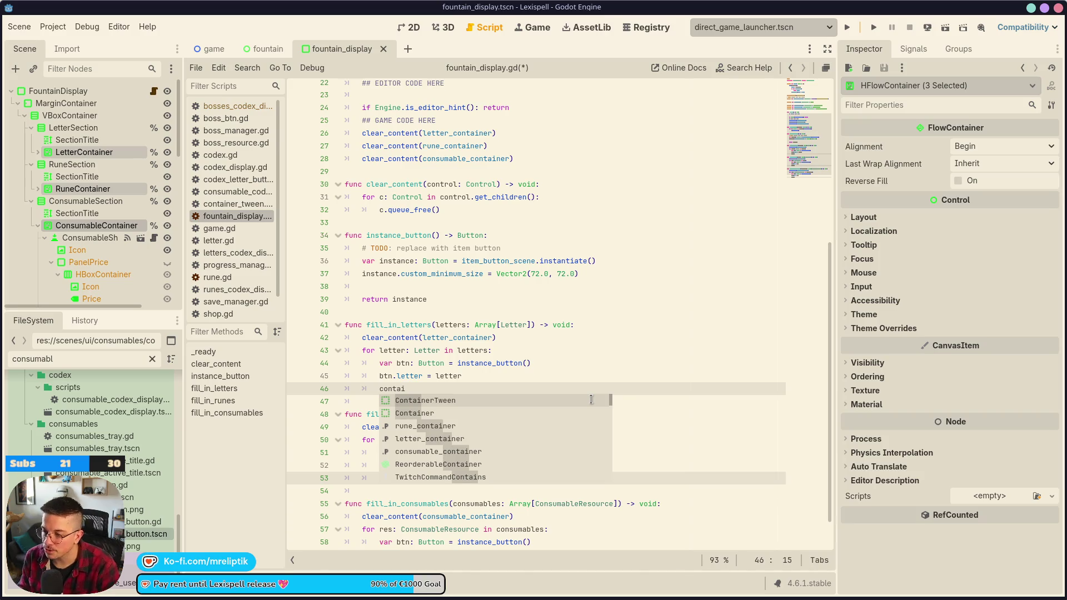
pyautogui.press('Down')
pyautogui.press('Down')
pyautogui.press('Return')
pyautogui.write('.add_child(bt')
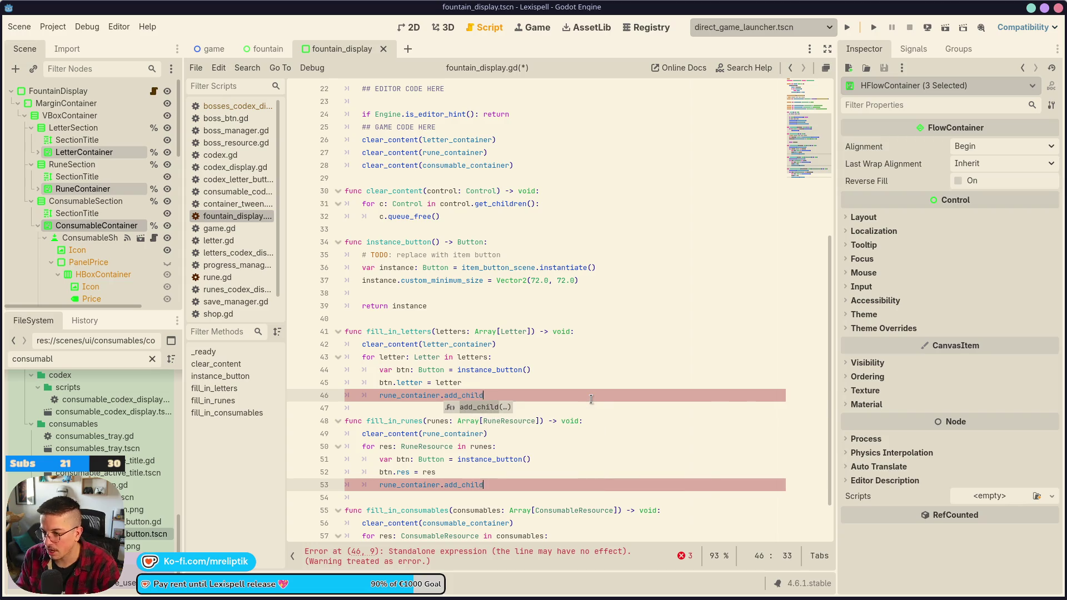
pyautogui.press('Return')
pyautogui.write('tn')
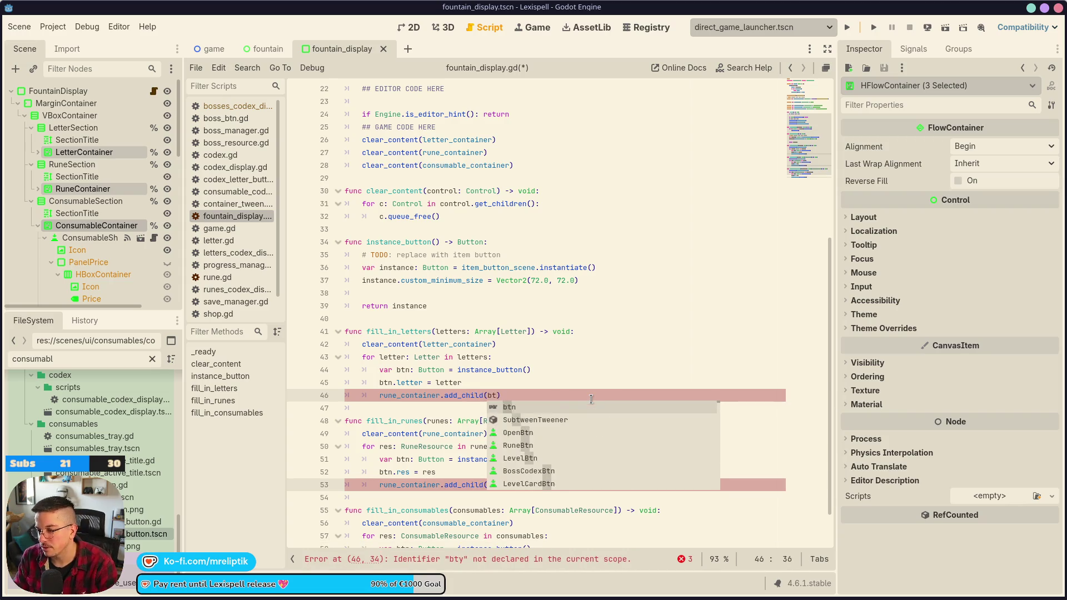
pyautogui.press('Return')
pyautogui.hotkey('ctrl', 's')
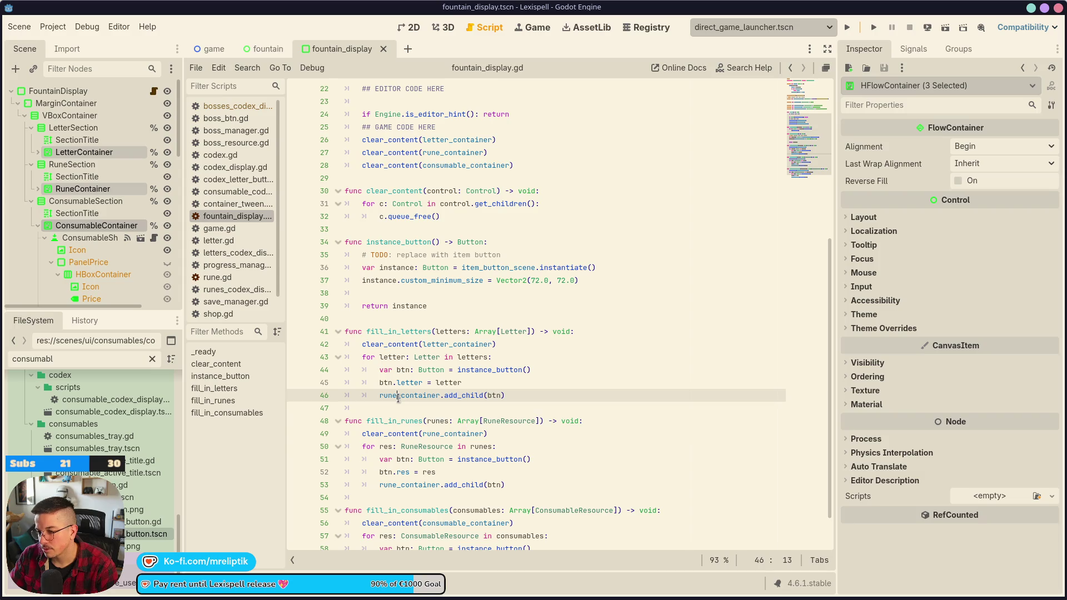
# - Fix the add_child lines to use letter_container and consumable_container, save, and return to 2D view
pyautogui.doubleClick(471, 346)
pyautogui.hotkey('ctrl', 'c')
pyautogui.doubleClick(405, 395)
pyautogui.hotkey('ctrl', 'v')
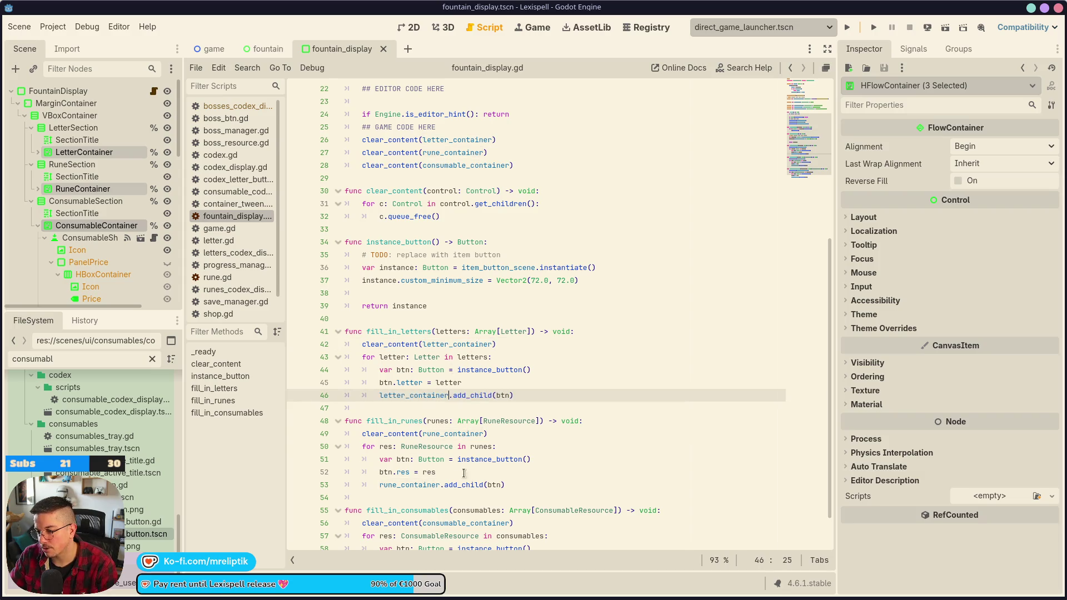
pyautogui.click(445, 434)
pyautogui.scroll(-2, 444, 434)
pyautogui.doubleClick(466, 478)
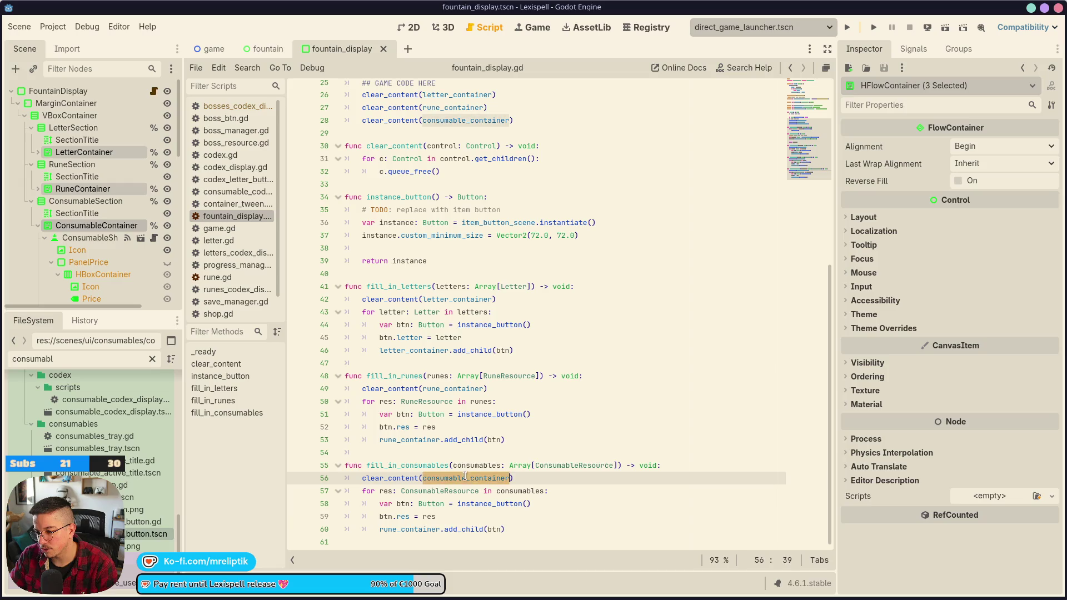
pyautogui.click(401, 529)
pyautogui.doubleClick(401, 529)
pyautogui.hotkey('ctrl', 'v')
pyautogui.hotkey('ctrl', 's')
pyautogui.scroll(8, 445, 361)
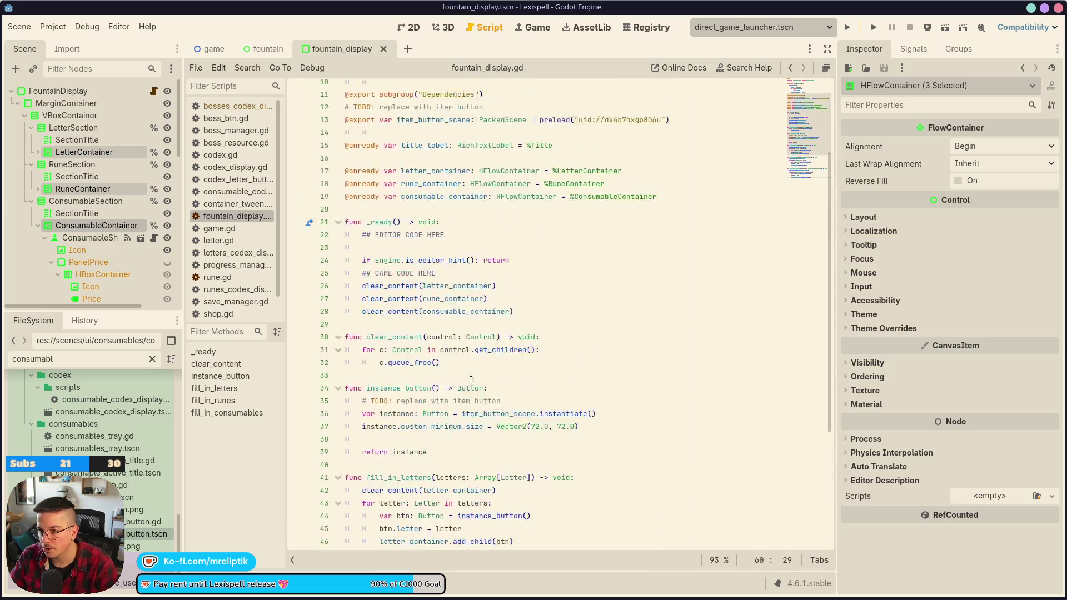
pyautogui.hotkey('ctrl', 'F1')
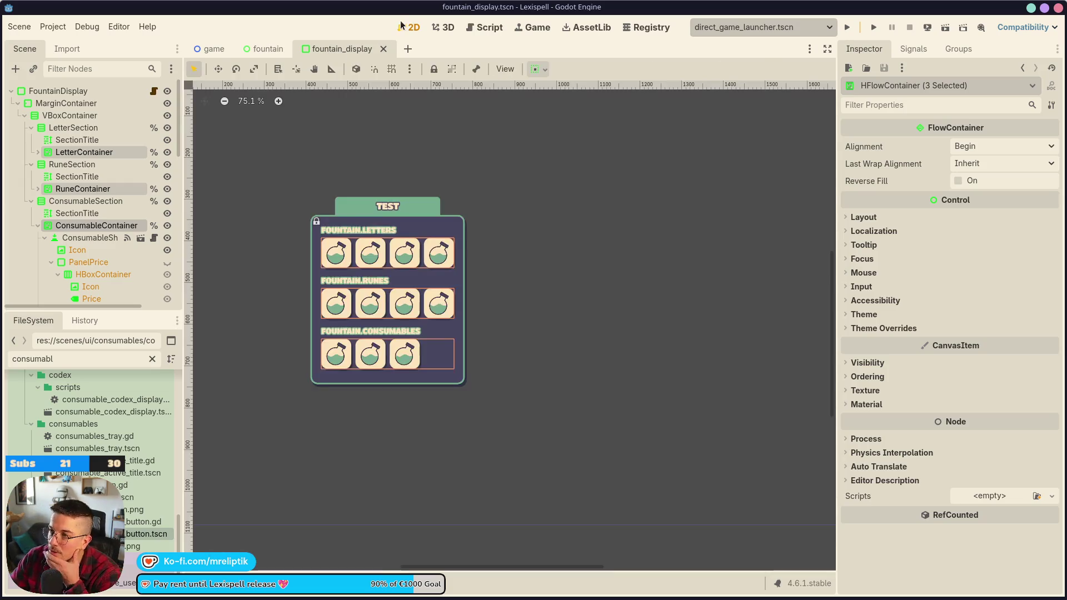
# - Switch to the fountain scene and select the GIVE message label above the exchange slots
pyautogui.click(553, 259)
pyautogui.click(333, 265)
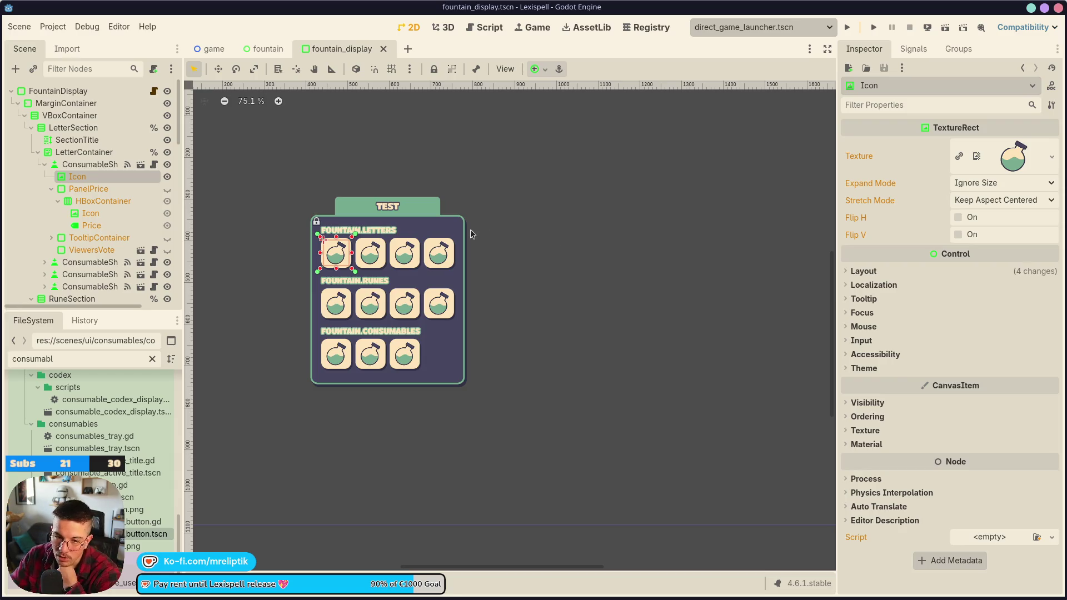
pyautogui.click(262, 50)
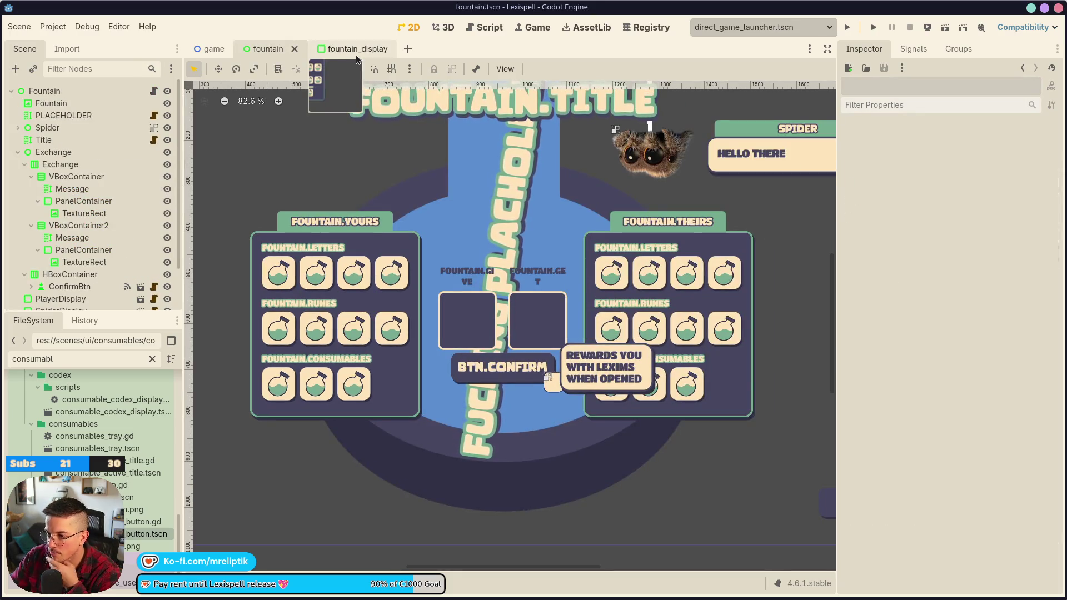
pyautogui.click(356, 55)
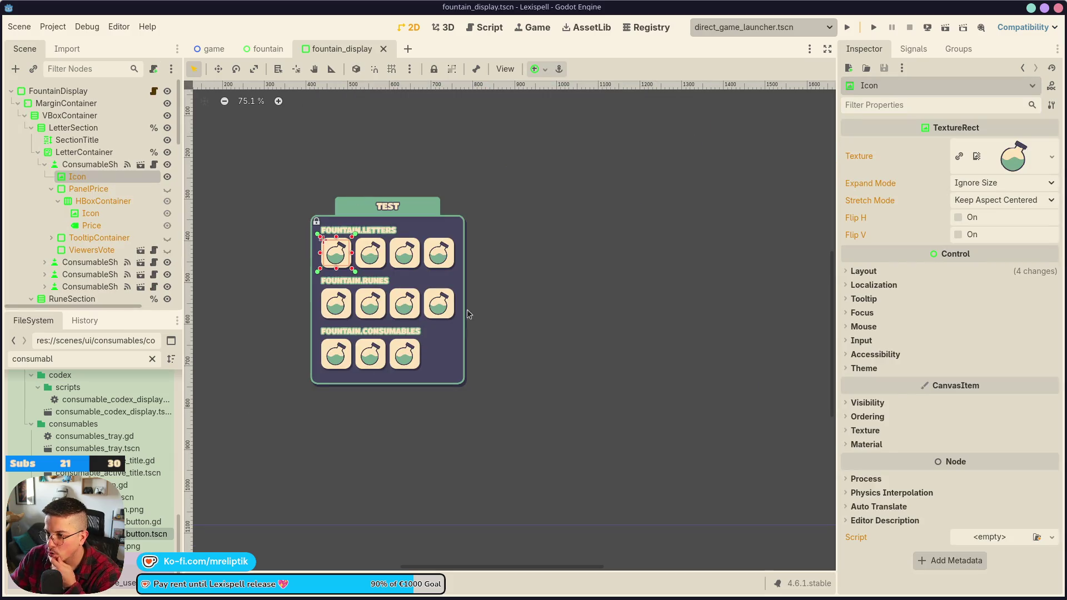
pyautogui.click(502, 276)
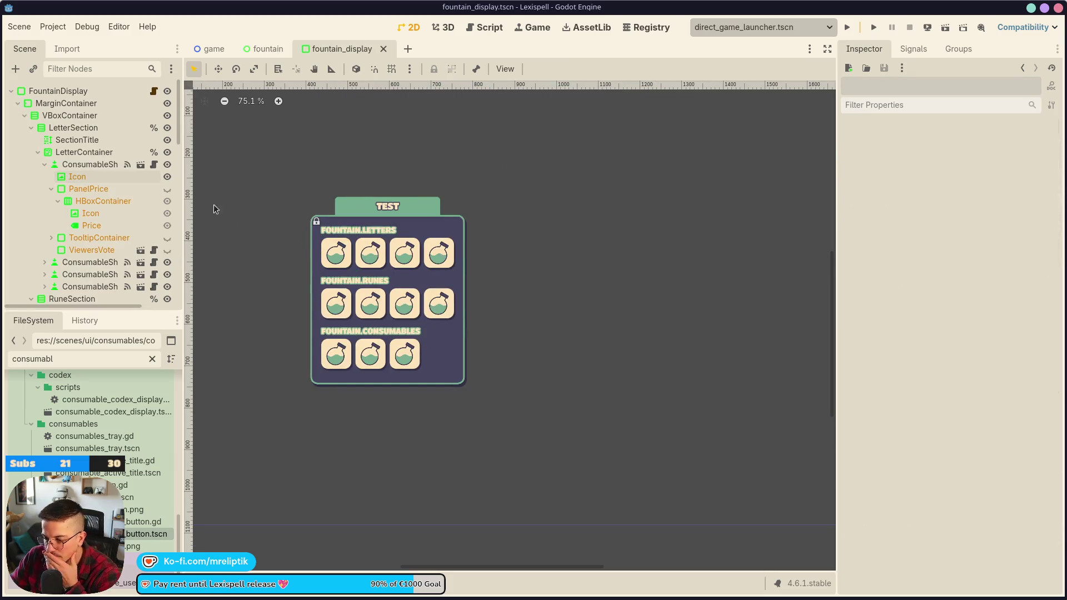
pyautogui.moveTo(439, 597)
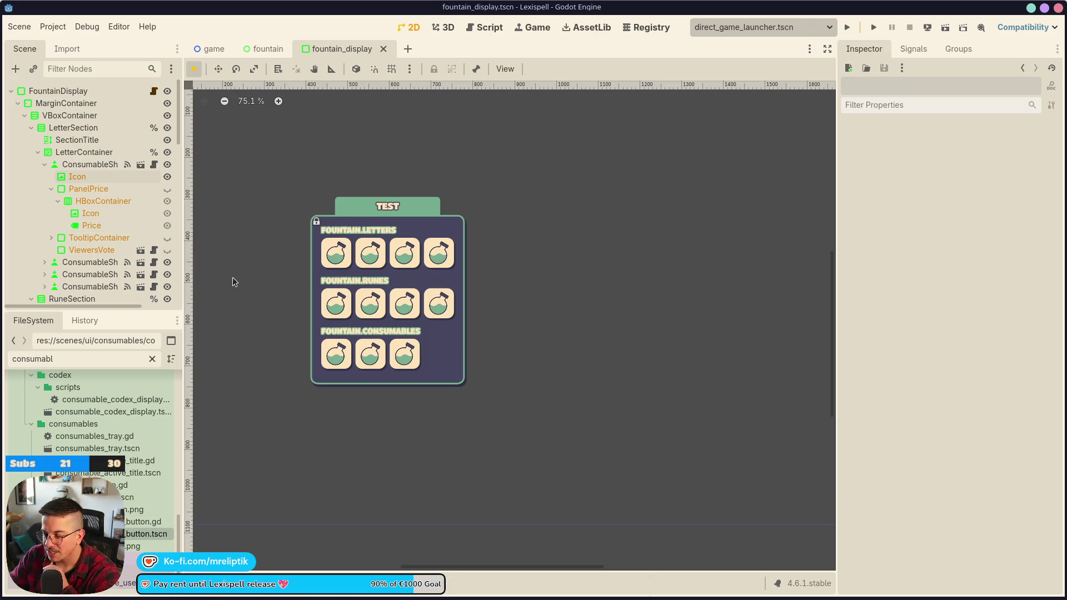
pyautogui.click(256, 48)
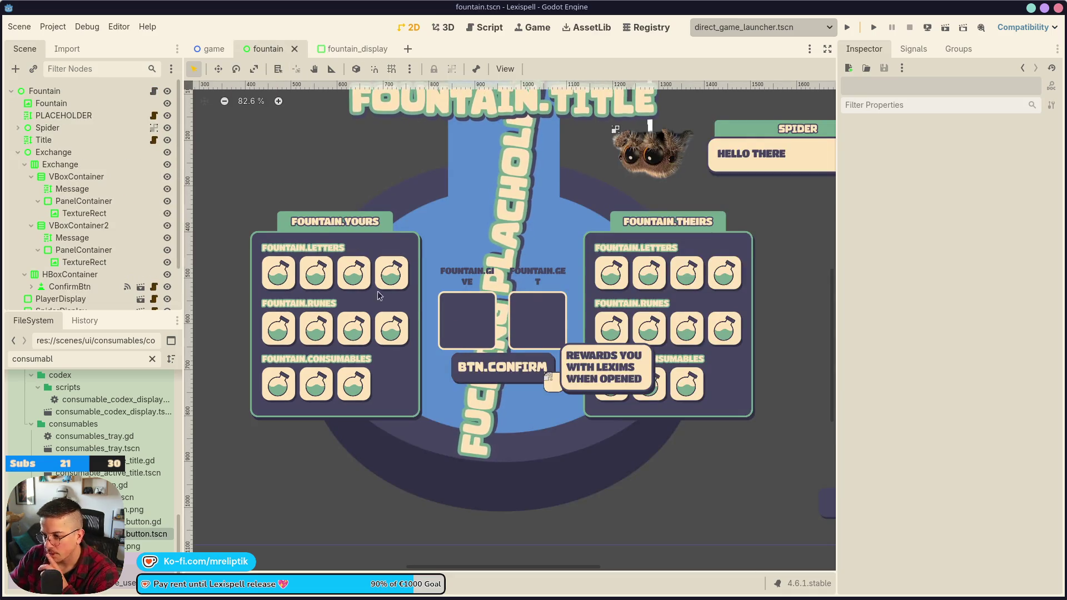
pyautogui.scroll(4, 526, 305)
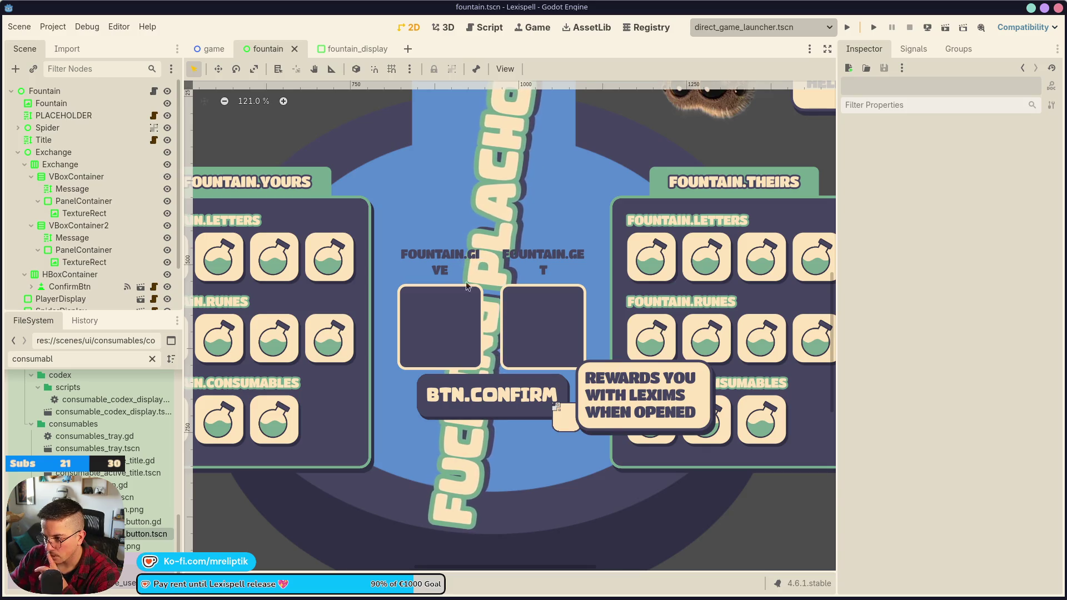
pyautogui.click(444, 271)
pyautogui.click(444, 270)
pyautogui.scroll(9, 442, 276)
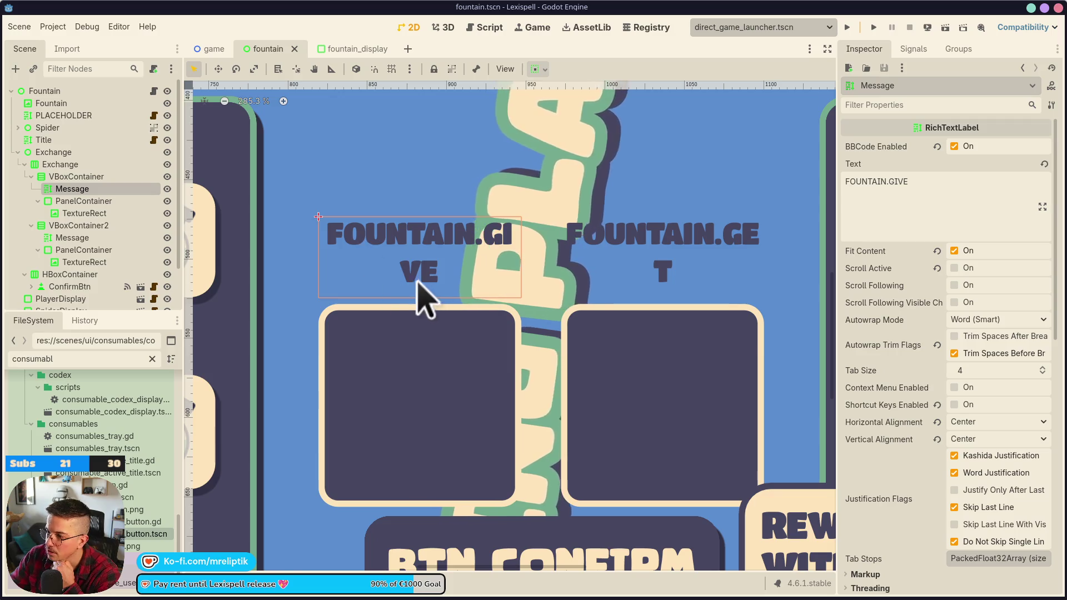
# - Copy the panel style from the GIVE slot's panel container
pyautogui.scroll(-3, 414, 278)
pyautogui.scroll(-10, 886, 432)
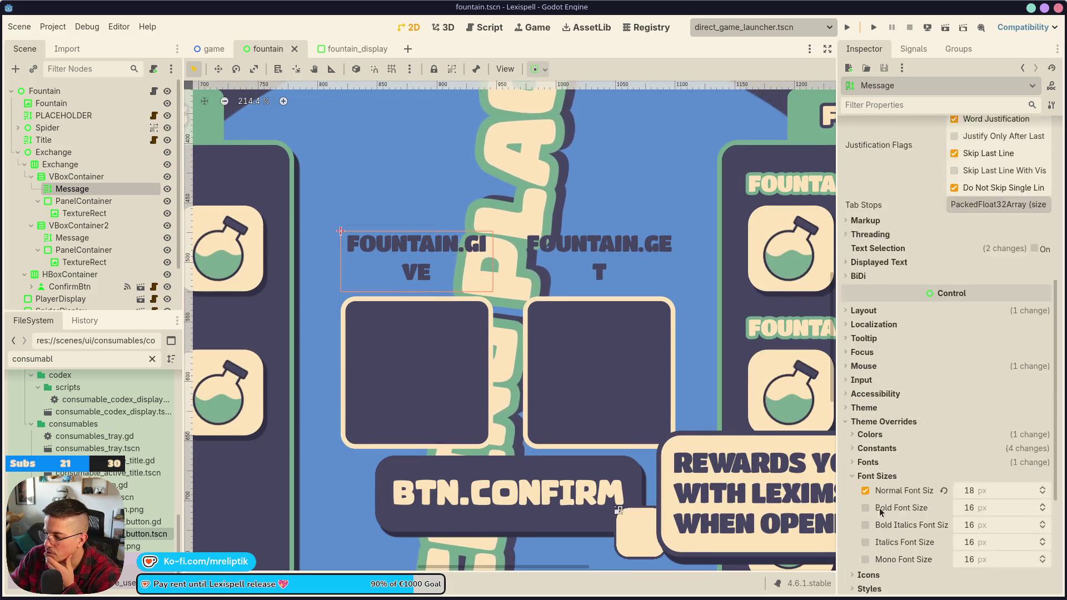
pyautogui.click(417, 372)
pyautogui.click(863, 425)
pyautogui.click(863, 425)
pyautogui.click(864, 349)
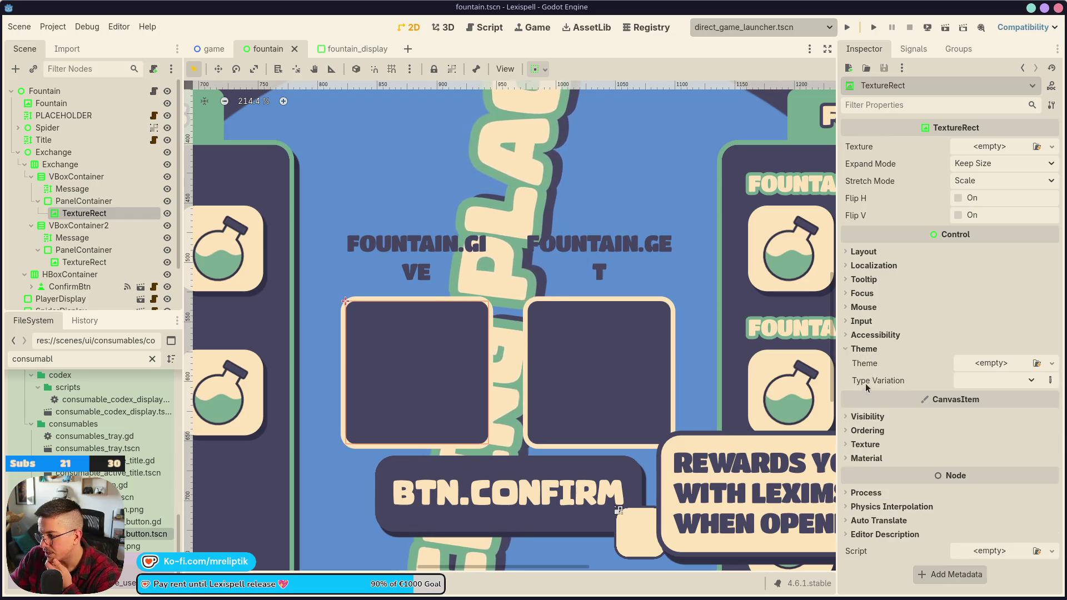
pyautogui.click(863, 349)
pyautogui.click(84, 201)
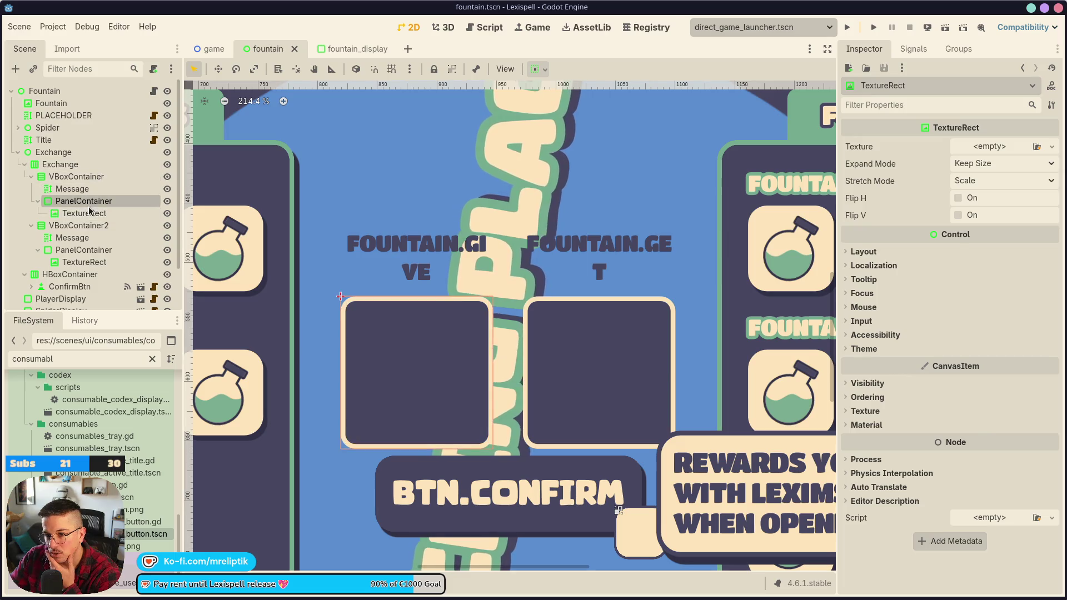
pyautogui.click(1045, 420)
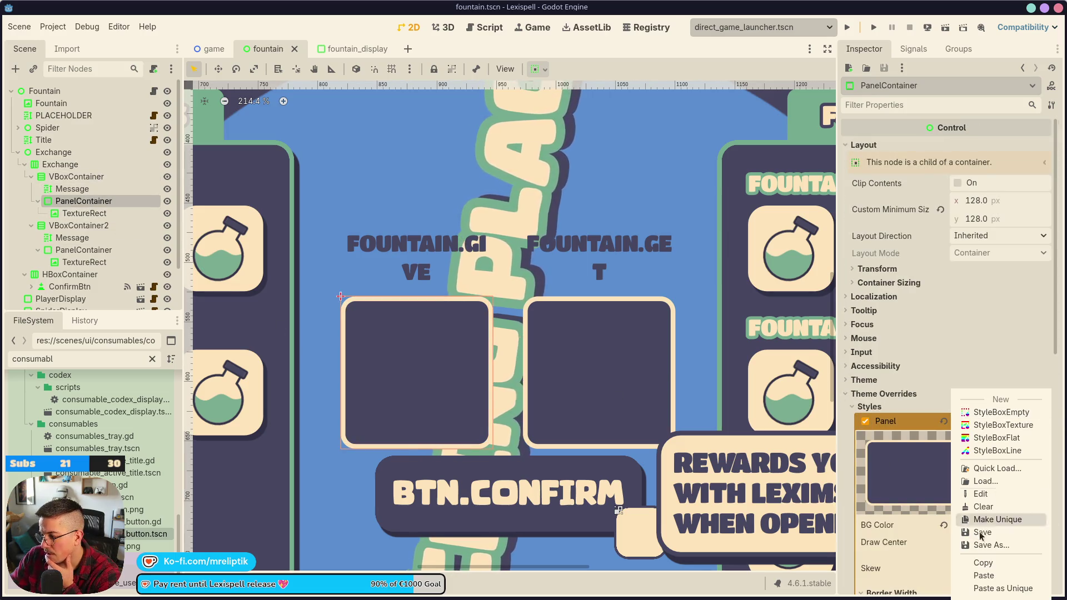
pyautogui.click(992, 563)
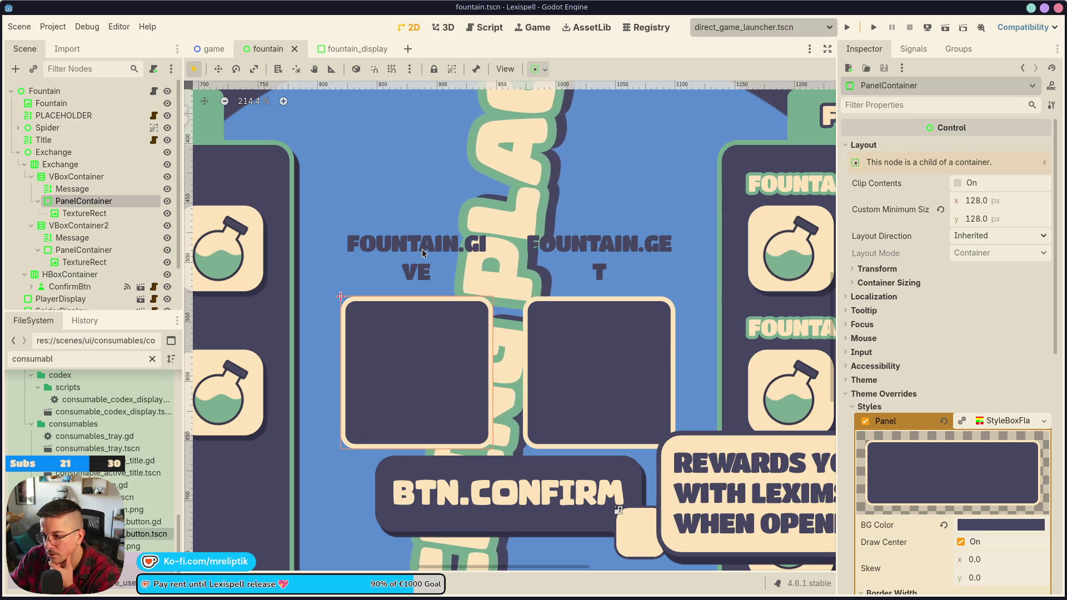
# - Paste that panel style as the GIVE message label's normal style override
pyautogui.click(72, 189)
pyautogui.scroll(-5, 898, 324)
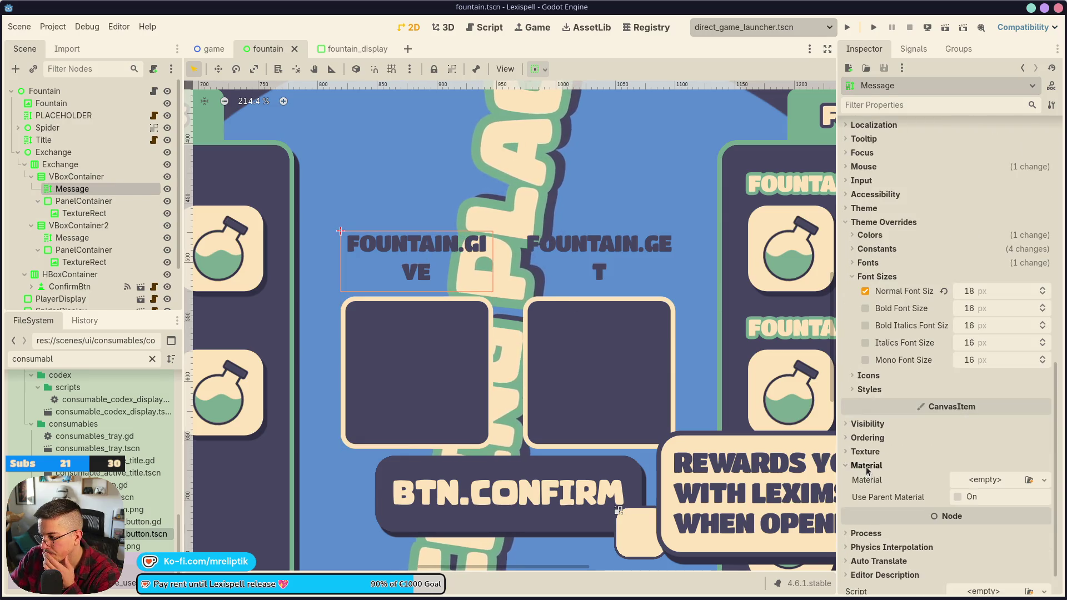
pyautogui.click(867, 389)
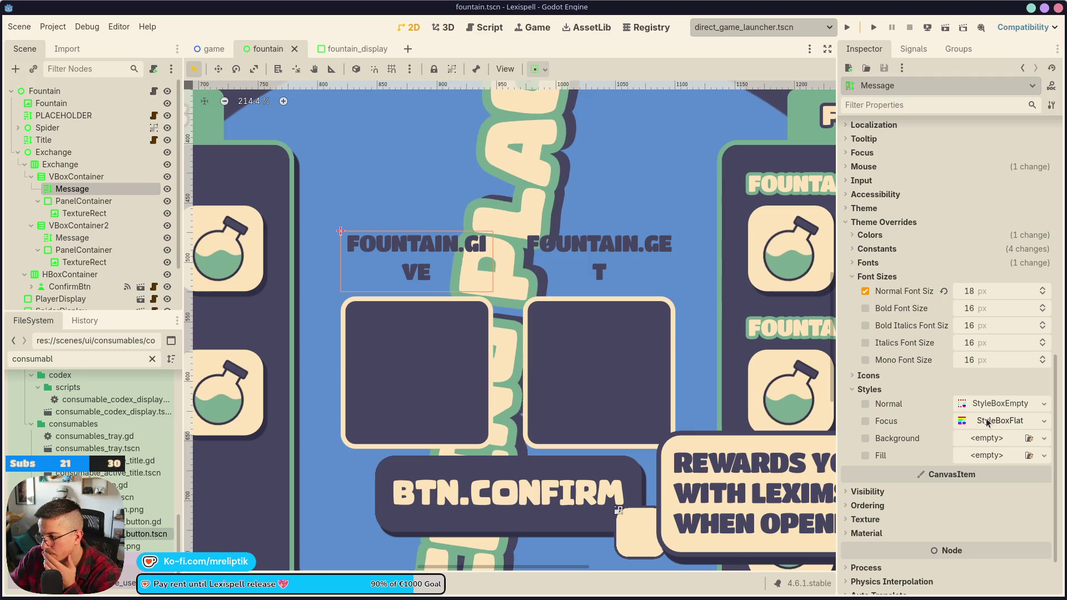
pyautogui.click(1037, 403)
pyautogui.click(1000, 588)
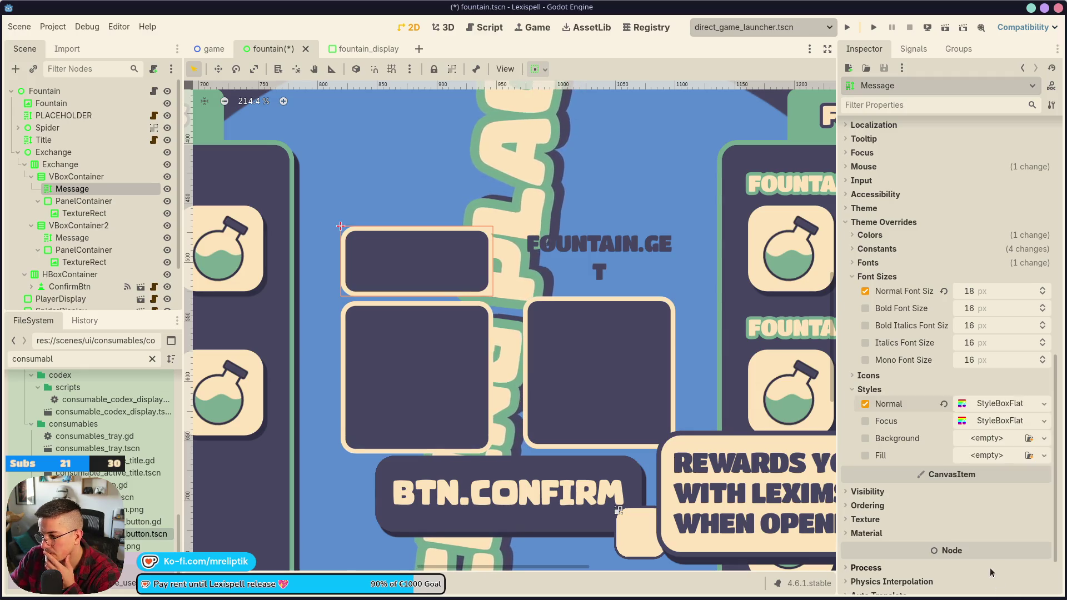
pyautogui.click(1000, 405)
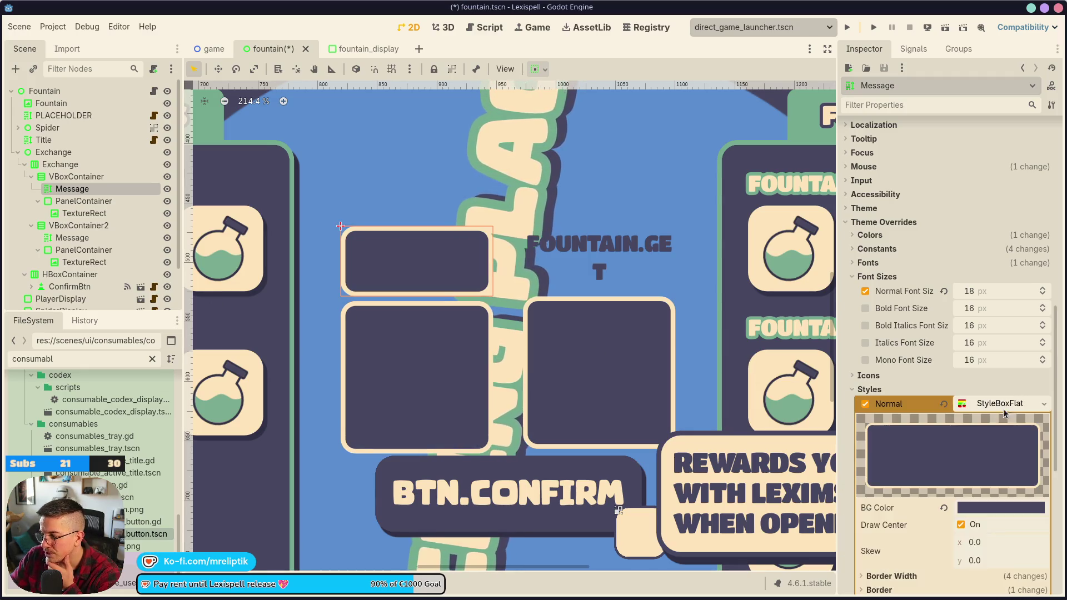
# - Remove the border colour and border widths from the label's pasted style
pyautogui.scroll(-6, 963, 485)
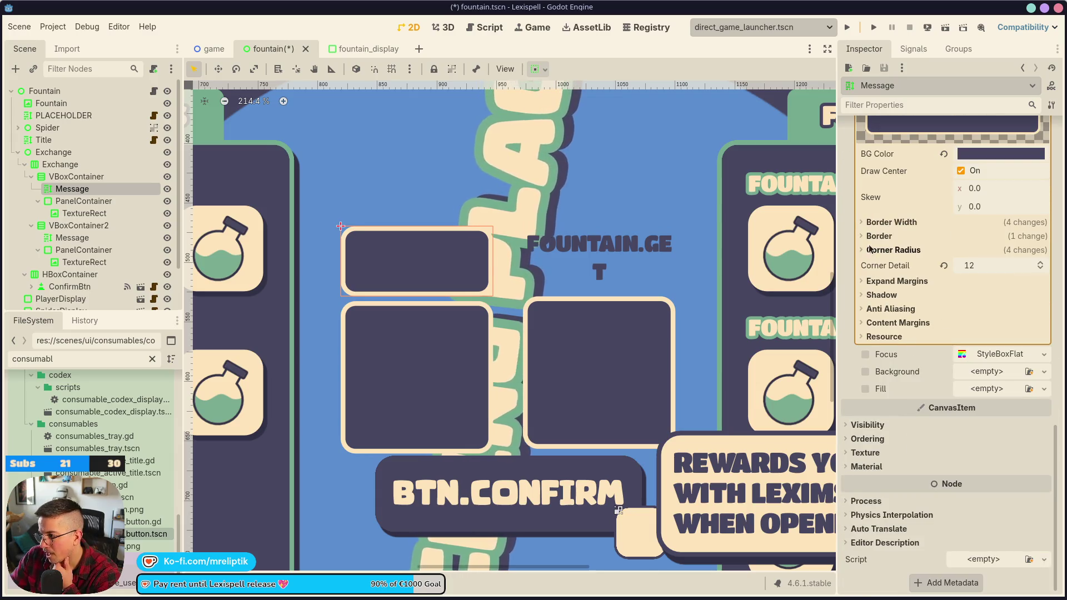
pyautogui.click(863, 236)
pyautogui.click(947, 251)
pyautogui.click(945, 222)
pyautogui.click(947, 237)
pyautogui.click(948, 254)
pyautogui.click(947, 271)
# - Give the label's style a cream background colour and save fountain.tscn
pyautogui.scroll(4, 995, 362)
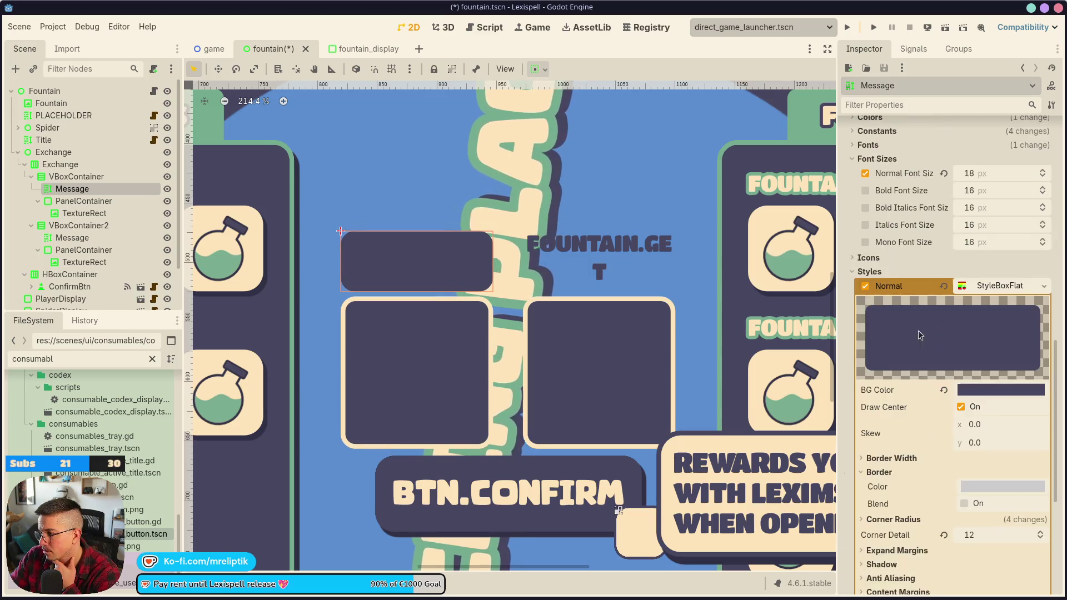
pyautogui.click(1000, 390)
pyautogui.click(925, 345)
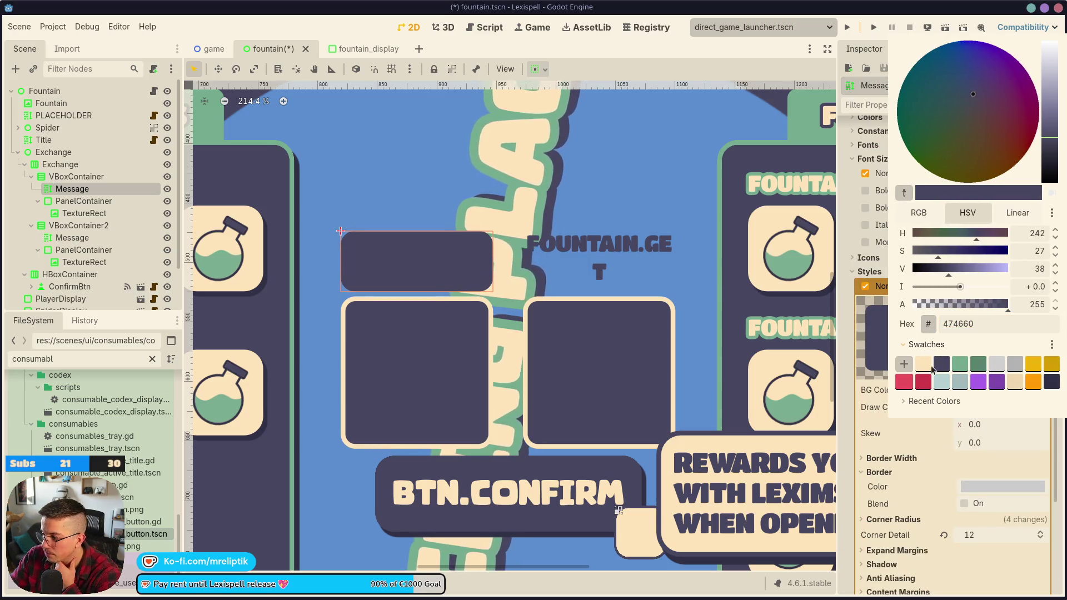
pyautogui.click(924, 365)
pyautogui.click(437, 181)
pyautogui.hotkey('ctrl', 's')
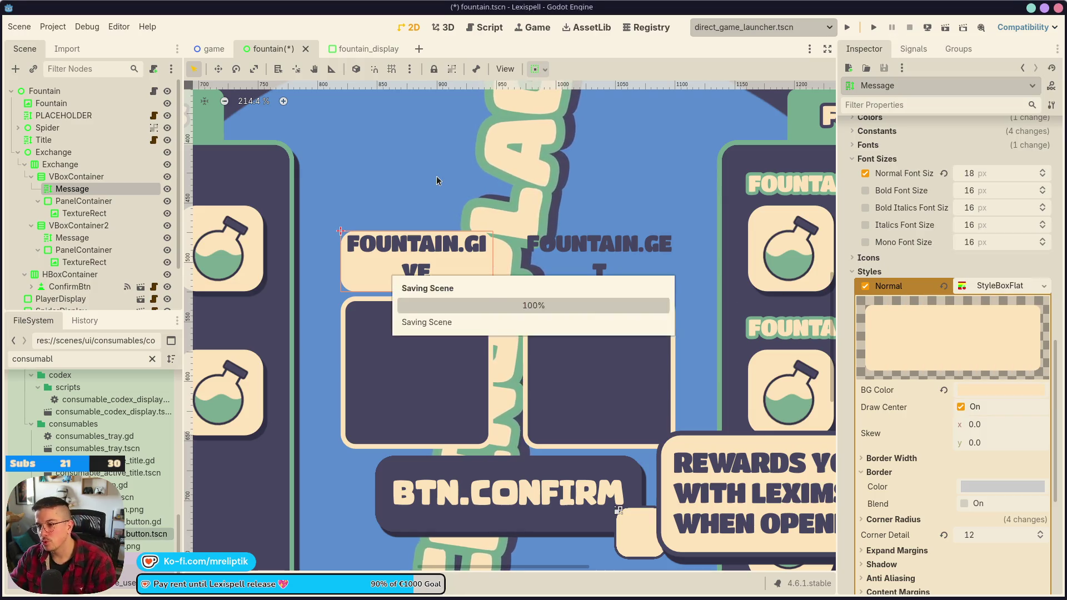
pyautogui.click(433, 189)
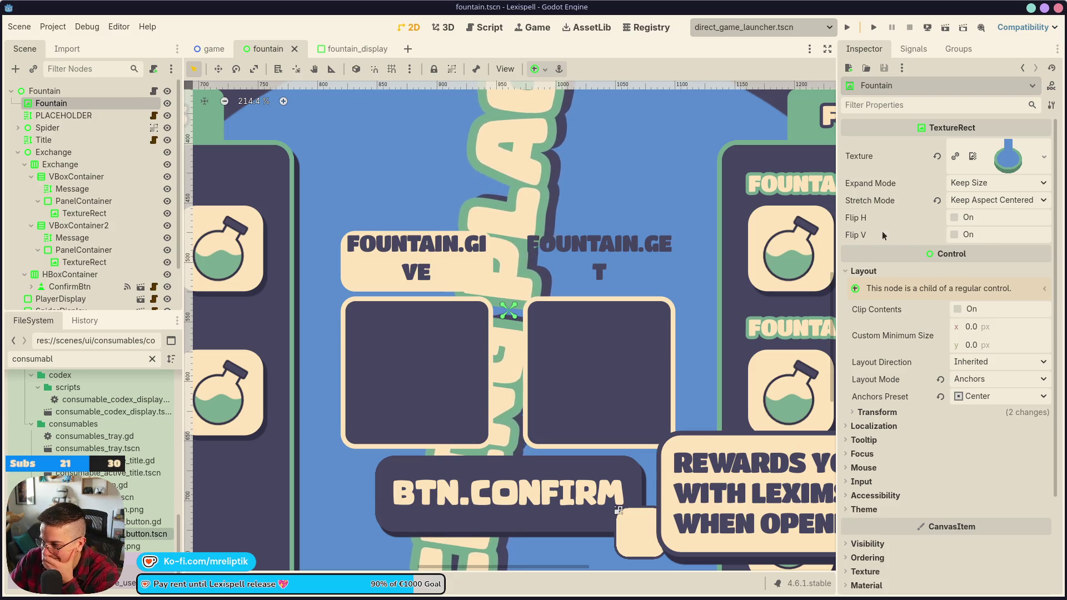
# - Select the FOUNTAIN.GIVE label and replace its text with 'YOU GIVE'
pyautogui.scroll(-5, 423, 269)
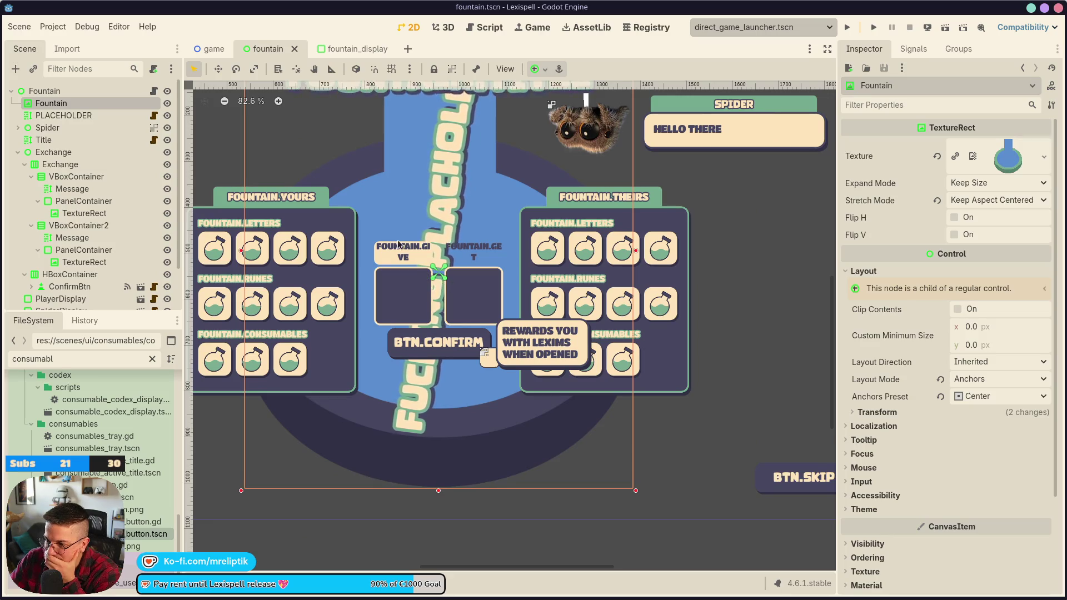
pyautogui.scroll(5, 423, 270)
pyautogui.click(438, 294)
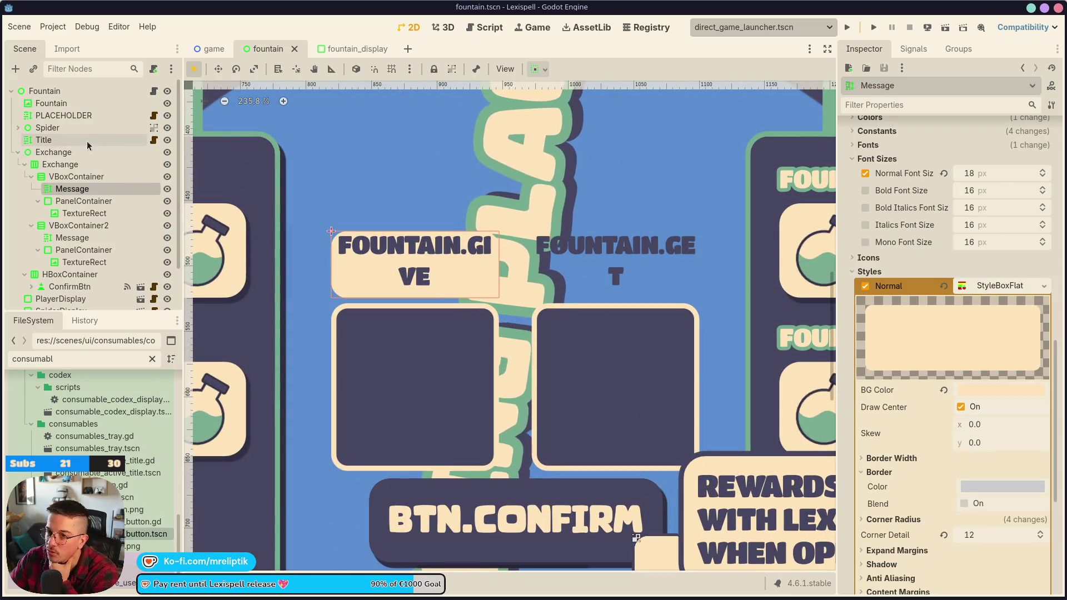
pyautogui.scroll(10, 945, 199)
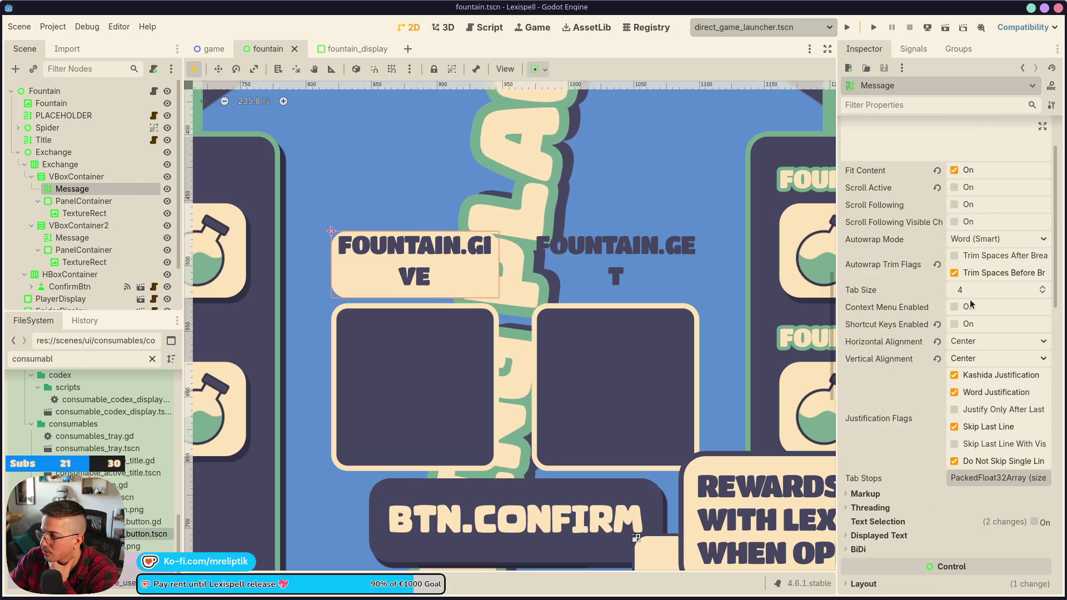
pyautogui.scroll(3, 945, 198)
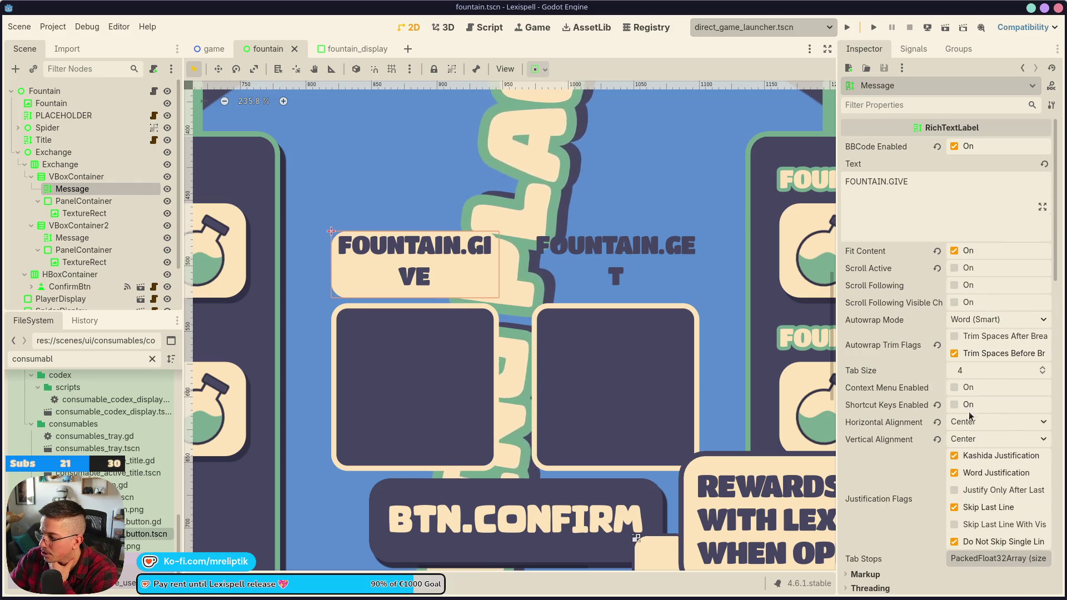
pyautogui.doubleClick(956, 191)
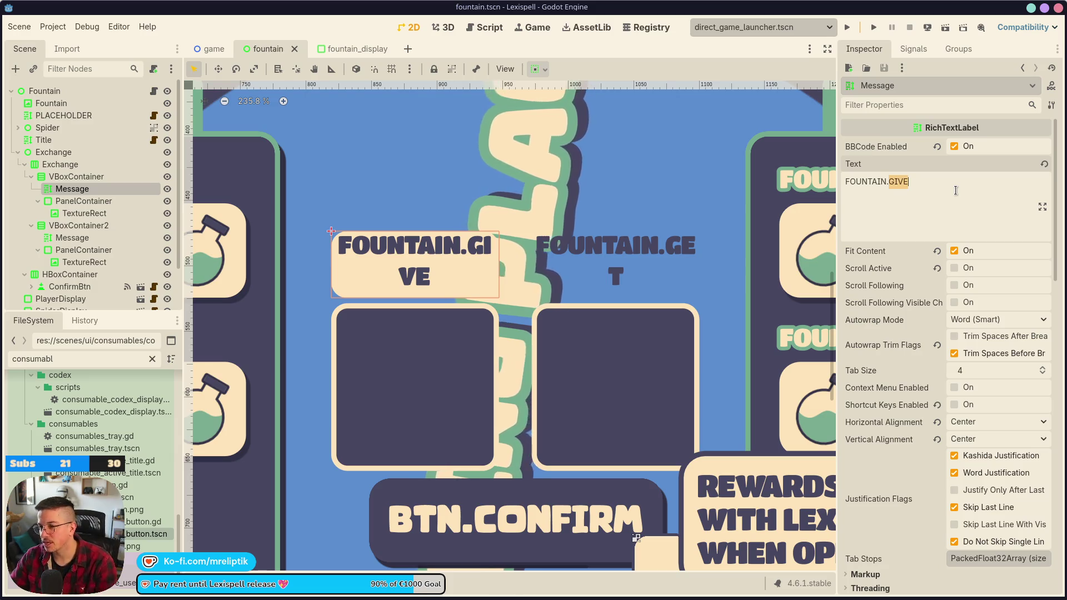
pyautogui.hotkey('ctrl', 'a')
pyautogui.write('YOU GIV')
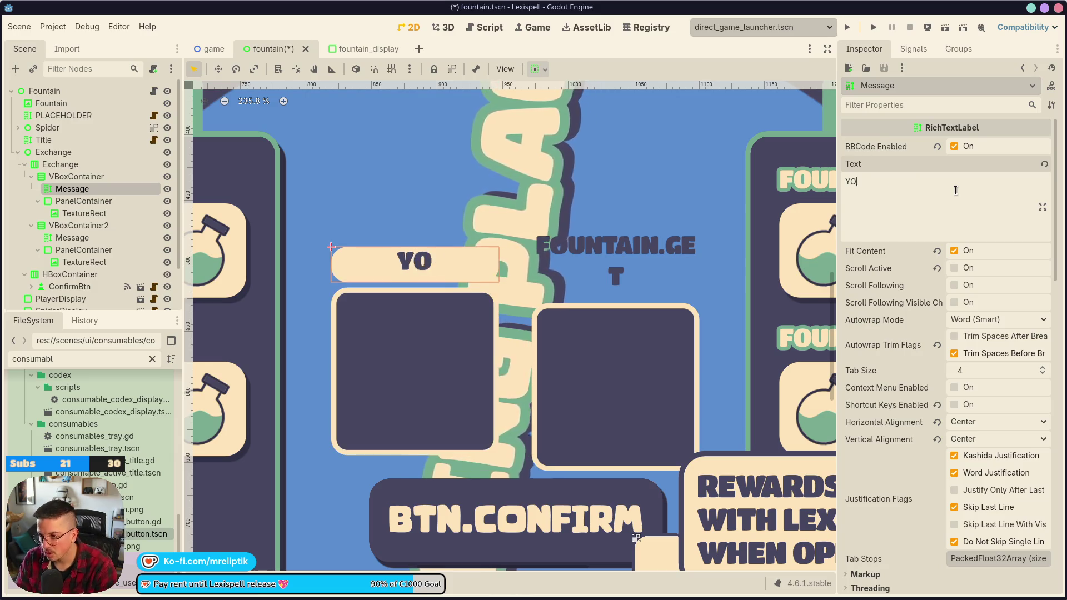
pyautogui.write('E')
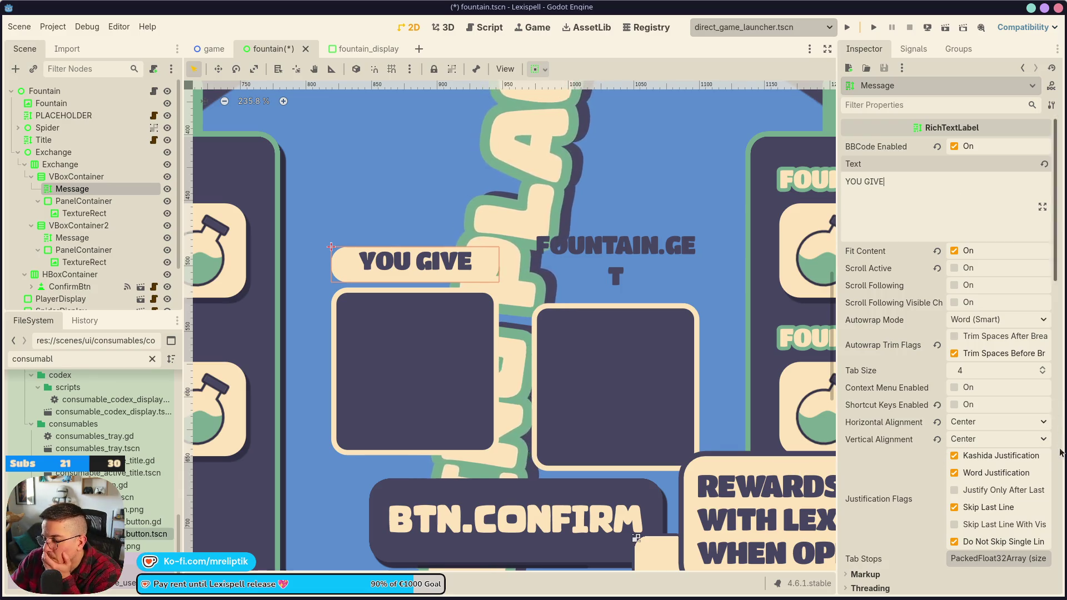
# - Try bottom vertical alignment on the label, then return it to centre
pyautogui.click(979, 439)
pyautogui.click(985, 489)
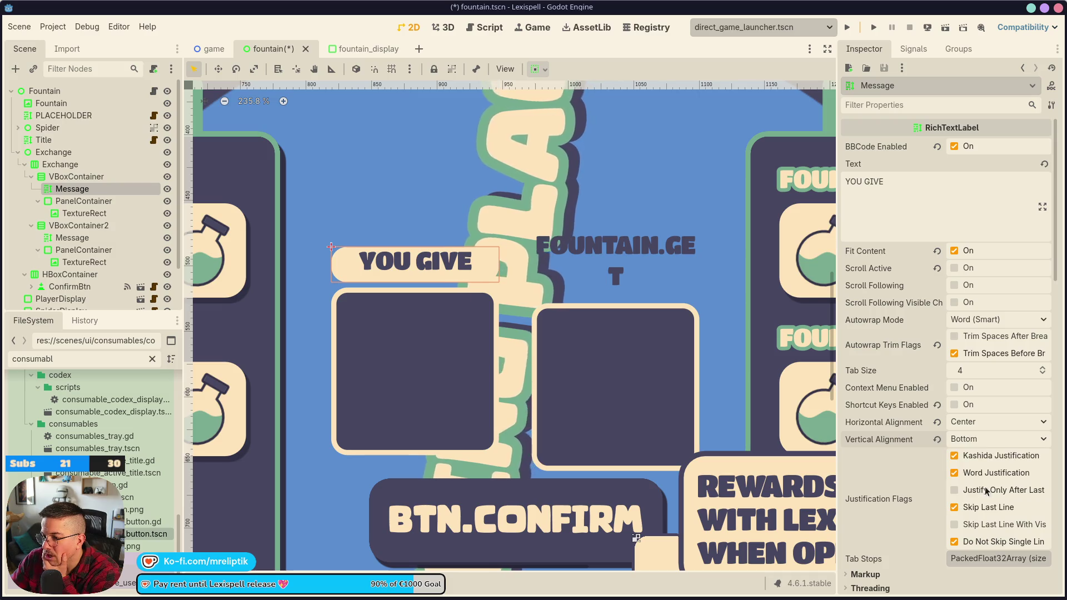
pyautogui.click(980, 442)
pyautogui.click(982, 473)
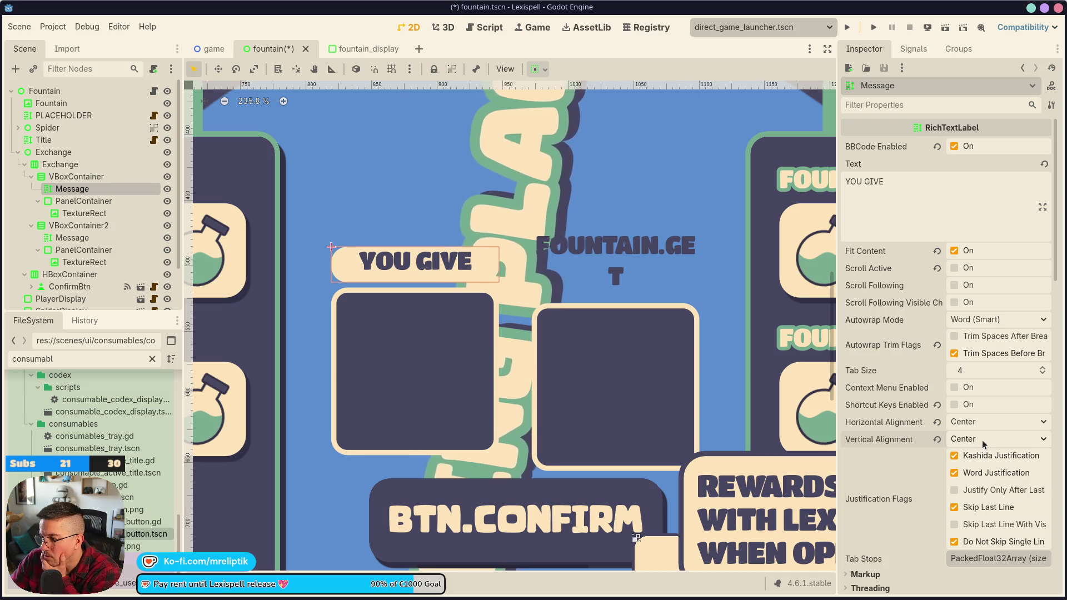
# - Set the label's Autowrap Mode to Off so YOU GIVE stays on one line
pyautogui.click(992, 325)
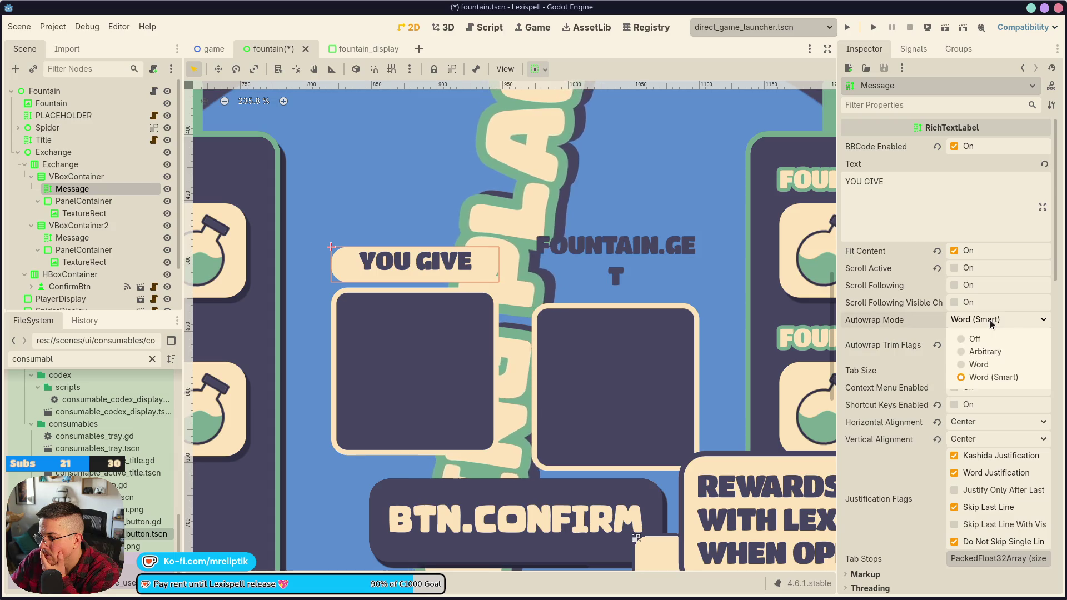
pyautogui.click(983, 340)
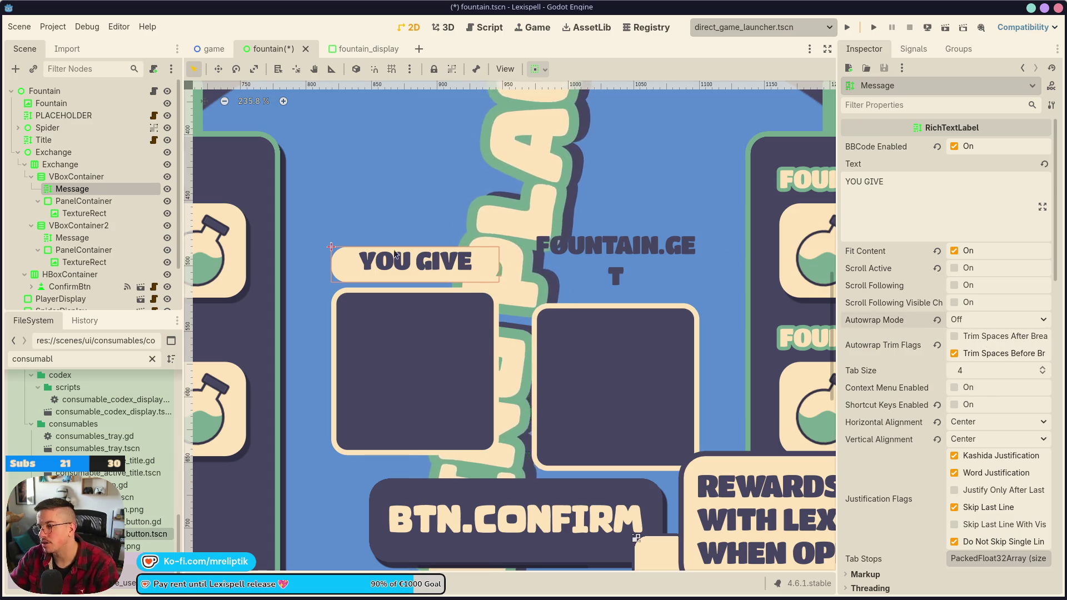
pyautogui.scroll(3, 441, 256)
pyautogui.scroll(-3, 441, 257)
pyautogui.scroll(-3, 440, 257)
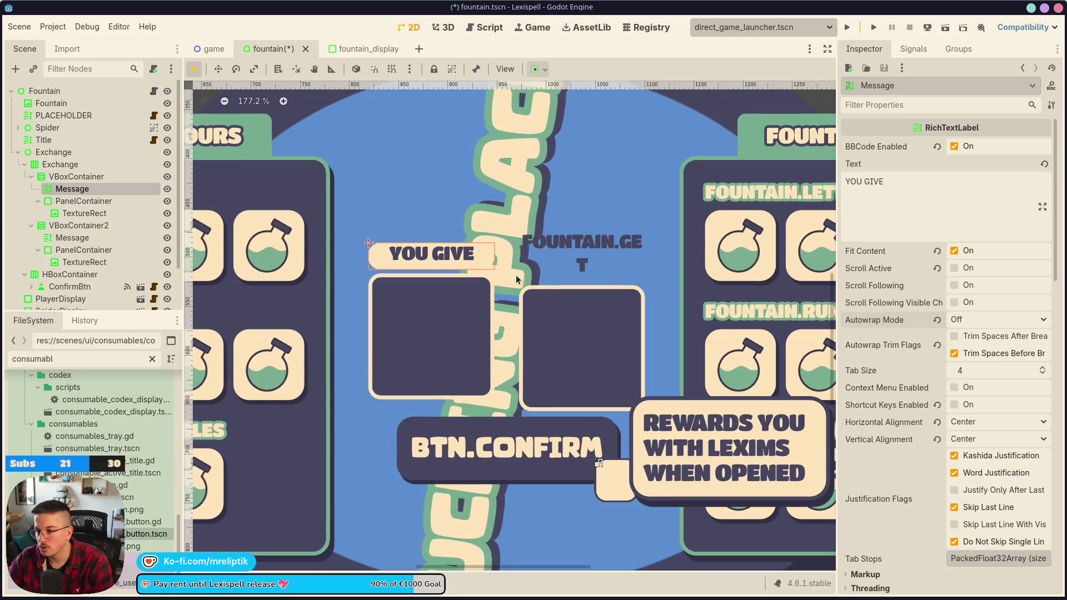
pyautogui.scroll(10, 425, 244)
pyautogui.scroll(5, 433, 252)
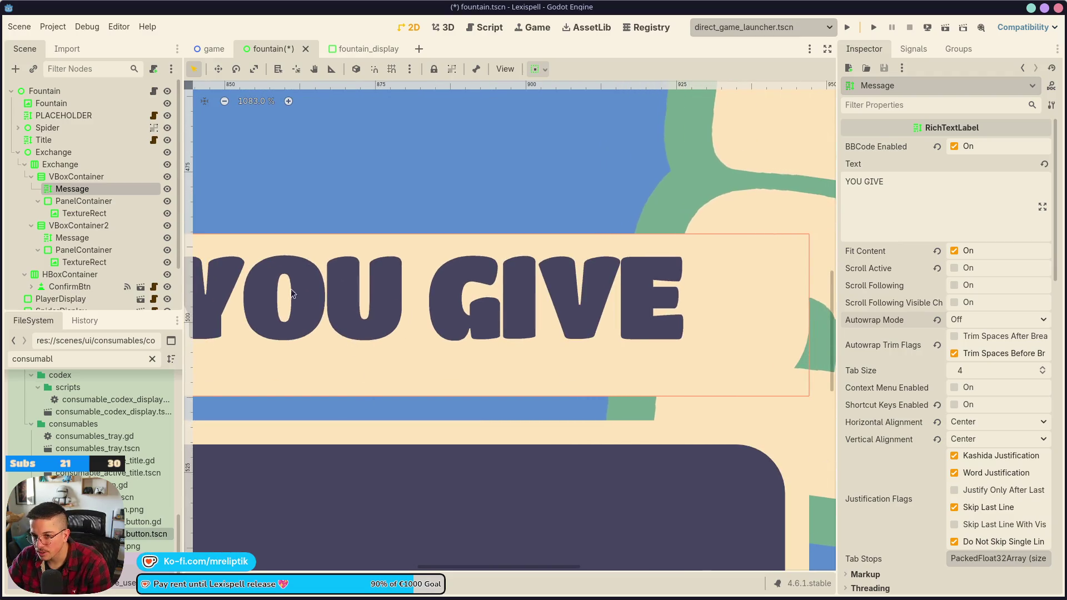
pyautogui.click(84, 201)
pyautogui.click(72, 188)
pyautogui.scroll(-2, 325, 318)
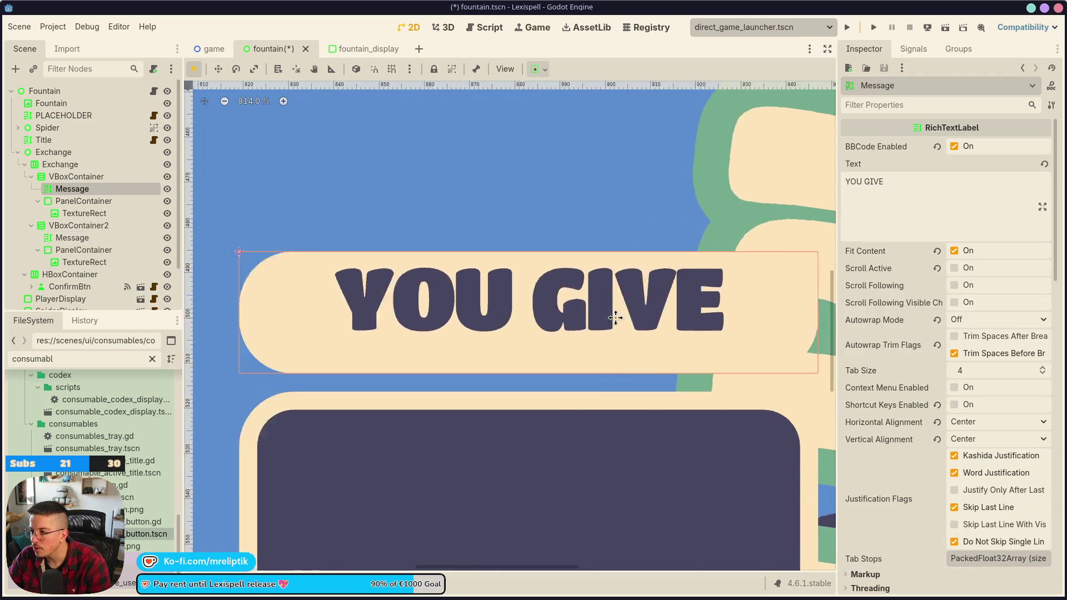
# - Set the YOU GIVE stylebox's top content margin to 5 px
pyautogui.hscroll(-3, 325, 319)
pyautogui.scroll(-15, 914, 403)
pyautogui.scroll(-5, 922, 406)
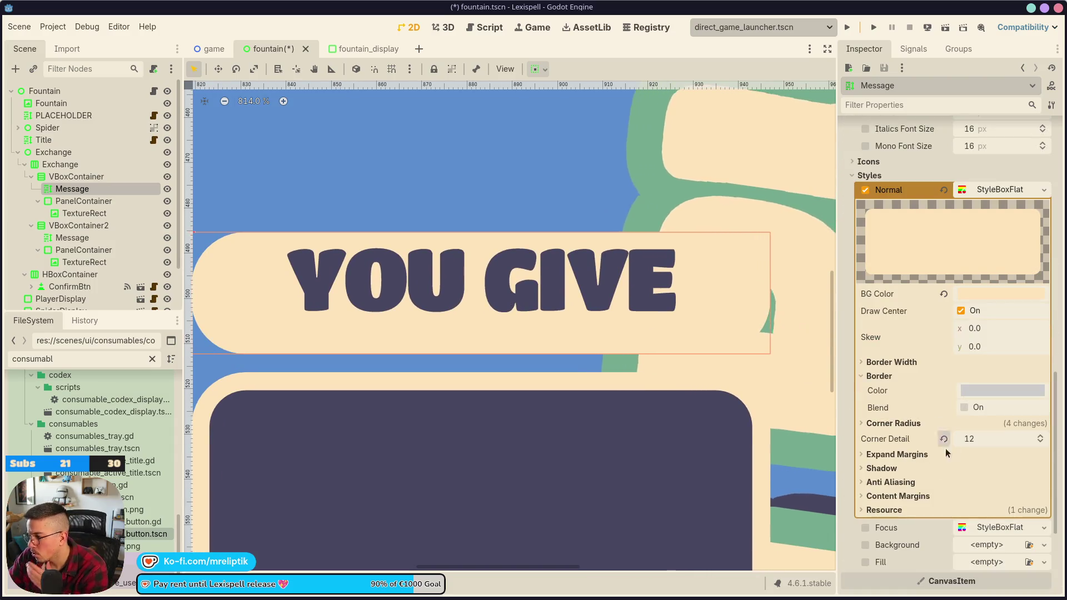
pyautogui.click(891, 496)
pyautogui.click(890, 495)
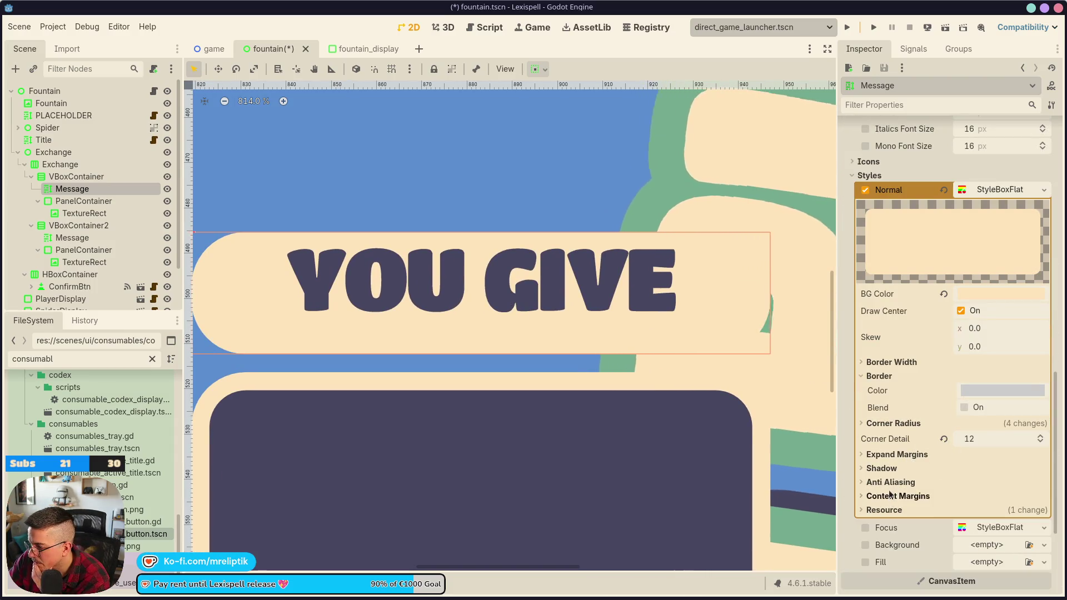
pyautogui.click(890, 496)
pyautogui.click(889, 497)
pyautogui.click(888, 499)
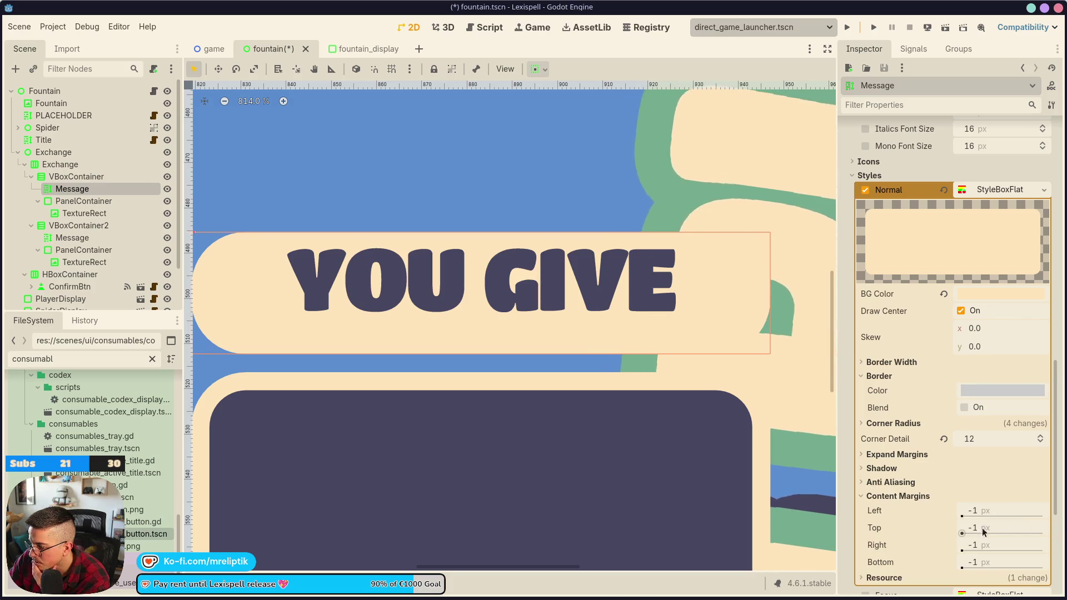
pyautogui.moveTo(978, 530); pyautogui.dragTo(991, 530)
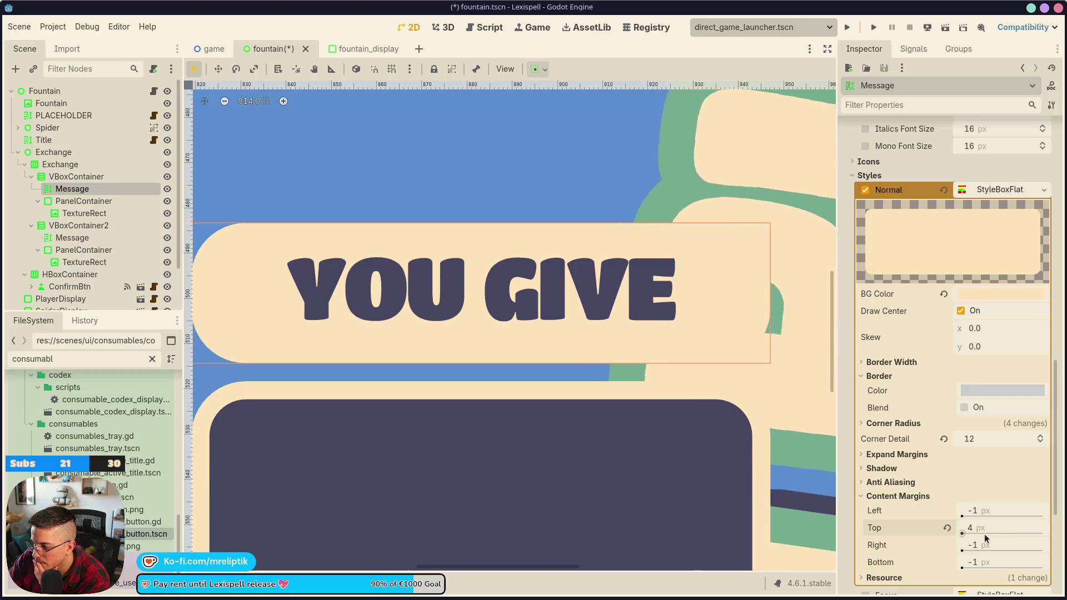
pyautogui.write('5')
pyautogui.press('Return')
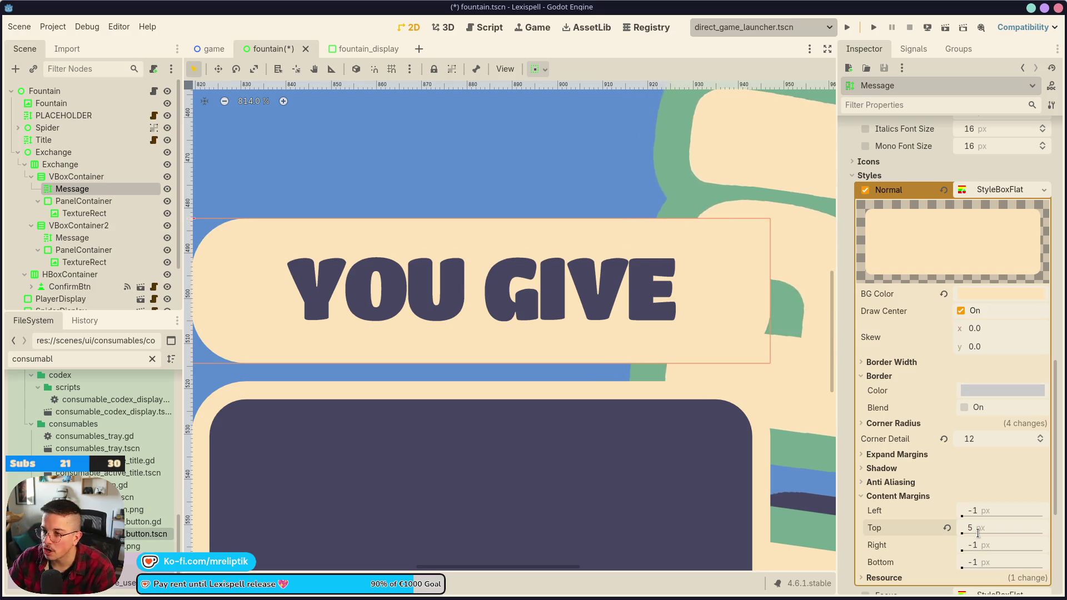
# - Save fountain.tscn with the new margin
pyautogui.scroll(-7, 561, 413)
pyautogui.hotkey('ctrl', 's')
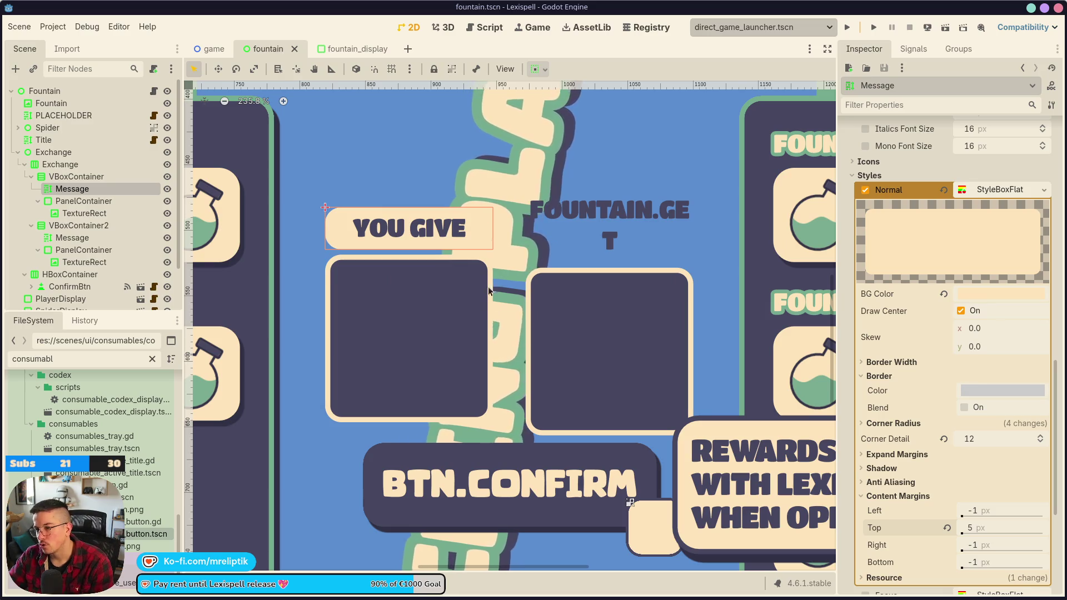
pyautogui.scroll(-2, 413, 242)
pyautogui.scroll(-2, 413, 243)
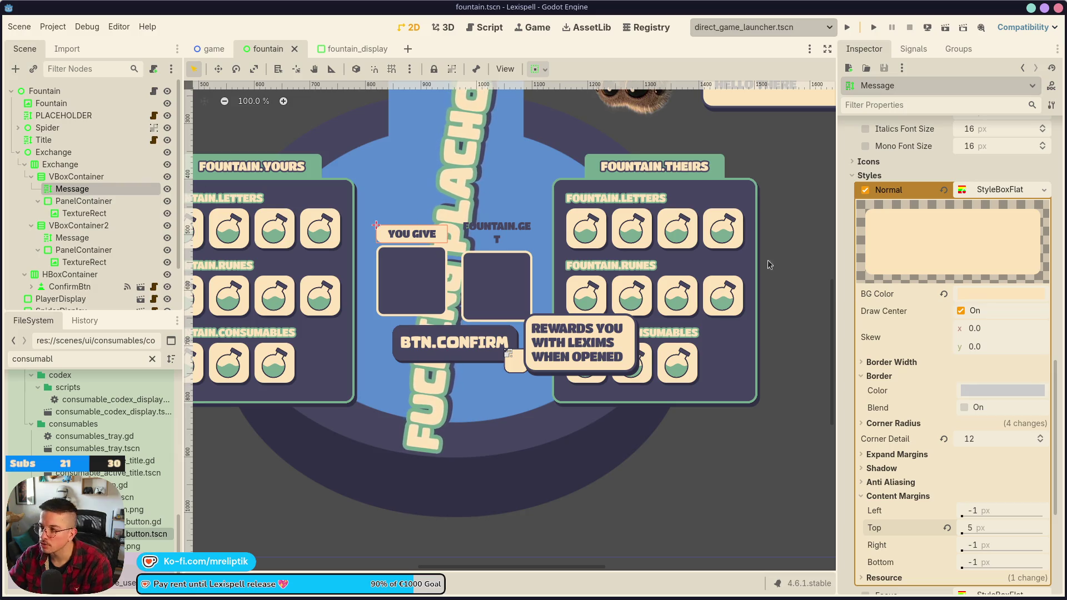
# - Change the first label's text back to 'FOUNTAIN.GIVE'
pyautogui.click(1045, 191)
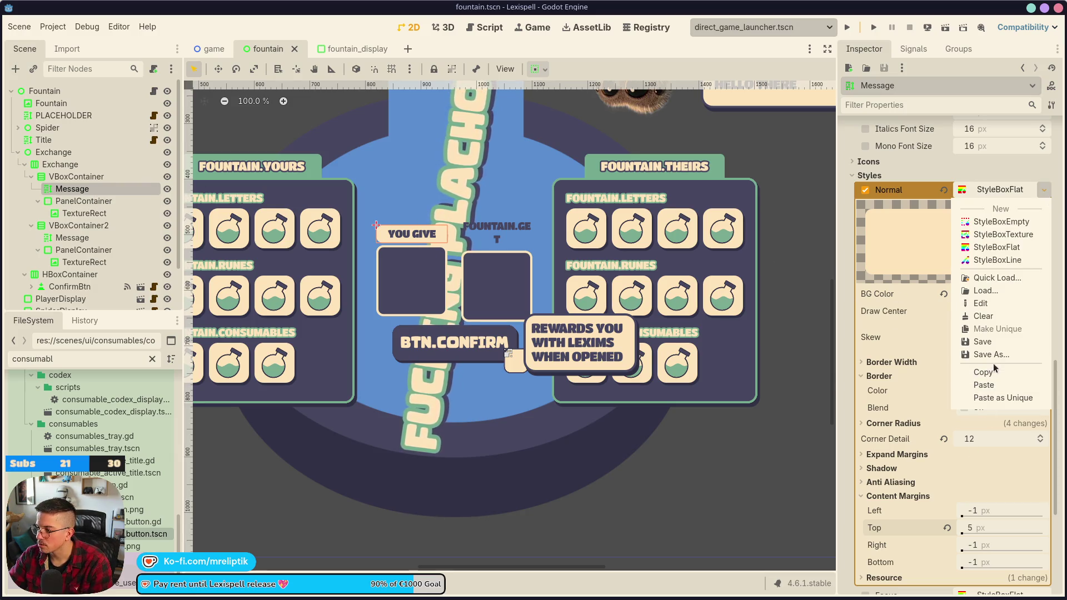
pyautogui.click(984, 372)
pyautogui.scroll(2, 602, 296)
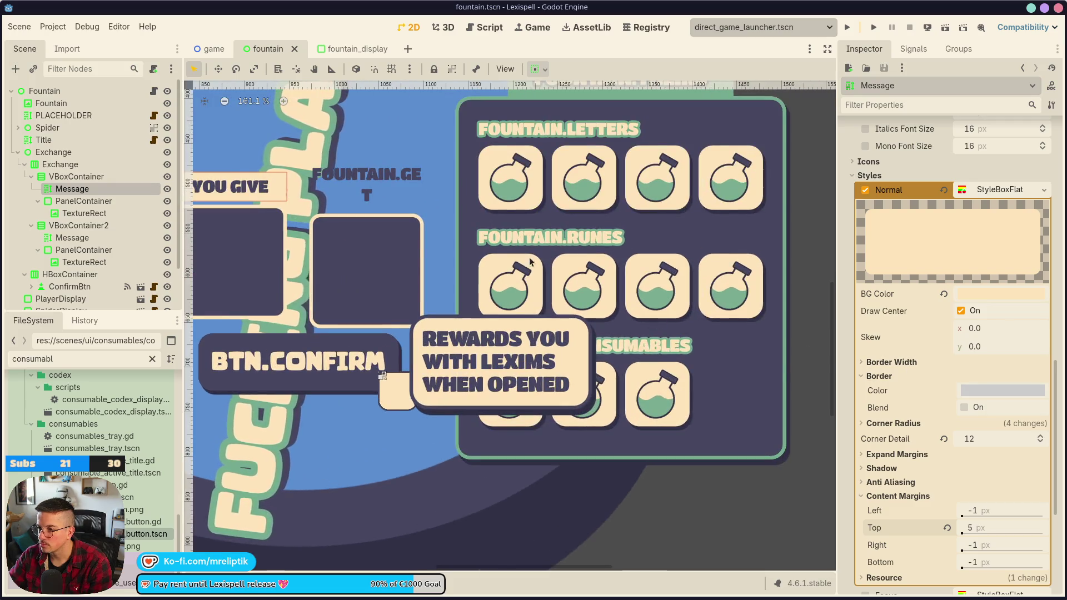
pyautogui.scroll(2, 657, 370)
pyautogui.hscroll(-3, 658, 370)
pyautogui.scroll(15, 952, 286)
pyautogui.doubleClick(853, 181)
pyautogui.write('FOUNTAIN.GIVE')
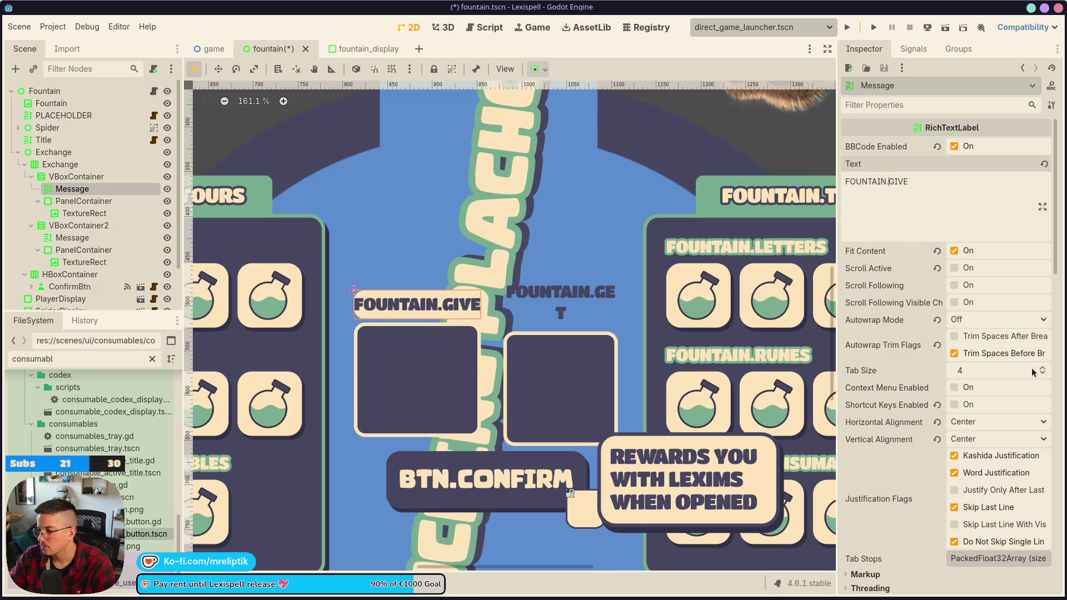
# - Restore Smart autowrap on that label and save the scene
pyautogui.click(990, 320)
pyautogui.click(989, 378)
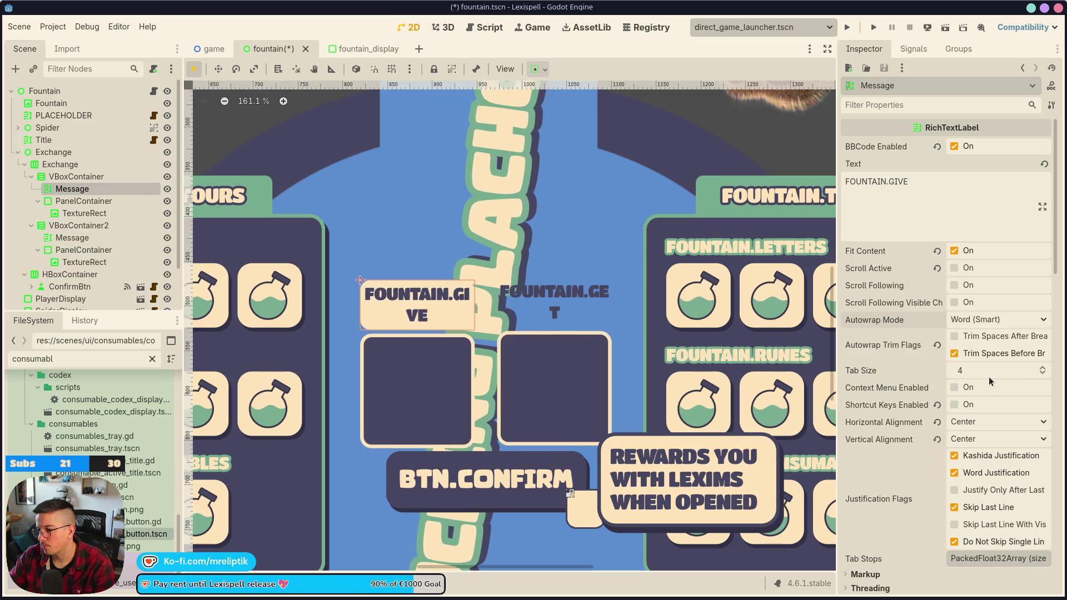
pyautogui.hotkey('ctrl', 's')
# - Give FOUNTAIN.GET a unique pasted copy of the cream StyleBoxFlat as its Normal style, then save
pyautogui.click(548, 294)
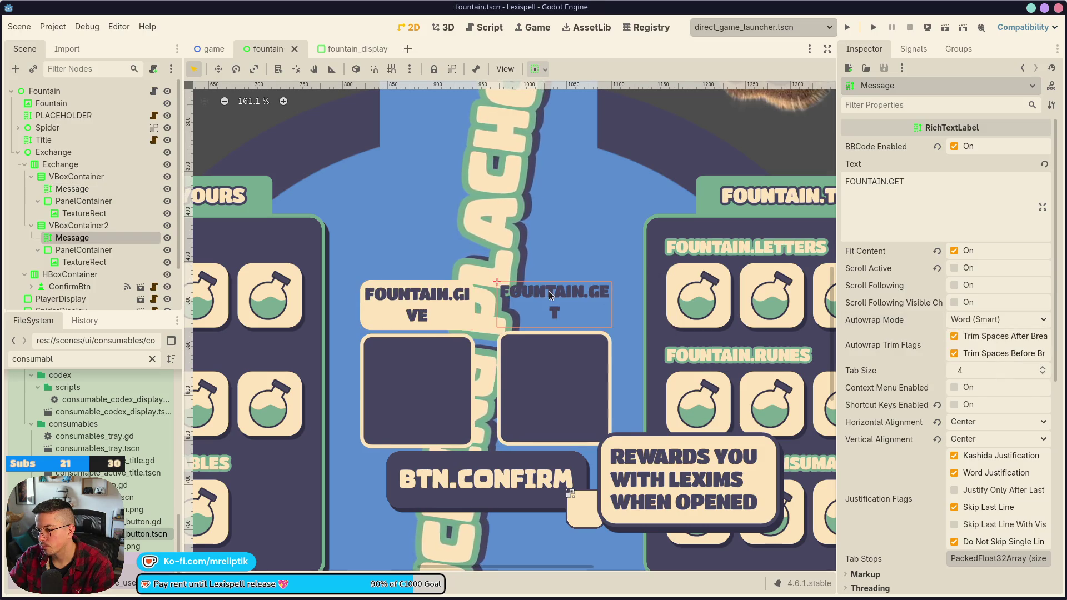
pyautogui.scroll(-10, 945, 390)
pyautogui.click(884, 389)
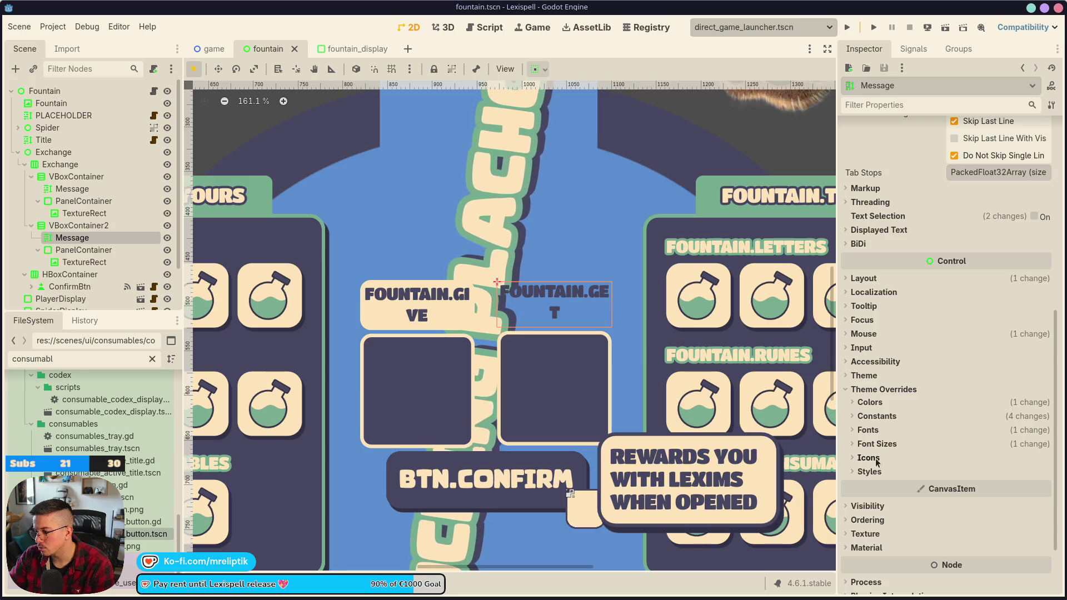
pyautogui.click(869, 472)
pyautogui.click(1045, 486)
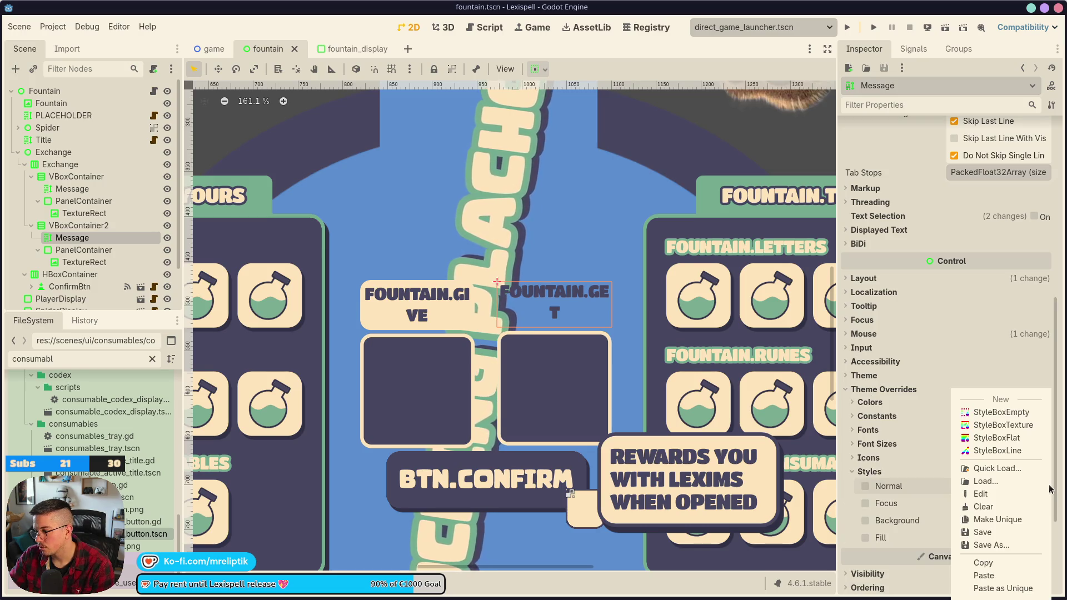
pyautogui.click(1004, 590)
pyautogui.hotkey('ctrl', 's')
pyautogui.scroll(-2, 441, 303)
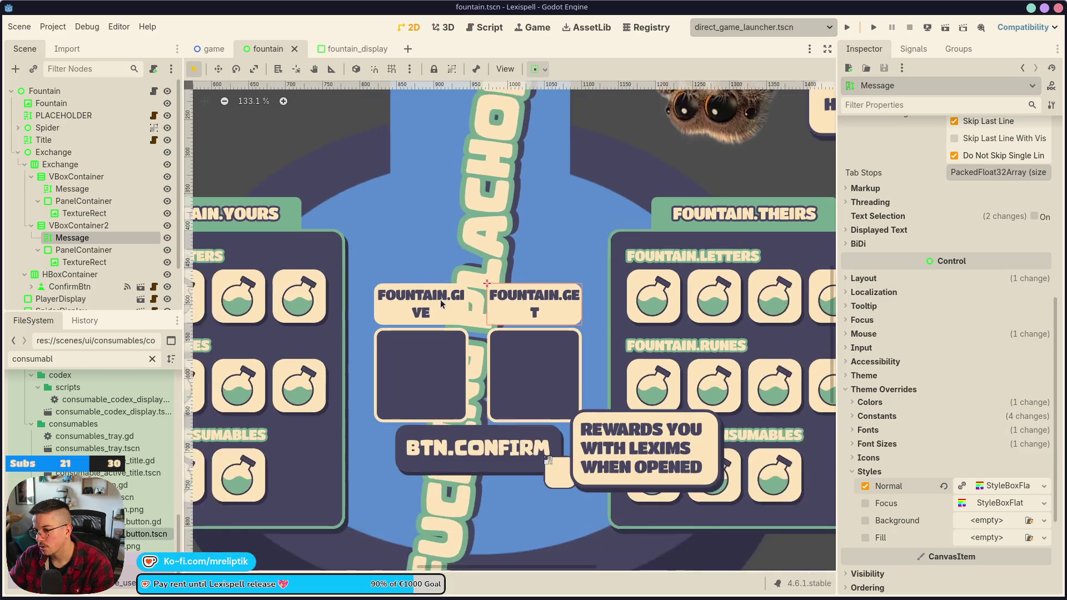
pyautogui.click(527, 342)
pyautogui.click(485, 343)
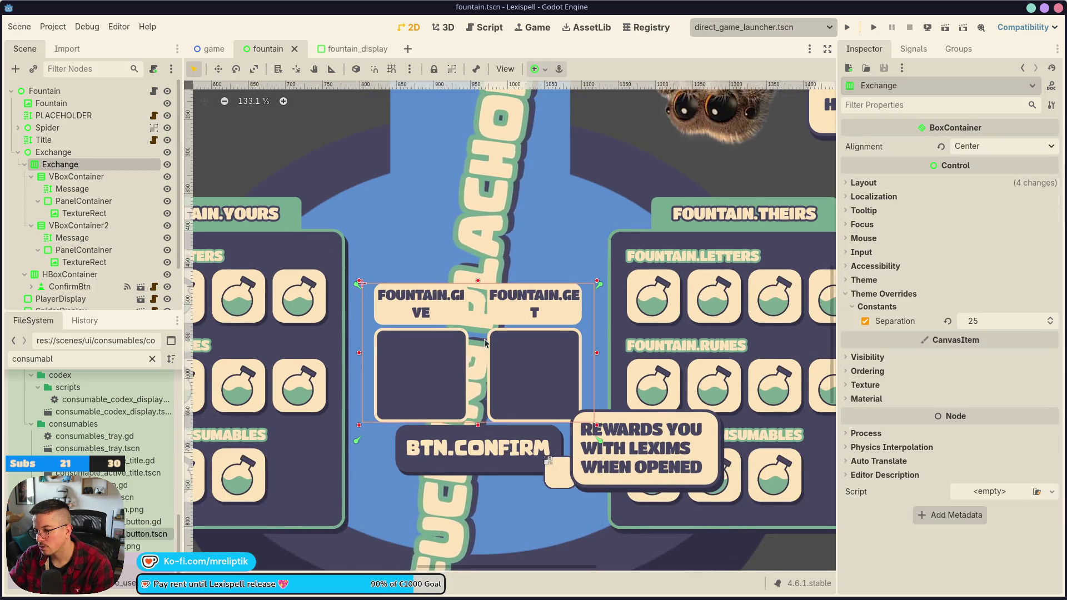
# - Inspect the two exchange slots and the FOUNTAIN.GIVE and FOUNTAIN.GET labels
pyautogui.scroll(-2, 485, 343)
pyautogui.scroll(7, 485, 350)
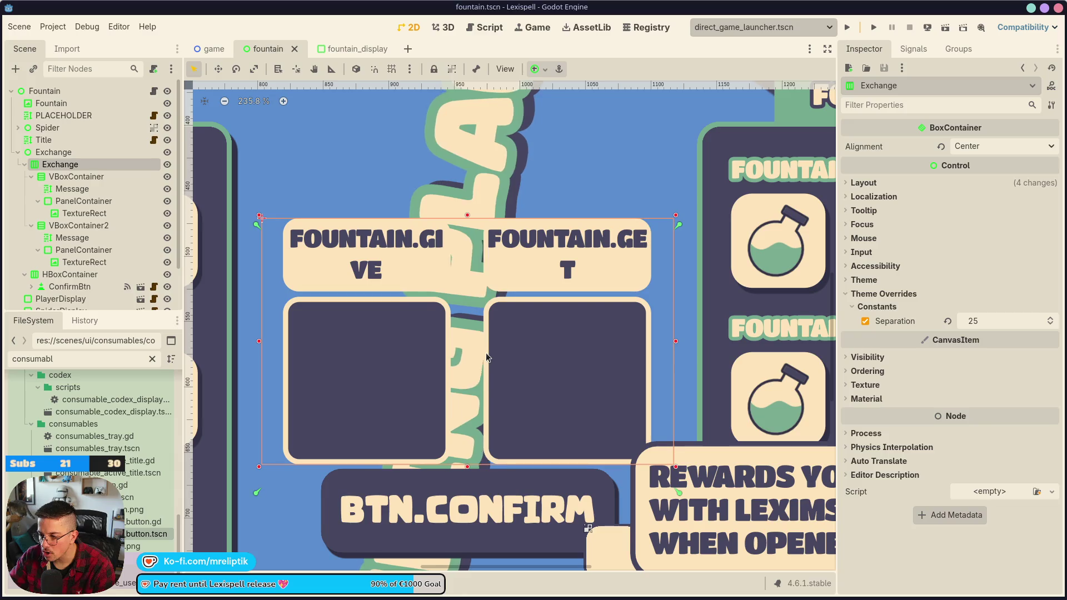
pyautogui.click(511, 325)
pyautogui.click(375, 343)
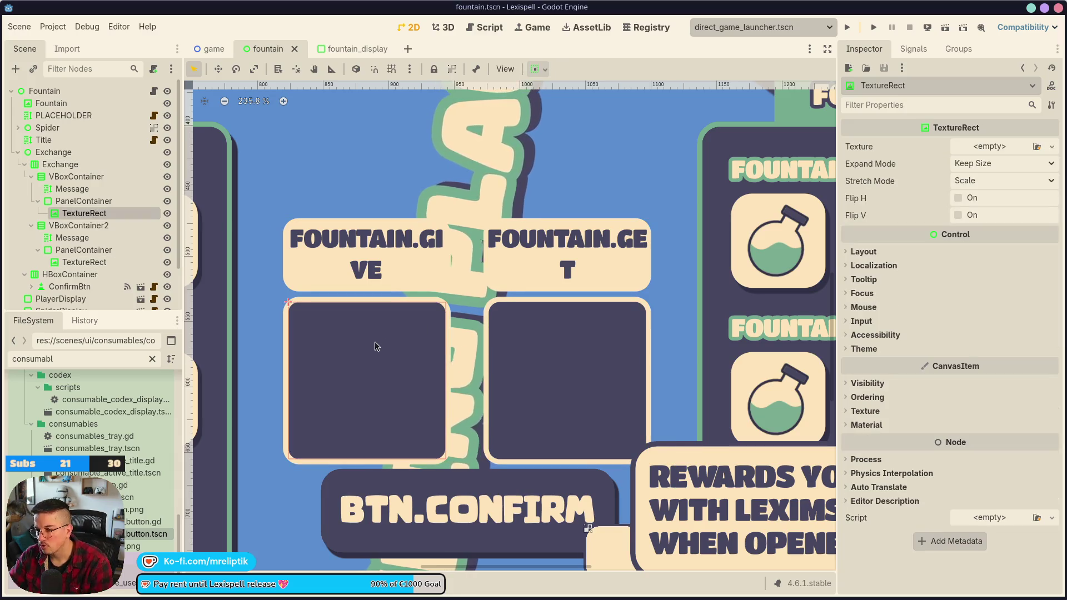
pyautogui.click(389, 263)
pyautogui.click(570, 262)
pyautogui.scroll(10, 925, 294)
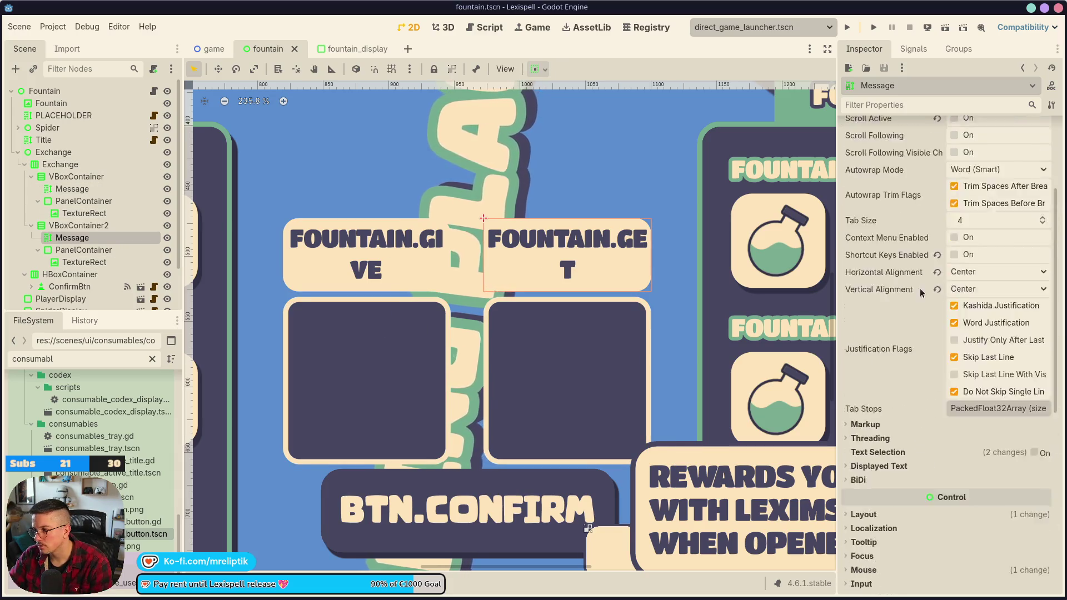
pyautogui.click(418, 247)
pyautogui.click(881, 202)
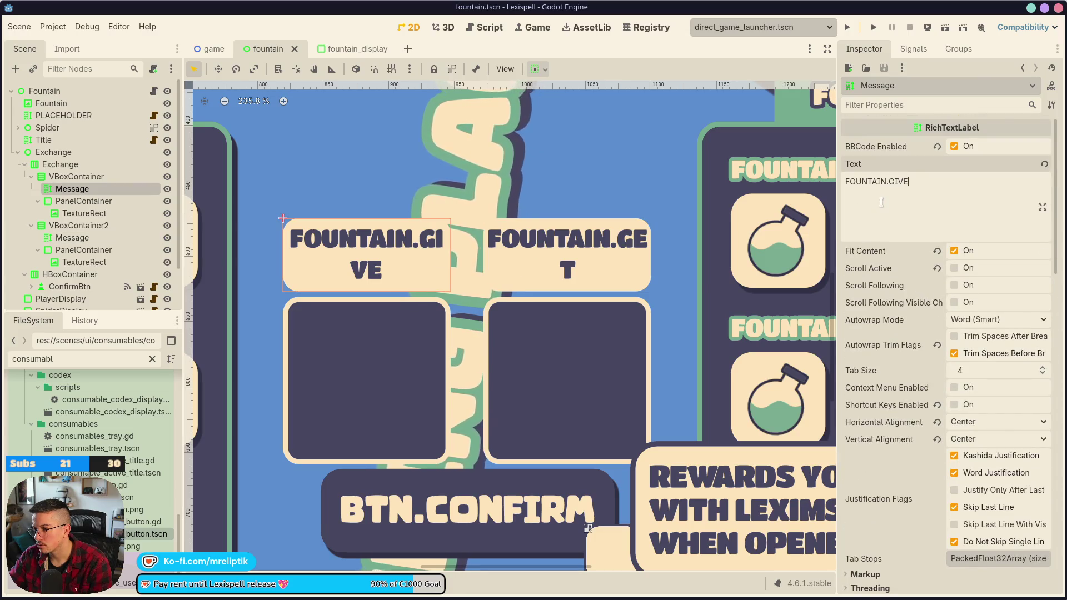
pyautogui.click(571, 243)
pyautogui.click(900, 200)
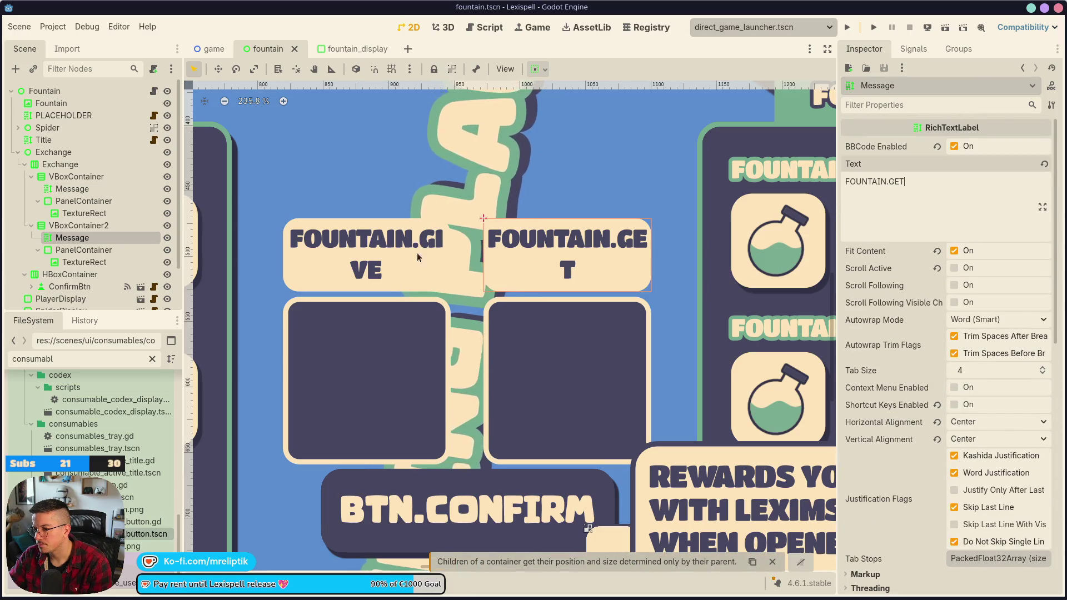
pyautogui.click(459, 296)
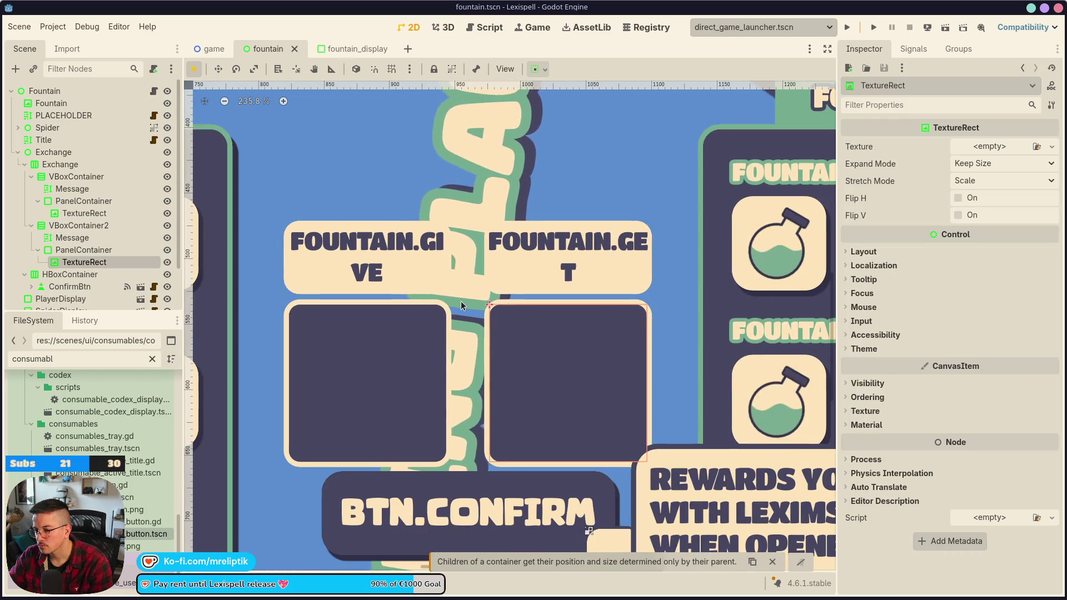
pyautogui.scroll(-5, 439, 466)
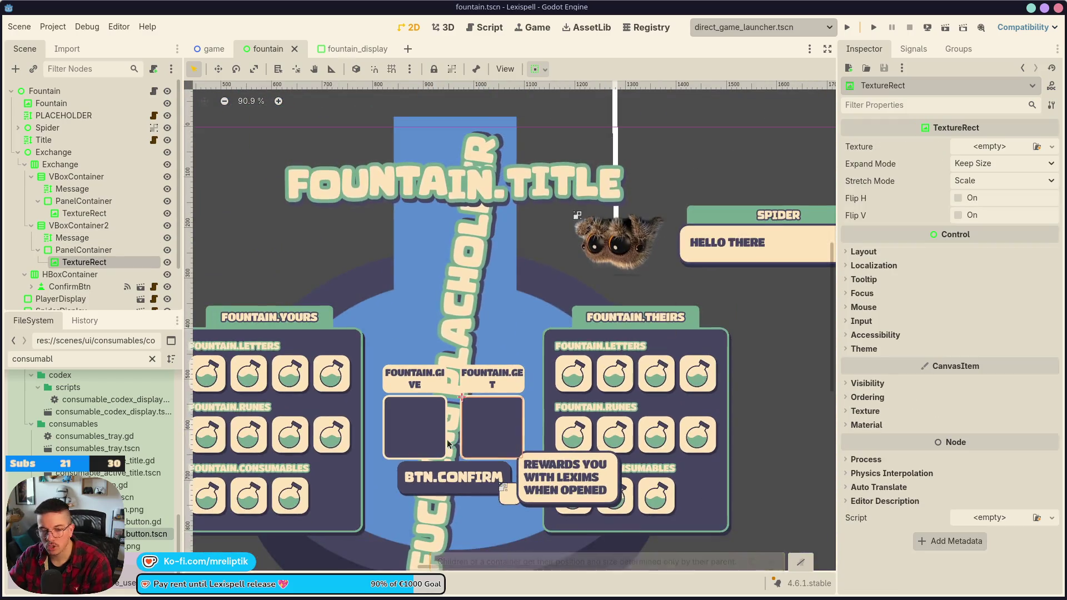
pyautogui.scroll(-4, 421, 424)
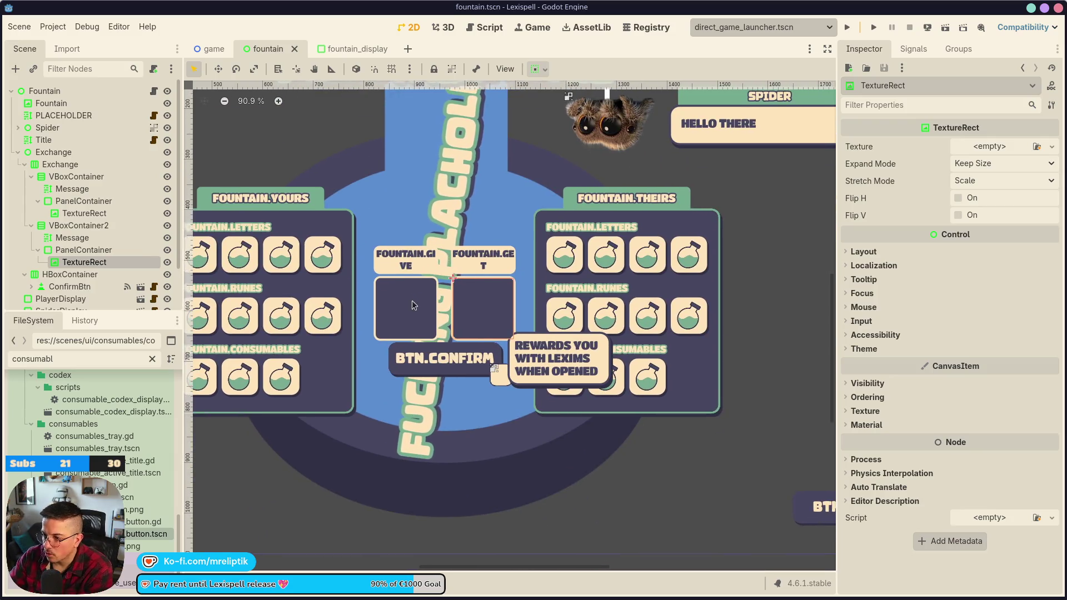
# - Nudge the BTN.CONFIRM row down beneath the slots and save fountain.tscn
pyautogui.click(437, 364)
pyautogui.click(438, 364)
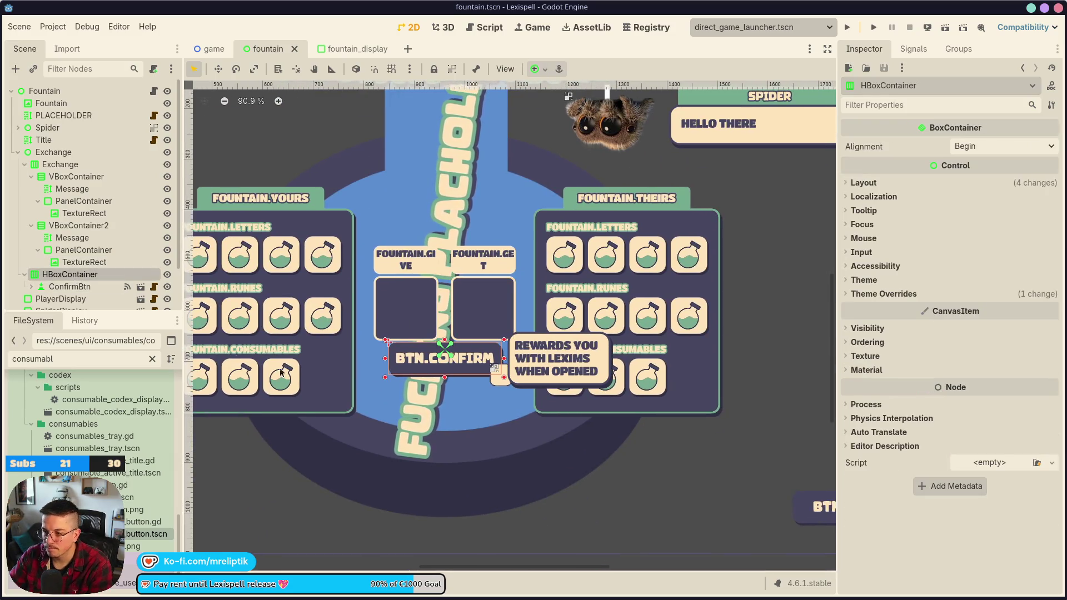
pyautogui.scroll(4, 462, 362)
pyautogui.scroll(1, 462, 361)
pyautogui.moveTo(462, 355); pyautogui.dragTo(449, 358)
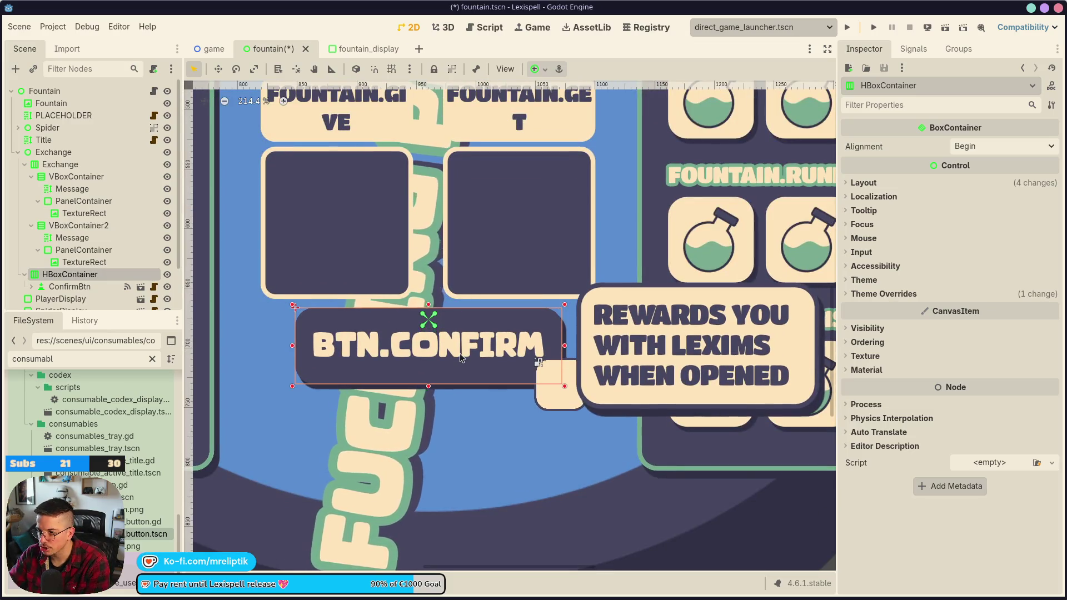
pyautogui.scroll(-7, 448, 355)
pyautogui.hotkey('ctrl', 's')
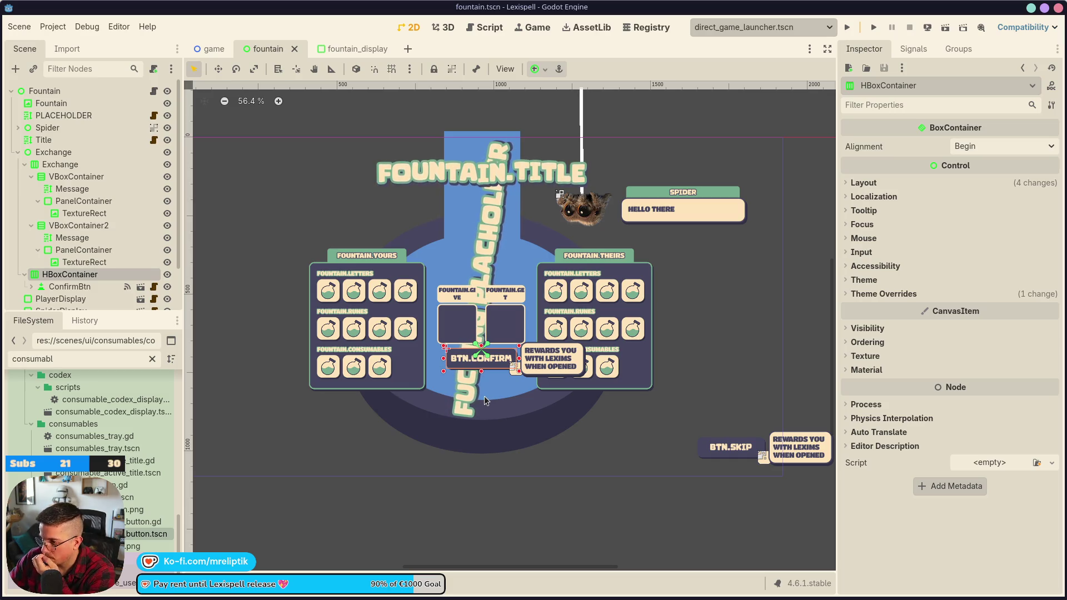
pyautogui.scroll(5, 463, 297)
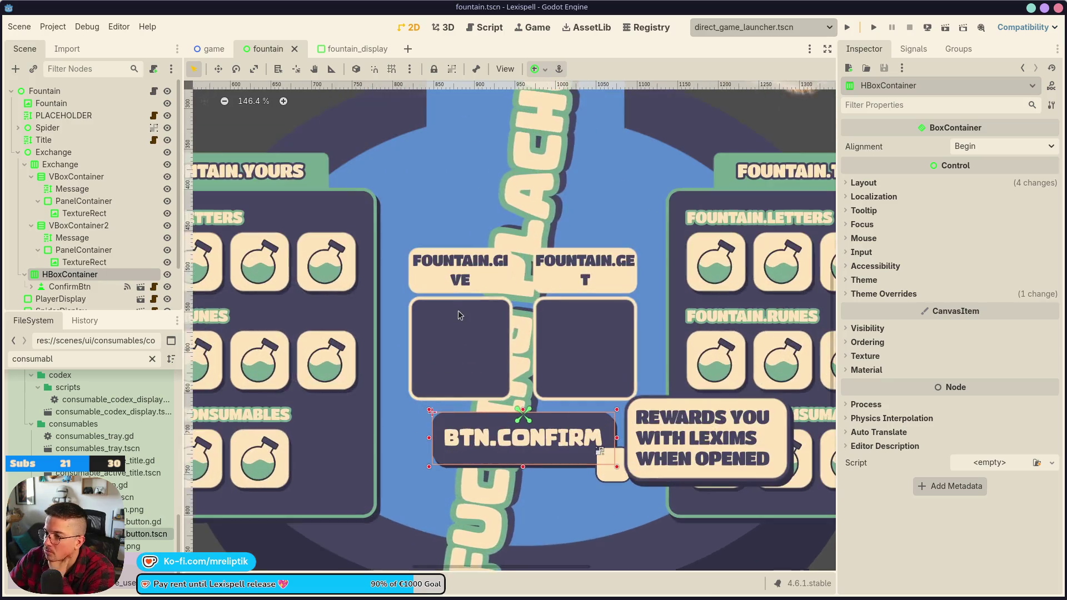
pyautogui.click(470, 274)
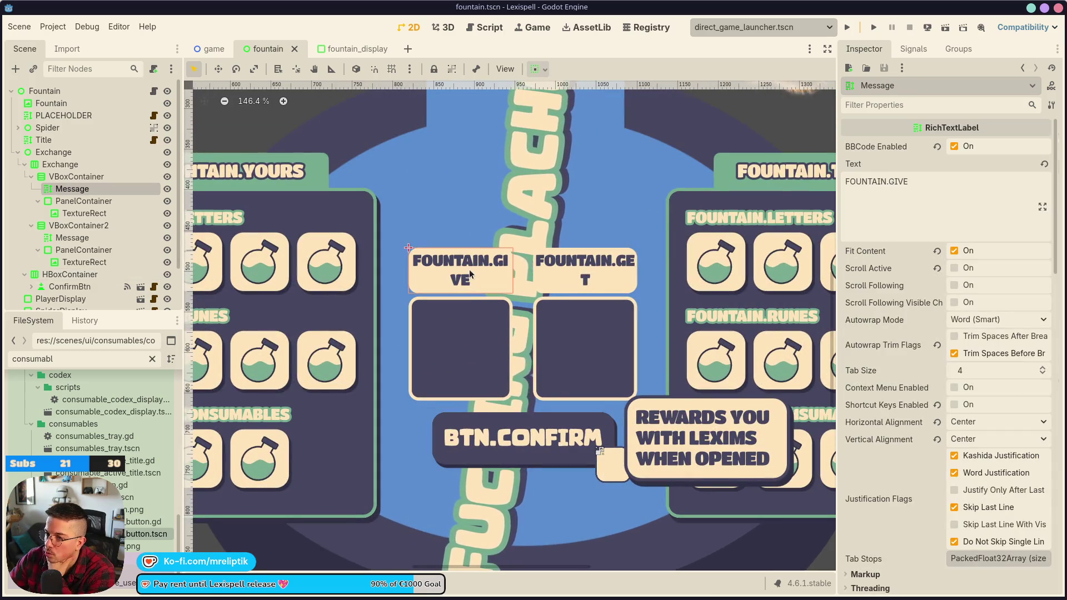
# - Change the FOUNTAIN.GIVE label's text to '0/1' and save
pyautogui.click(964, 194)
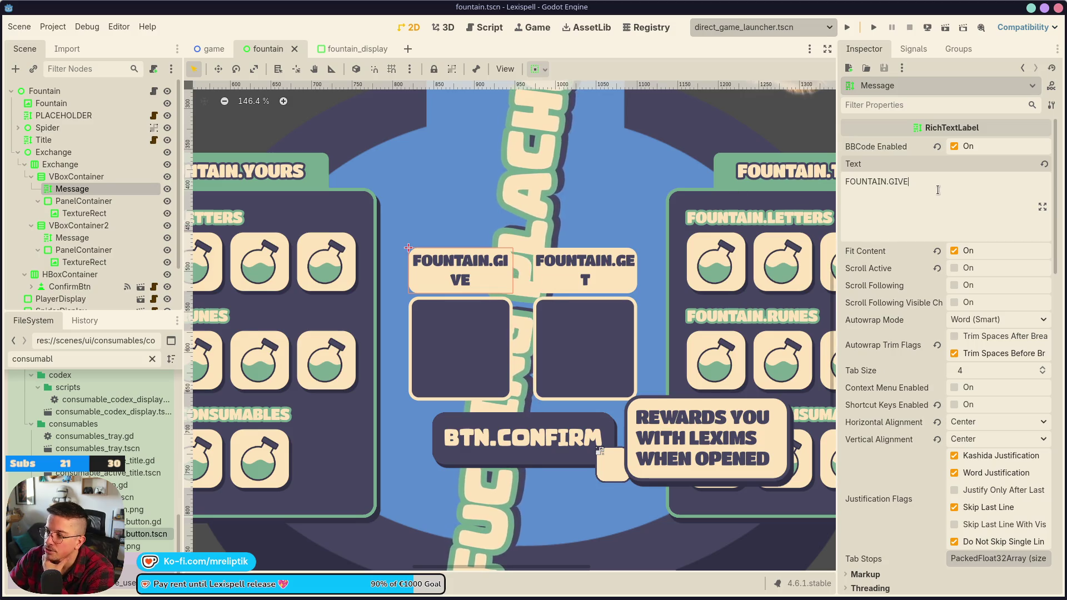
pyautogui.hotkey('ctrl', 'a')
pyautogui.write('0/1')
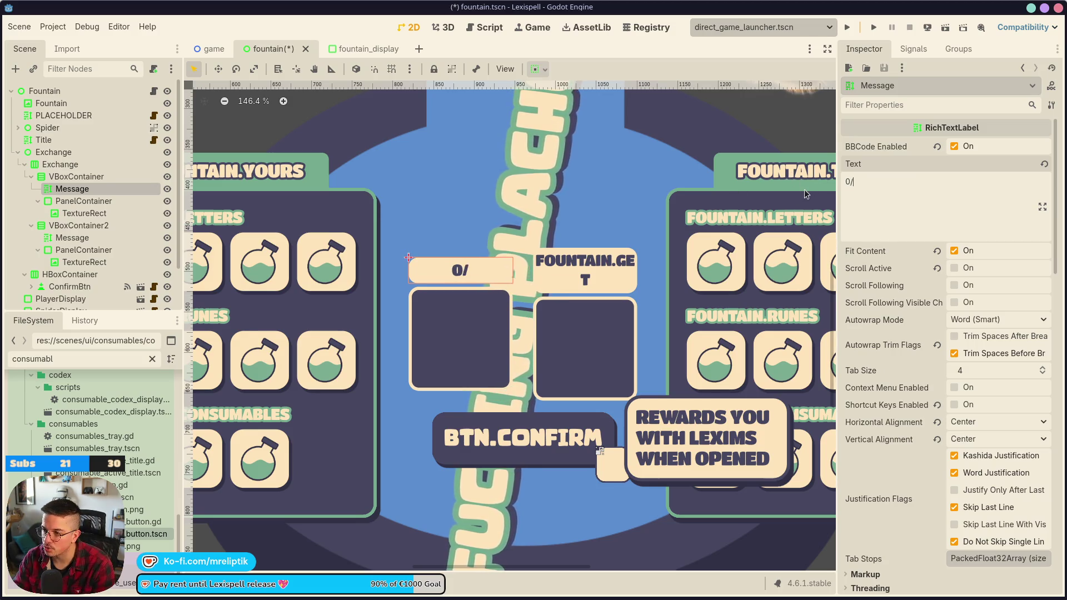
pyautogui.hotkey('ctrl', 's')
# - Change the FOUNTAIN.GET label's text to '0/1' as well
pyautogui.click(586, 269)
pyautogui.doubleClick(897, 181)
pyautogui.hotkey('ctrl', 'a')
pyautogui.write('0/1')
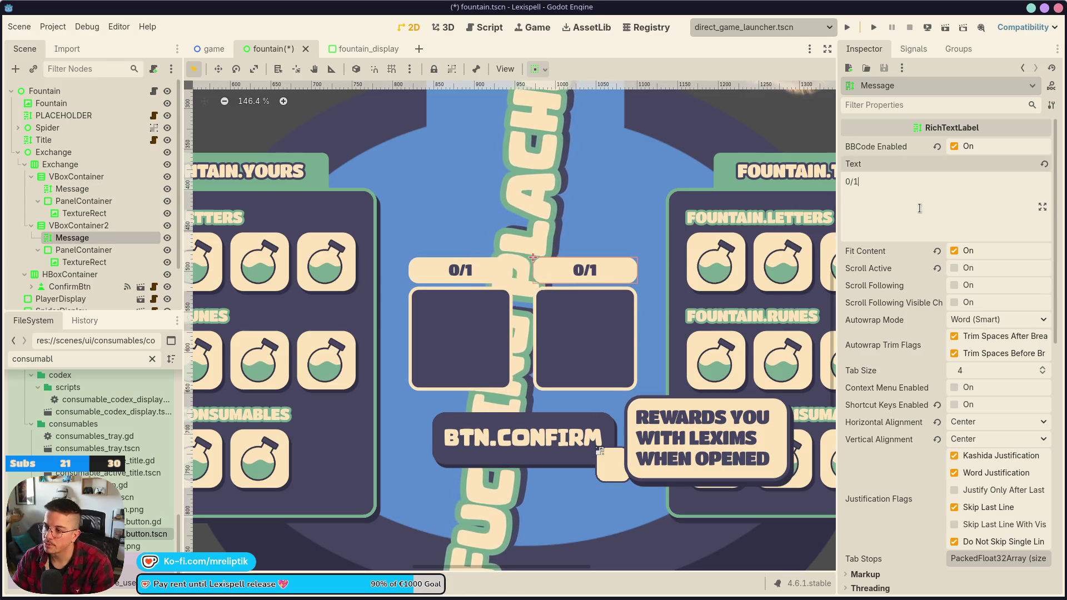
pyautogui.scroll(-5, 515, 242)
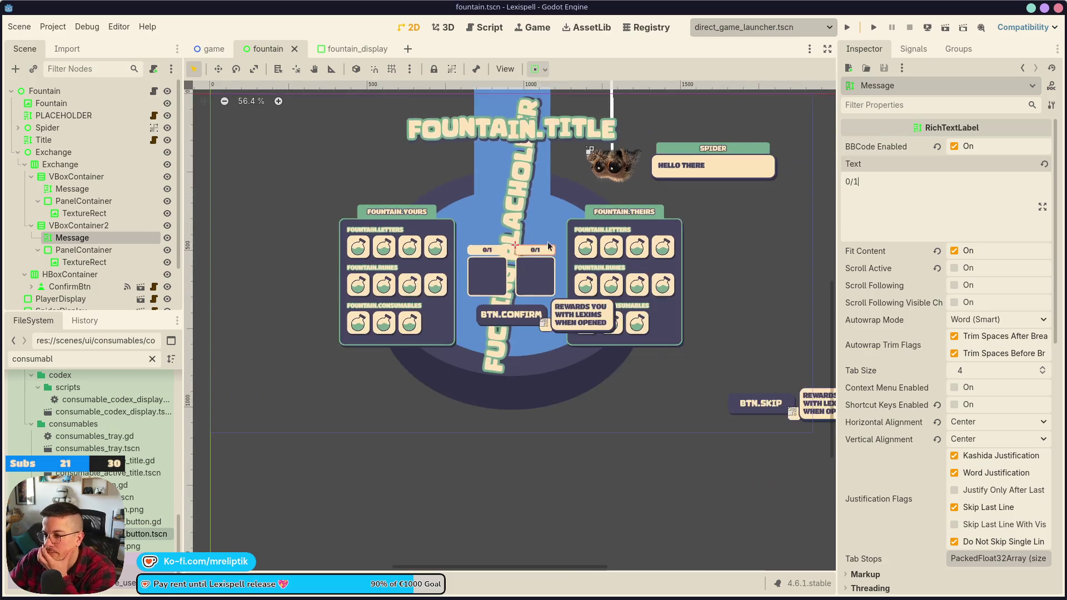
pyautogui.click(686, 229)
pyautogui.scroll(-2, 472, 258)
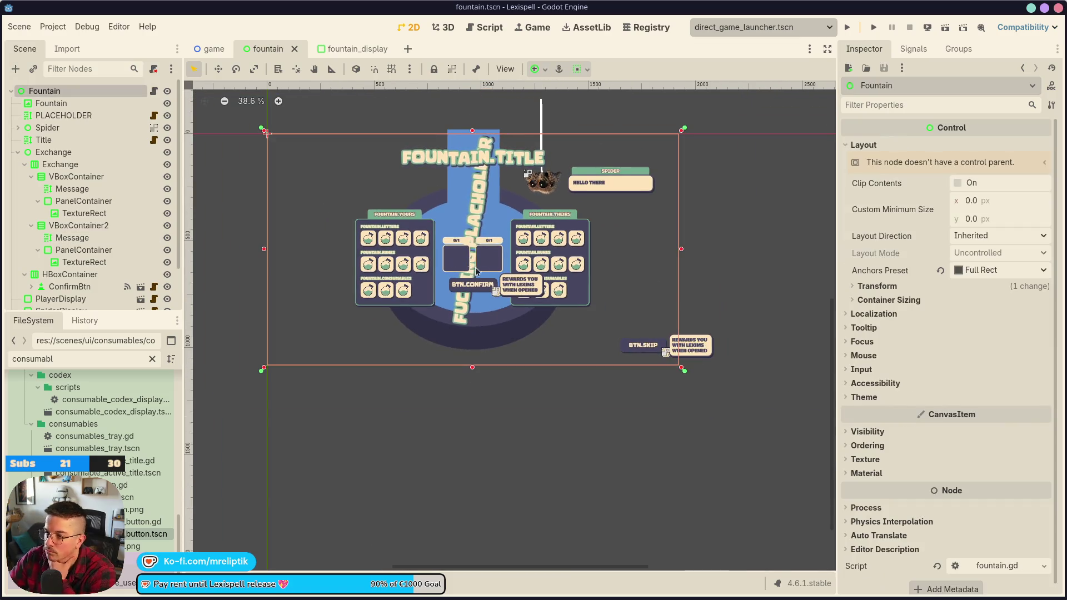
# - Leave the asset library for the 2D view and bring up the fountain_display scene tab
pyautogui.scroll(8, 476, 271)
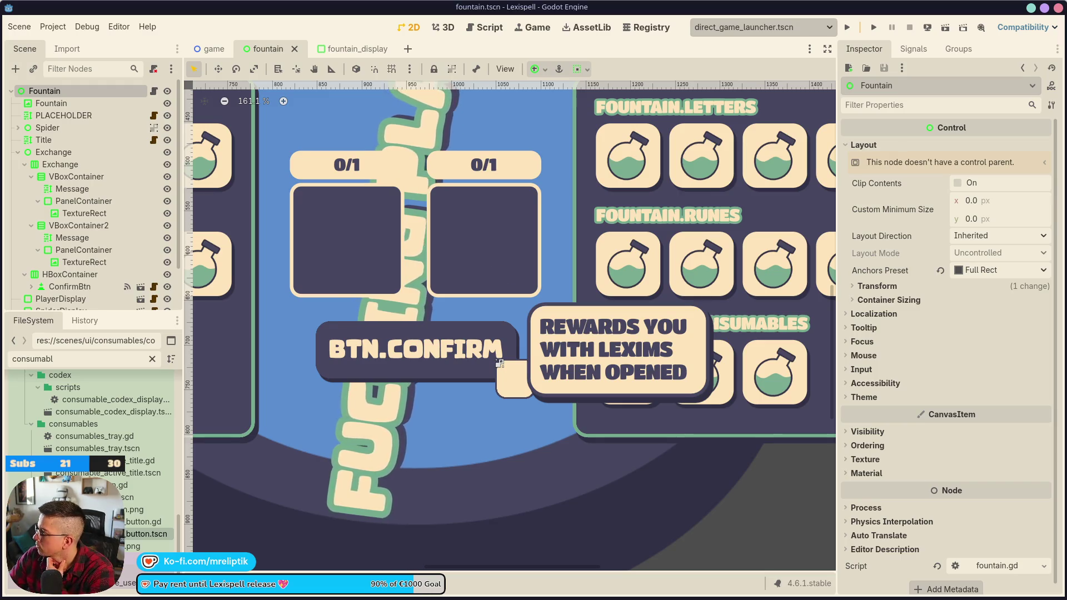
pyautogui.scroll(-5, 392, 242)
pyautogui.click(609, 33)
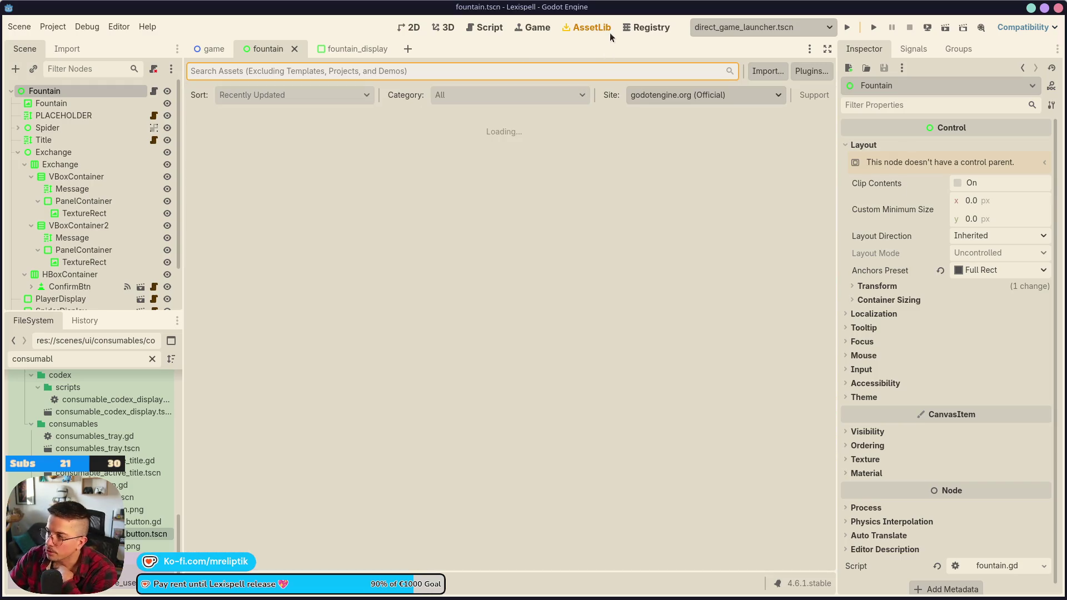
pyautogui.click(408, 27)
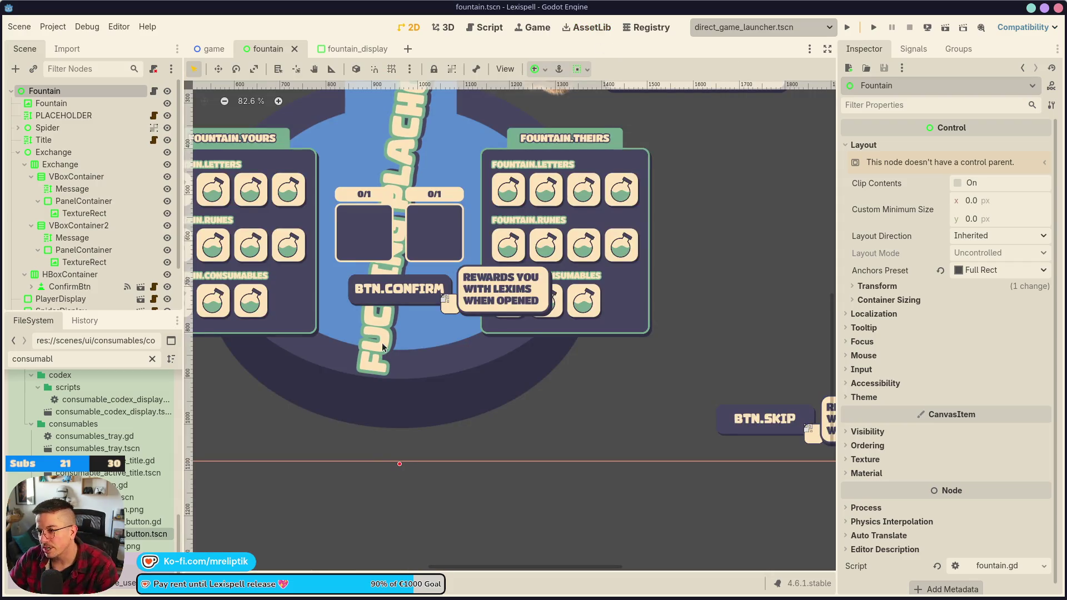
pyautogui.scroll(-4, 382, 348)
pyautogui.scroll(-2, 413, 329)
pyautogui.hscroll(-2, 414, 329)
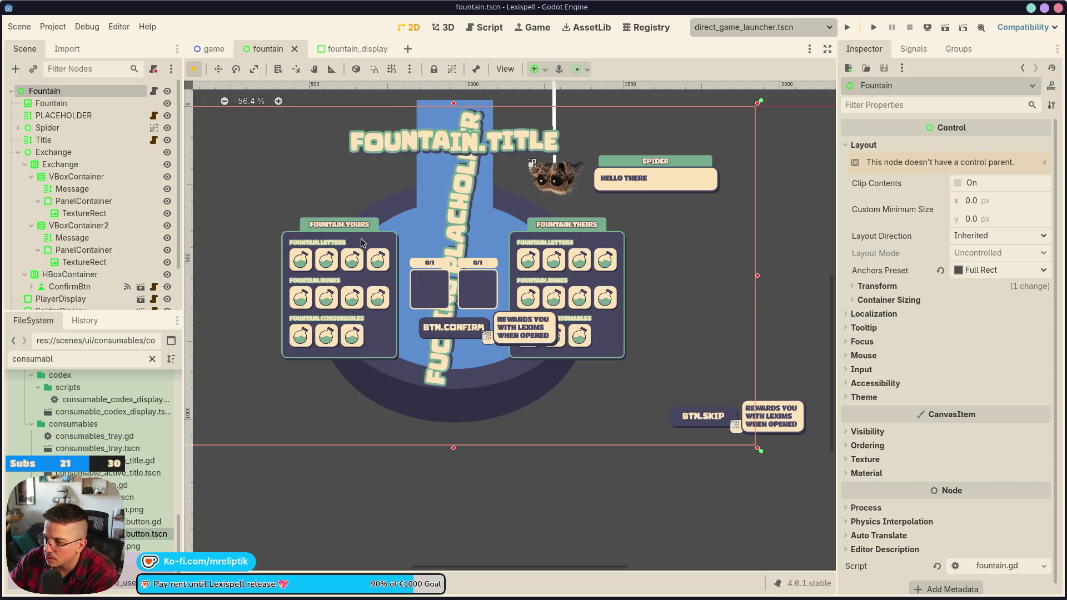
pyautogui.click(334, 49)
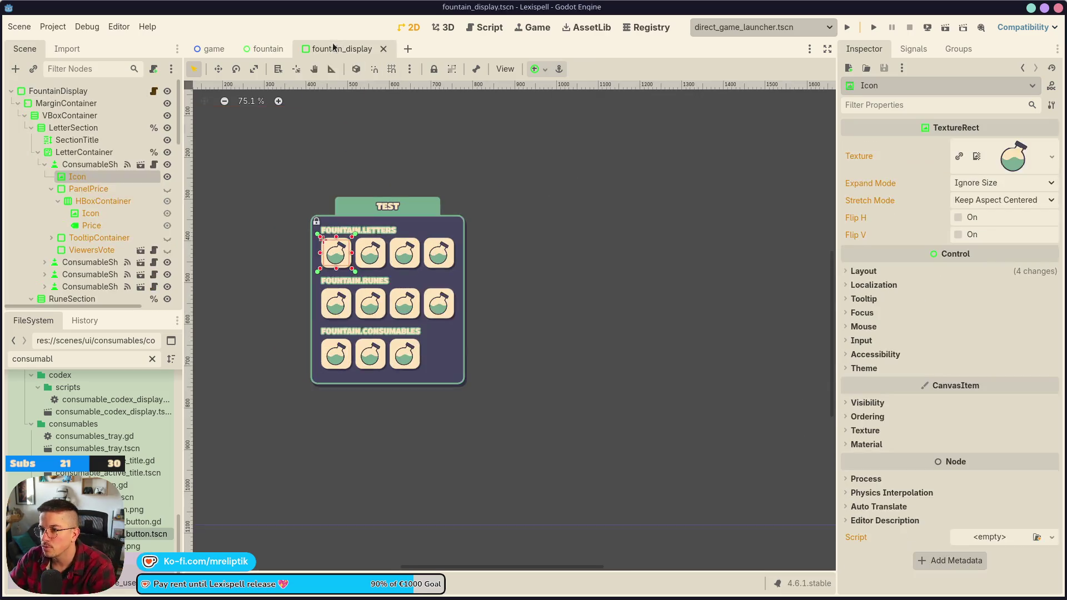
pyautogui.click(44, 164)
pyautogui.click(65, 165)
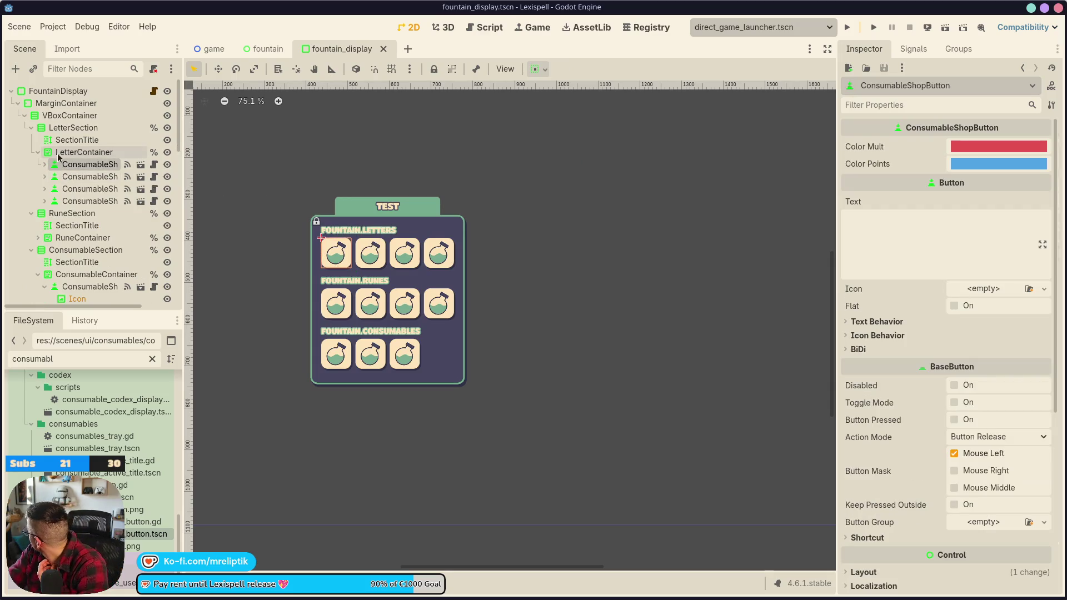
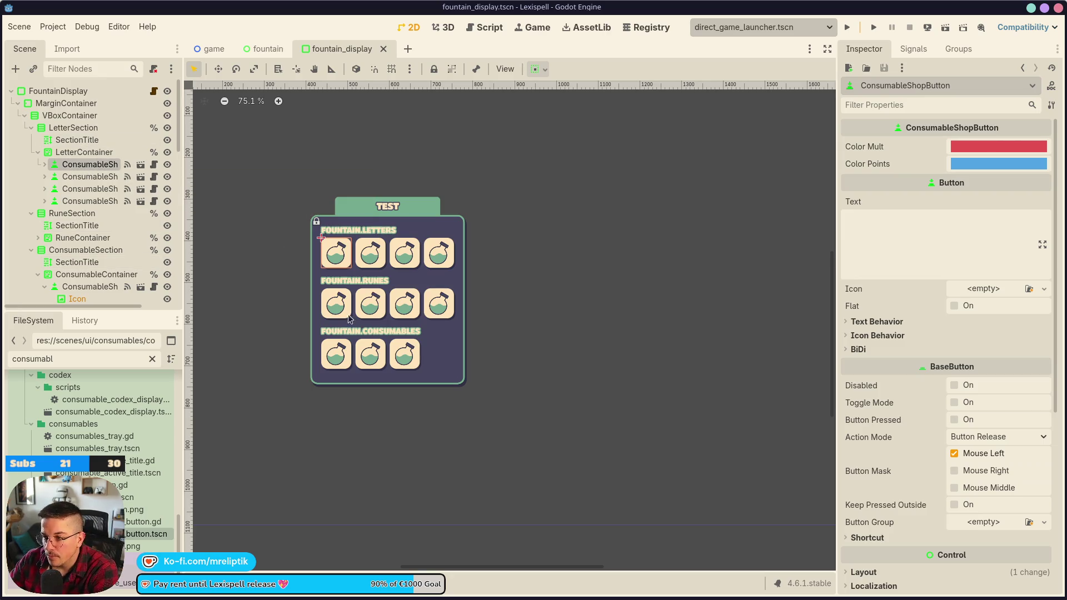
# - Make the third consumable shop button local and detach its script
pyautogui.click(404, 359)
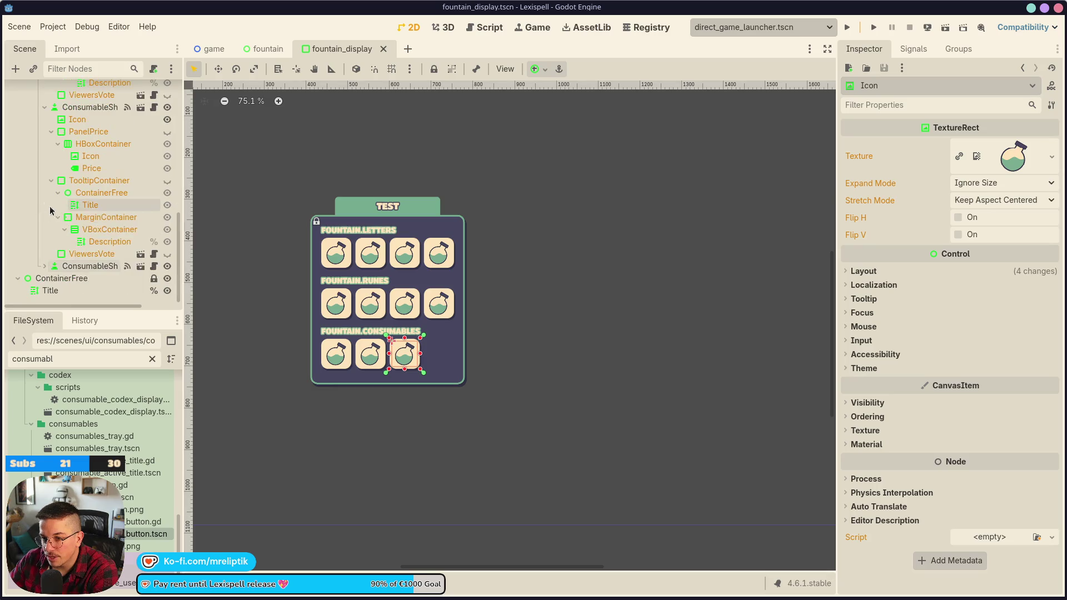
pyautogui.rightClick(83, 268)
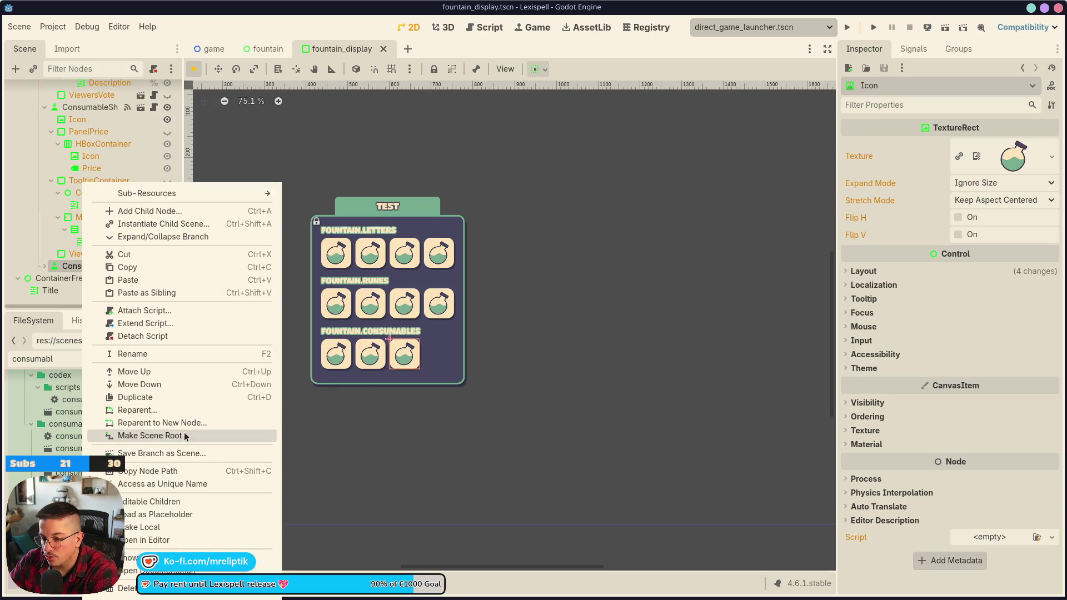
pyautogui.click(160, 528)
pyautogui.rightClick(96, 267)
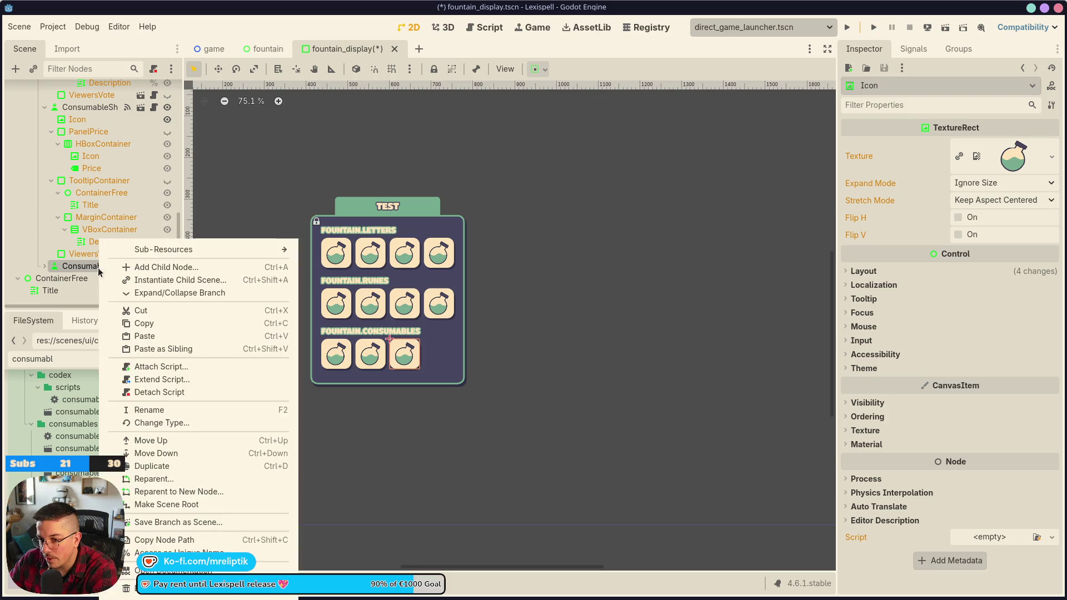
pyautogui.click(159, 392)
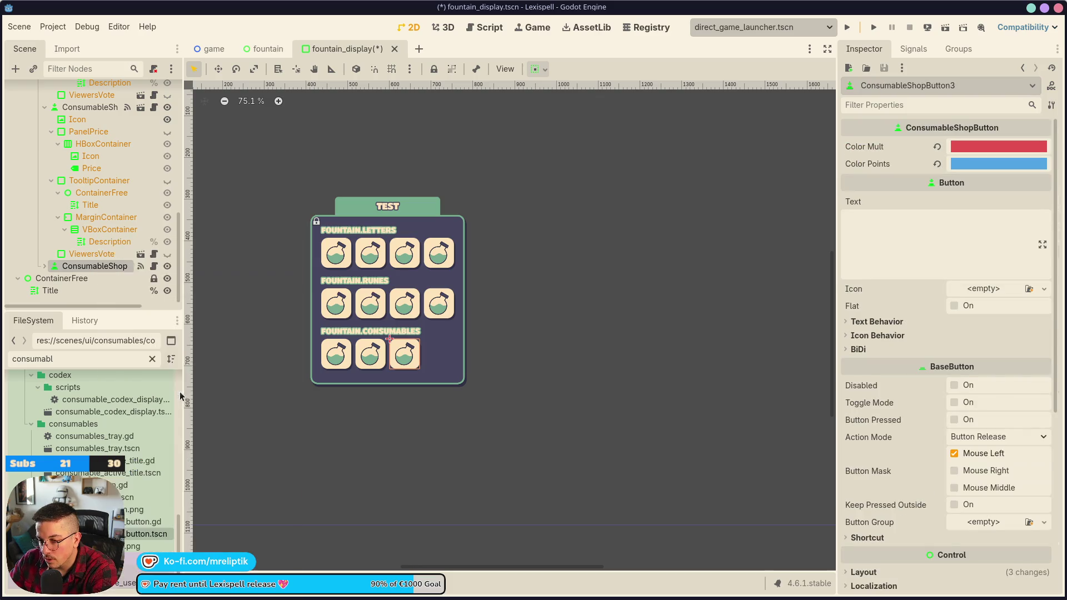
# - Rename the button node to ItemButton and save fountain_display.tscn
pyautogui.doubleClick(76, 266)
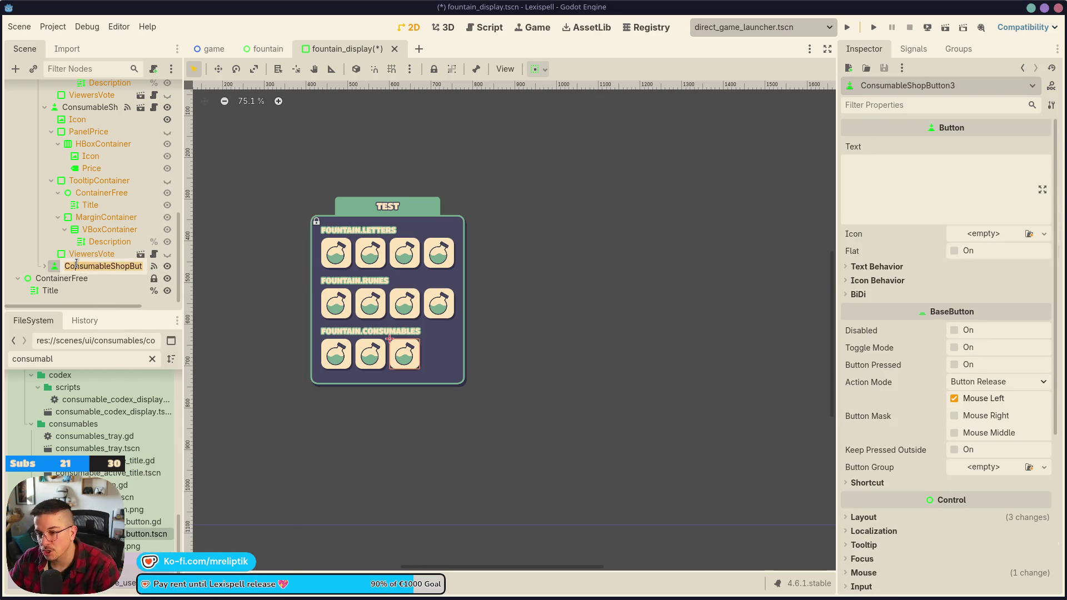
pyautogui.write('ItemButton3')
pyautogui.press('Return')
pyautogui.click(124, 265)
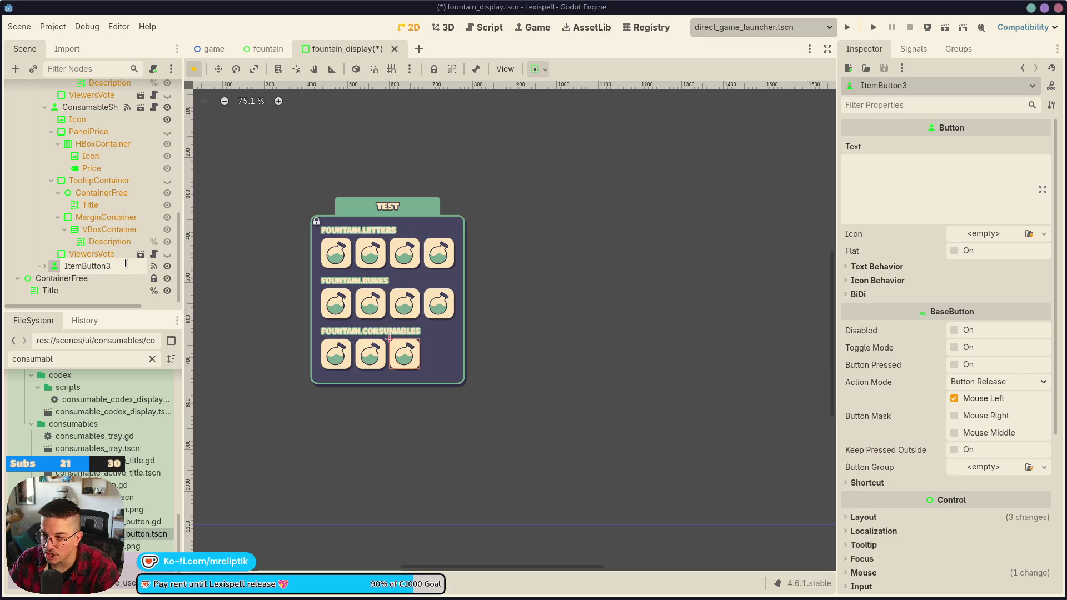
pyautogui.press('Return')
pyautogui.hotkey('ctrl', 's')
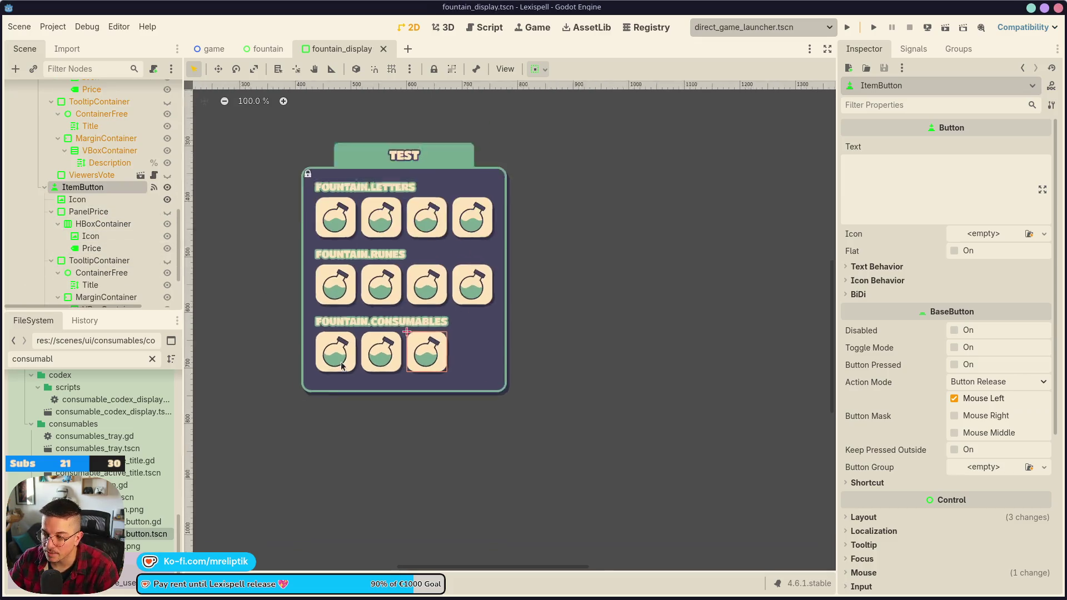
# - Delete the ViewersVote child from ItemButton
pyautogui.click(52, 260)
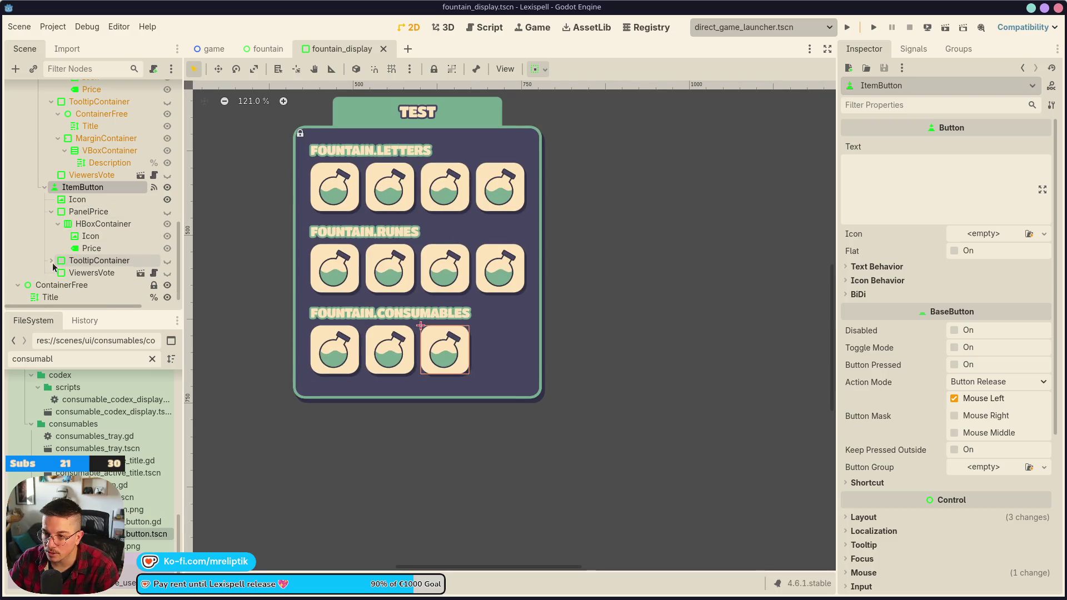
pyautogui.click(83, 273)
pyautogui.press('Delete')
pyautogui.press('Return')
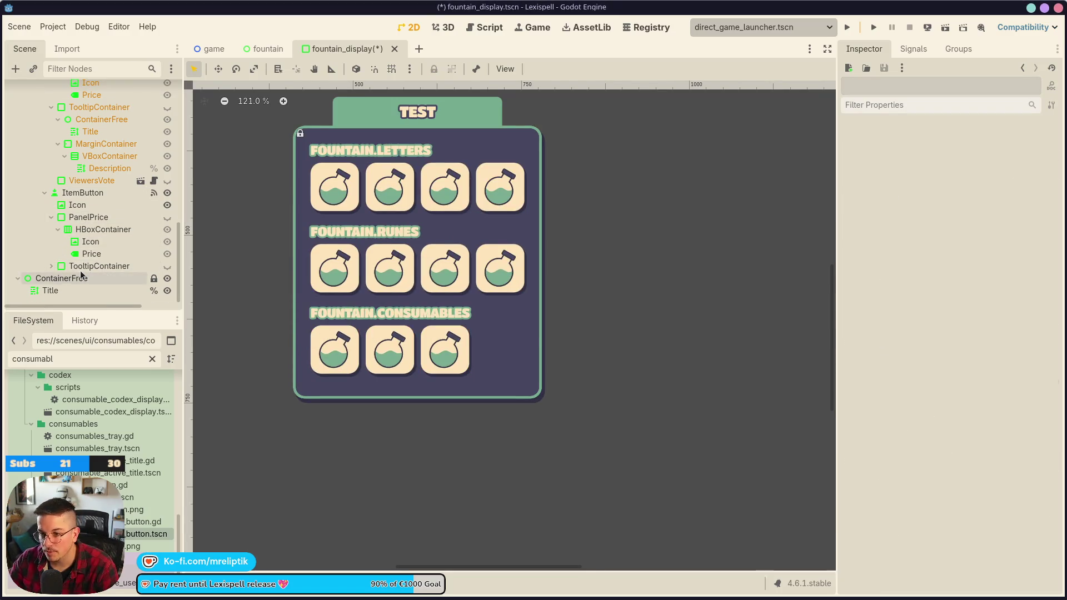
# - Remove the PanelPrice child and save, leaving only Icon and TooltipContainer
pyautogui.click(167, 266)
pyautogui.click(167, 266)
pyautogui.hotkey('ctrl', 's')
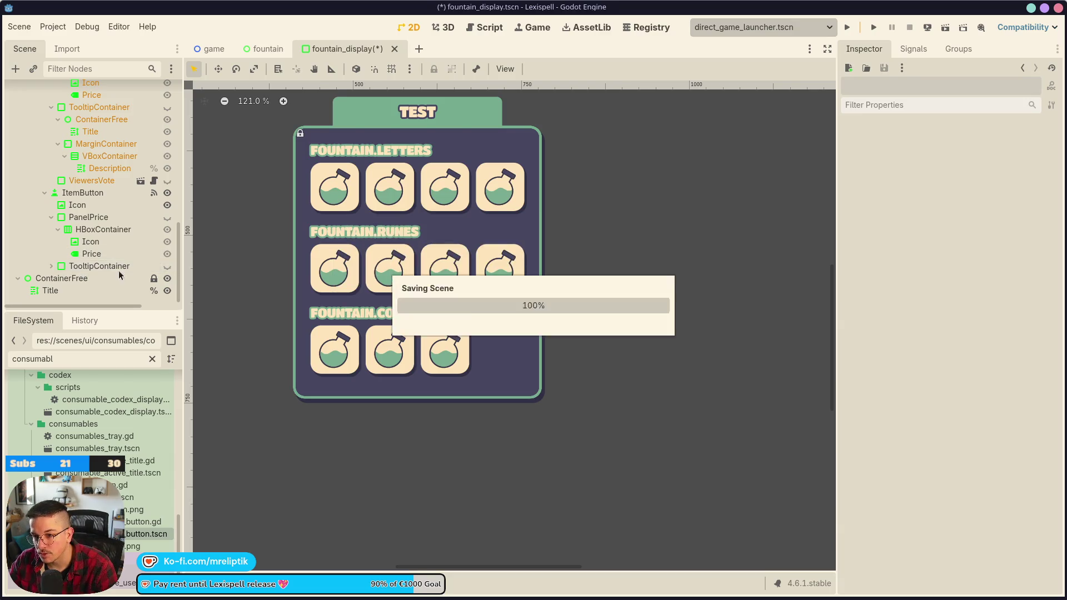
pyautogui.click(100, 217)
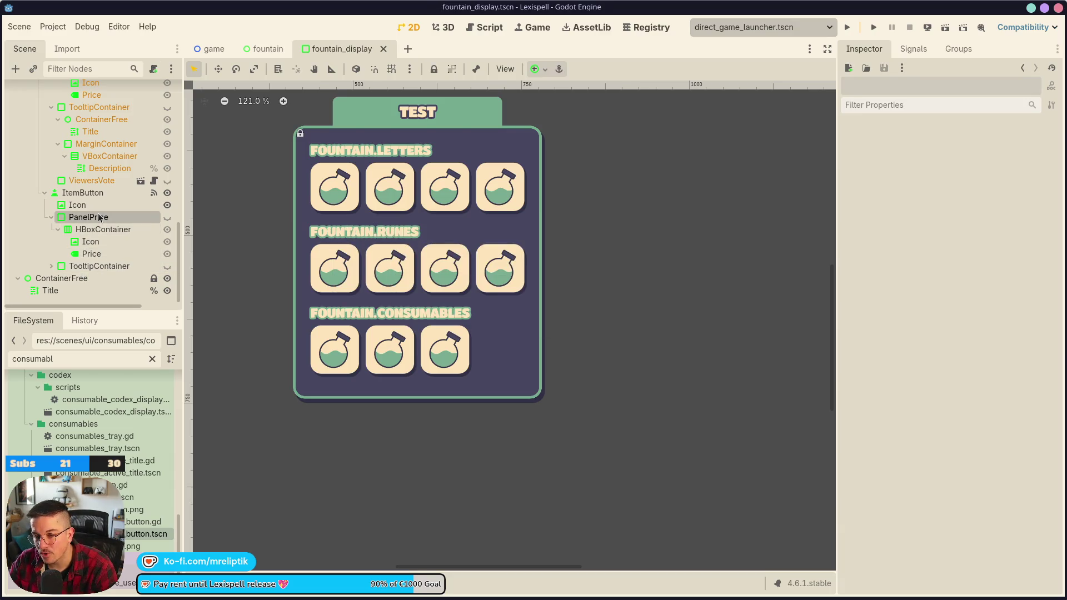
pyautogui.click(52, 218)
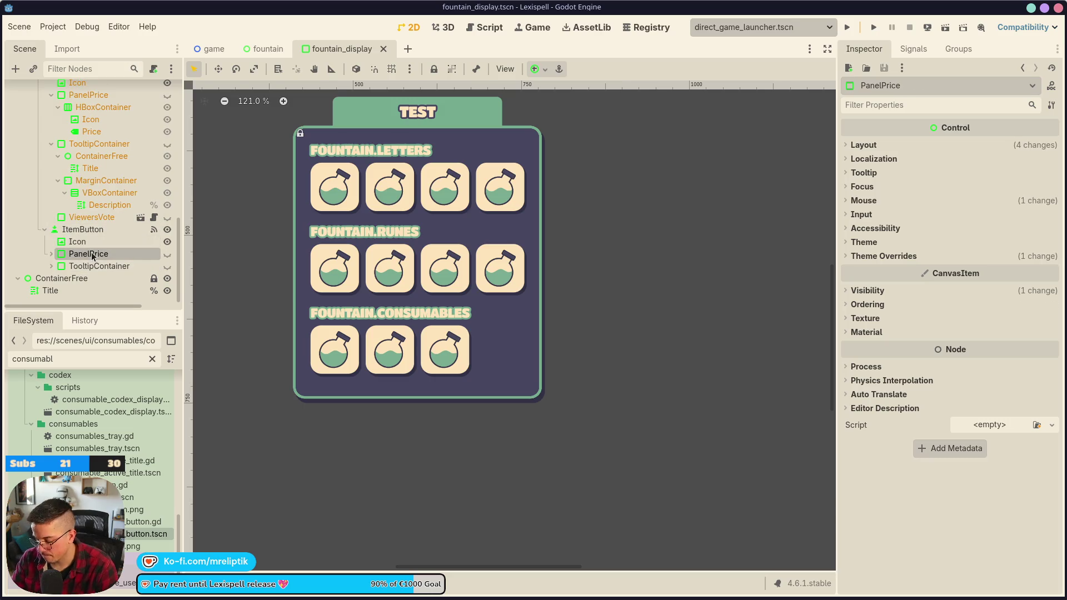
pyautogui.hotkey('ctrl', 's')
pyautogui.click(116, 246)
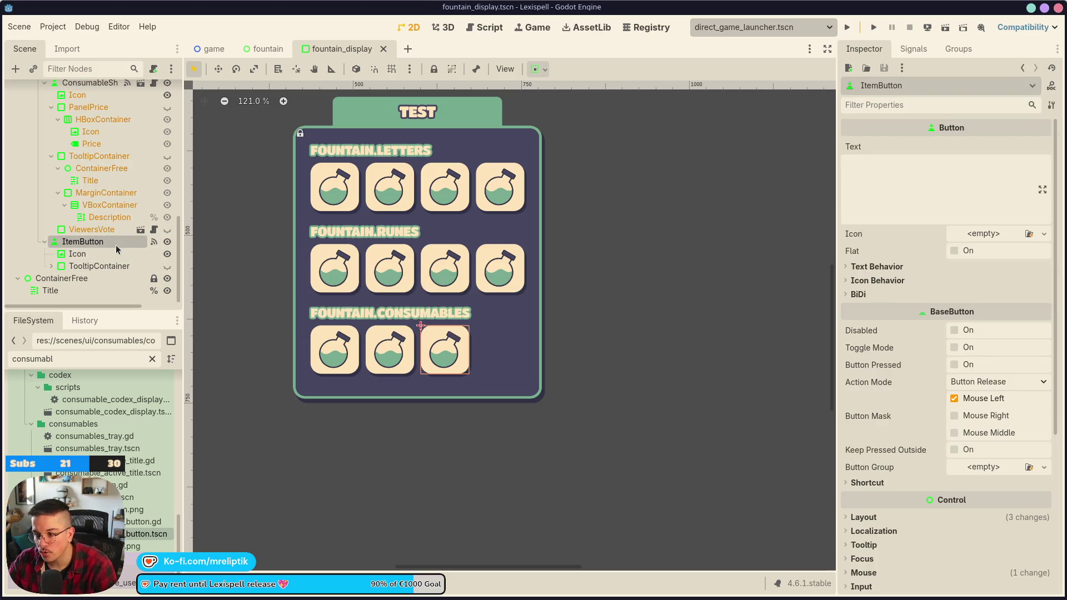
pyautogui.rightClick(94, 247)
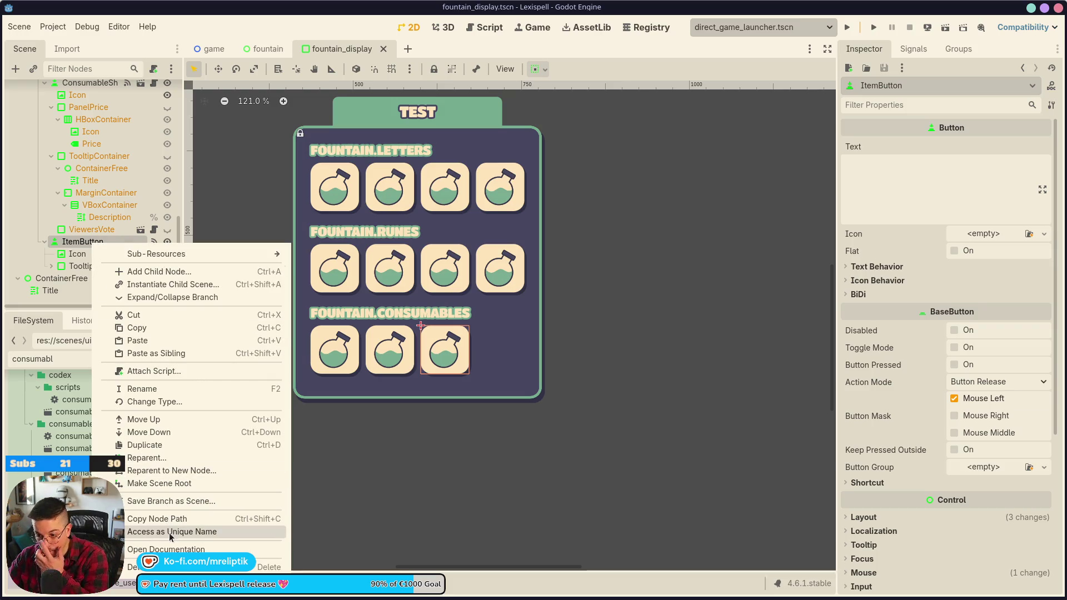
# - Save the ItemButton branch as a scene, browsing up to res://scenes/ui
pyautogui.click(180, 503)
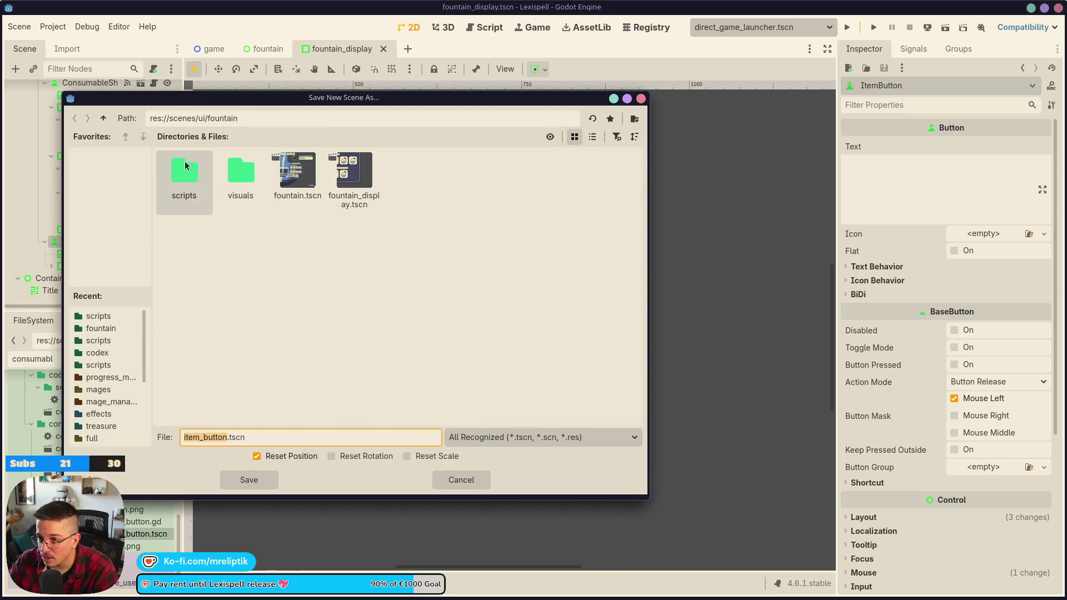
pyautogui.click(103, 119)
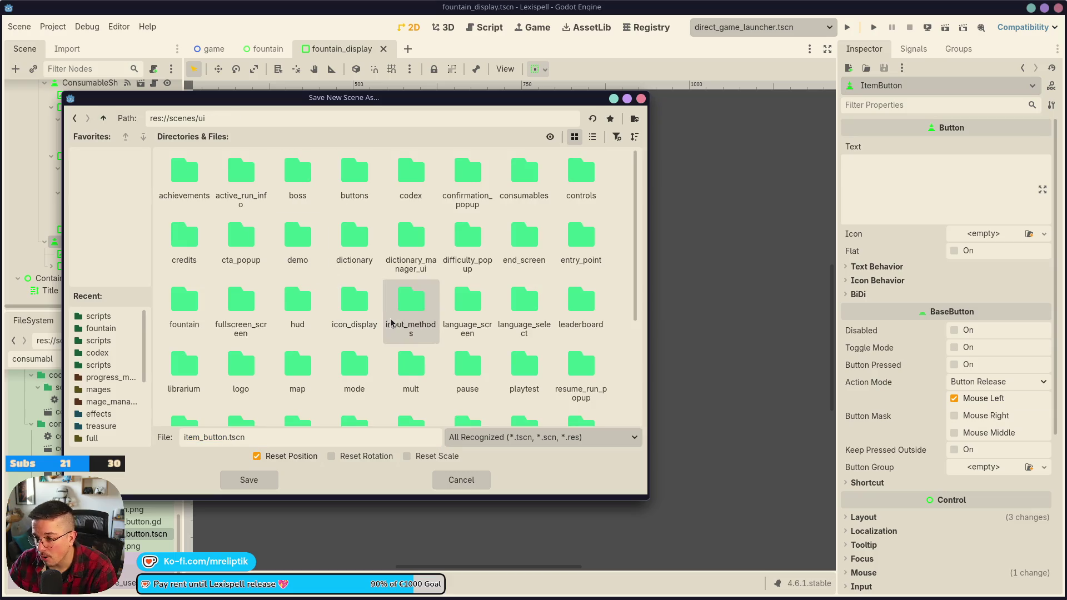
pyautogui.rightClick(624, 238)
pyautogui.click(628, 220)
pyautogui.click(627, 176)
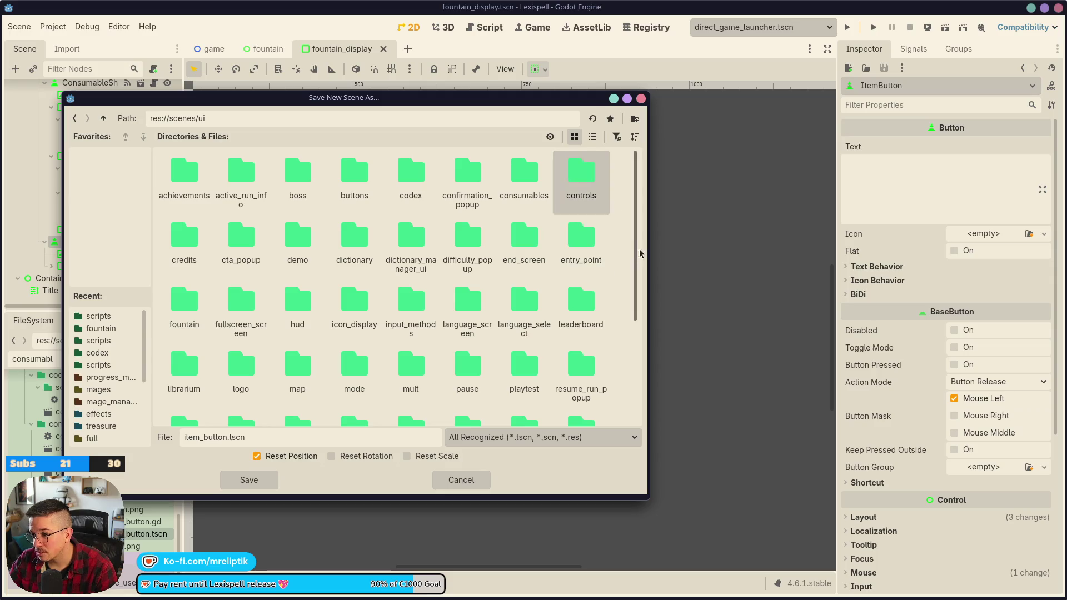
# - Create an item_button folder, save item_button.tscn into it, and open the scene
pyautogui.click(634, 119)
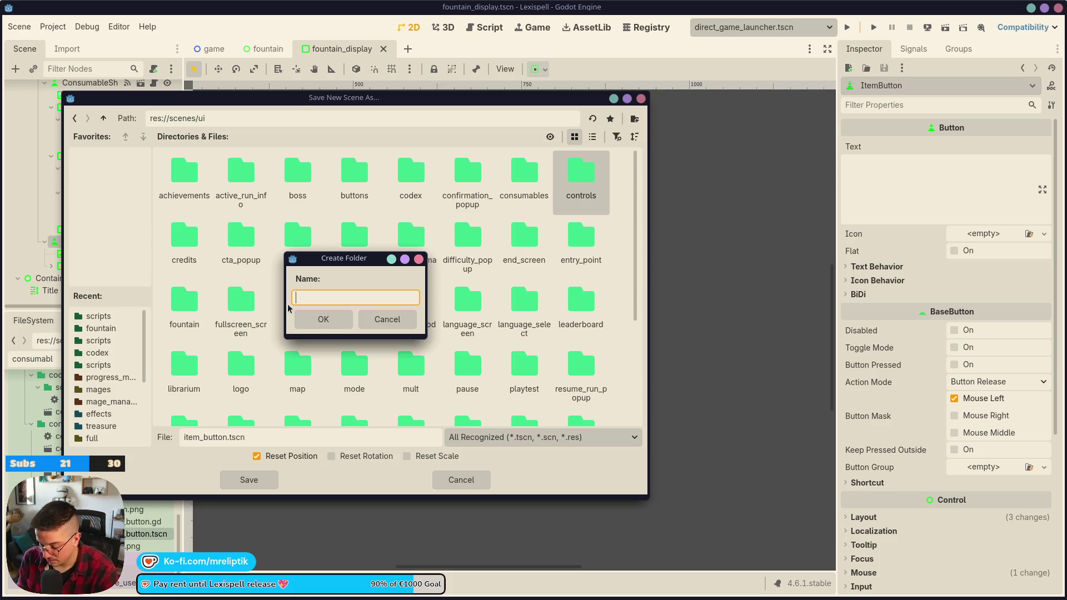
pyautogui.write('item_button')
pyautogui.click(334, 321)
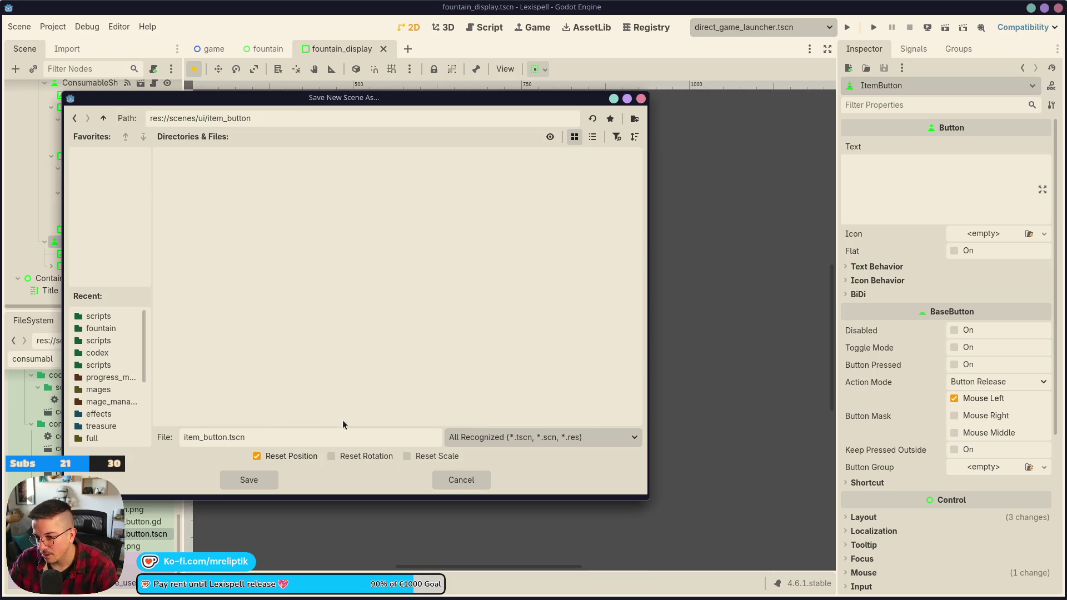
pyautogui.click(247, 478)
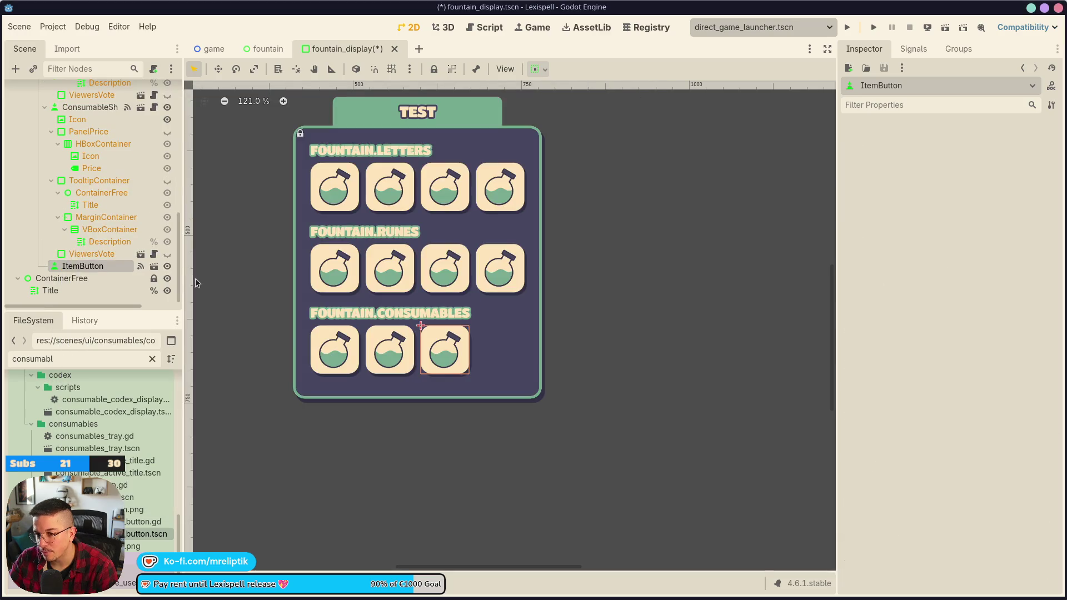
pyautogui.click(154, 266)
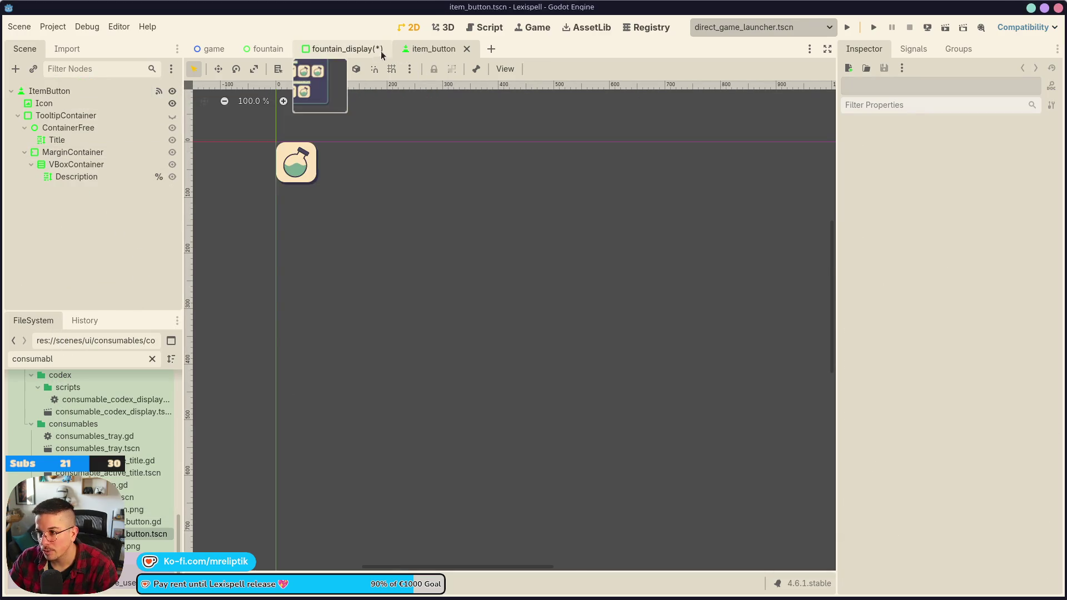
# - Check the consumable shop button's script, then begin attaching a script to ItemButton
pyautogui.click(378, 49)
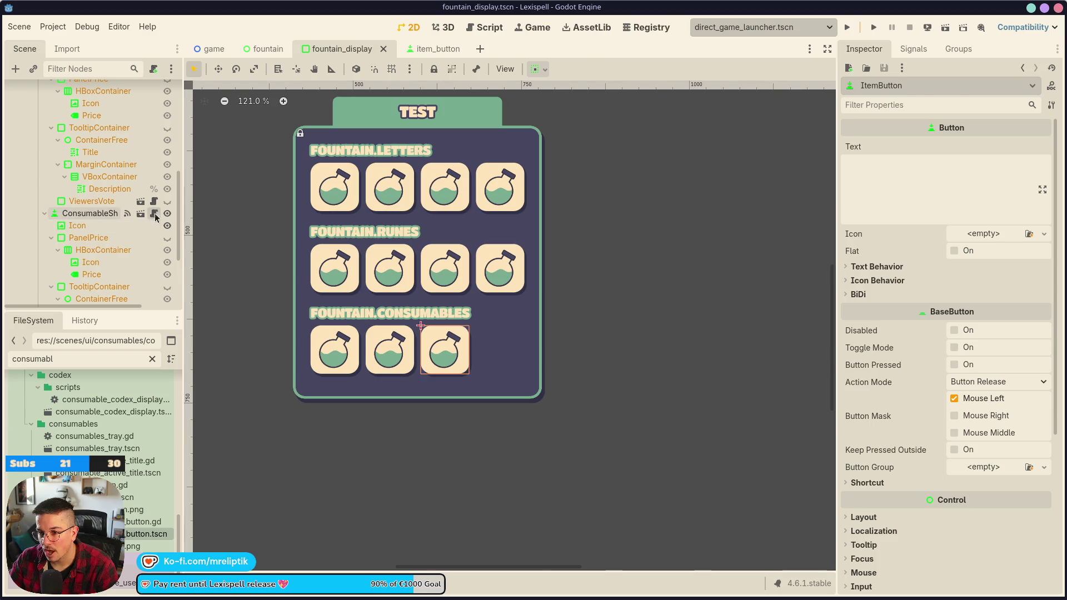
pyautogui.click(155, 215)
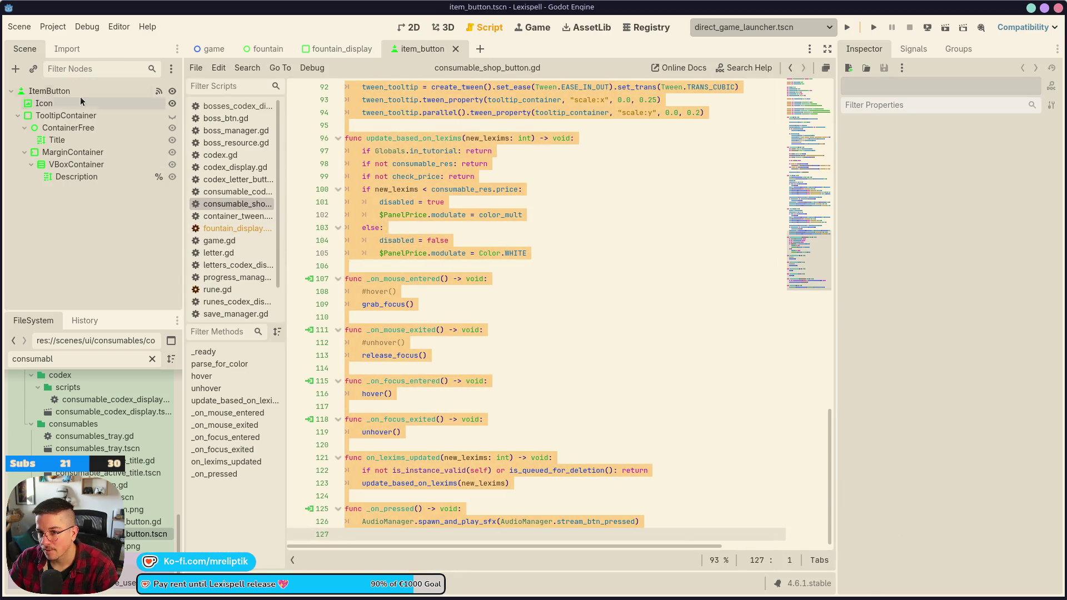
pyautogui.rightClick(83, 92)
pyautogui.click(131, 223)
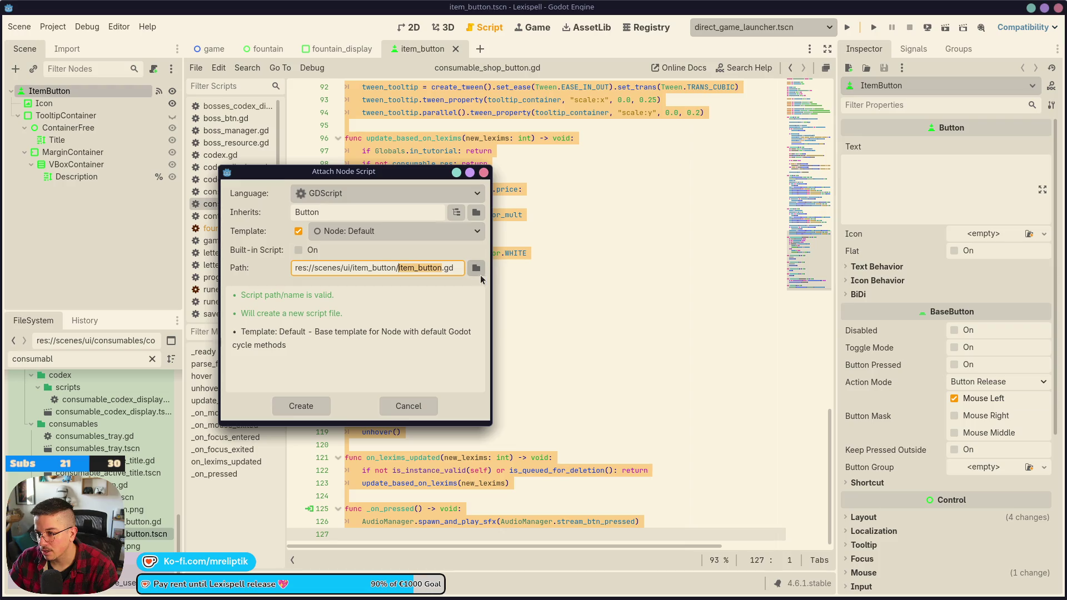
# - Create item_button.gd inside a new scripts folder and select its template code
pyautogui.click(476, 269)
pyautogui.click(634, 119)
pyautogui.write('scripts')
pyautogui.press('Return')
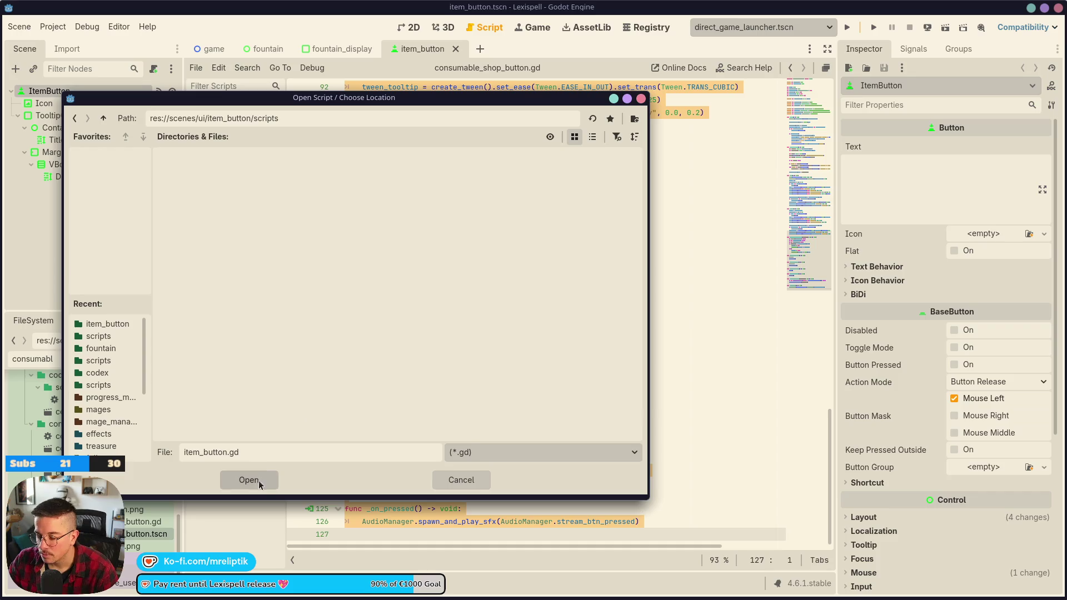
pyautogui.click(259, 481)
pyautogui.click(316, 414)
pyautogui.hotkey('ctrl', 'a')
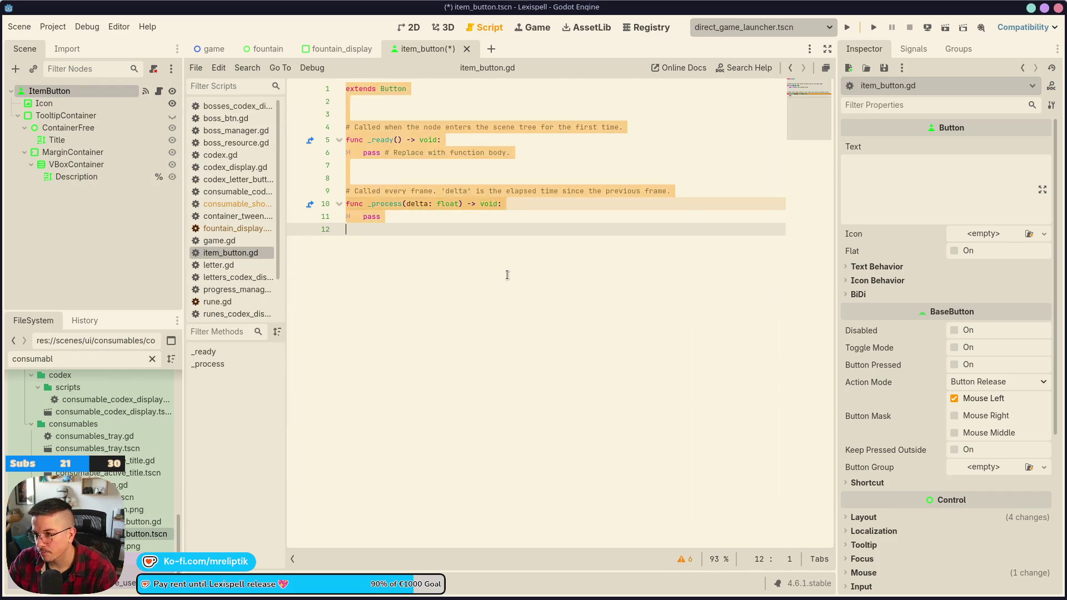
# - Paste the shop button code into item_button.gd and rename the class to ItemButton
pyautogui.hotkey('ctrl', 'v')
pyautogui.scroll(10, 489, 278)
pyautogui.scroll(12, 479, 313)
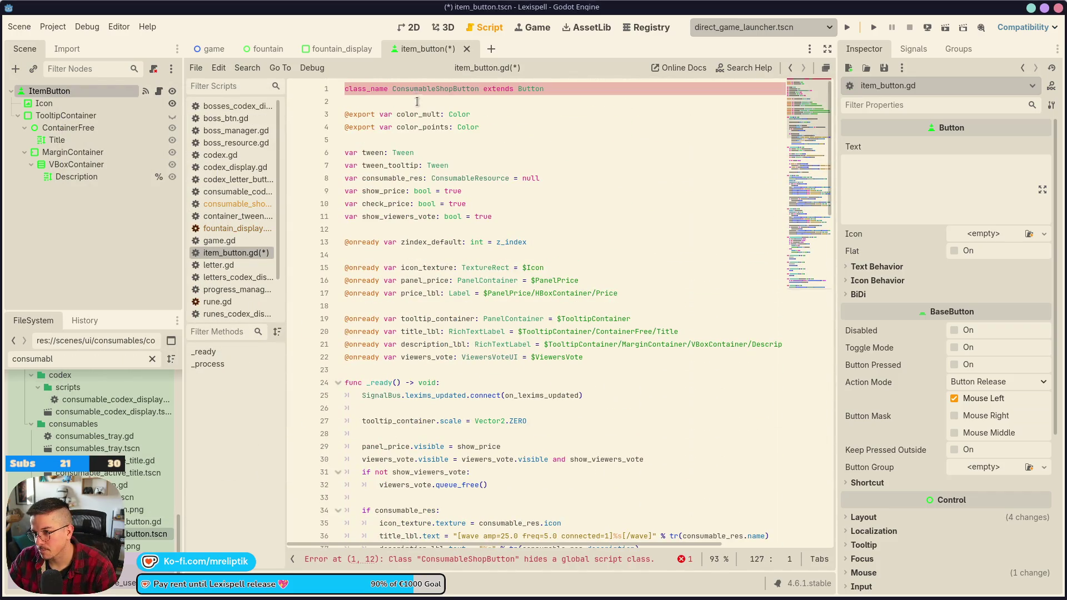
pyautogui.click(419, 88)
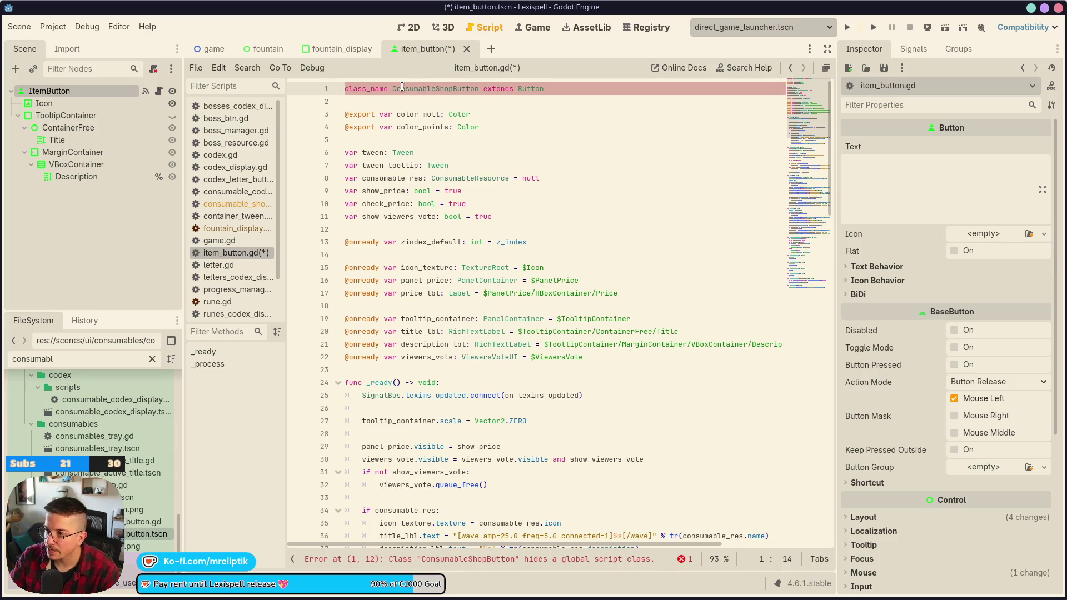
pyautogui.write('Ite')
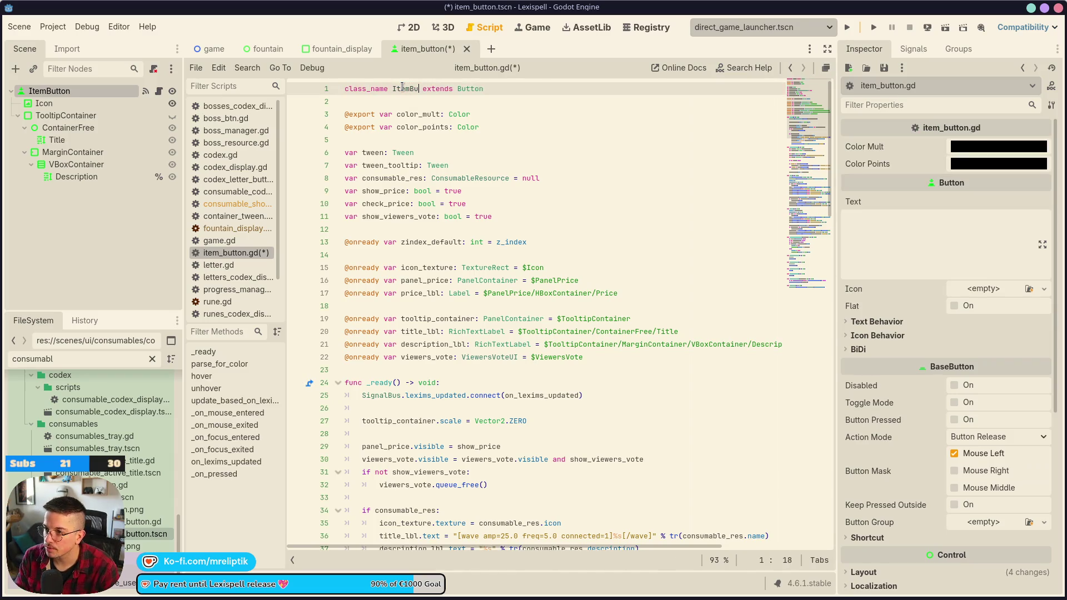
pyautogui.hotkey('ctrl', 's')
# - Restore the color_mult export and change consumable_res to res: Resource
pyautogui.click(508, 113)
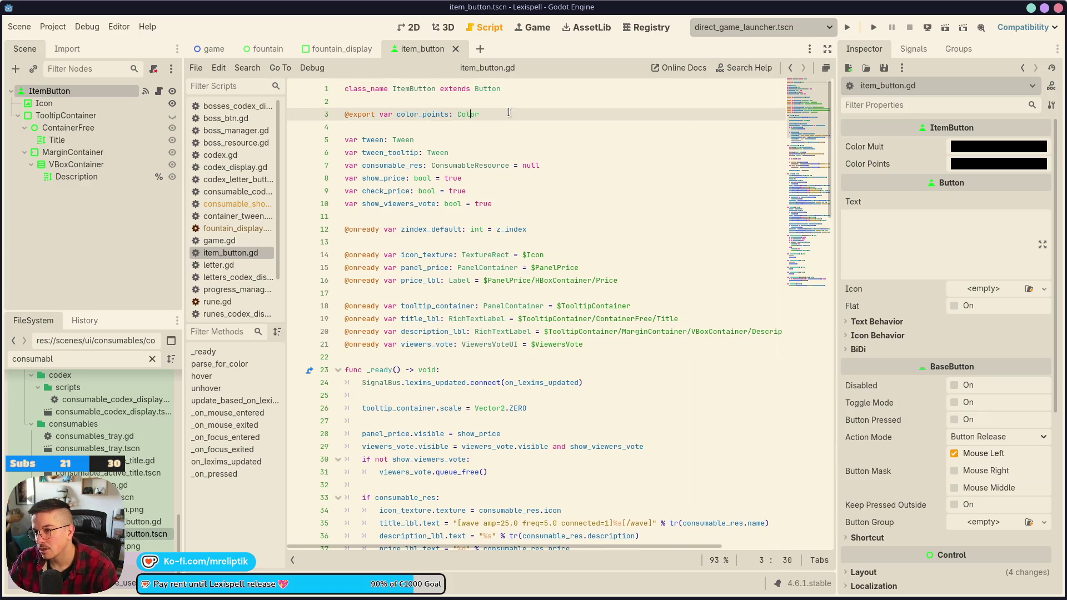
pyautogui.hotkey('ctrl', 's')
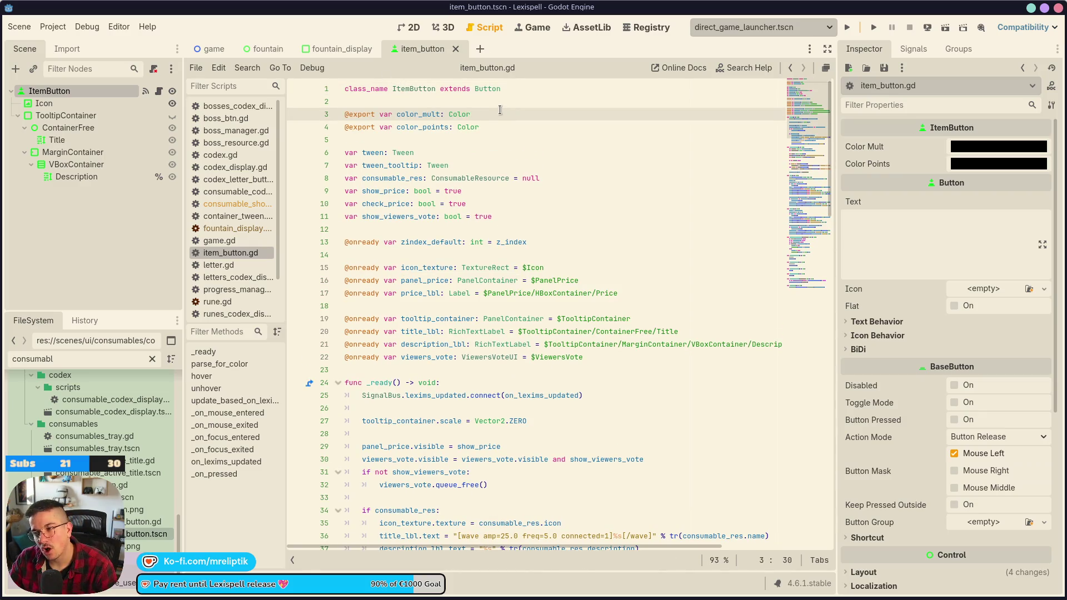
pyautogui.click(467, 152)
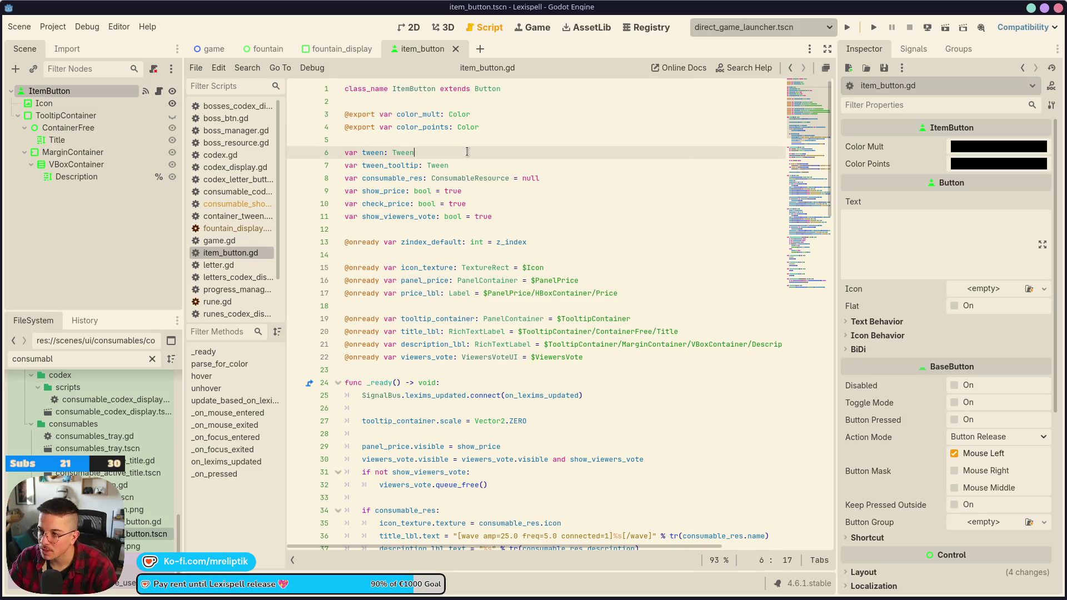
pyautogui.doubleClick(396, 178)
pyautogui.write('res')
pyautogui.hotkey('ctrl', 's')
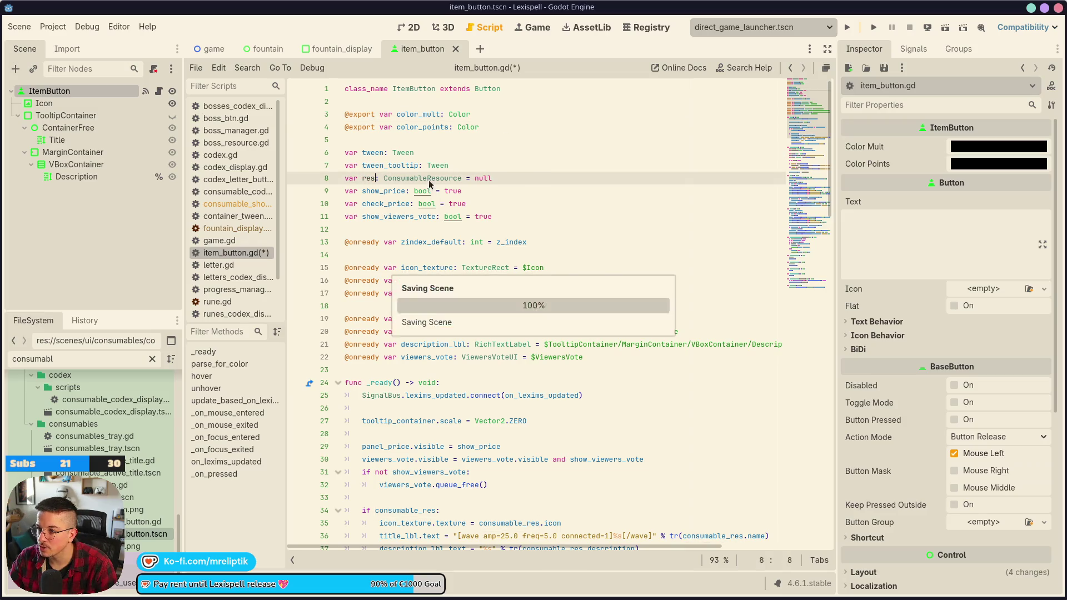
pyautogui.doubleClick(428, 178)
pyautogui.write('Resource')
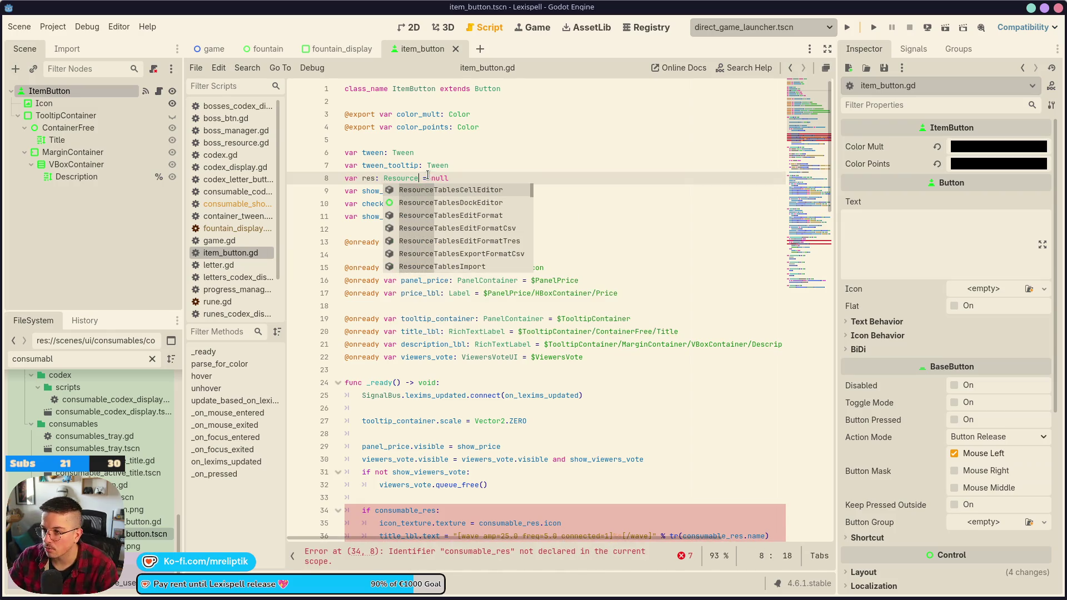
# - Replace the show_price and check_price declarations with var letter: Letter = null
pyautogui.click(418, 161)
pyautogui.click(462, 175)
pyautogui.click(474, 191)
pyautogui.hotkey('ctrl', 'shift', 'k')
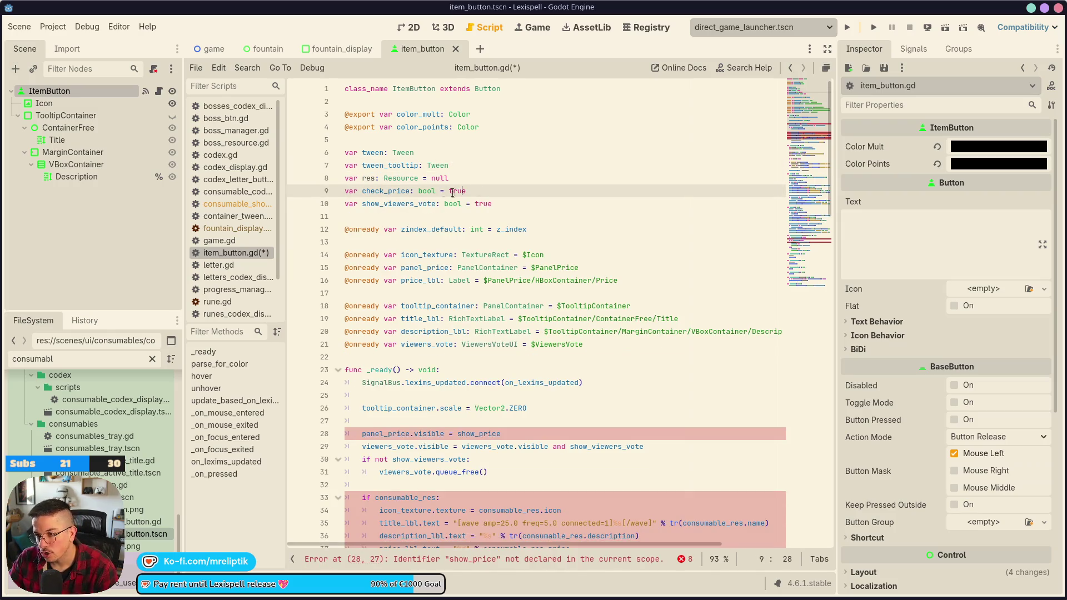
pyautogui.hotkey('ctrl', 'shift', 'k')
pyautogui.hotkey('ctrl', 's')
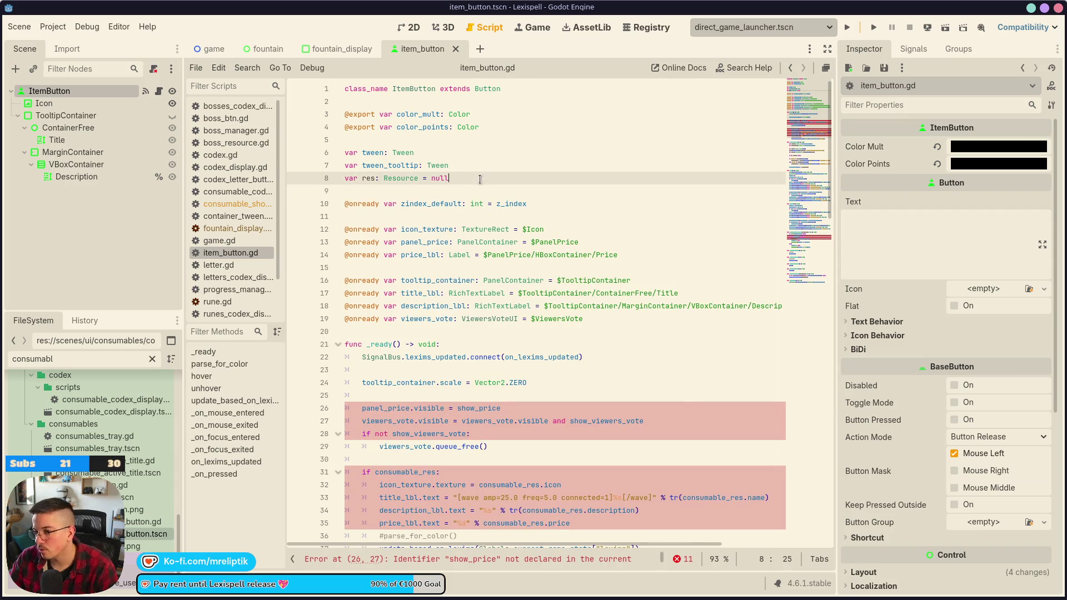
pyautogui.write('var letter: Letter')
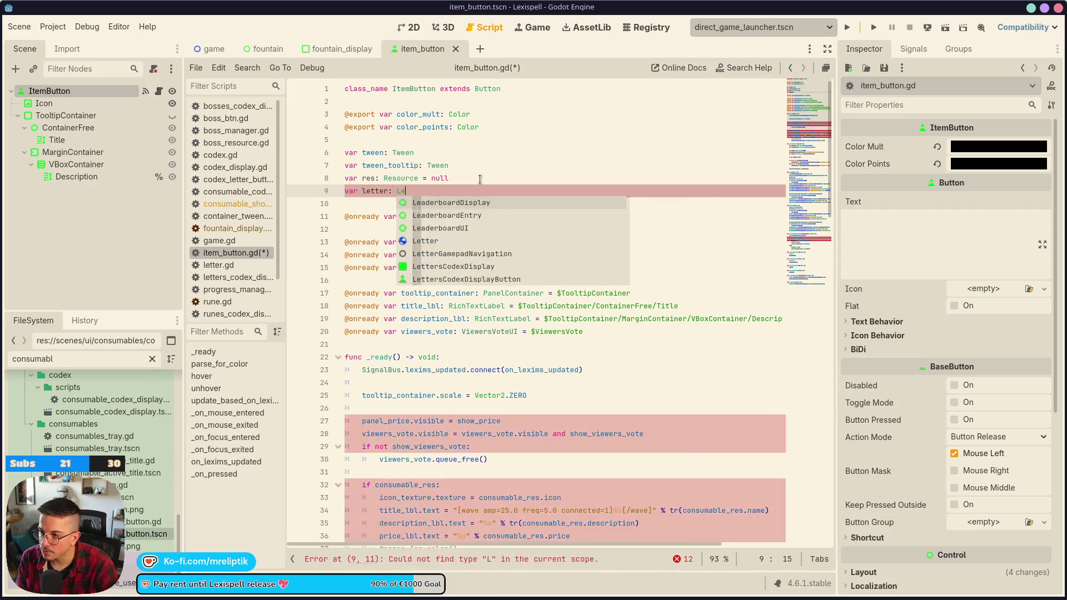
pyautogui.write(' = null')
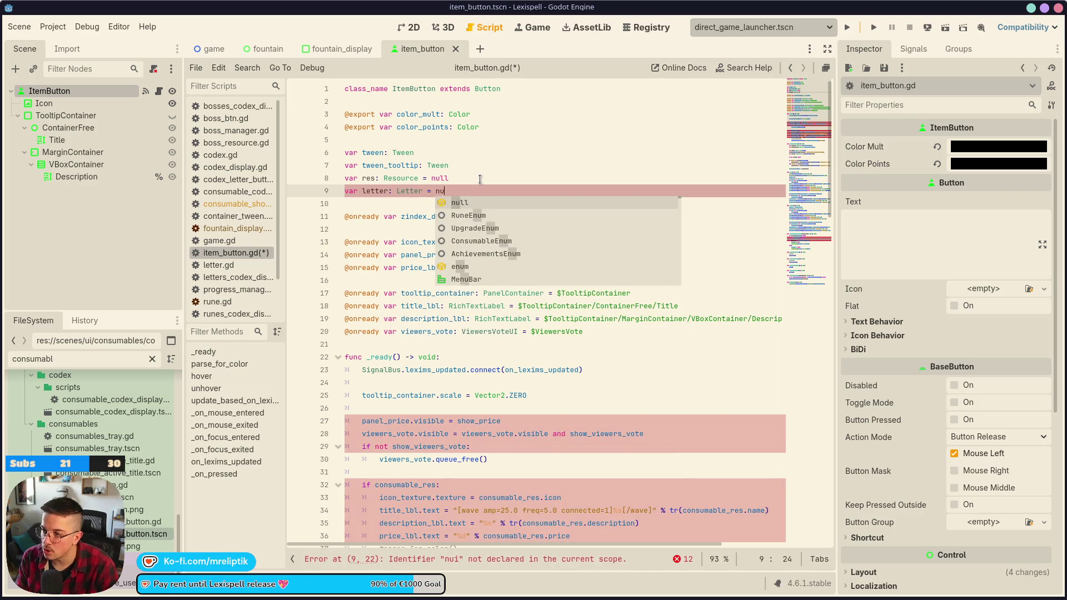
# - Set ItemButton's Color Mult to red (e84f5c) and save the scene
pyautogui.click(569, 219)
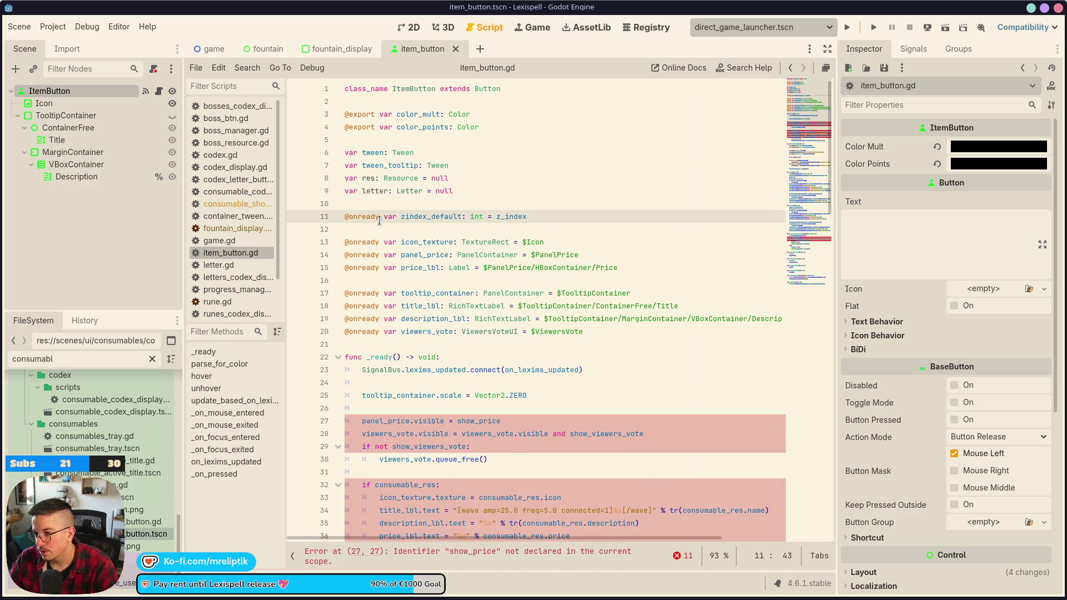
pyautogui.scroll(-2, 411, 222)
pyautogui.click(444, 169)
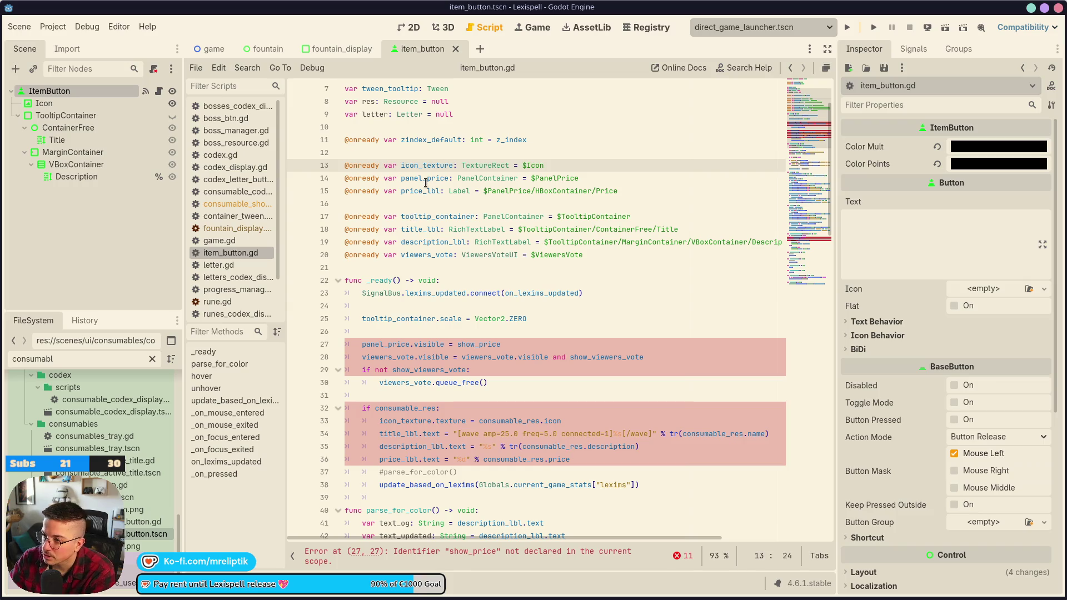
pyautogui.click(938, 149)
pyautogui.click(983, 153)
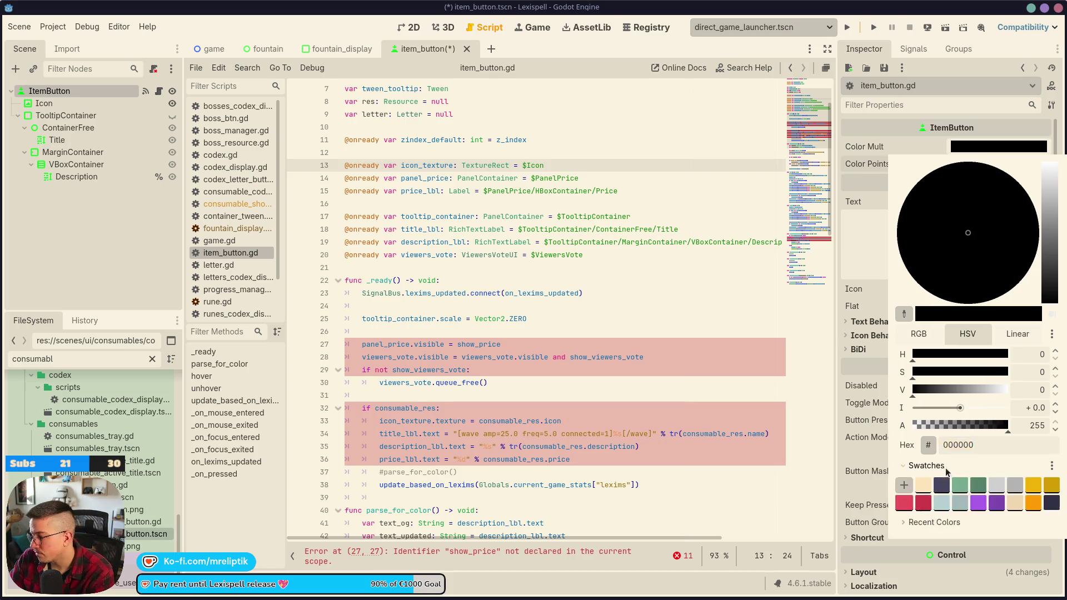
pyautogui.click(905, 503)
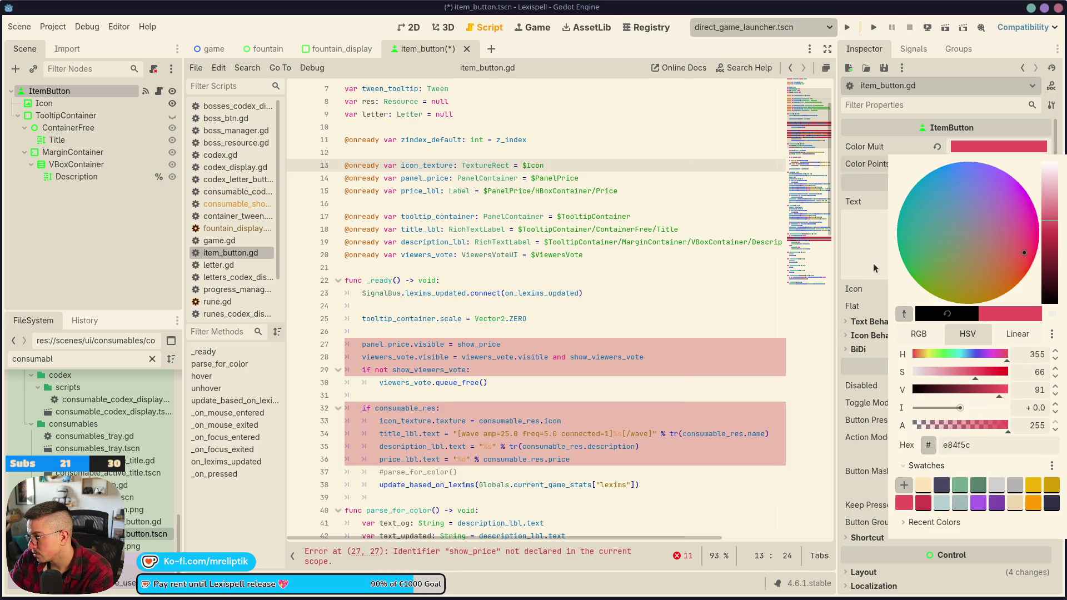
pyautogui.click(836, 151)
pyautogui.hotkey('ctrl', 's')
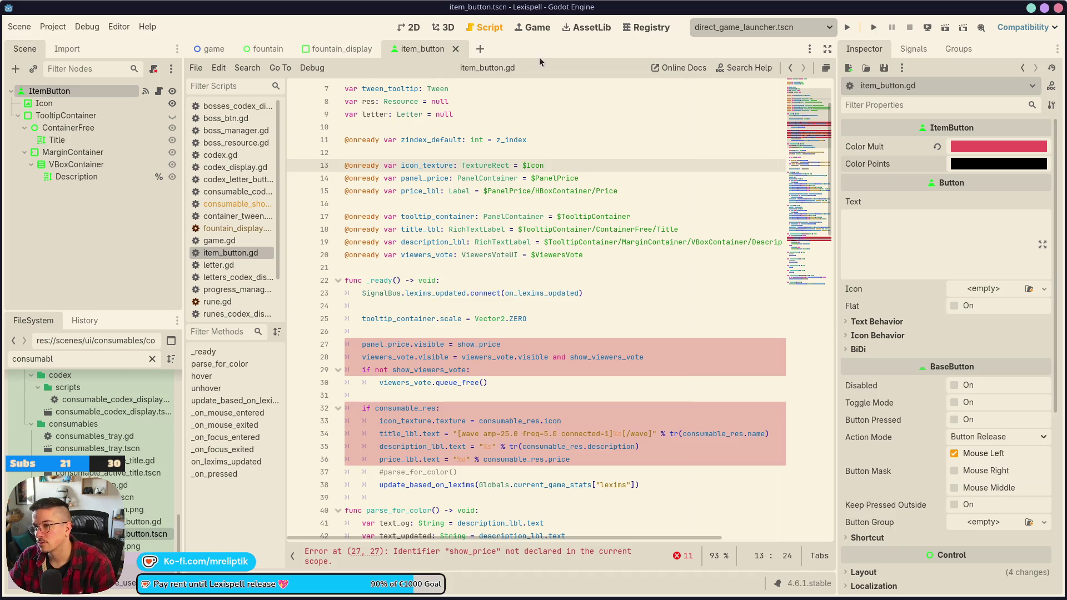
# - Search the quick scene opener for 'consuma' to find the consumable shop button scene
pyautogui.hotkey('ctrl', 'shift', 'o')
pyautogui.write('consuma')
pyautogui.press('Down')
pyautogui.press('Down')
pyautogui.press('Down')
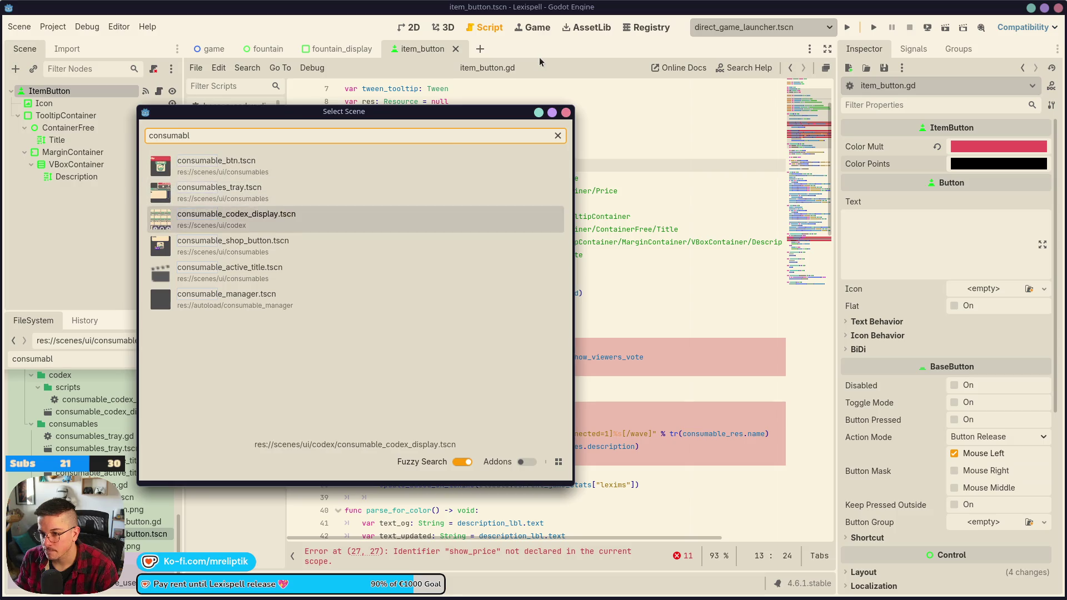
# - Open consumable_shop_button.tscn and look up color_points usages in its code
pyautogui.press('Return')
pyautogui.click(73, 90)
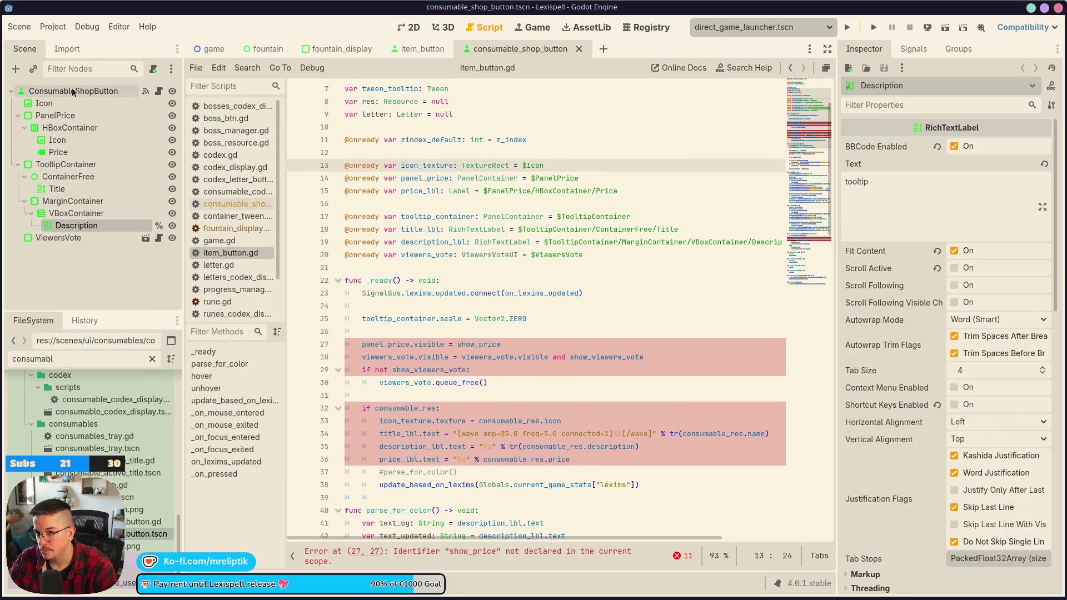
pyautogui.scroll(1, 503, 195)
pyautogui.scroll(1, 503, 195)
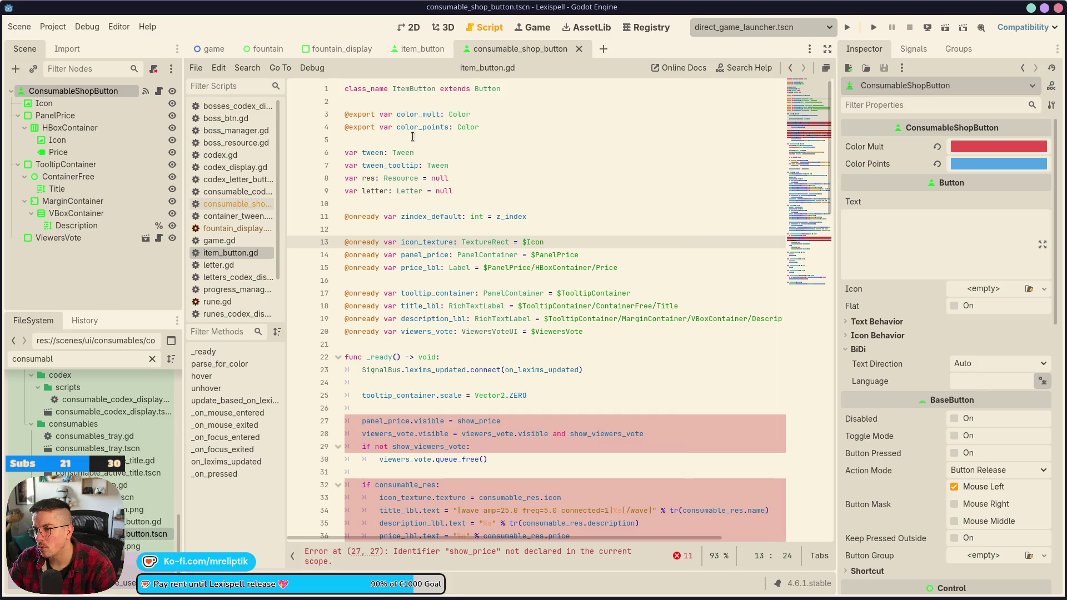
pyautogui.doubleClick(420, 127)
pyautogui.hotkey('ctrl', 'f')
pyautogui.scroll(-1, 581, 504)
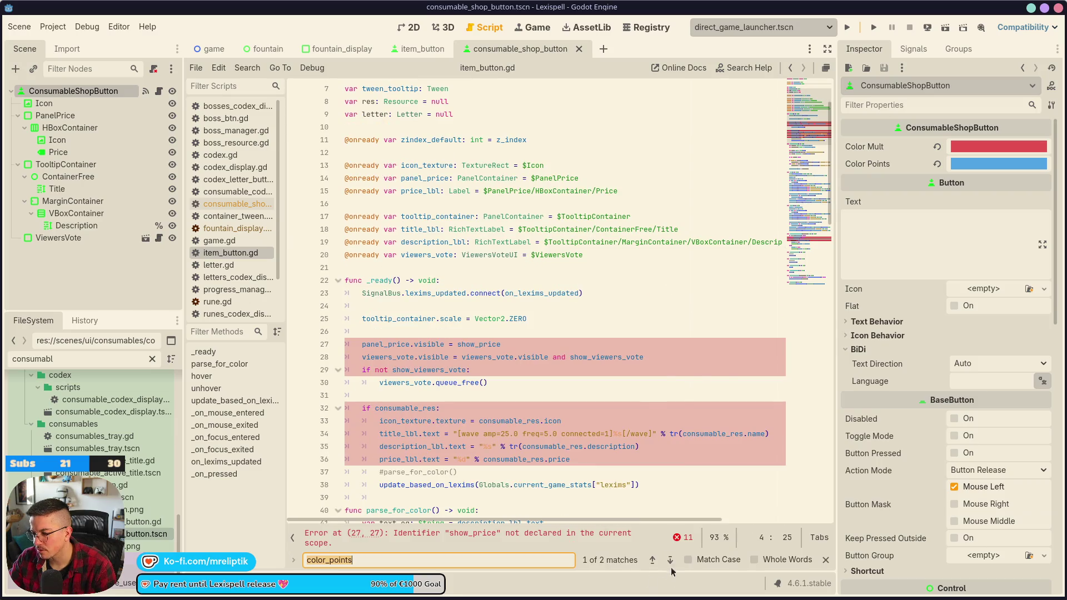
pyautogui.click(671, 562)
pyautogui.scroll(6, 563, 371)
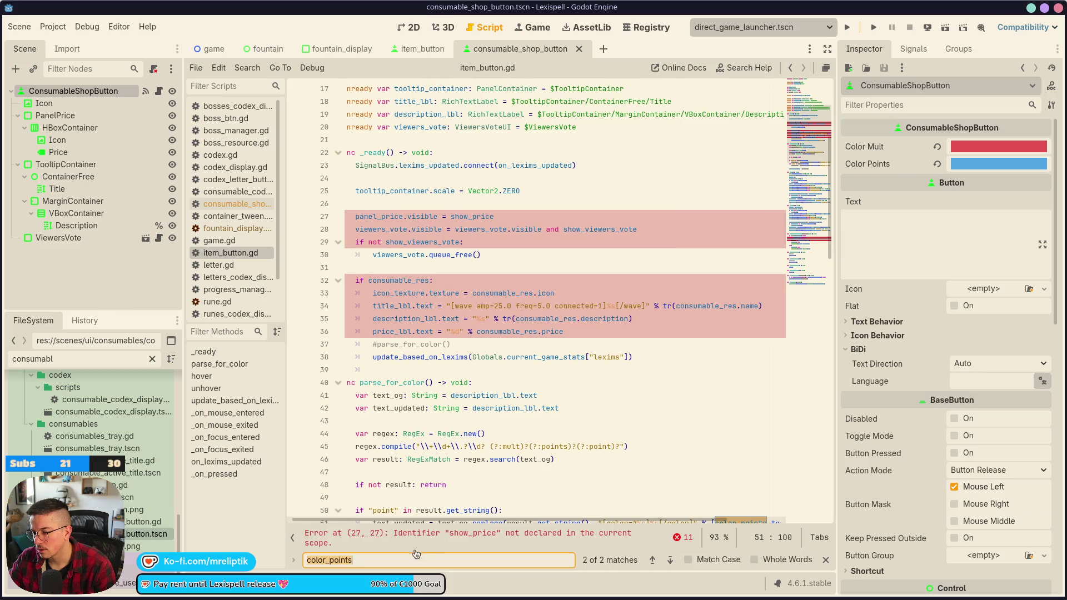
pyautogui.click(443, 535)
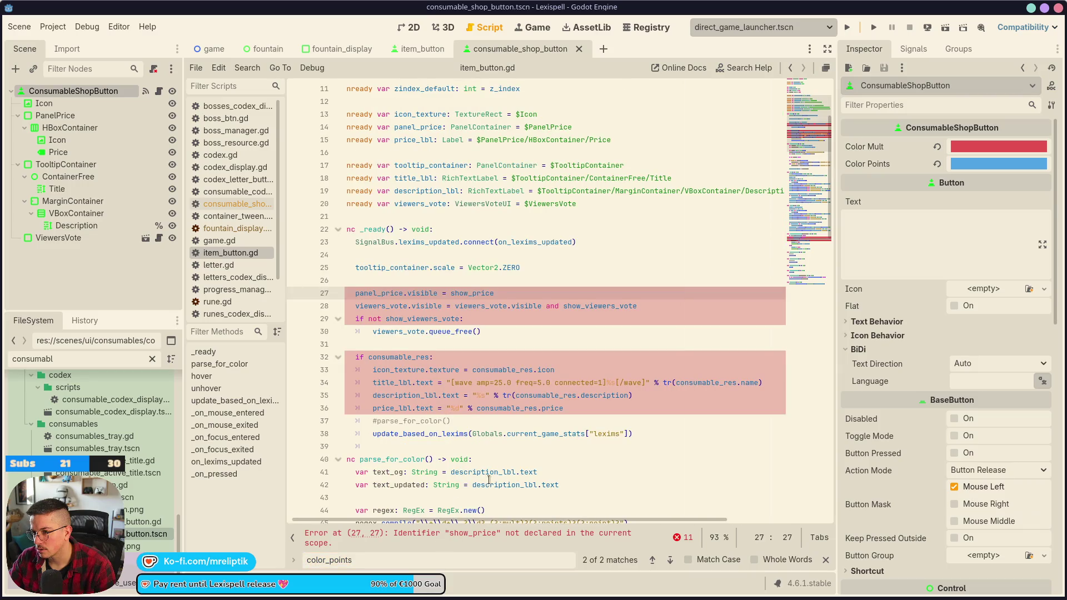
pyautogui.scroll(3, 488, 479)
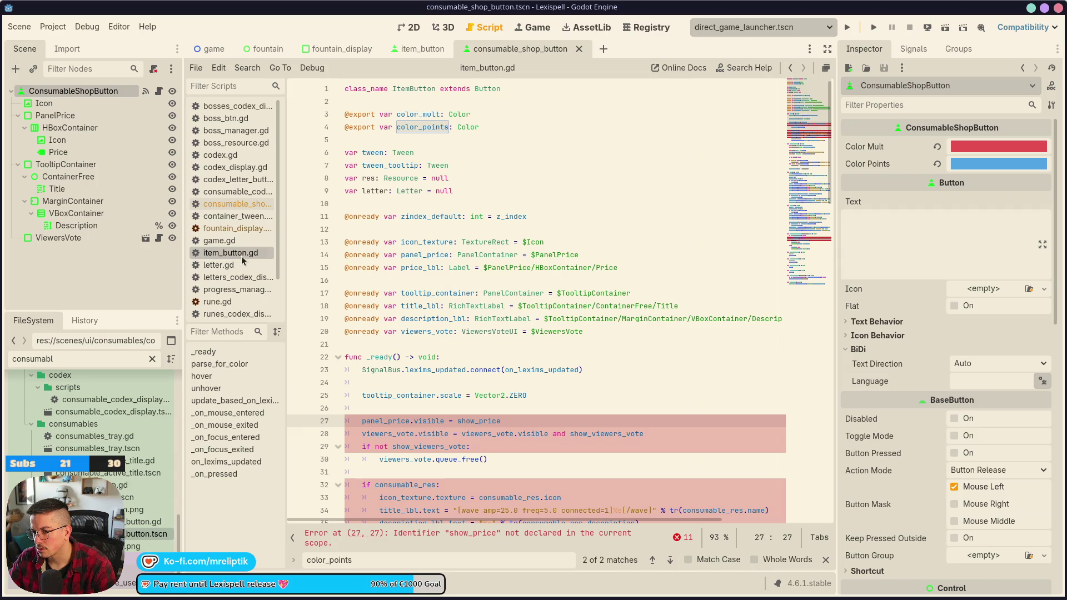
# - Open the root's consumable_shop_button.gd script and search it for color_points
pyautogui.click(237, 204)
pyautogui.hotkey('ctrl', 'a')
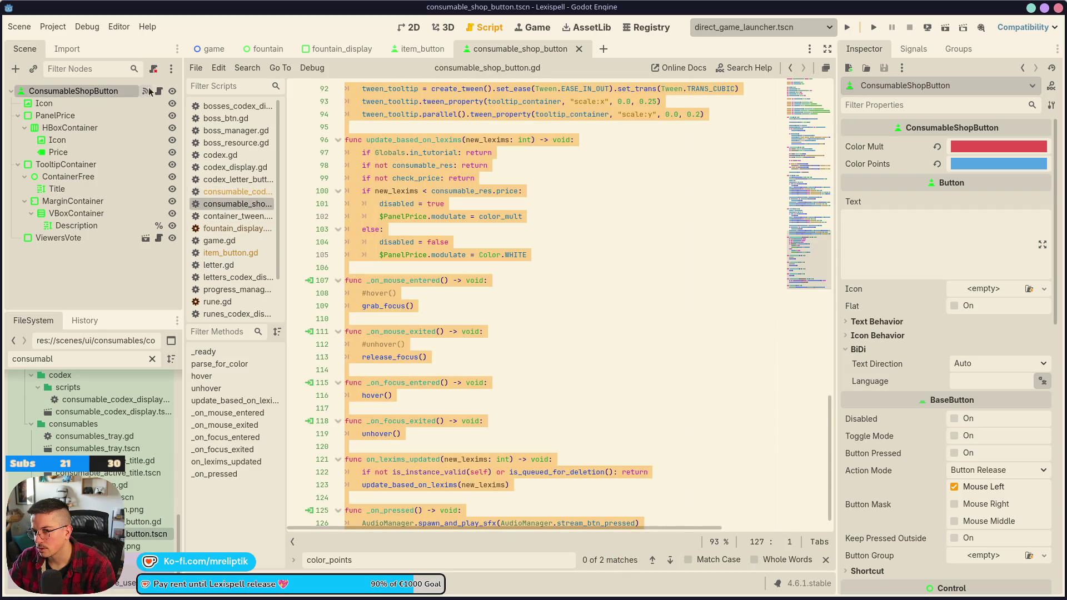
pyautogui.click(159, 94)
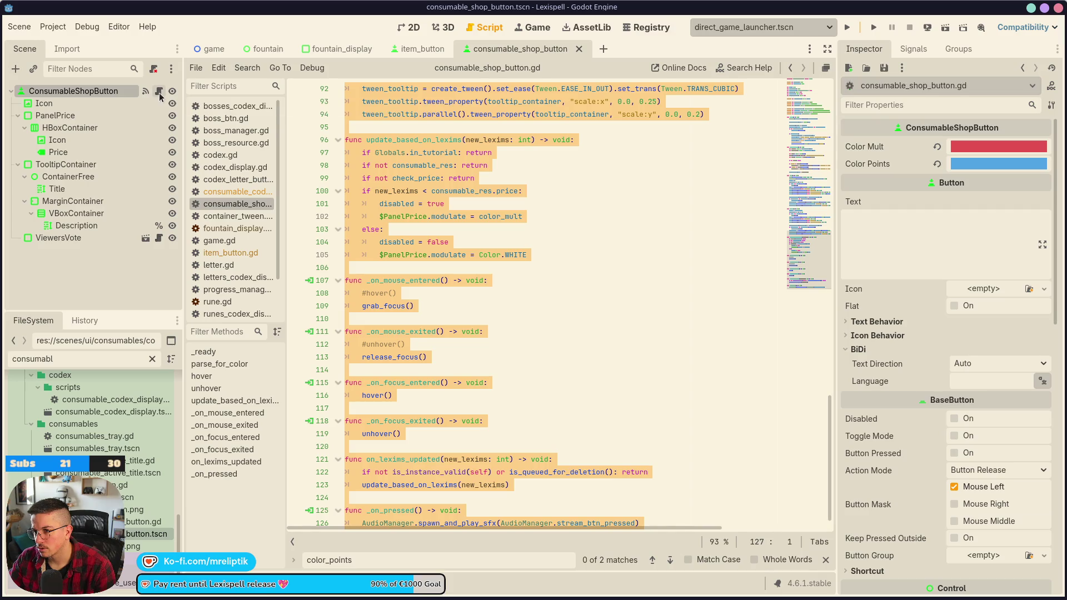
pyautogui.scroll(7, 521, 298)
pyautogui.scroll(16, 520, 298)
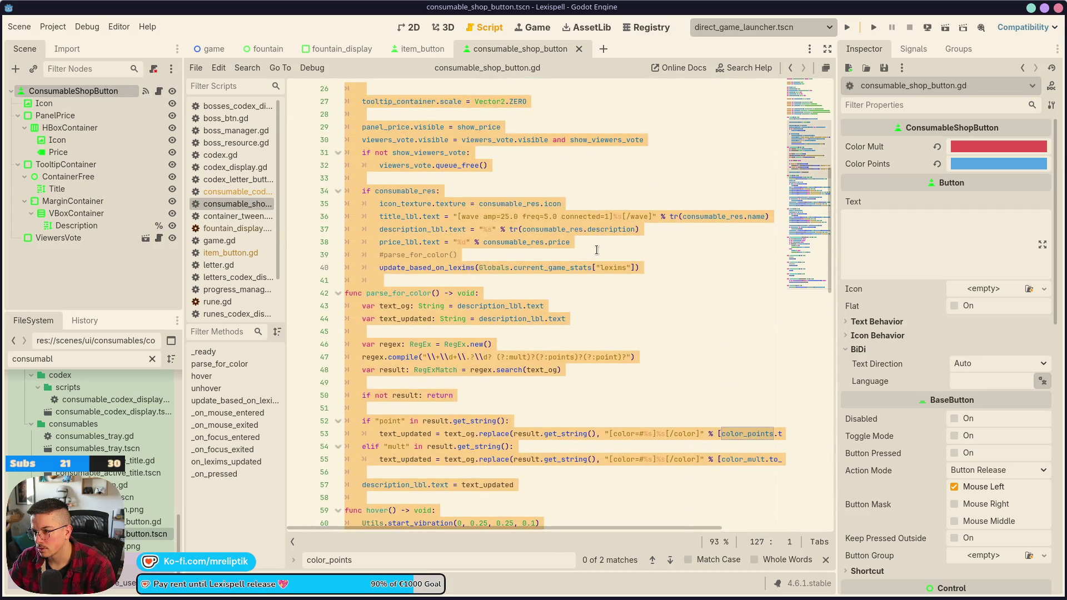
pyautogui.click(520, 299)
pyautogui.scroll(7, 521, 266)
pyautogui.hotkey('ctrl', 'f')
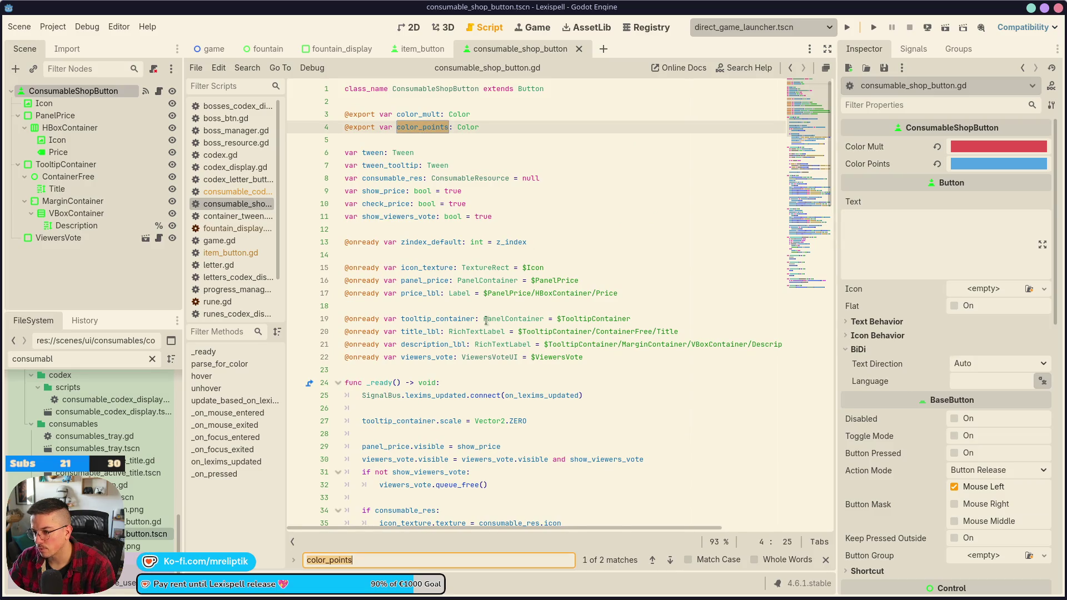
pyautogui.click(670, 561)
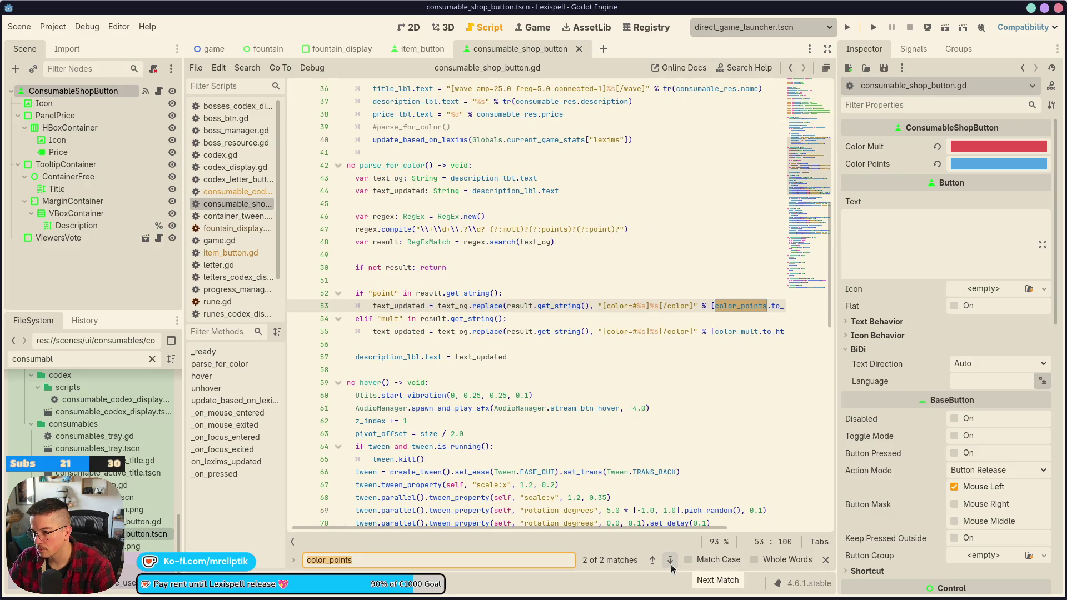
# - Find parse_for_color usages and delete the commented #parse_for_color() call
pyautogui.doubleClick(391, 165)
pyautogui.hotkey('ctrl', 'f')
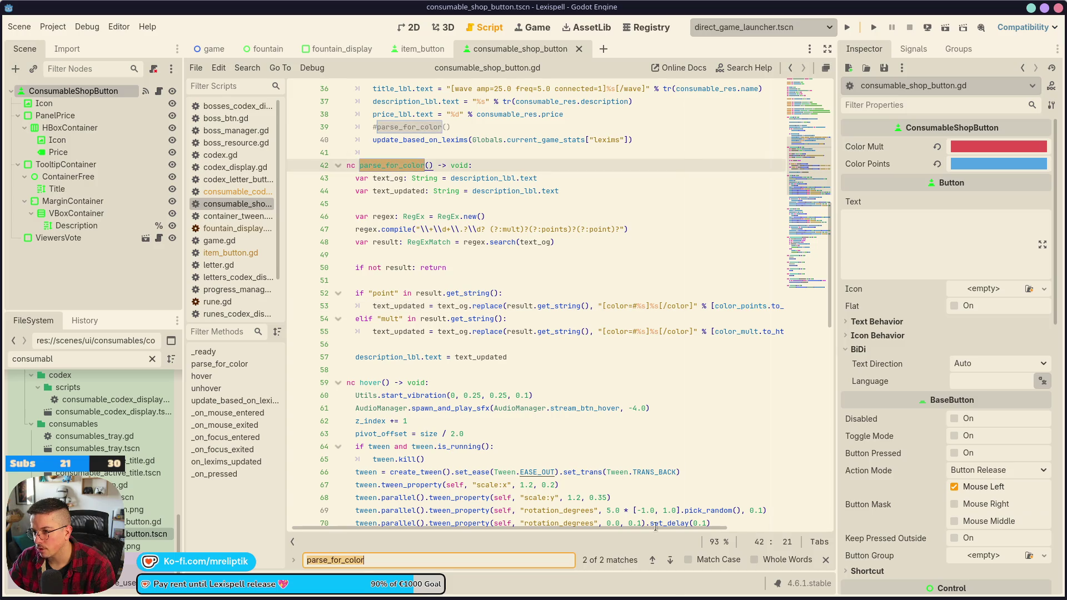
pyautogui.click(671, 562)
pyautogui.click(487, 319)
pyautogui.click(473, 301)
pyautogui.hotkey('ctrl', 'shift', 'k')
pyautogui.hotkey('ctrl', 's')
# - Delete the whole parse_for_color function and save the script
pyautogui.scroll(-2, 660, 454)
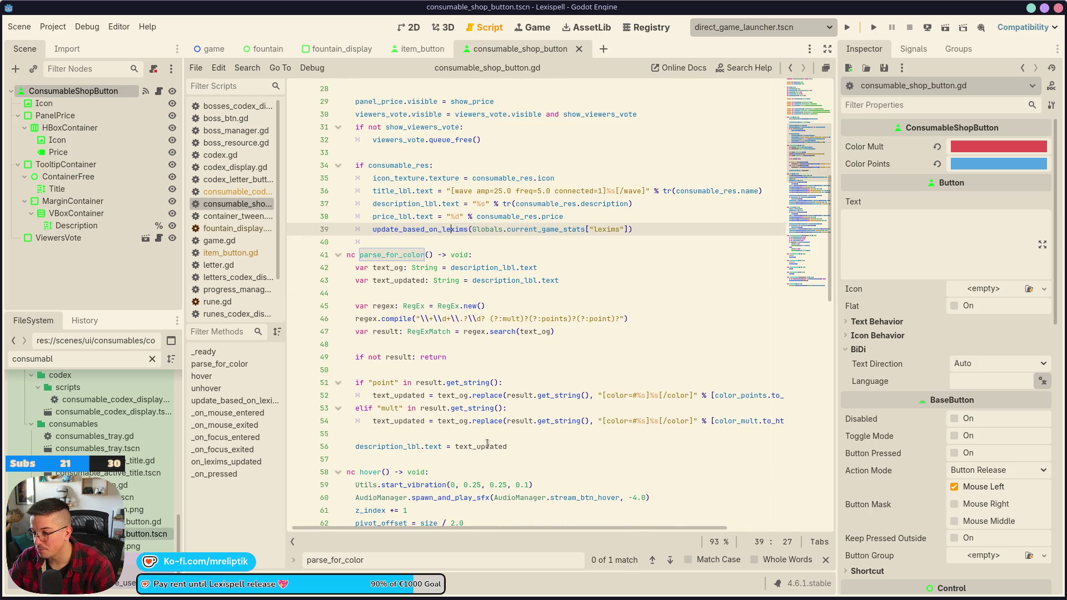
pyautogui.moveTo(373, 460); pyautogui.dragTo(304, 248)
pyautogui.press('Delete')
pyautogui.hotkey('ctrl', 's')
# - Check the remaining color_mult and color_points usages, then return to the 2D view
pyautogui.scroll(9, 433, 240)
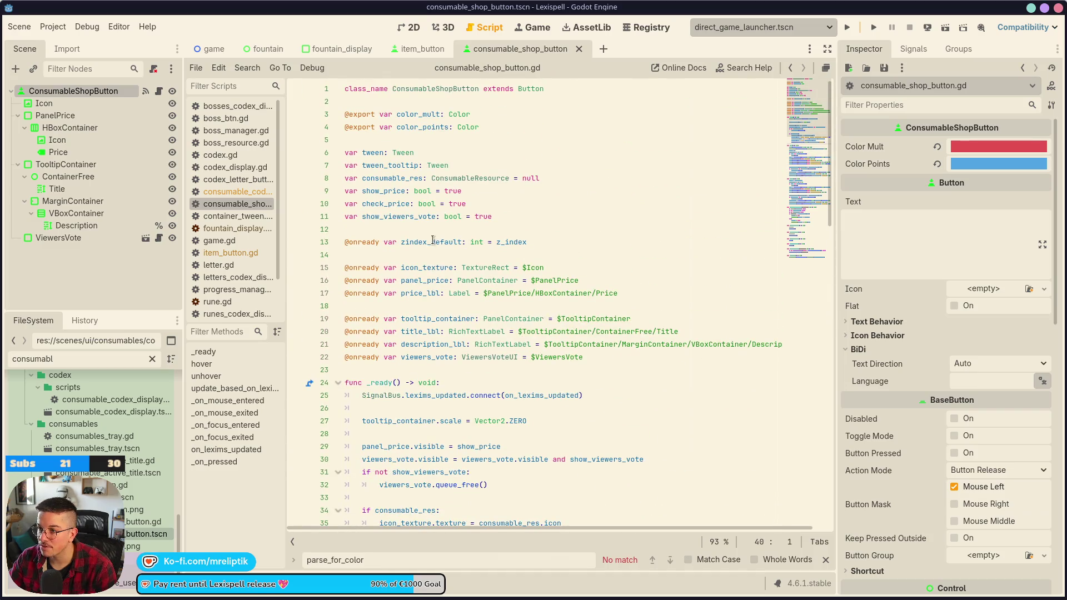
pyautogui.doubleClick(412, 115)
pyautogui.hotkey('ctrl', 'f')
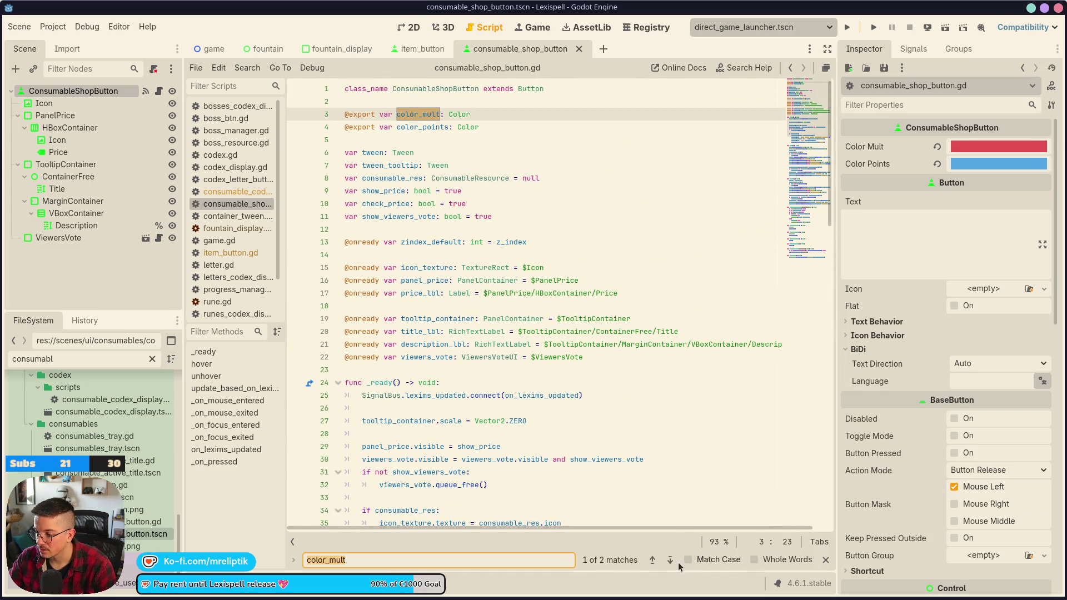
pyautogui.click(670, 561)
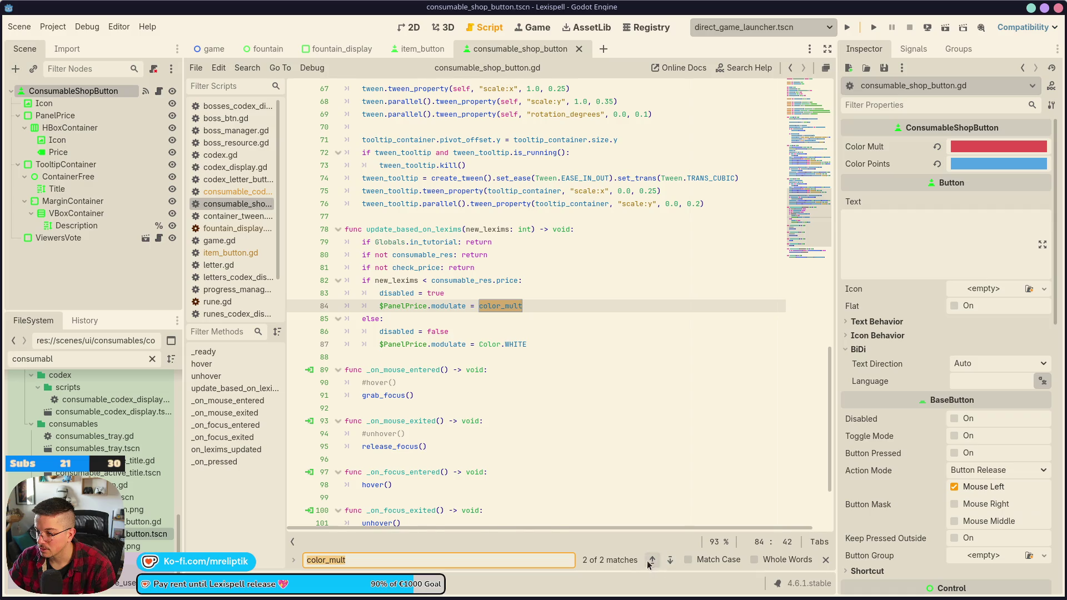
pyautogui.click(650, 561)
pyautogui.doubleClick(423, 126)
pyautogui.hotkey('ctrl', 'f')
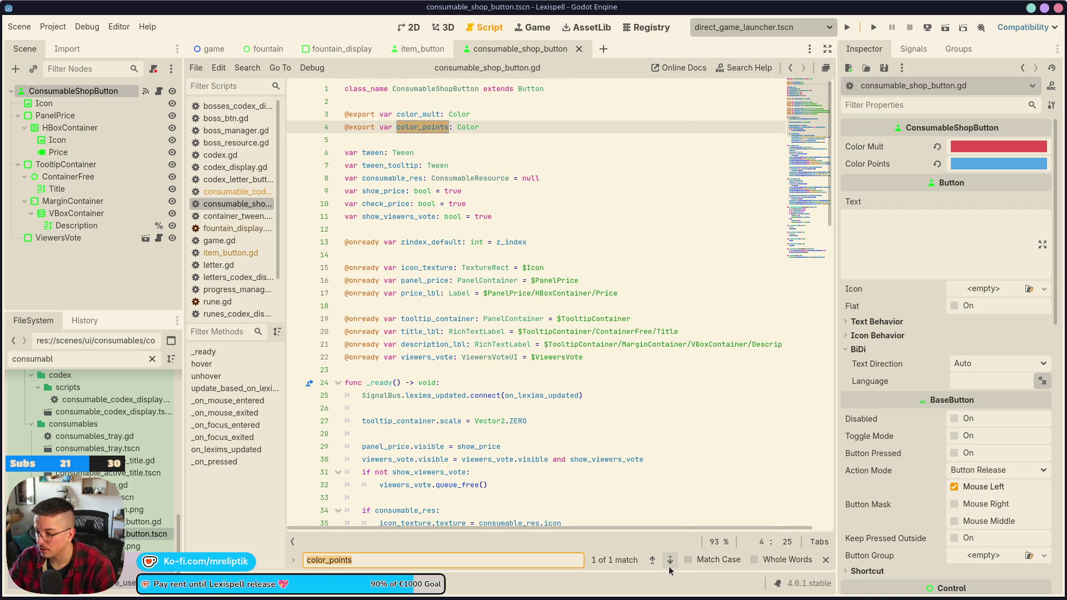
pyautogui.click(826, 559)
pyautogui.click(614, 344)
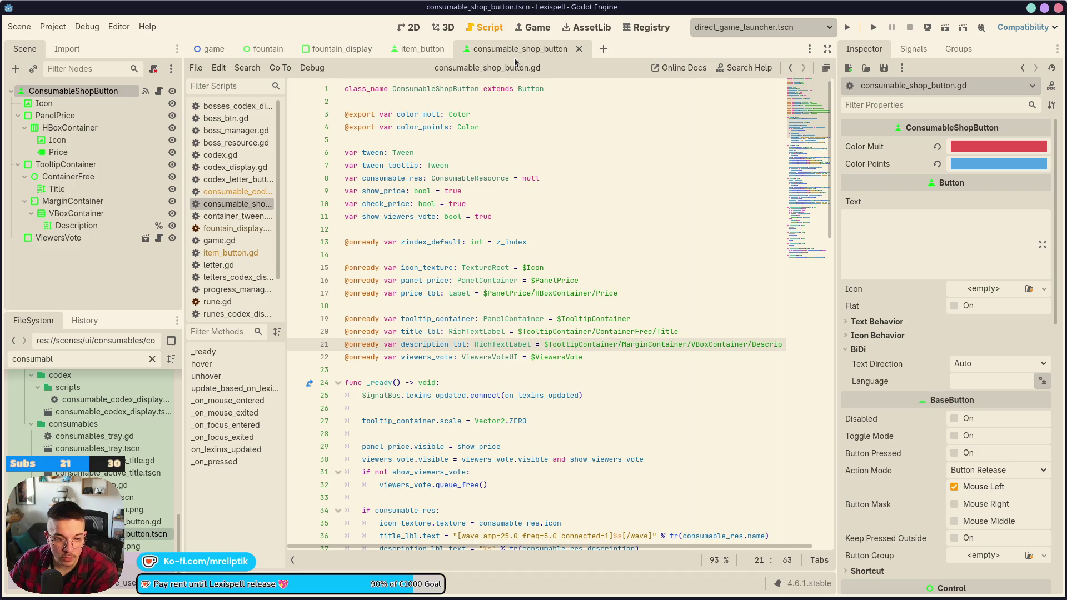
pyautogui.click(420, 27)
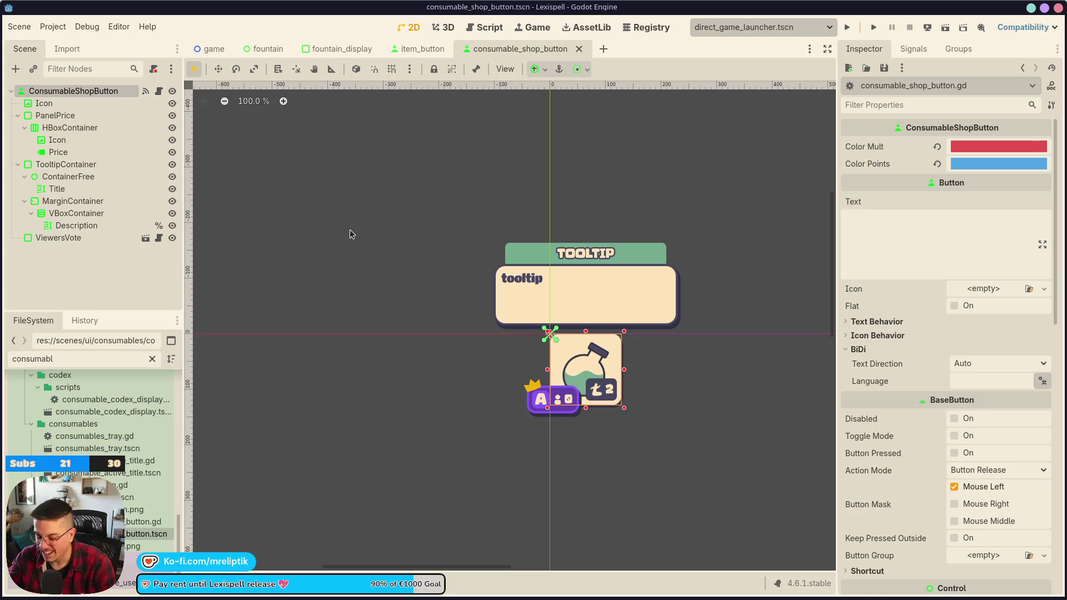
# - Close the consumable_shop_button tab, run the game, and enter distraction-free mode
pyautogui.middleClick(512, 47)
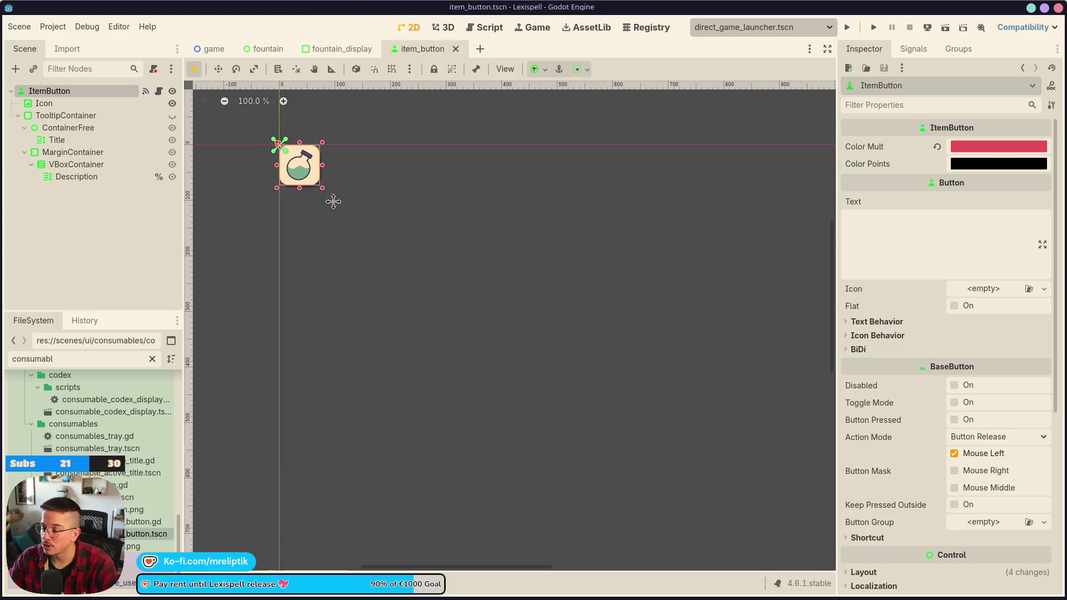
pyautogui.click(853, 27)
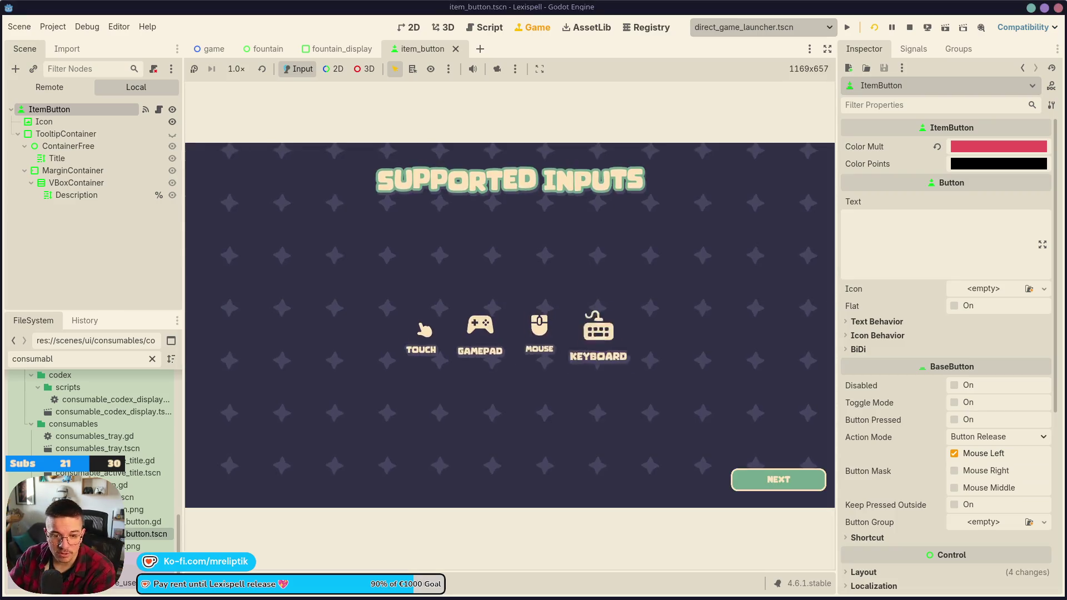
pyautogui.click(774, 479)
pyautogui.hotkey('ctrl', 'shift', 'F11')
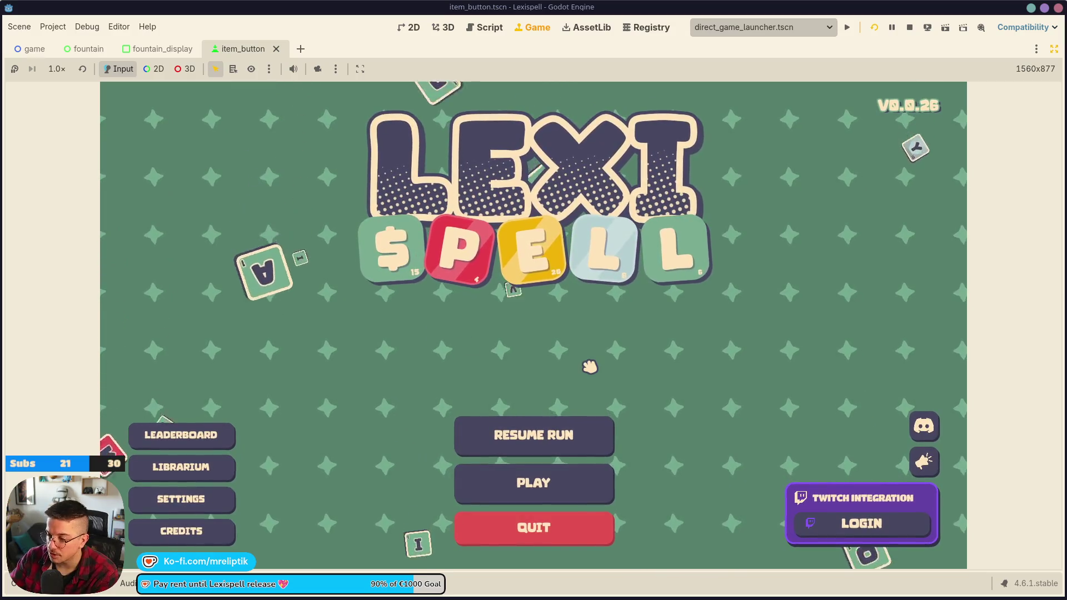
# - Start a new English Letter Rush run, then bring up game.tscn
pyautogui.click(598, 497)
pyautogui.click(466, 295)
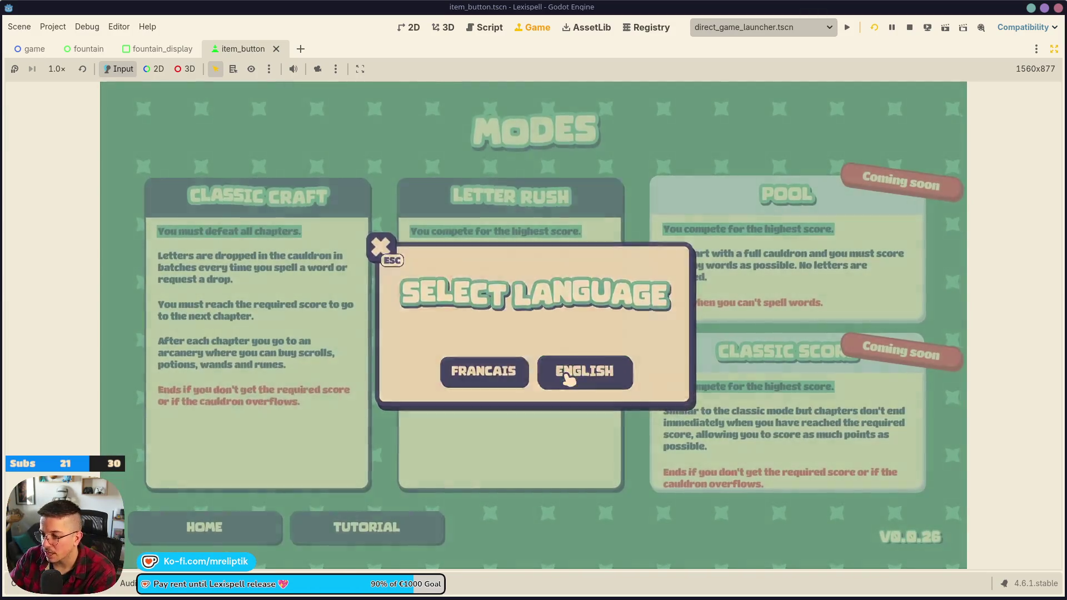
pyautogui.click(567, 374)
pyautogui.click(472, 443)
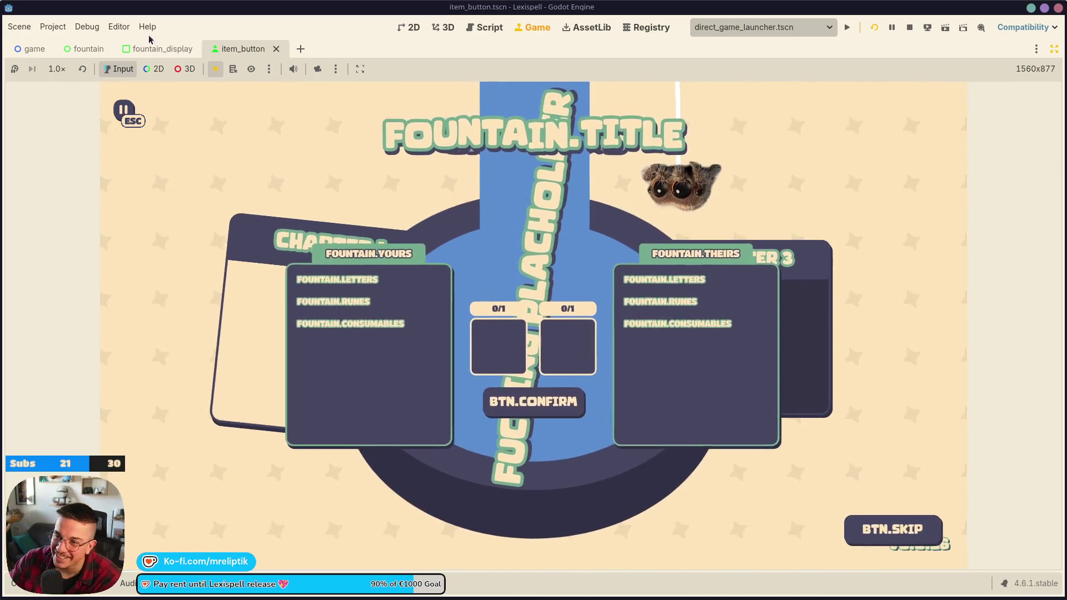
pyautogui.click(34, 50)
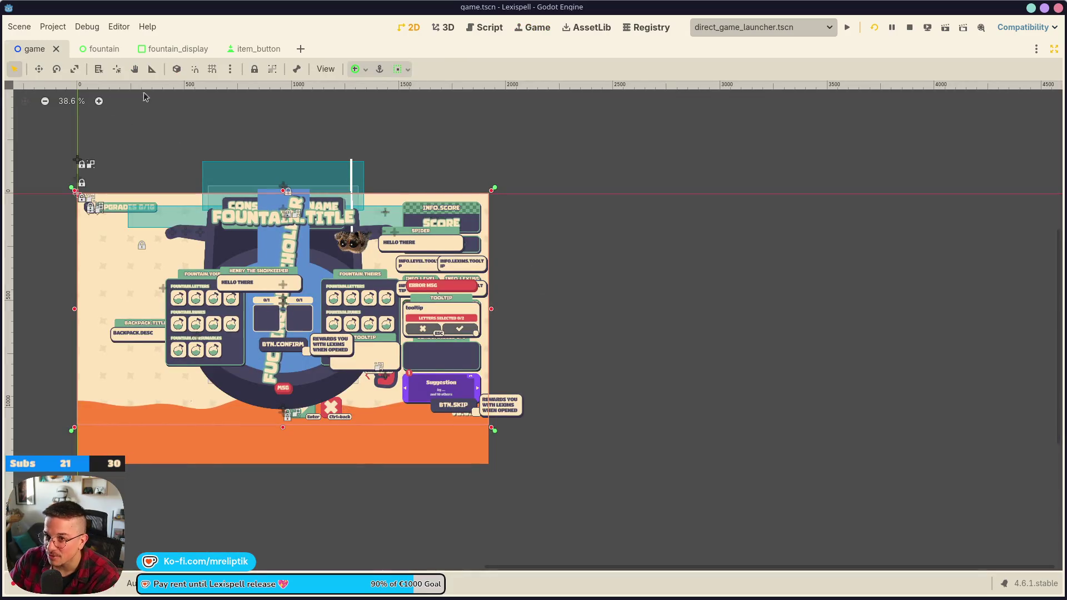
# - Restore the side panels, hide the Fountain node, save the game scene and rerun Lexispell
pyautogui.click(1054, 49)
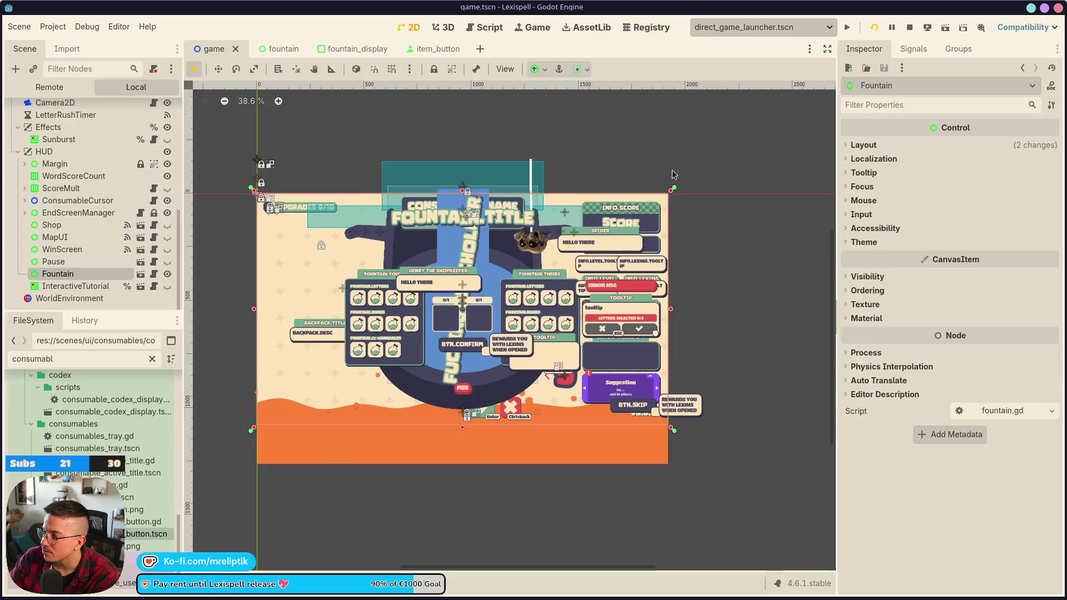
pyautogui.click(167, 274)
pyautogui.hotkey('ctrl', 's')
pyautogui.click(529, 27)
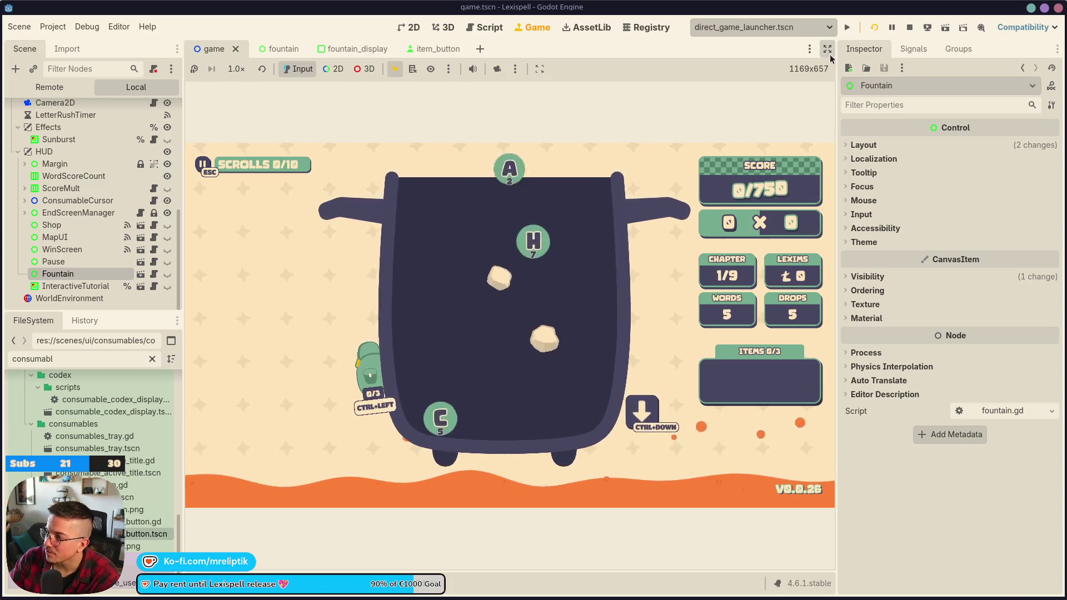
# - Store the E gem in the backpack, then spell and submit SALTS
pyautogui.hotkey('ctrl', 'shift', 'F11')
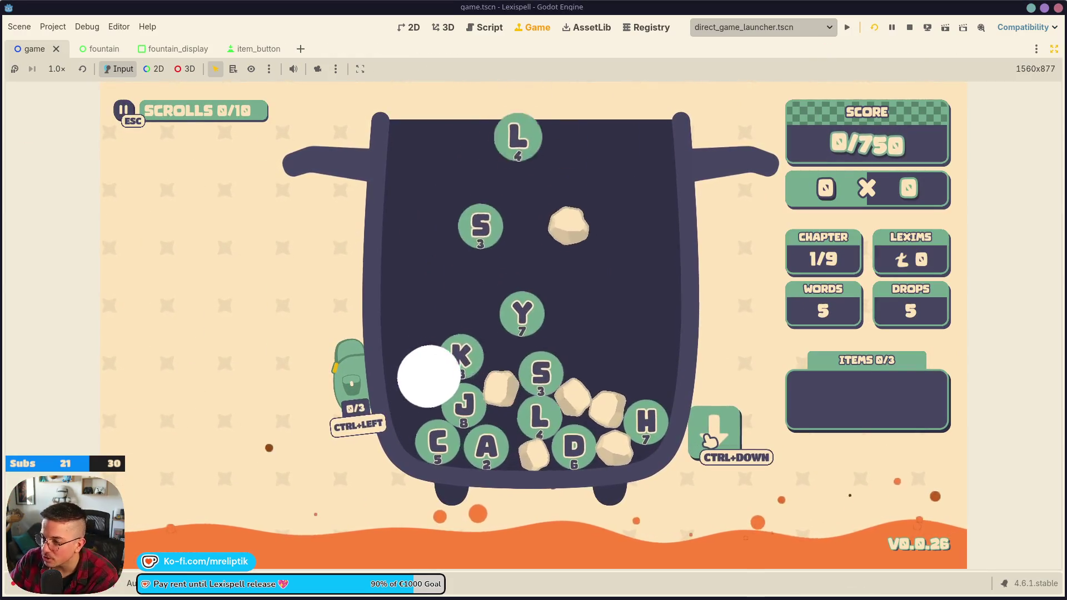
pyautogui.click(705, 443)
pyautogui.moveTo(437, 411)
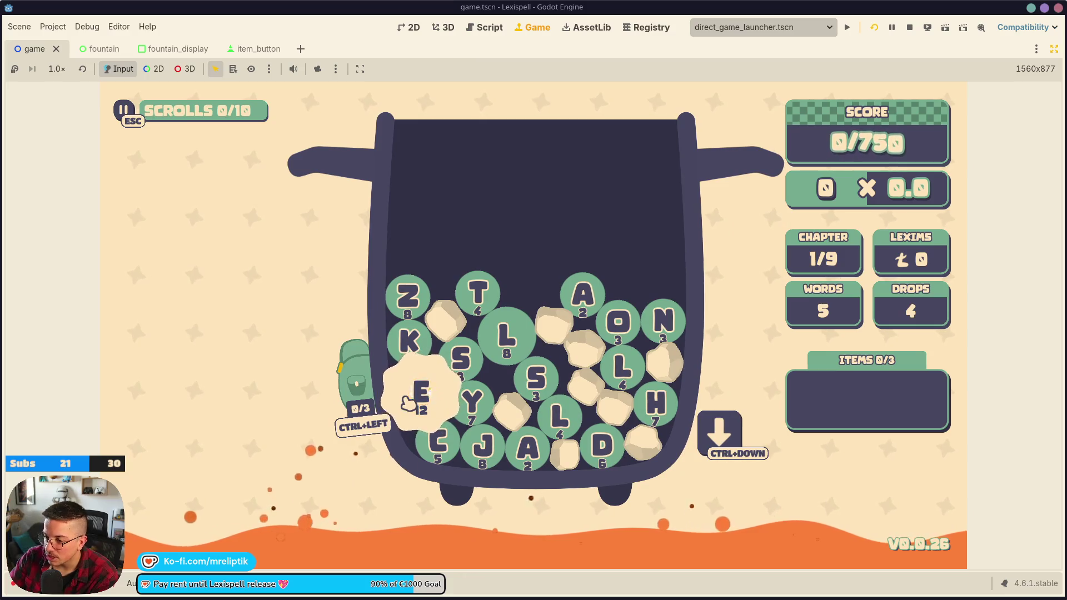
pyautogui.hotkey('ctrl', 'Left')
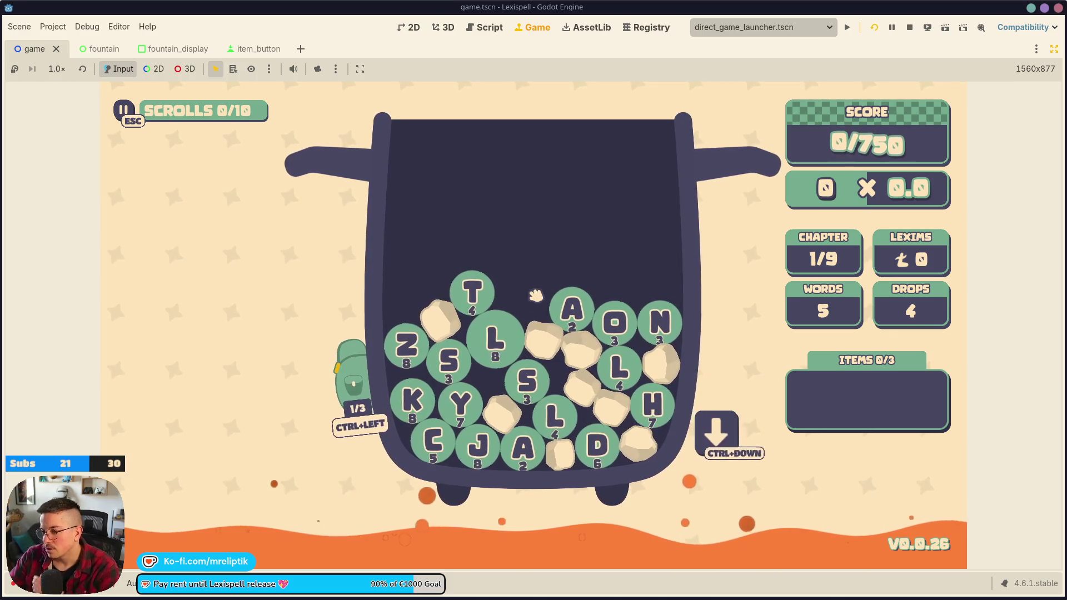
pyautogui.hotkey('ctrl', 'Down')
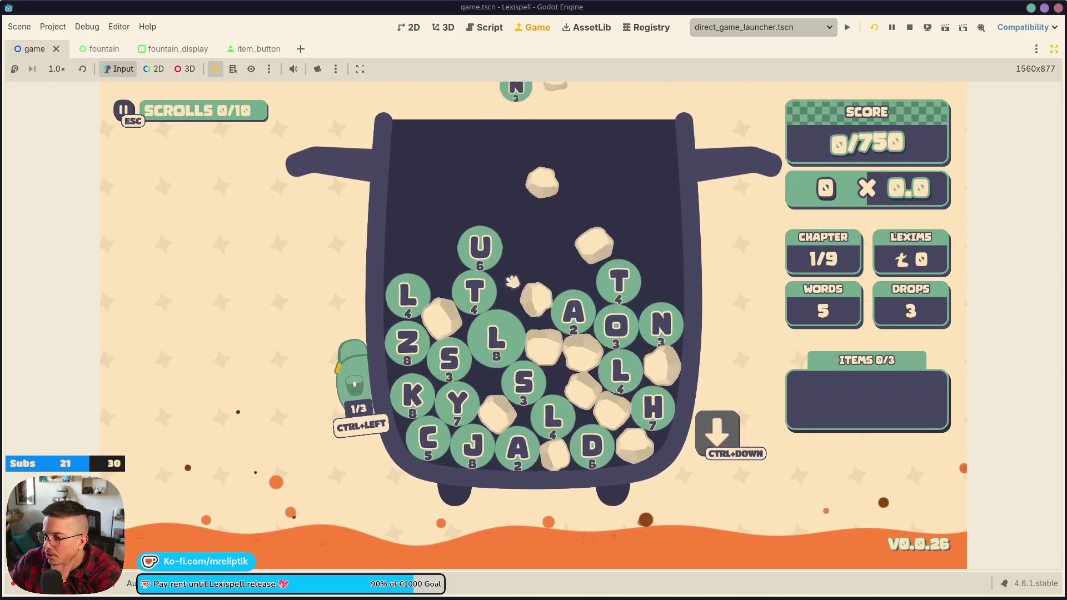
pyautogui.write('sal')
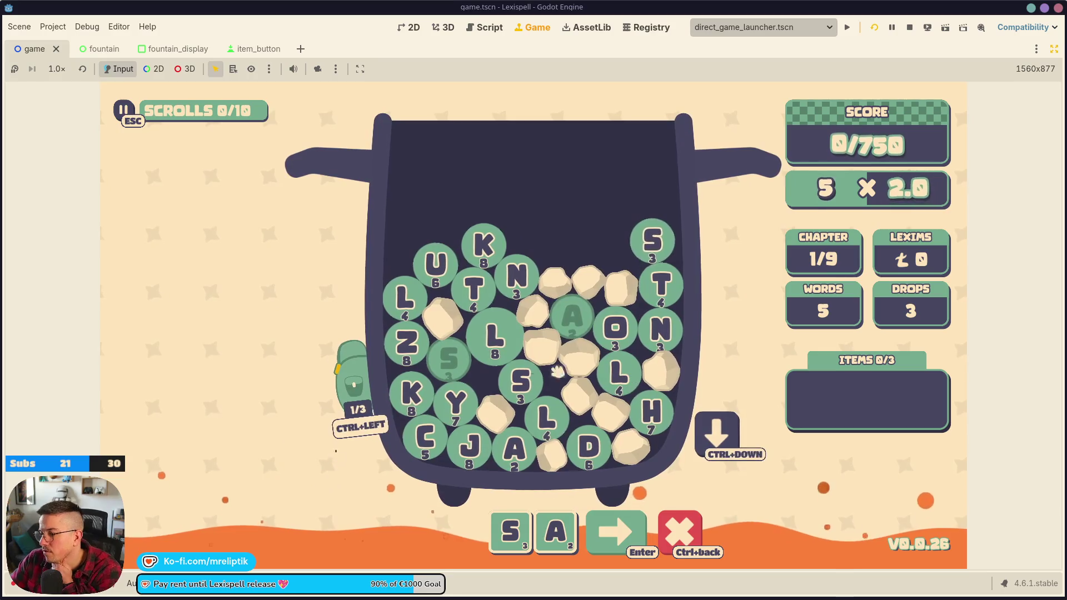
pyautogui.write('o')
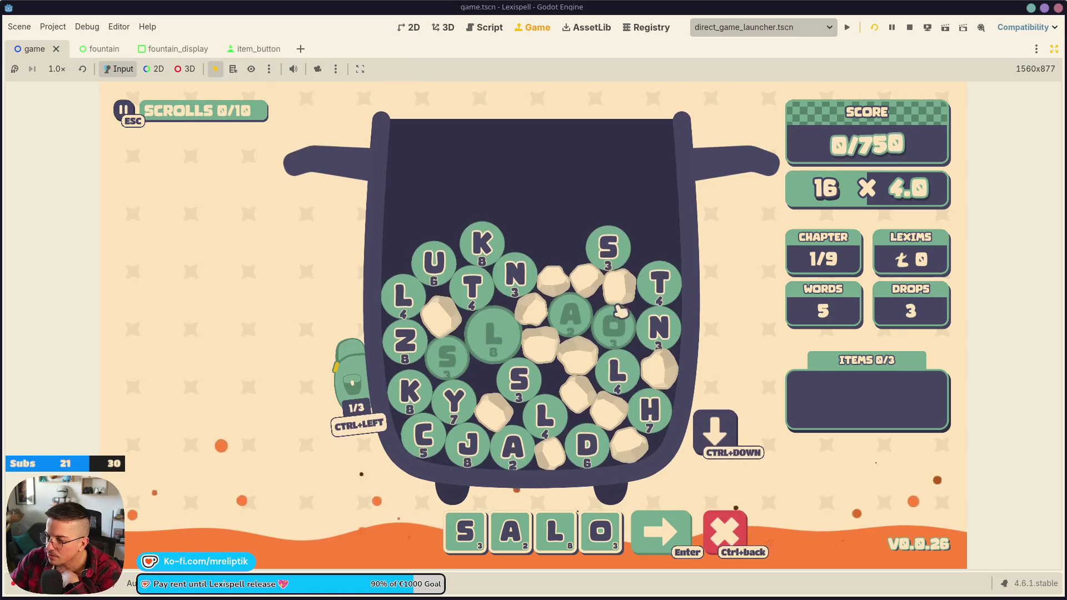
pyautogui.click(614, 333)
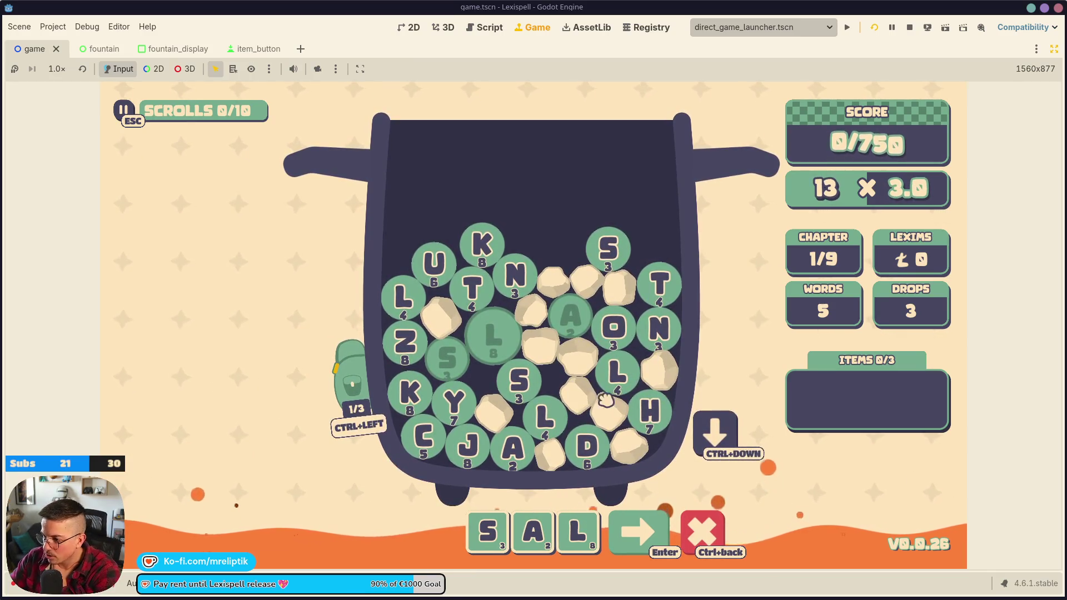
pyautogui.write('ts')
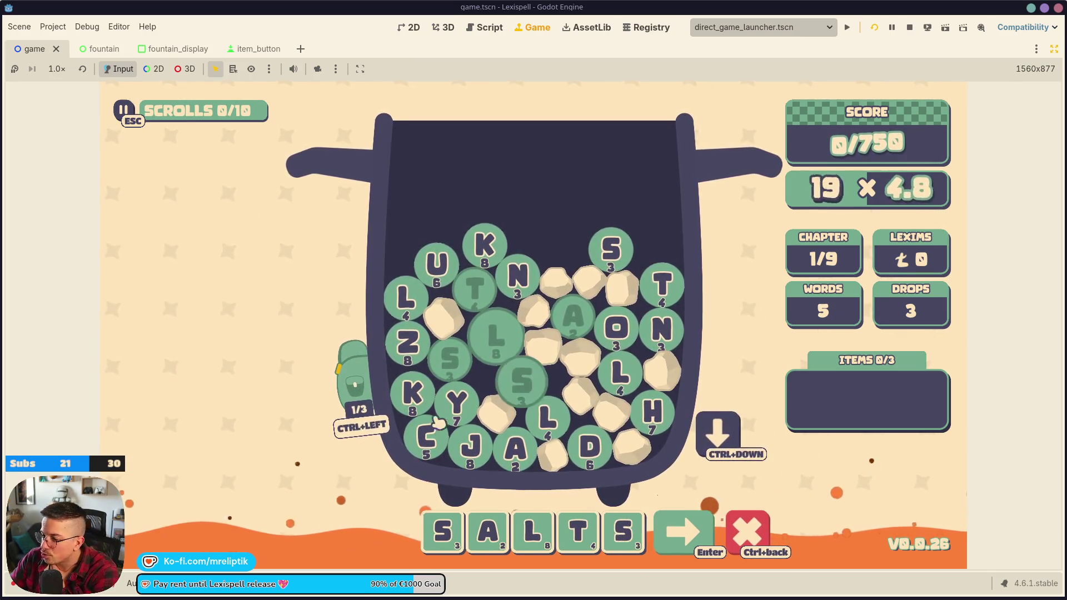
pyautogui.press('Return')
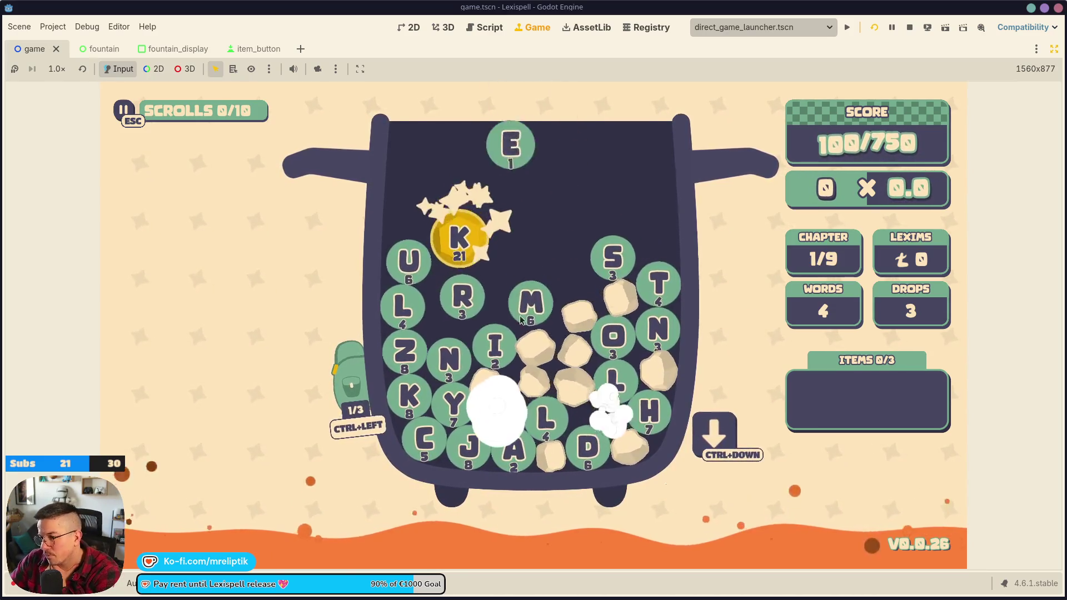
# - Store the gold K gem, drop new letters and submit WESTERNS
pyautogui.moveTo(472, 265)
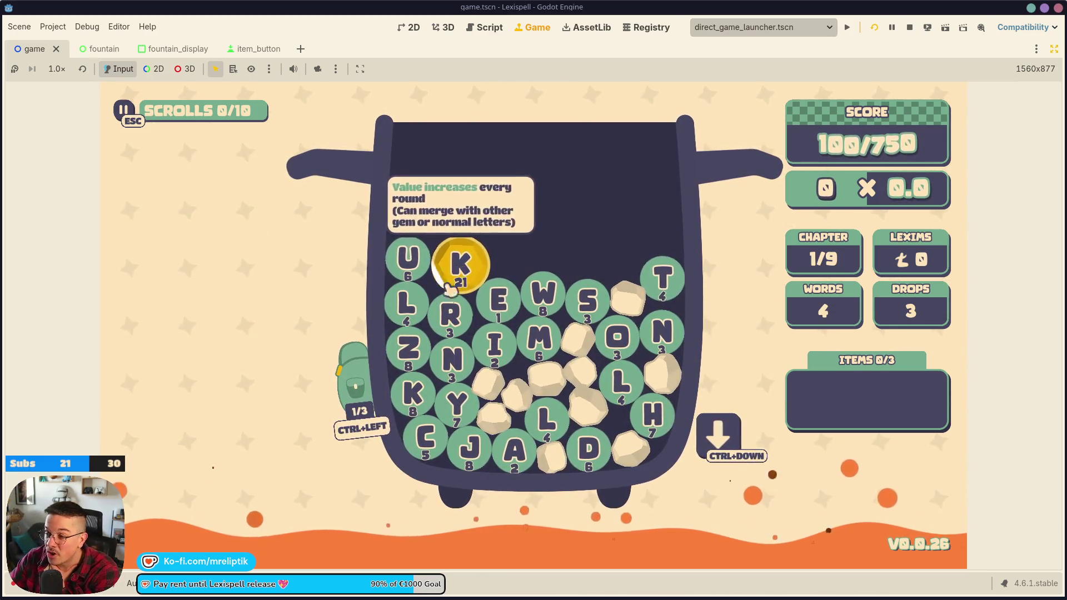
pyautogui.hotkey('ctrl', 'Left')
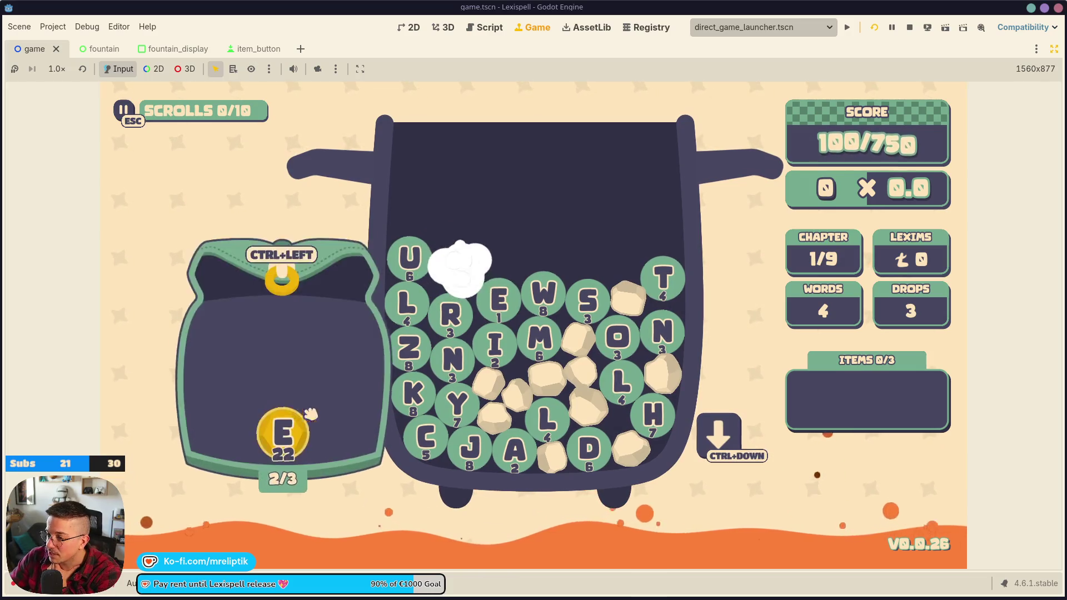
pyautogui.click(715, 441)
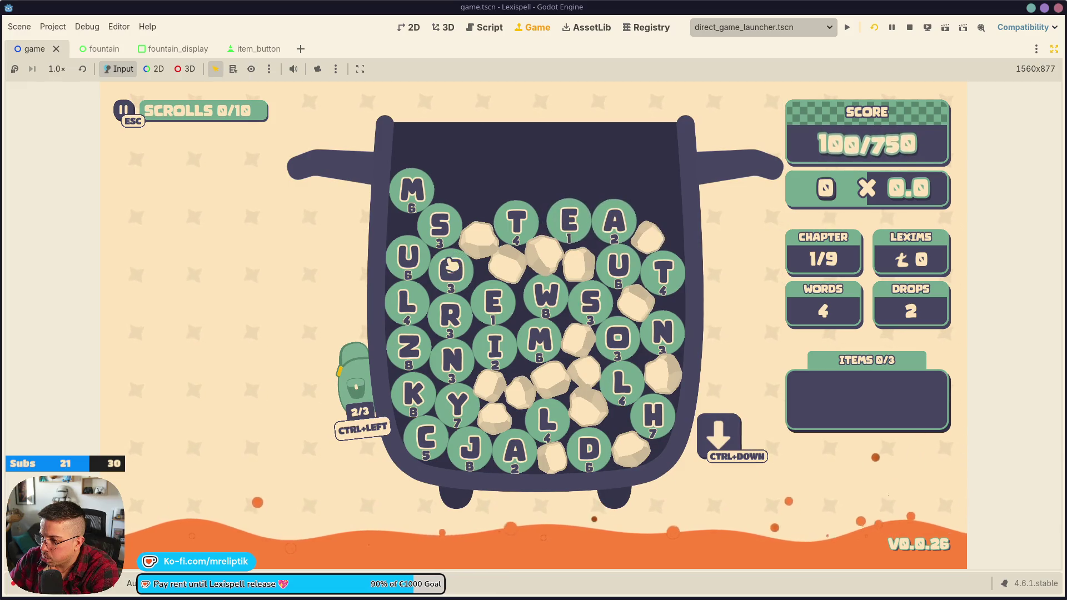
pyautogui.write('west')
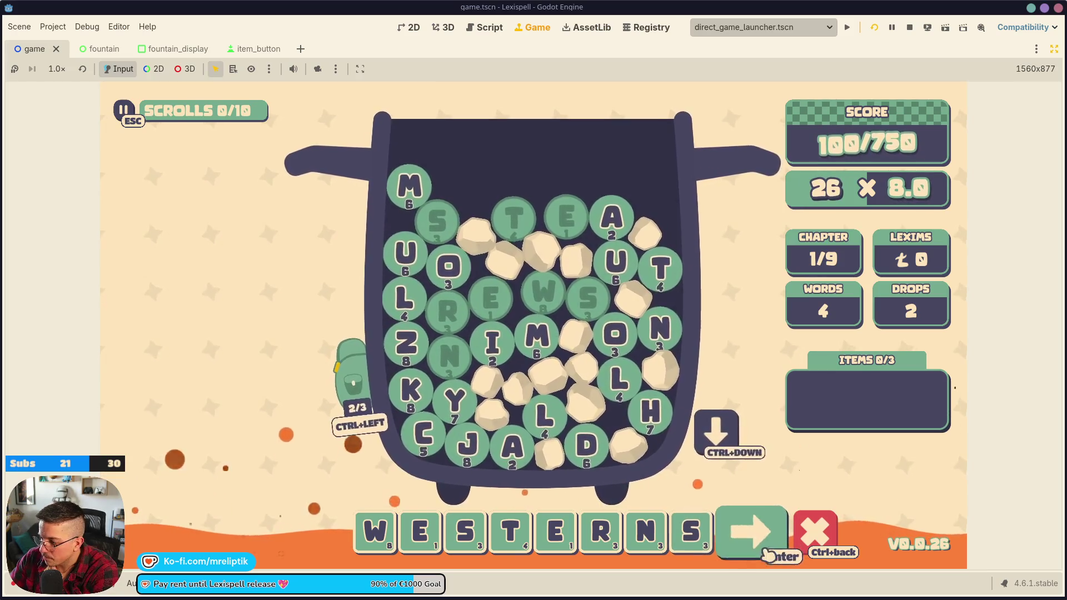
pyautogui.press('Return')
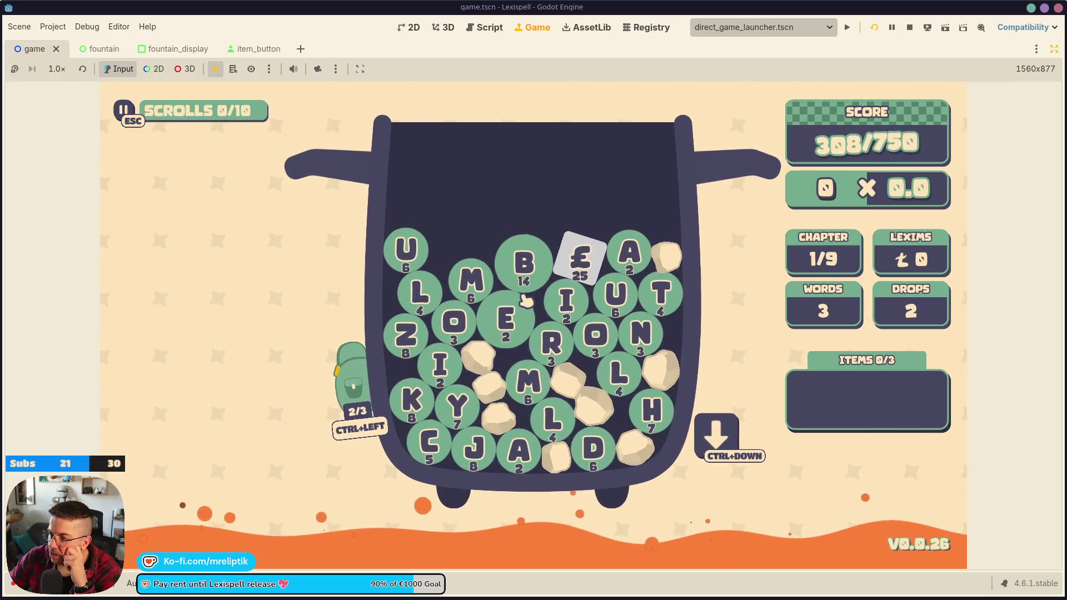
# - Build a word from E, B, M, R, I, U, A, T, then discard it
pyautogui.click(528, 272)
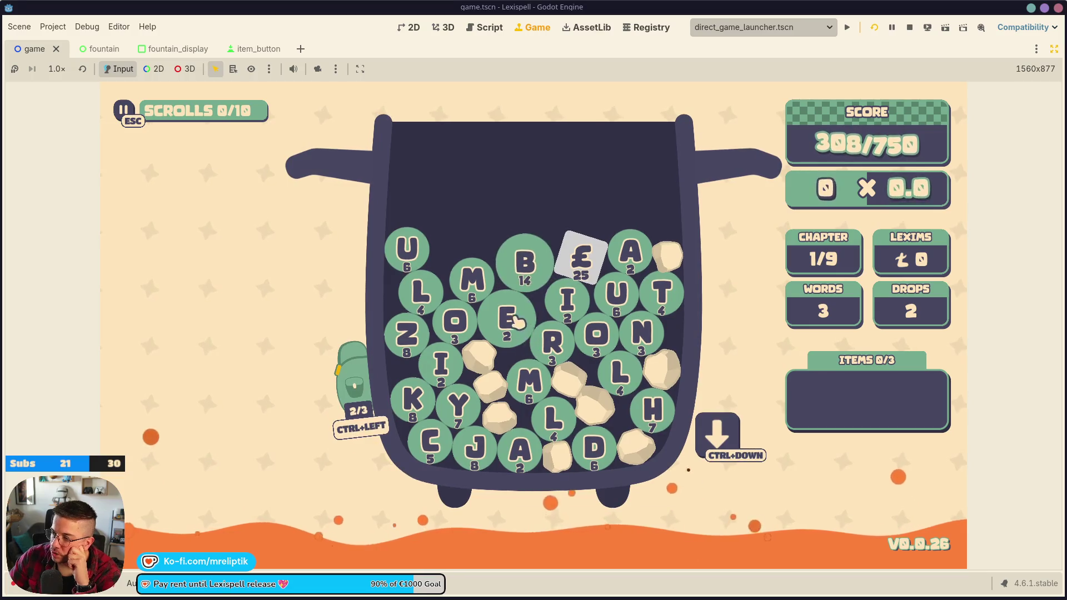
pyautogui.moveTo(507, 318); pyautogui.dragTo(491, 296)
pyautogui.click(550, 340)
pyautogui.click(565, 299)
pyautogui.click(616, 293)
pyautogui.click(629, 251)
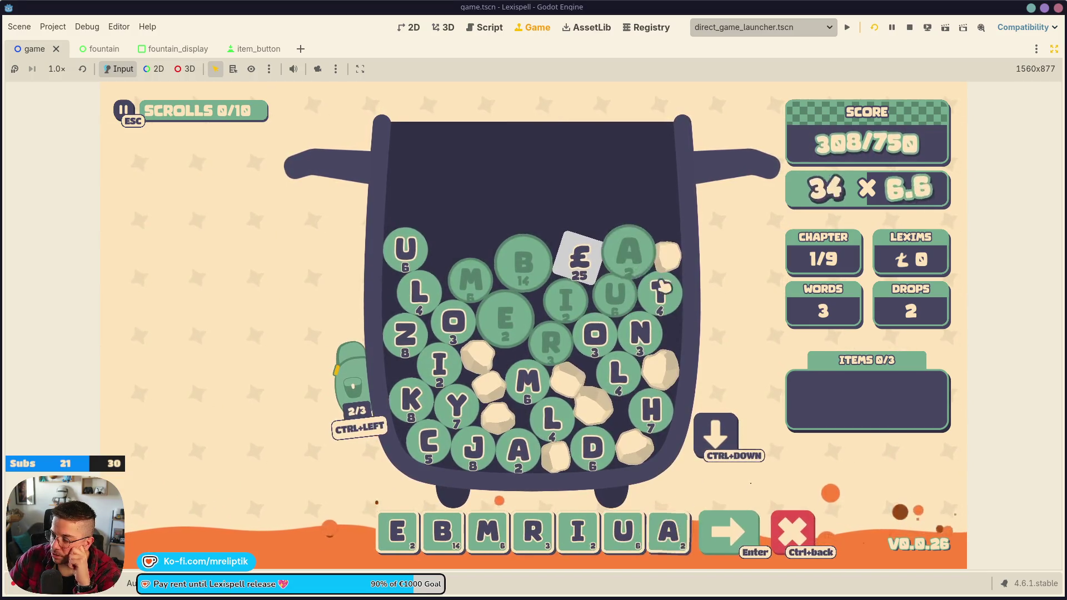
pyautogui.click(661, 293)
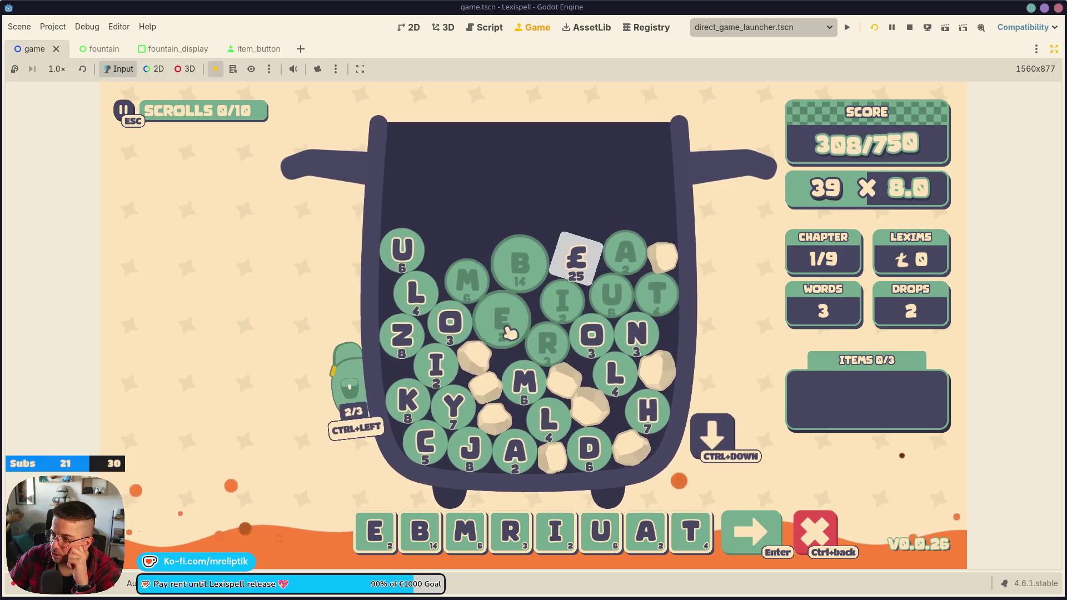
pyautogui.click(532, 337)
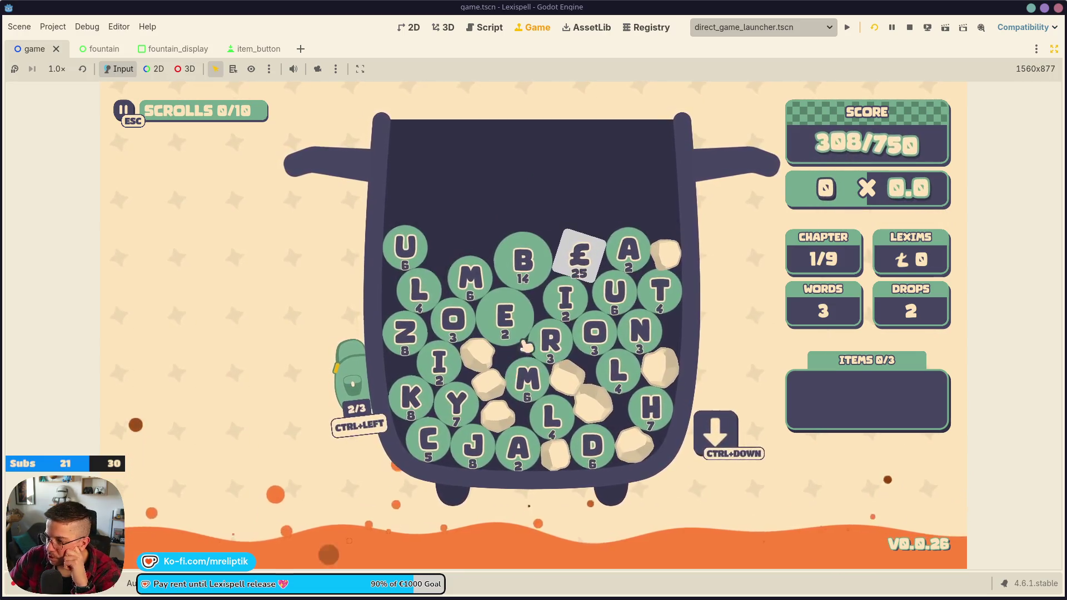
# - Spell and submit £UMBAR with the £ special letter, then pick the N gem for the next word
pyautogui.moveTo(584, 271)
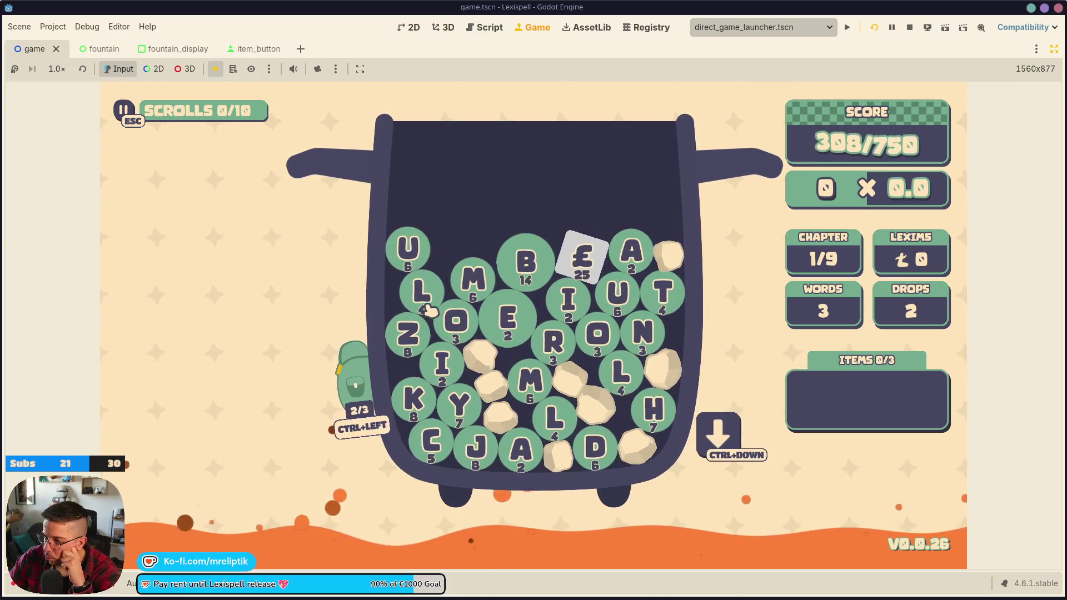
pyautogui.click(578, 273)
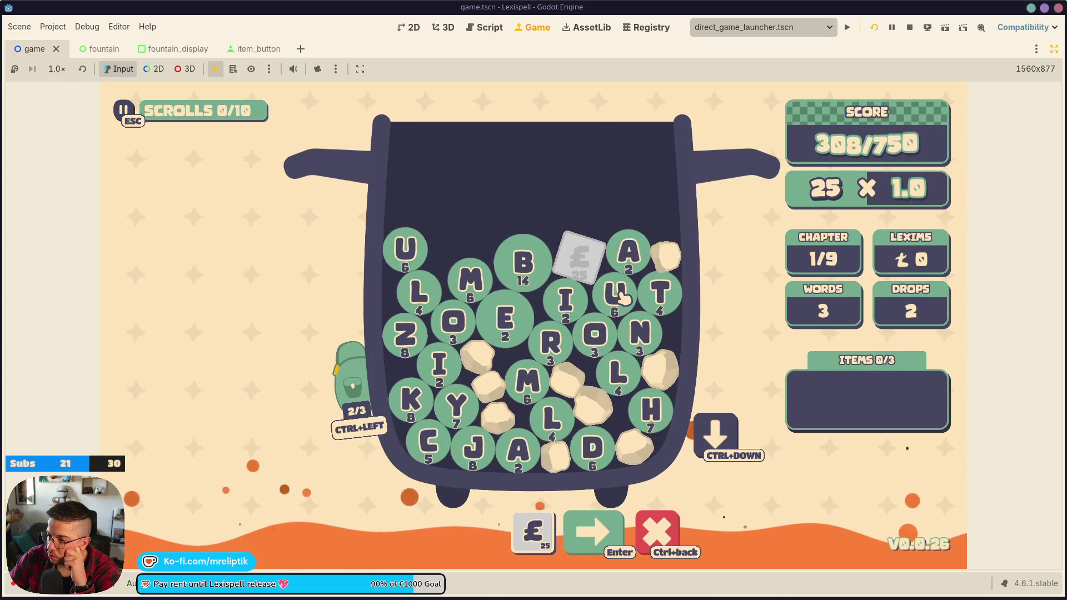
pyautogui.click(620, 294)
pyautogui.click(471, 278)
pyautogui.click(523, 261)
pyautogui.click(632, 273)
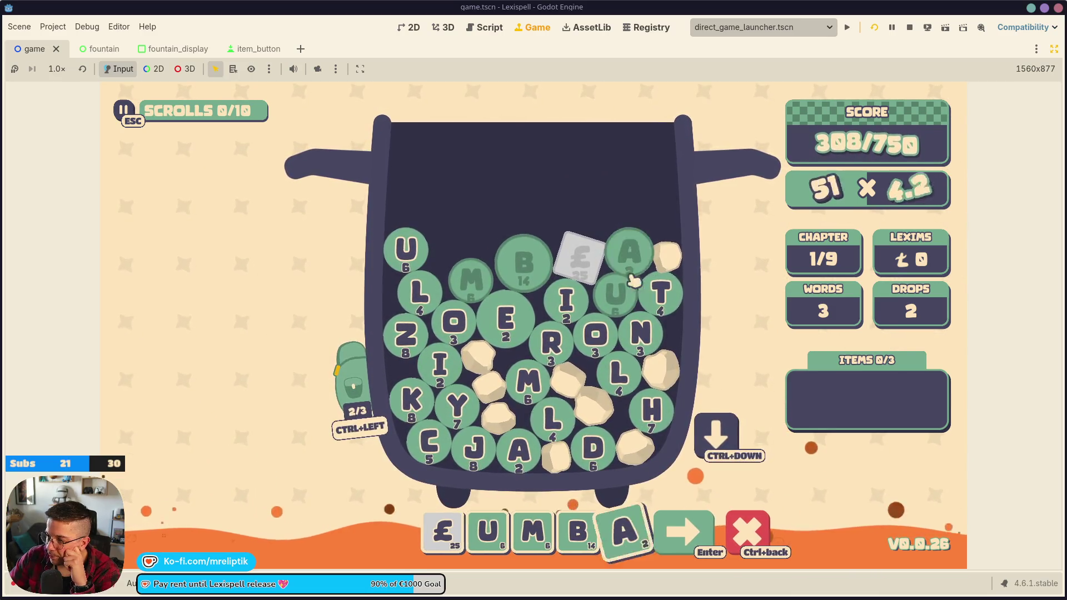
pyautogui.click(551, 340)
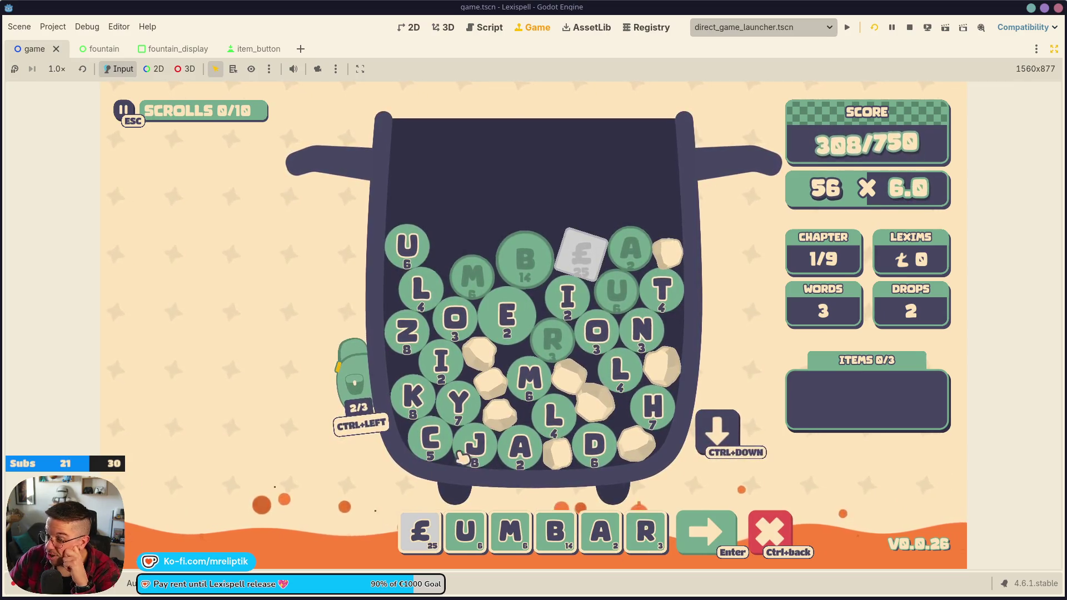
pyautogui.click(720, 555)
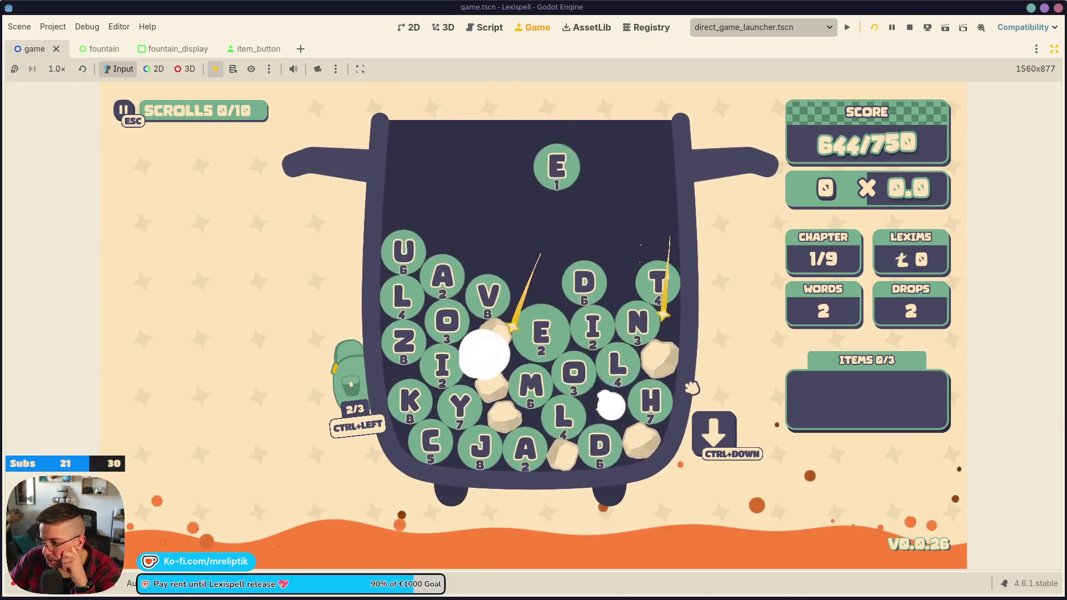
pyautogui.moveTo(490, 300)
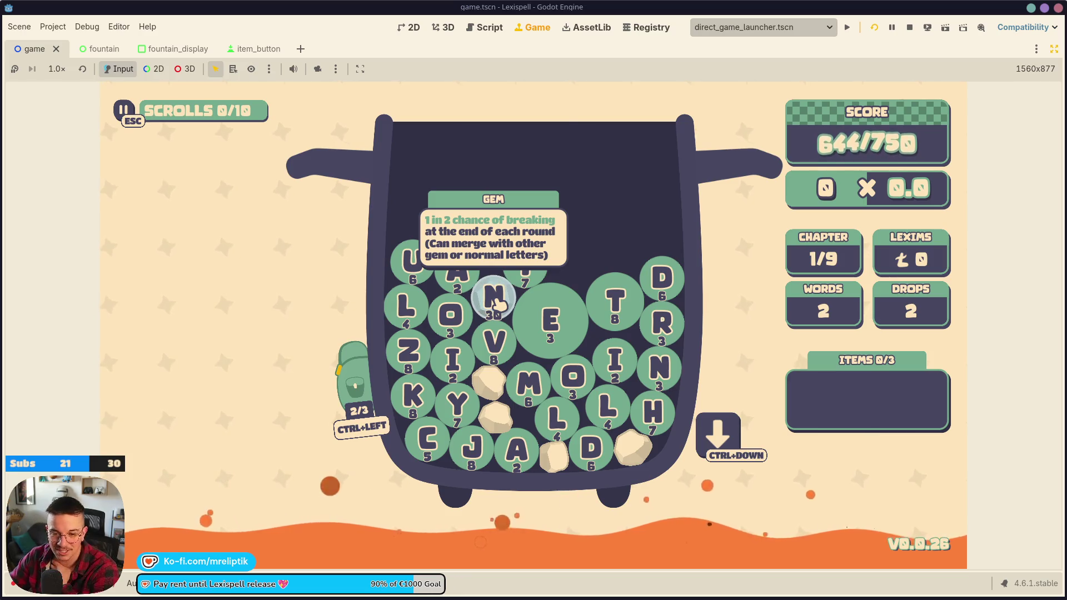
pyautogui.click(495, 299)
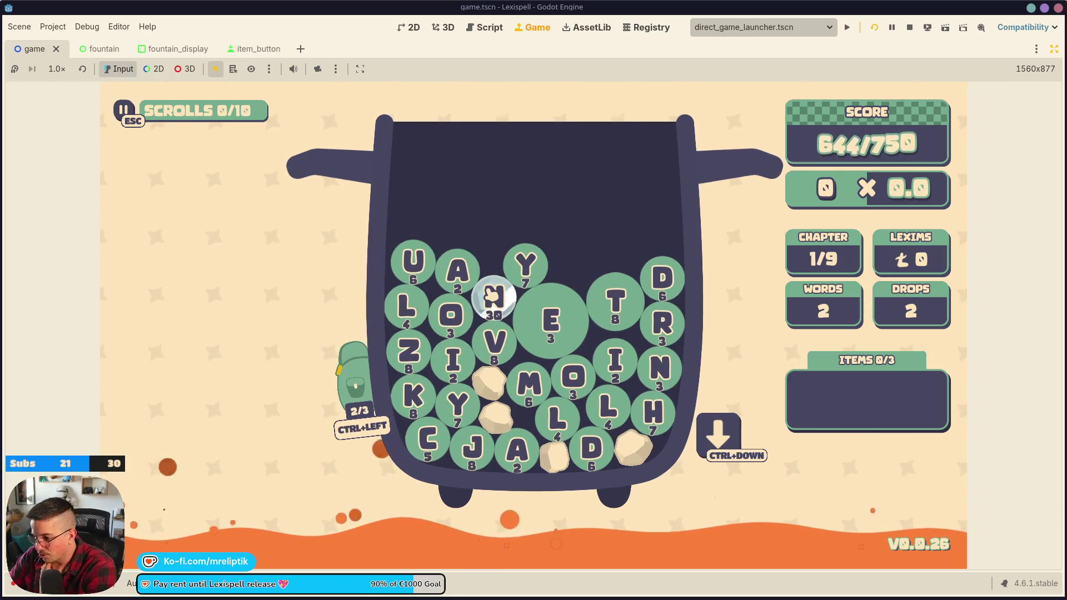
# - Add A, T, U, R, A, L after the N gem to spell NATURAL
pyautogui.click(458, 270)
pyautogui.click(615, 302)
pyautogui.click(412, 262)
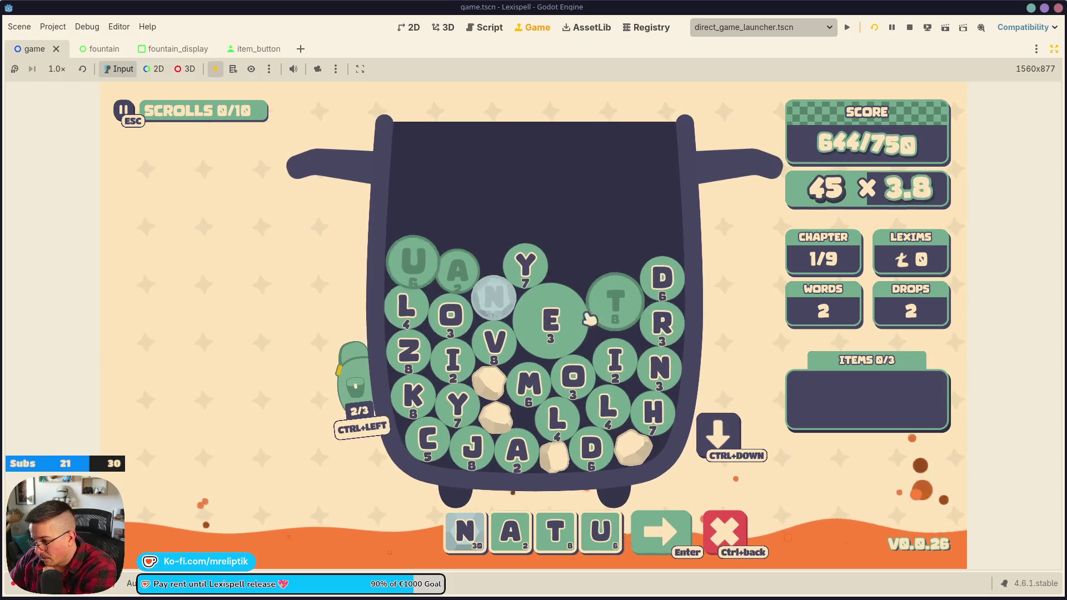
pyautogui.click(661, 322)
pyautogui.click(515, 449)
pyautogui.click(556, 418)
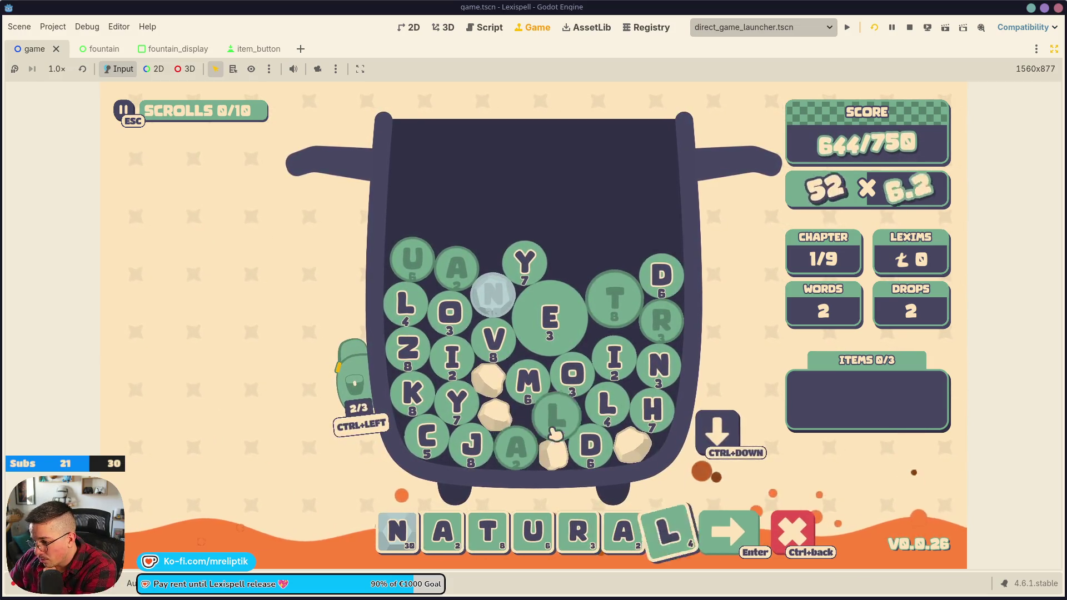
pyautogui.moveTo(398, 553)
# - Move the N gem tile to the front of the word and submit NATURAL
pyautogui.click(362, 409)
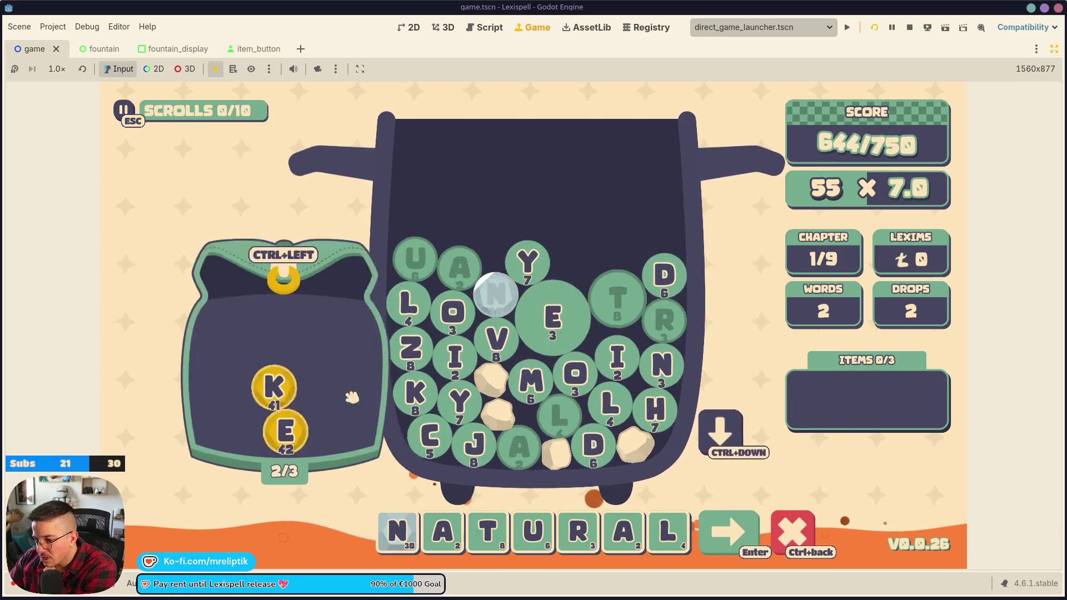
pyautogui.click(495, 300)
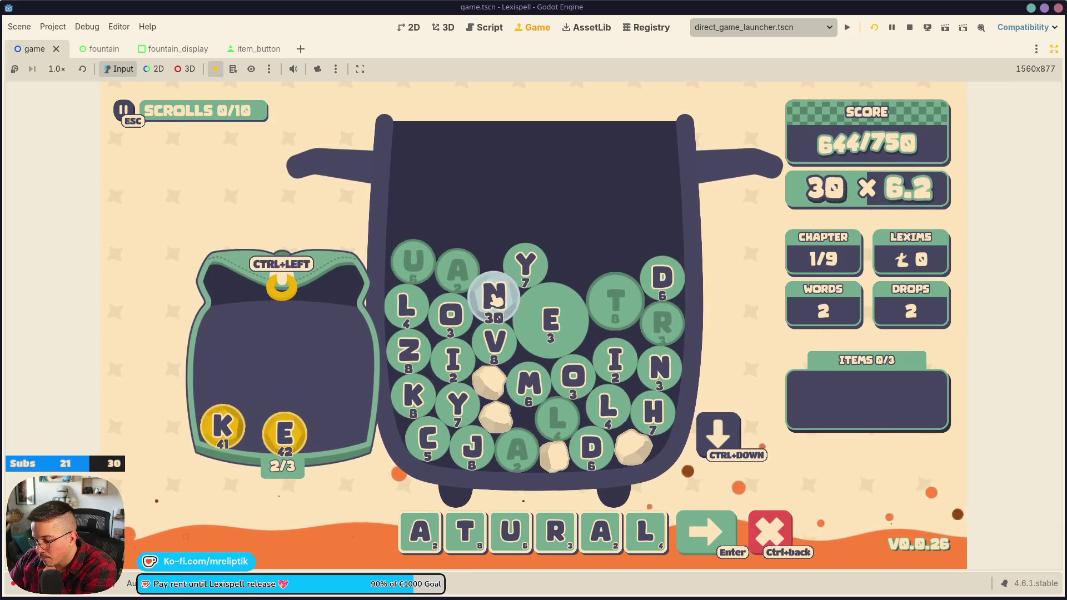
pyautogui.click(493, 301)
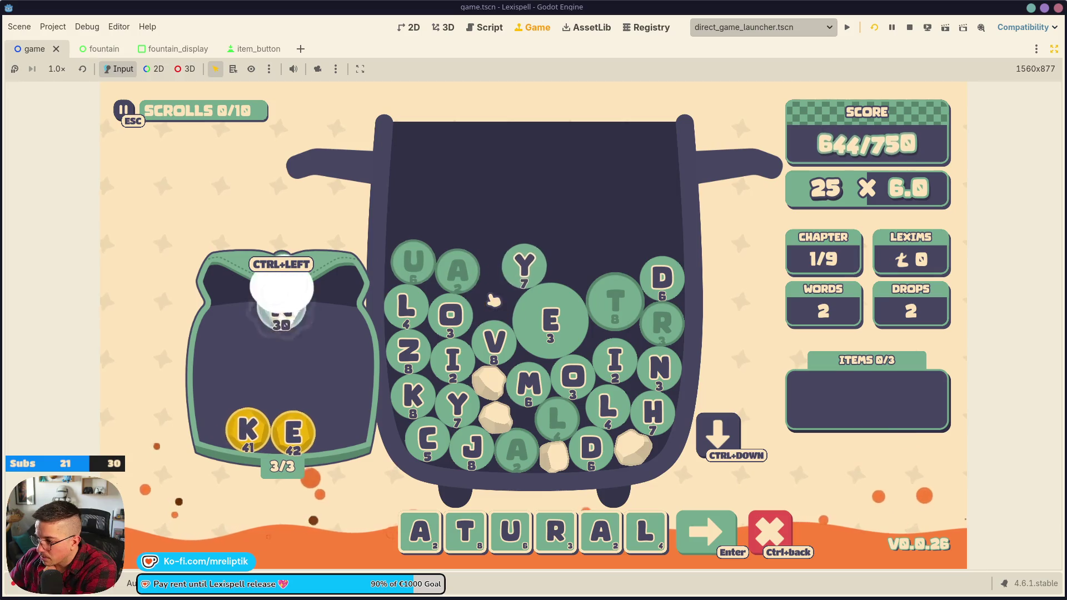
pyautogui.moveTo(671, 529)
pyautogui.mouseDown()
pyautogui.moveTo(589, 538)
pyautogui.moveTo(670, 533)
pyautogui.mouseUp()
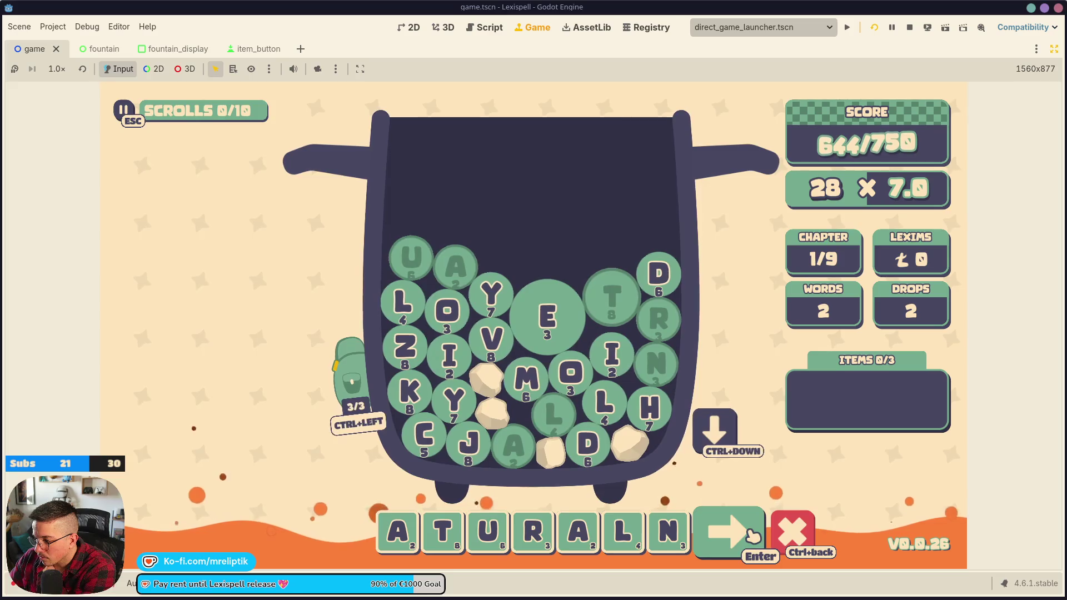
pyautogui.moveTo(635, 550)
pyautogui.mouseDown()
pyautogui.moveTo(470, 544)
pyautogui.moveTo(453, 562)
pyautogui.moveTo(456, 541)
pyautogui.moveTo(389, 539)
pyautogui.mouseUp()
pyautogui.click(717, 534)
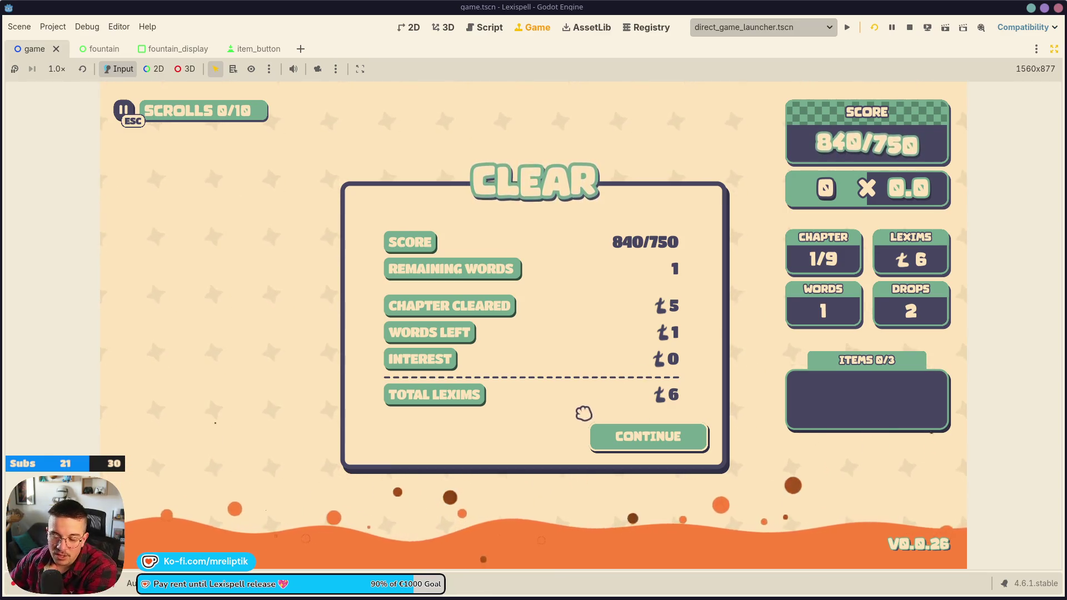
# - Pass the clear summary, buy the Capitalism scroll for 6 lexims, and fill chapter 2's cauldron
pyautogui.click(605, 440)
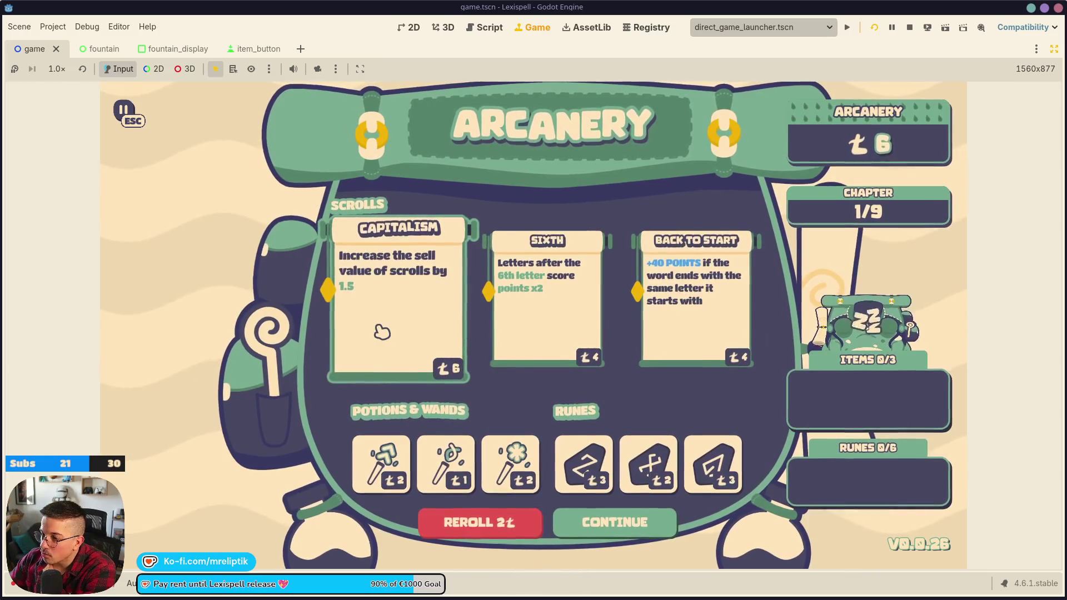
pyautogui.click(395, 289)
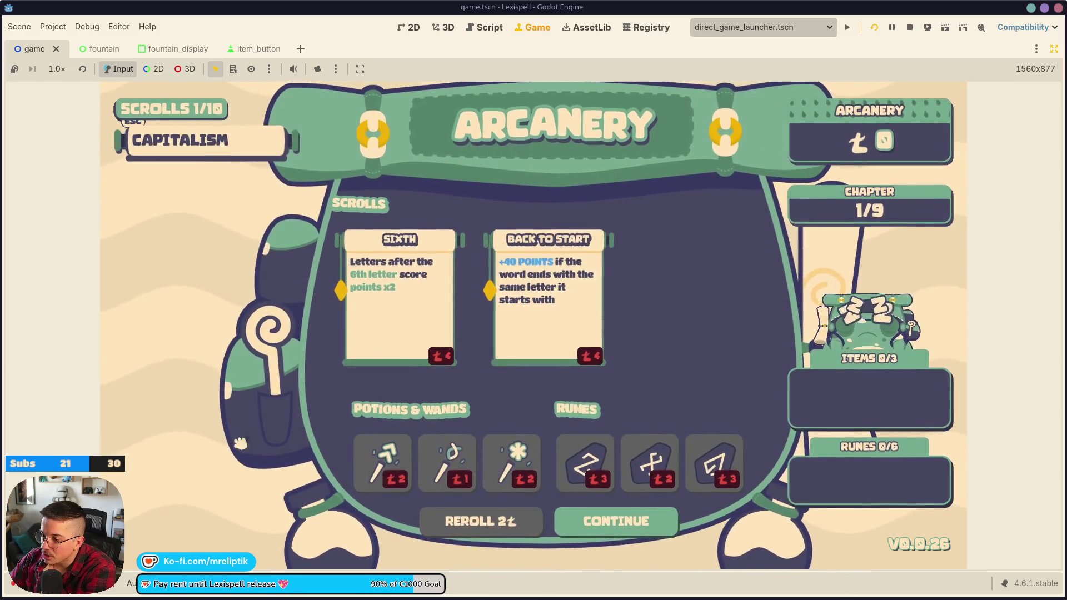
pyautogui.click(620, 527)
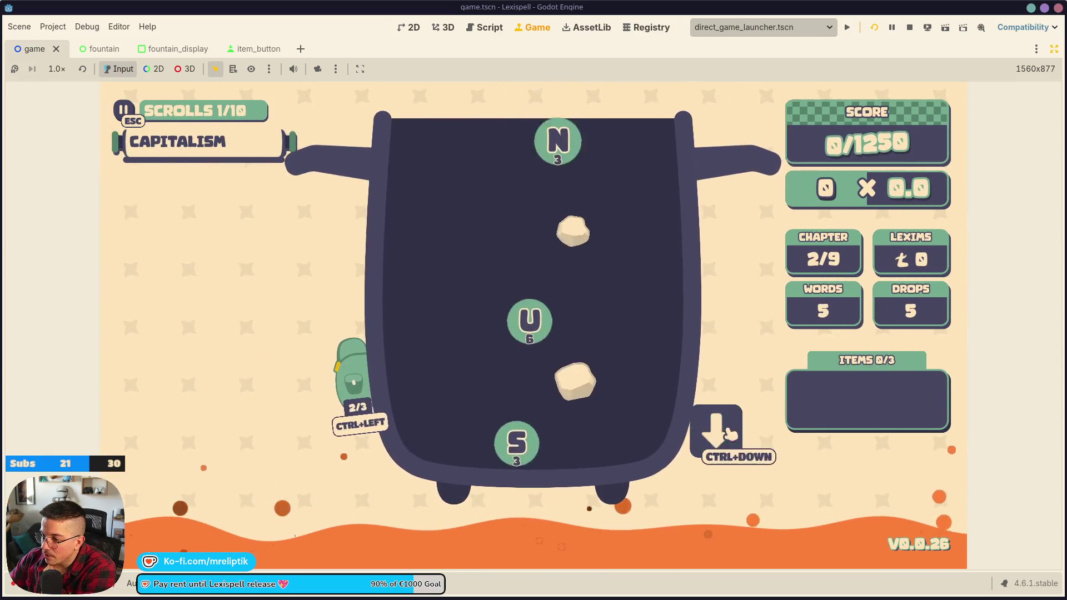
pyautogui.click(727, 431)
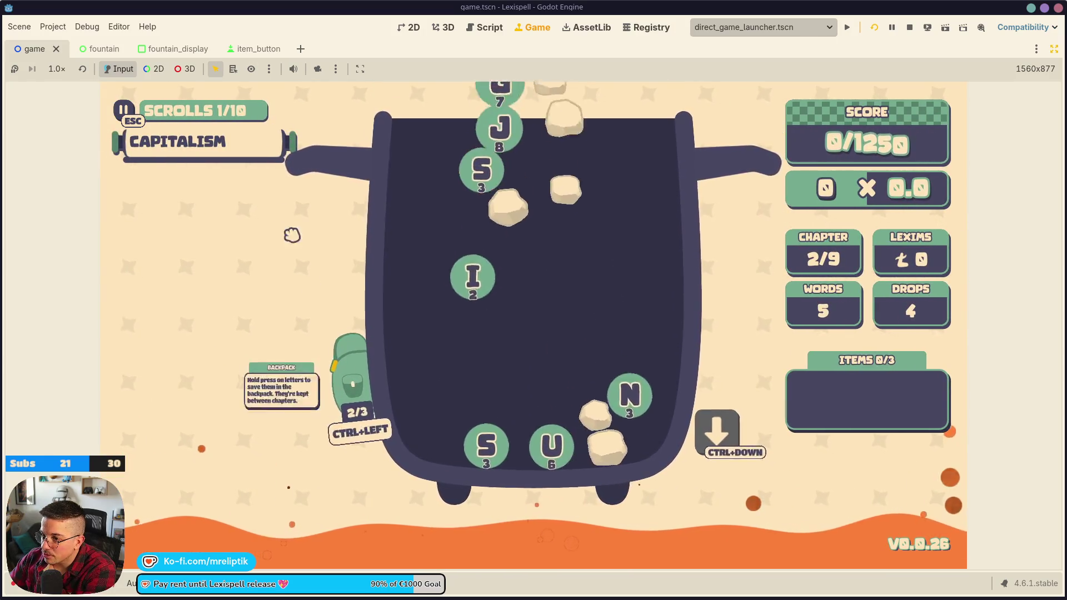
# - Try words with S, € and M, clear them, then spell GUM and cut it back to G
pyautogui.moveTo(183, 150)
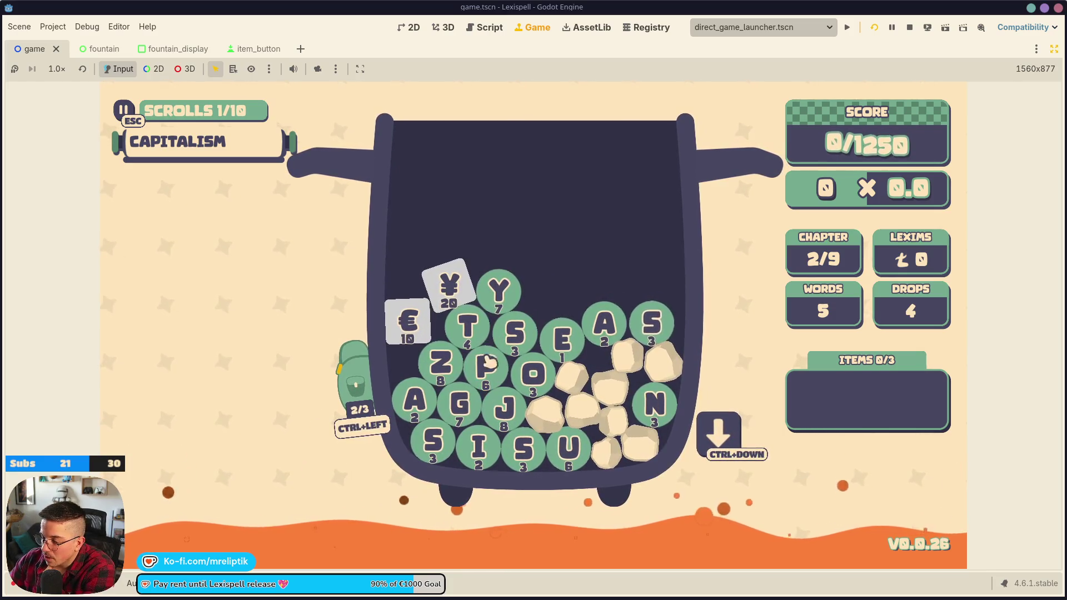
pyautogui.click(523, 348)
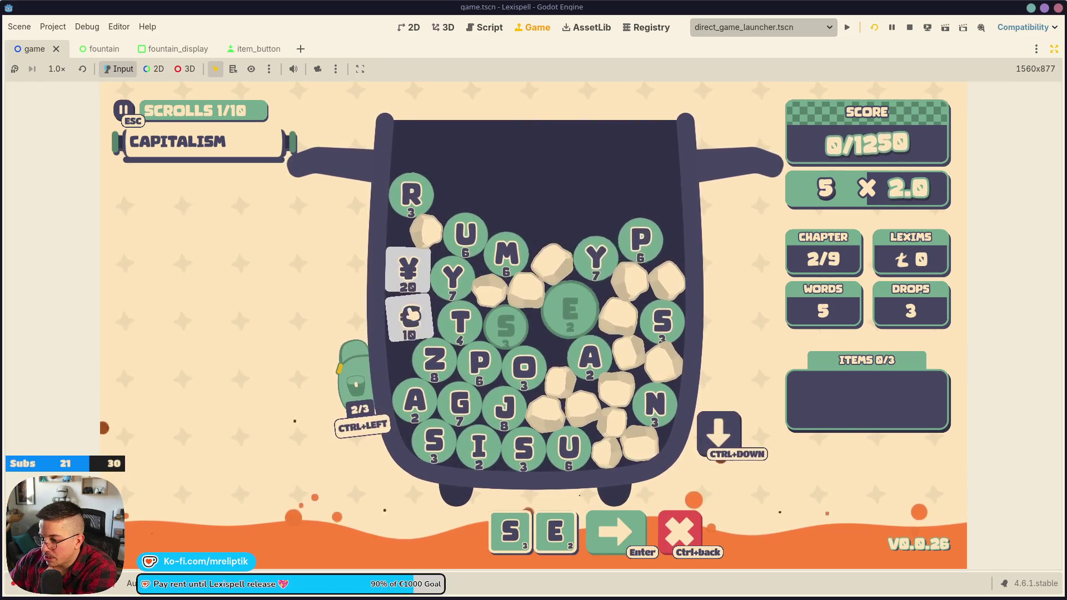
pyautogui.click(412, 316)
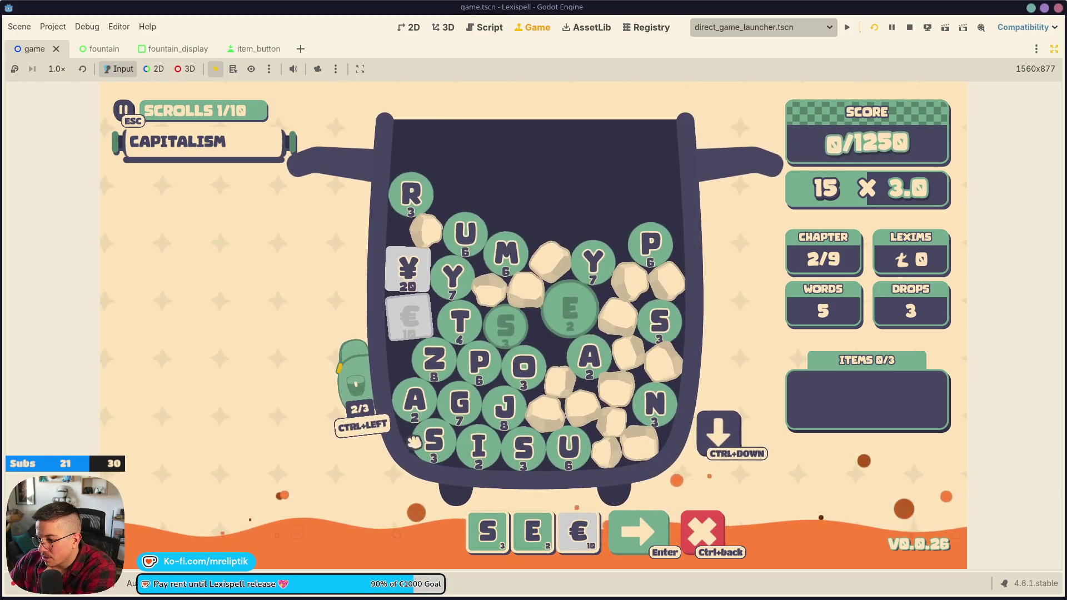
pyautogui.click(521, 271)
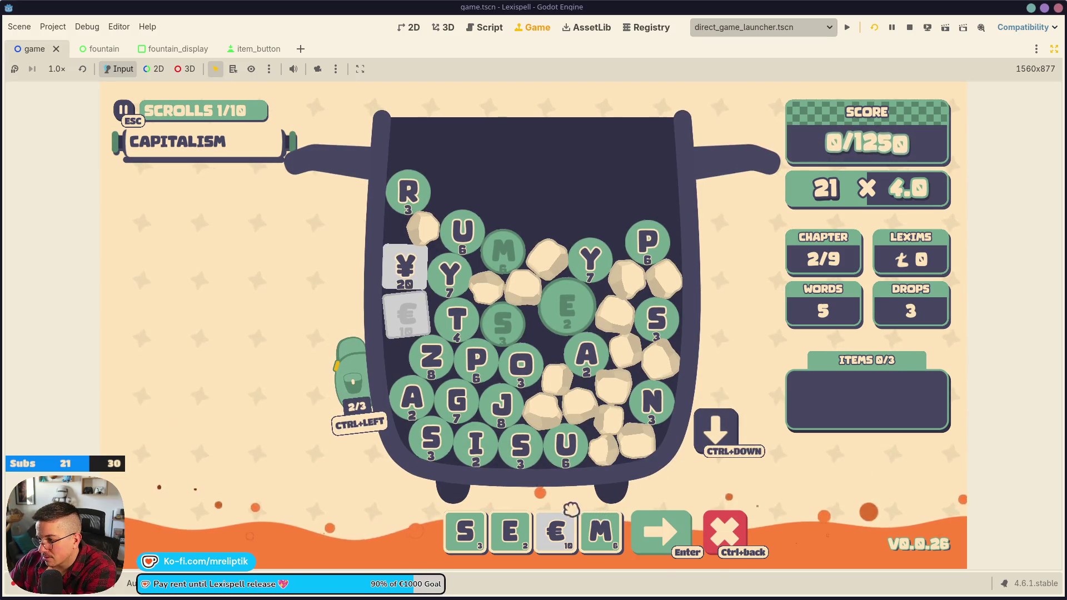
pyautogui.click(613, 532)
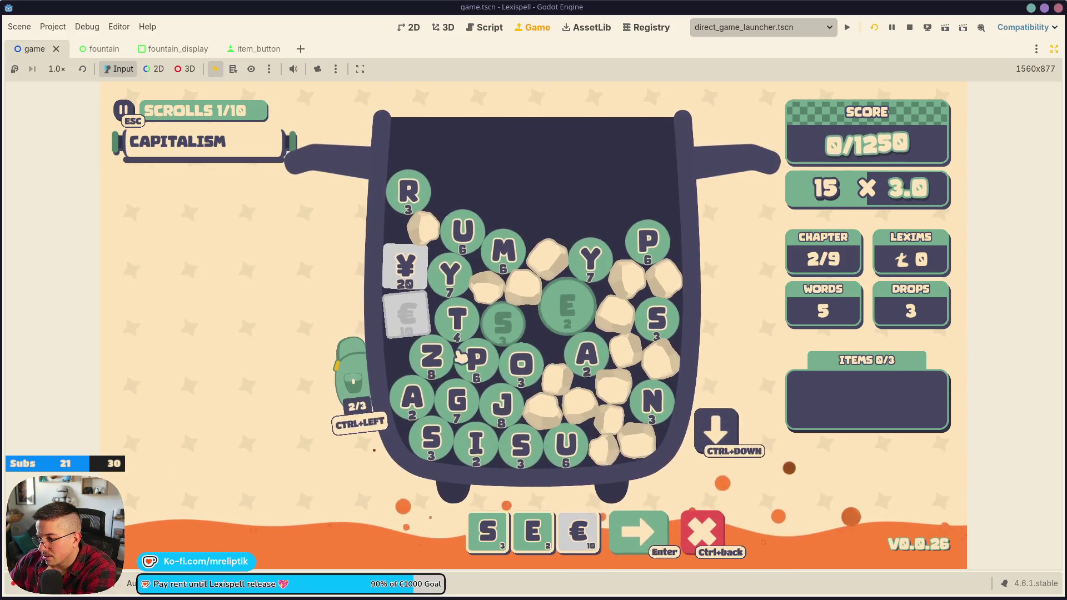
pyautogui.hotkey('ctrl', 'BackSpace')
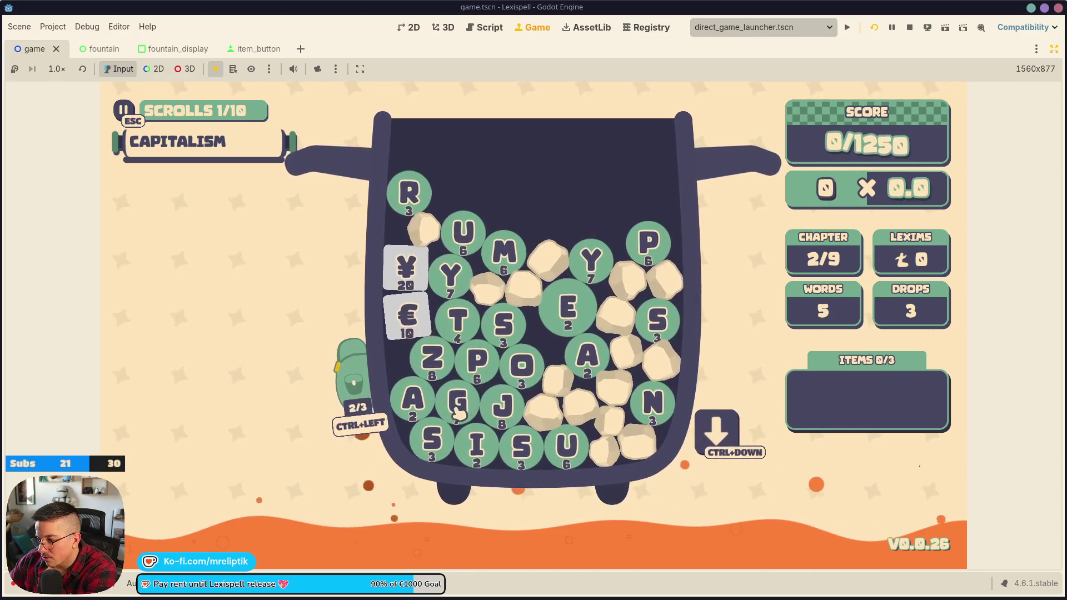
pyautogui.click(467, 406)
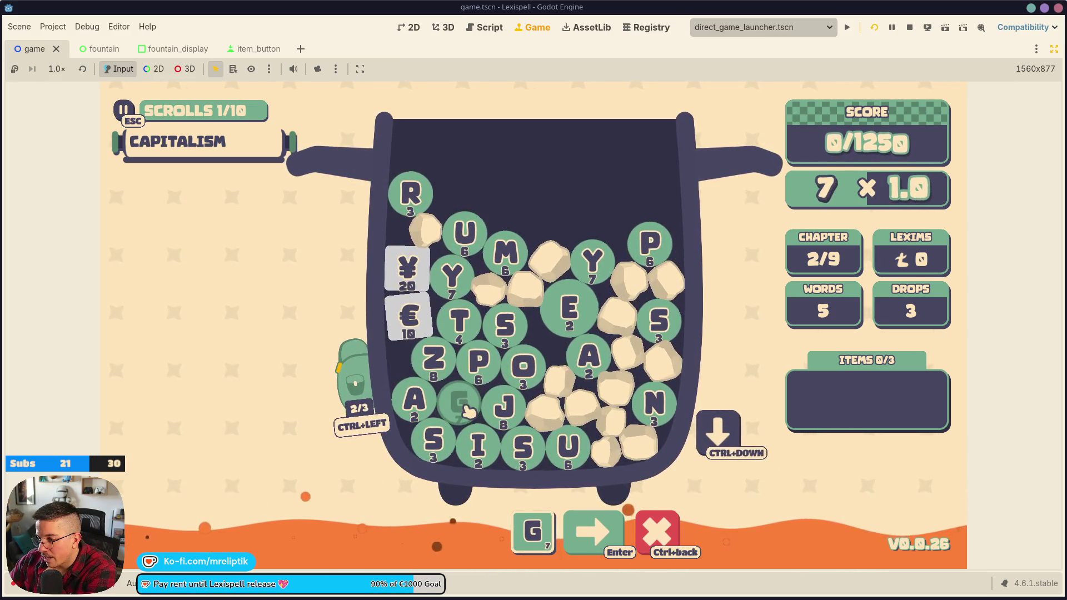
pyautogui.click(465, 236)
pyautogui.click(505, 262)
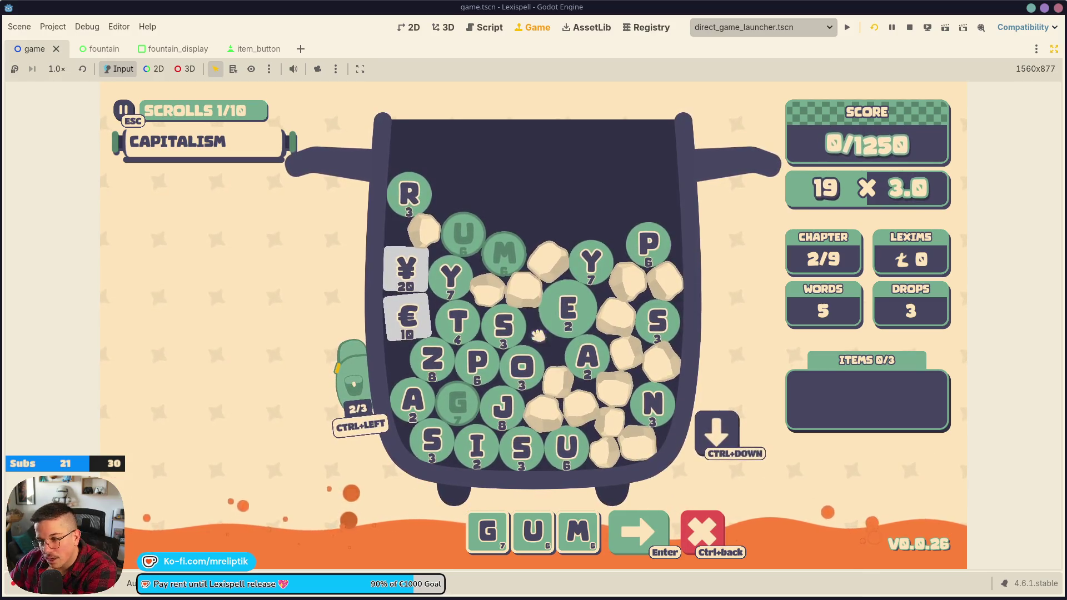
pyautogui.press('BackSpace')
pyautogui.press('BackSpace')
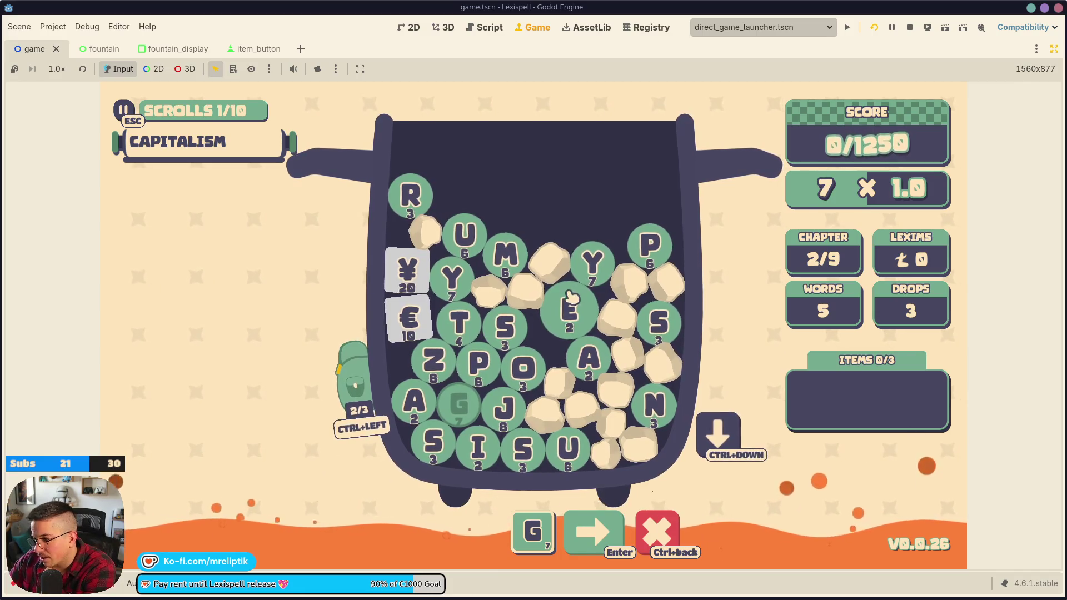
# - Spell GESTAPO with the € tile placed after G instead of E, and submit it
pyautogui.click(569, 308)
pyautogui.click(504, 327)
pyautogui.click(459, 322)
pyautogui.click(588, 359)
pyautogui.click(478, 364)
pyautogui.click(522, 368)
pyautogui.click(407, 316)
pyautogui.moveTo(694, 536); pyautogui.dragTo(446, 530)
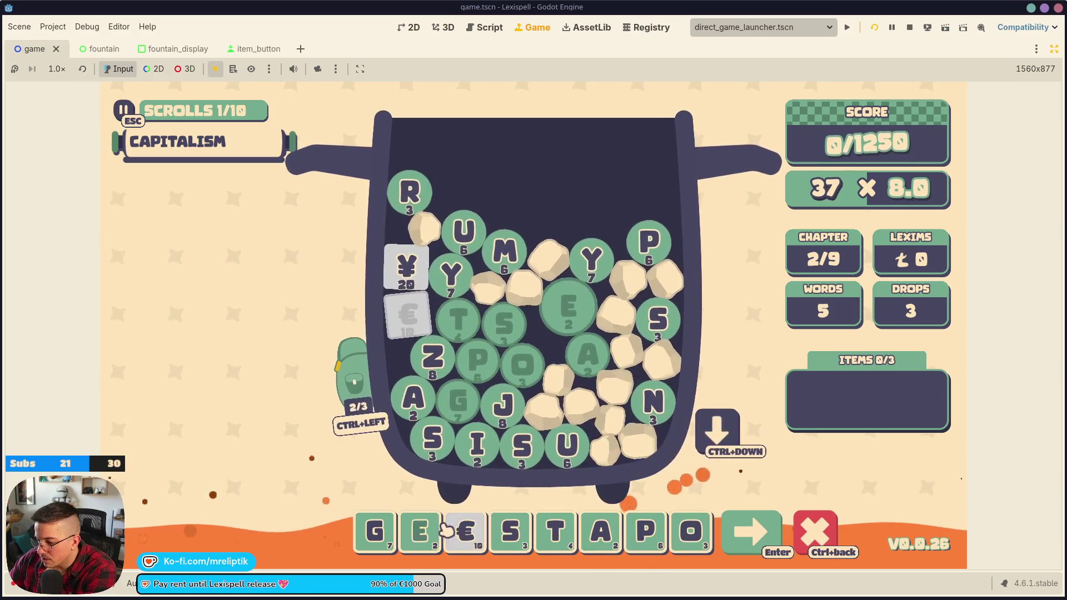
pyautogui.click(425, 531)
pyautogui.press('Return')
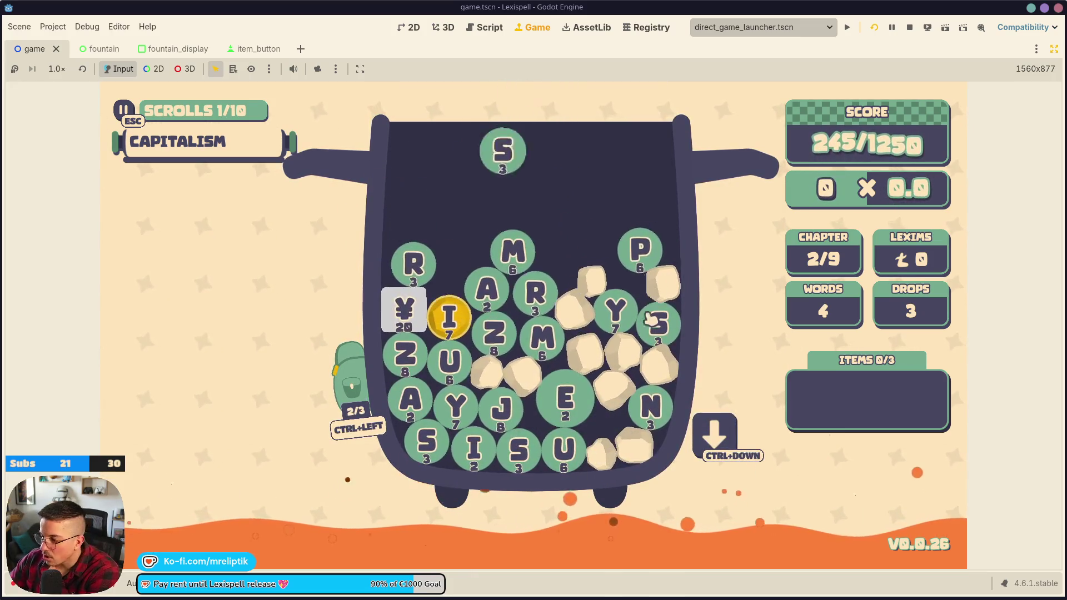
# - Store the golden I tile in the backpack
pyautogui.click(347, 411)
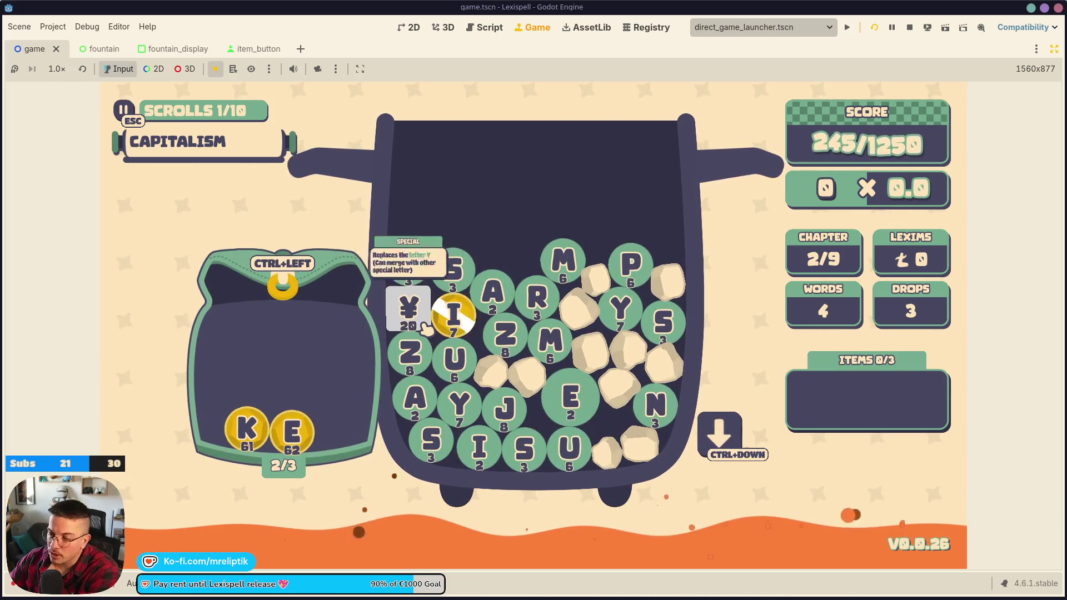
pyautogui.click(457, 328)
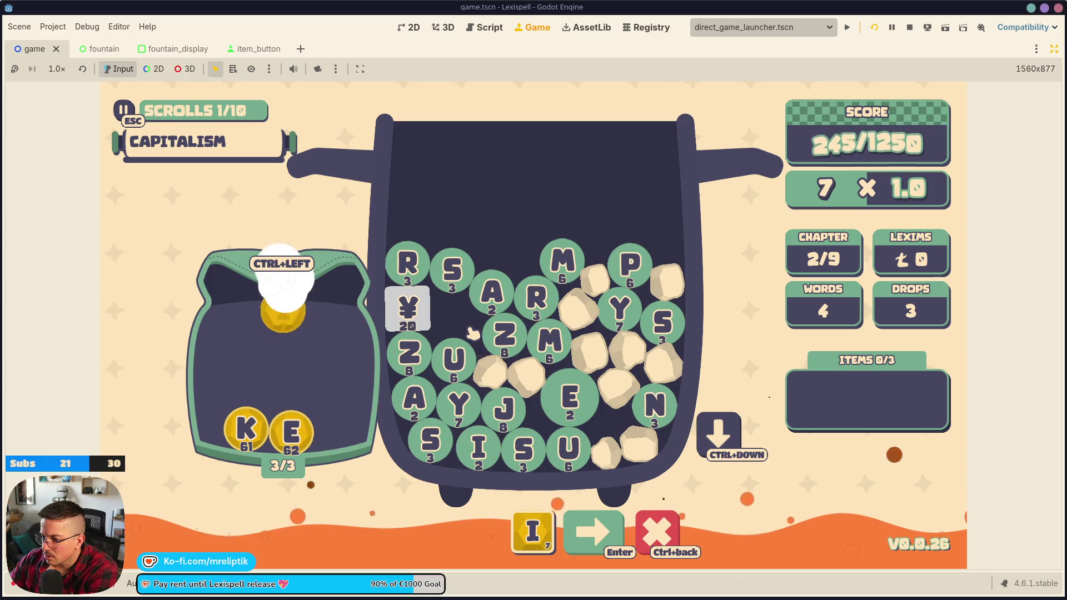
pyautogui.moveTo(471, 331); pyautogui.dragTo(292, 297)
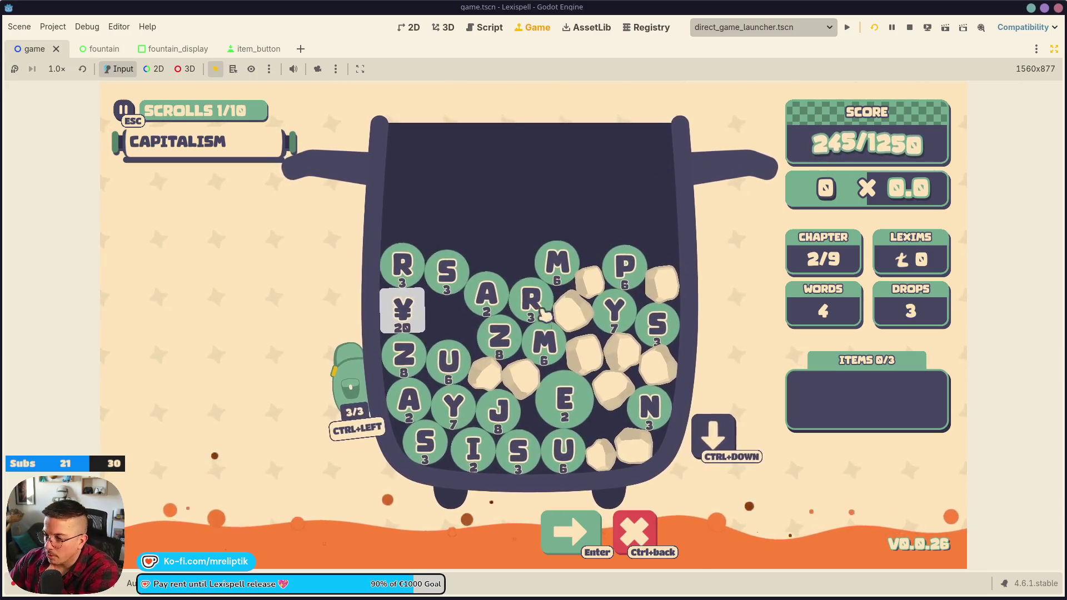
# - Use a drop for new letters, then spell and submit SMEARS
pyautogui.click(569, 265)
pyautogui.write('smar')
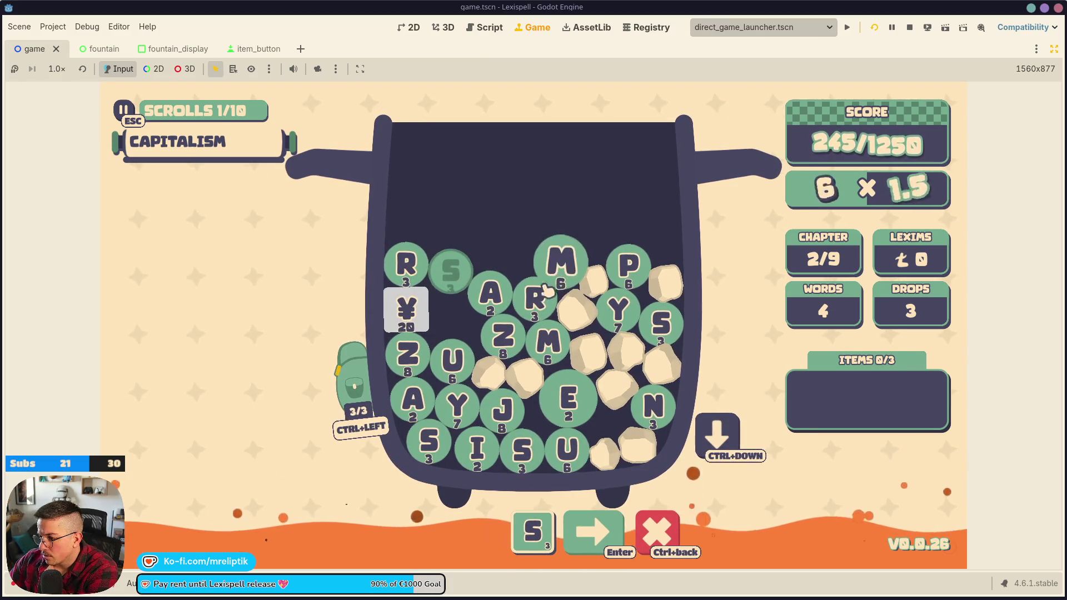
pyautogui.hotkey('ctrl', 'Down')
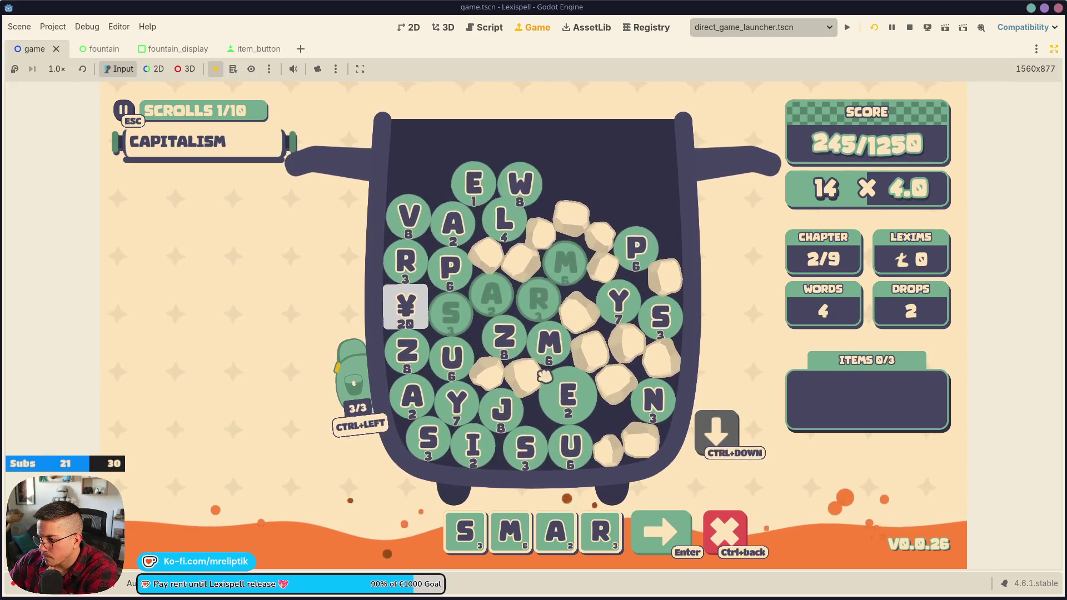
pyautogui.press('BackSpace')
pyautogui.press('BackSpace')
pyautogui.press('BackSpace')
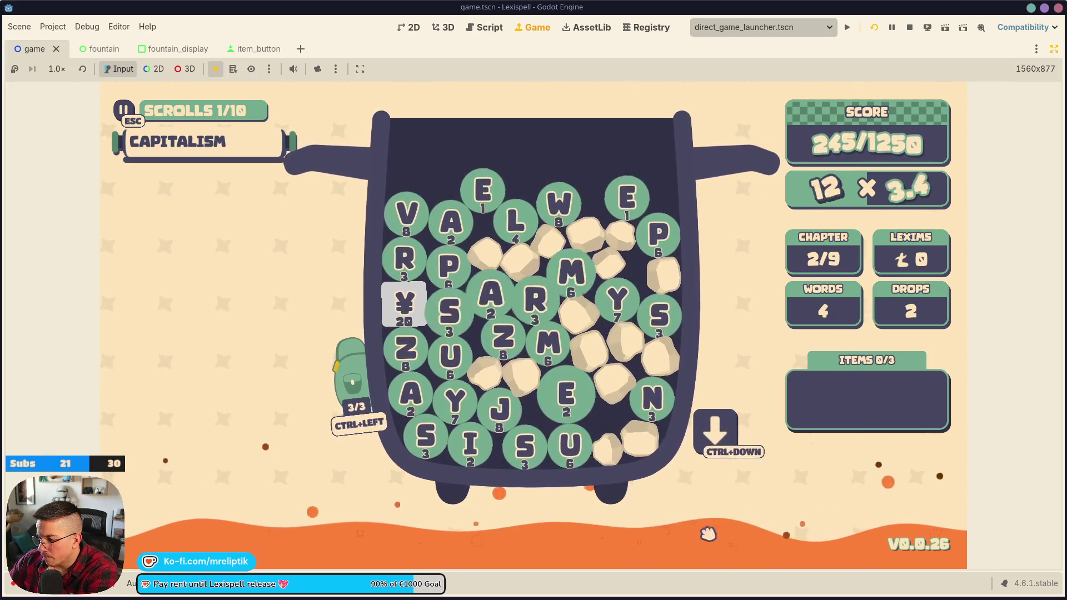
pyautogui.write('mear')
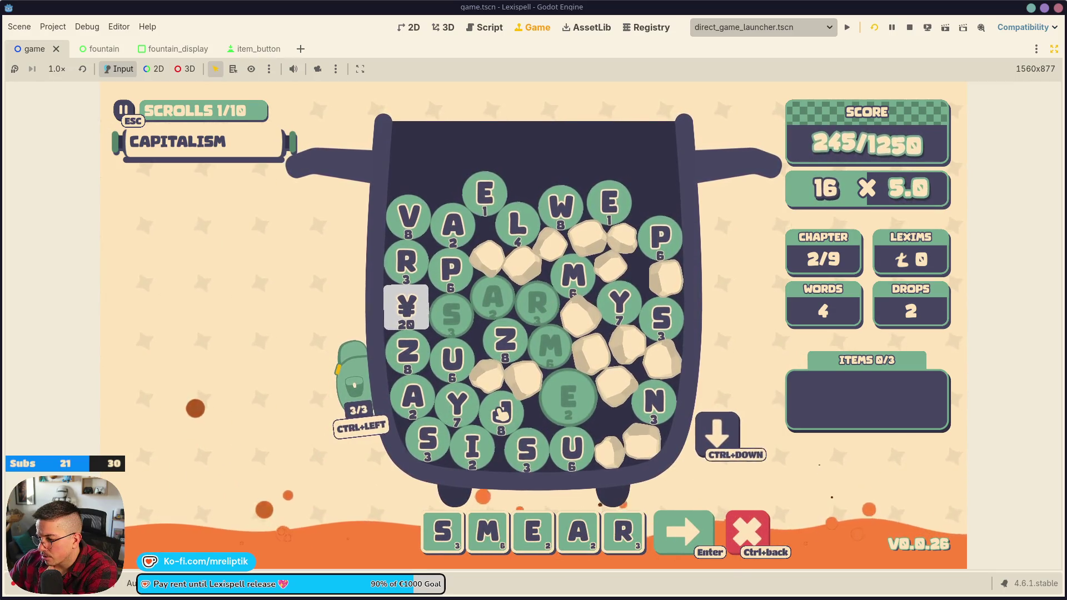
pyautogui.click(429, 436)
pyautogui.press('Return')
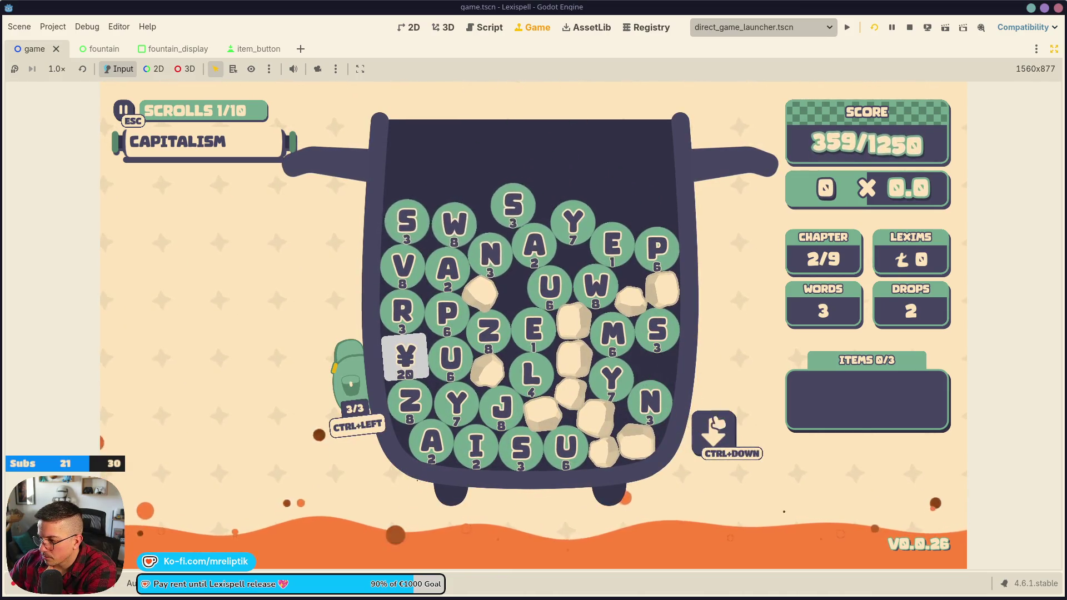
# - Try the word SWEA, clear it, and deselect the W tile
pyautogui.click(430, 231)
pyautogui.click(459, 227)
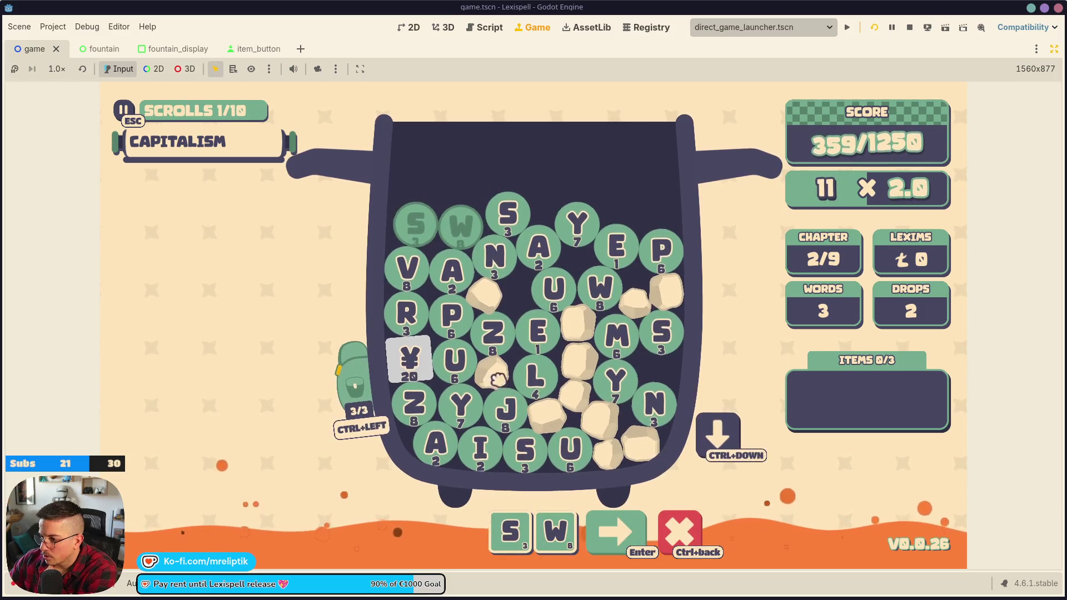
pyautogui.click(616, 249)
pyautogui.click(538, 246)
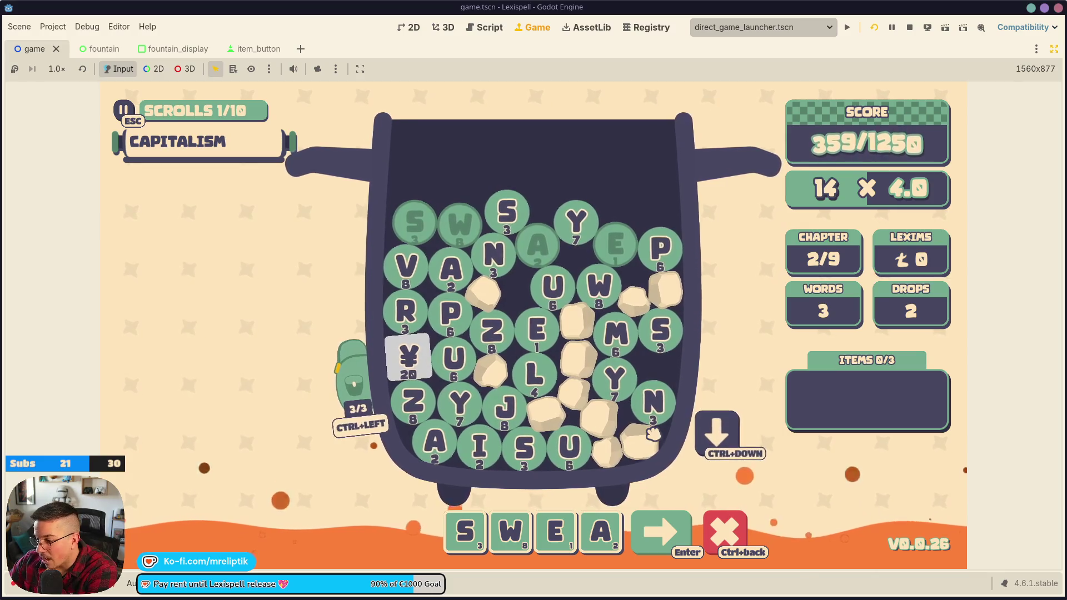
pyautogui.click(736, 556)
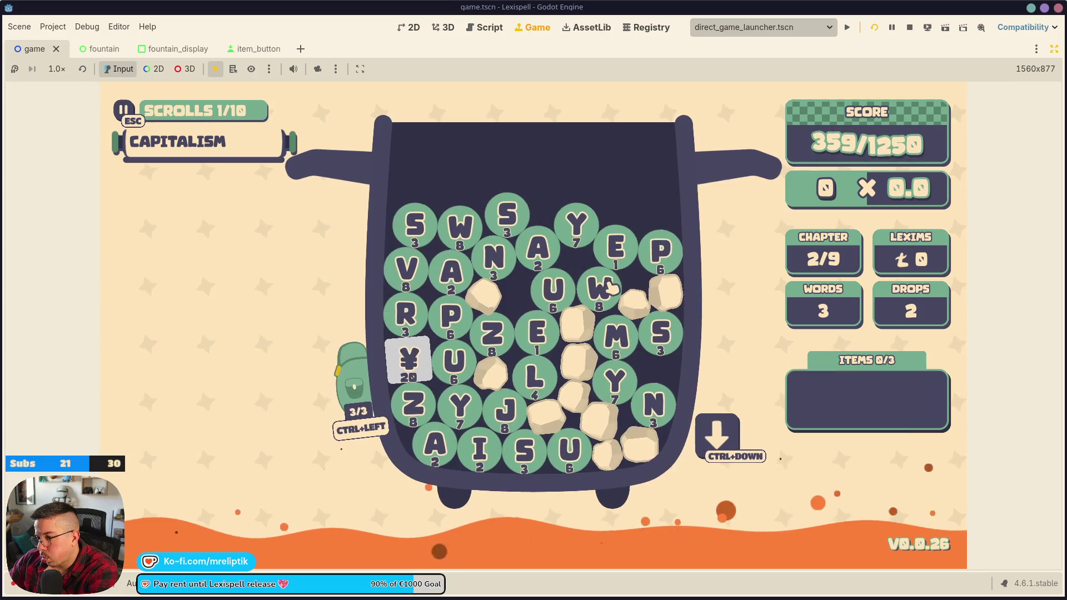
pyautogui.click(600, 290)
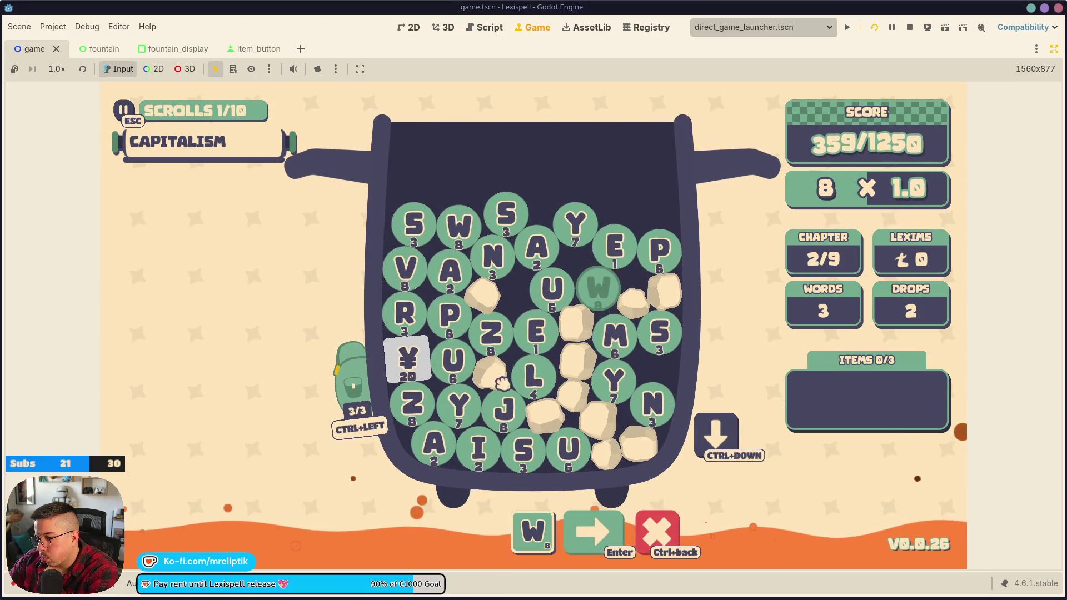
pyautogui.click(599, 291)
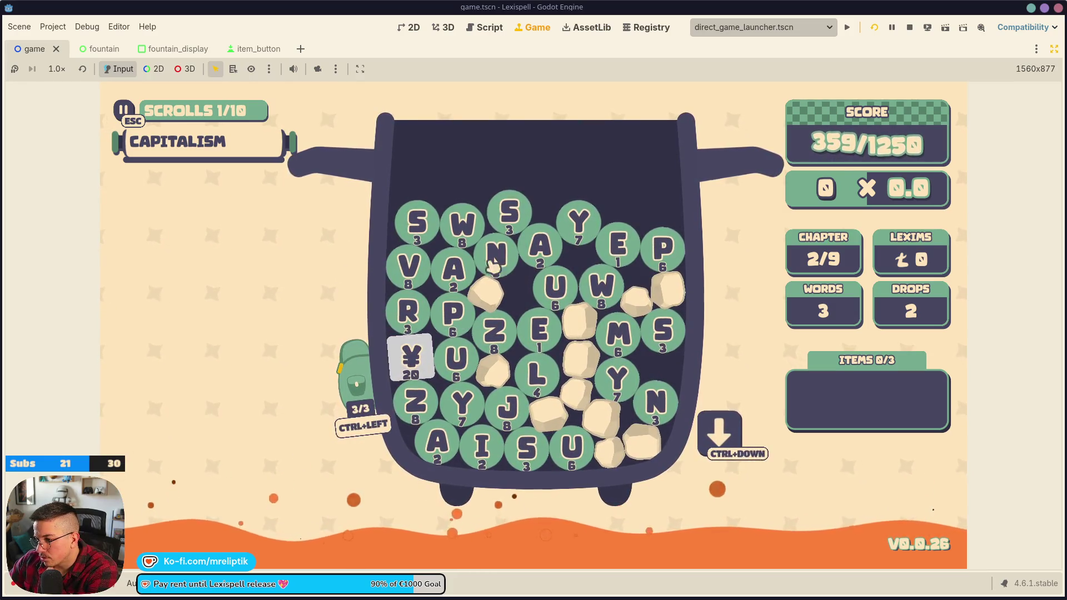
# - Spell and submit WRAPS
pyautogui.click(460, 239)
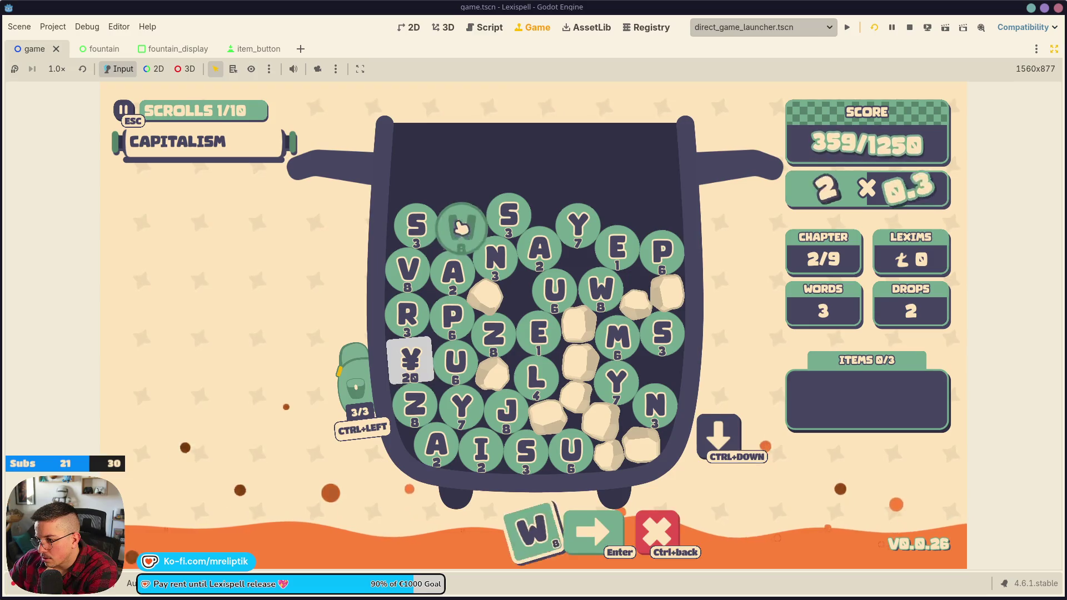
pyautogui.click(419, 314)
pyautogui.click(453, 273)
pyautogui.click(455, 311)
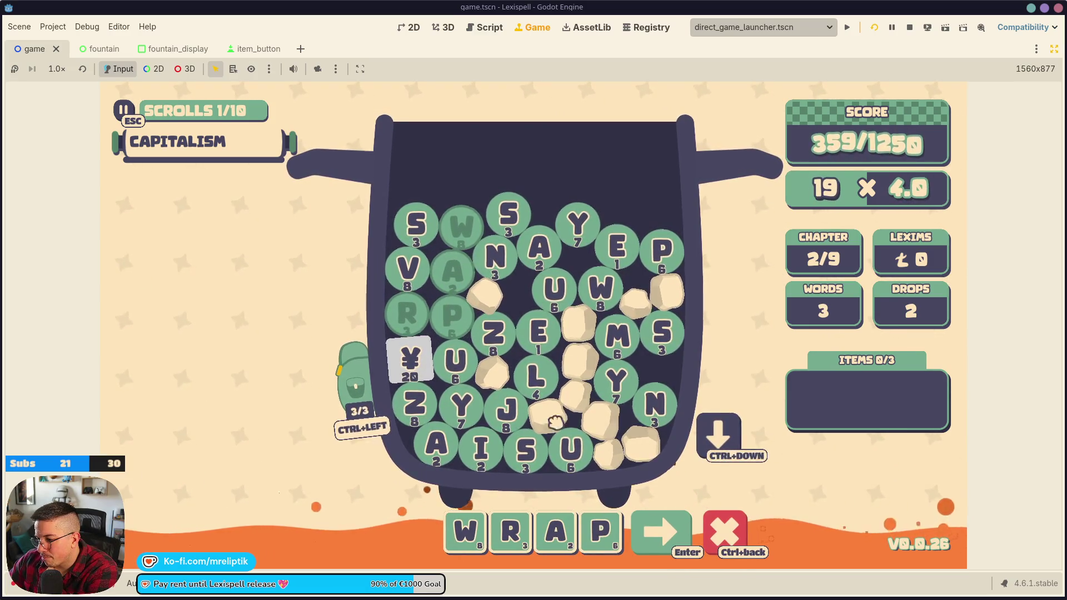
pyautogui.click(525, 449)
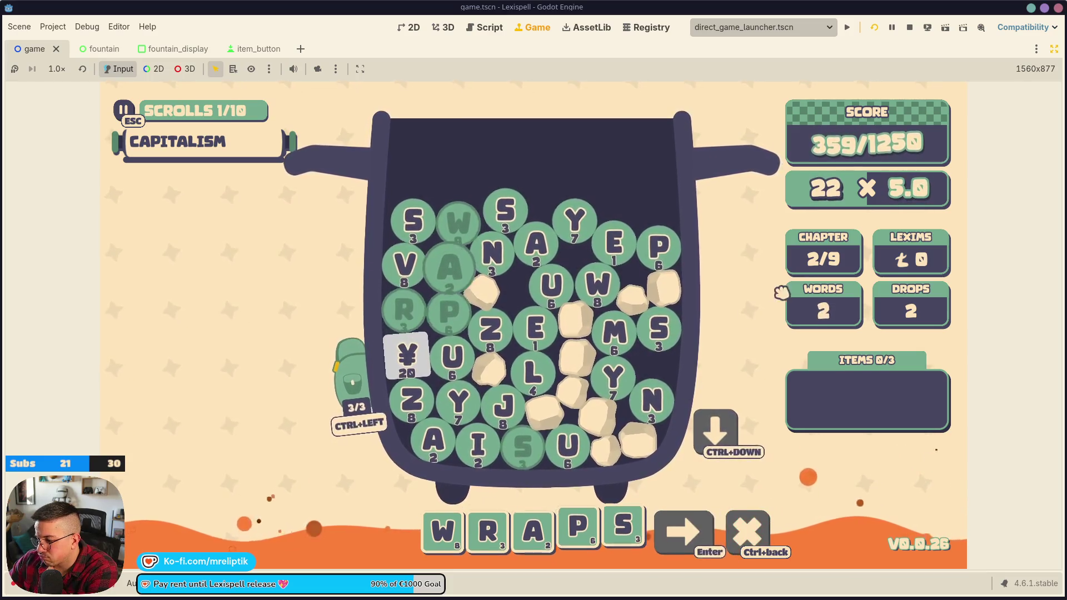
pyautogui.press('Return')
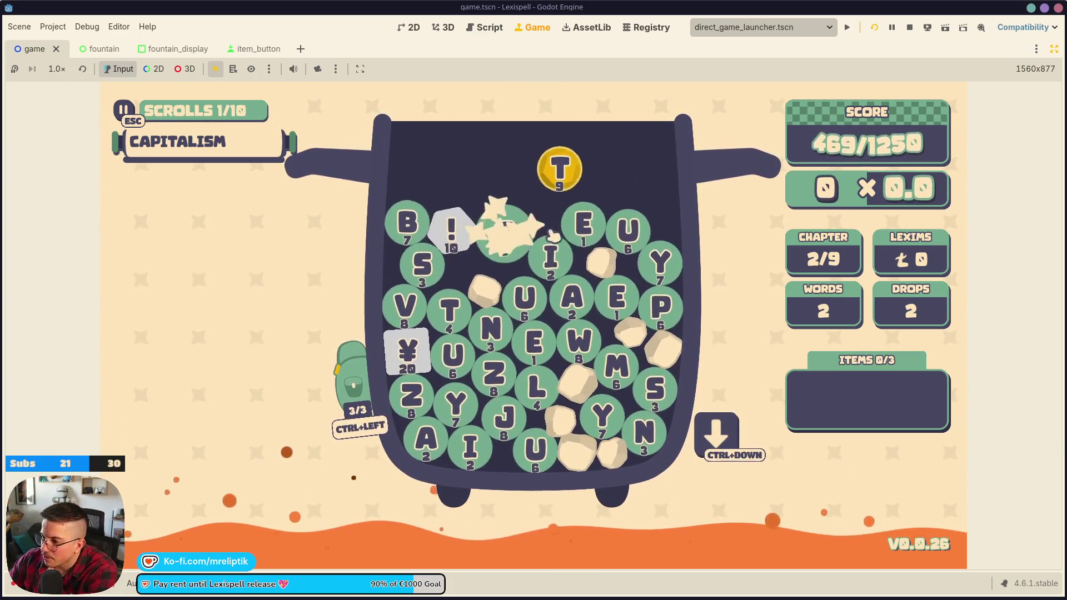
# - Spell and submit STATUS! using the gold T gem, then stop the game with F8
pyautogui.click(372, 394)
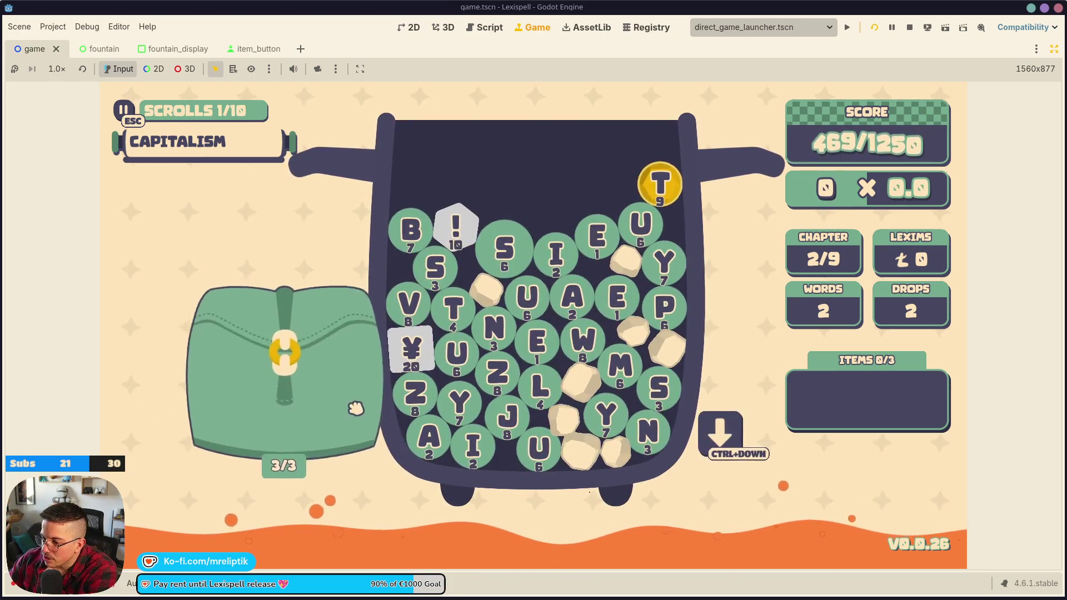
pyautogui.moveTo(282, 293)
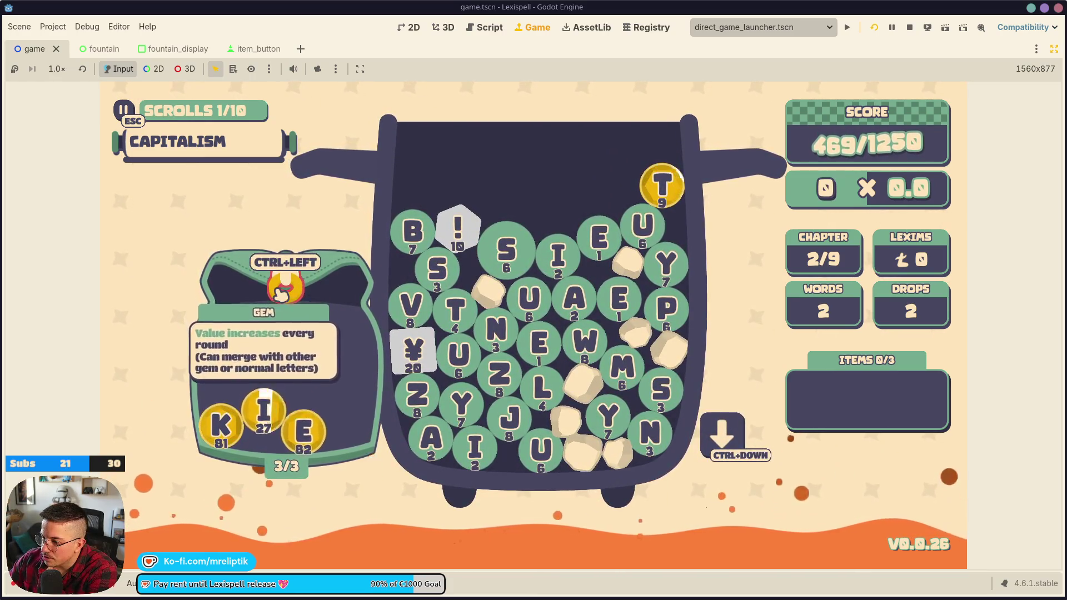
pyautogui.click(434, 272)
pyautogui.click(664, 180)
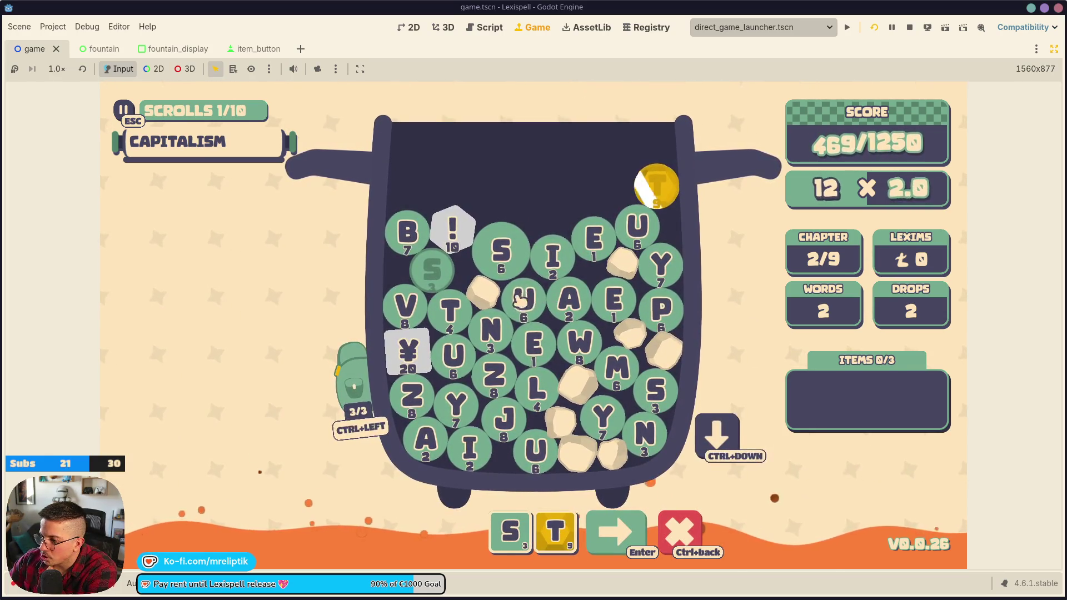
pyautogui.click(524, 300)
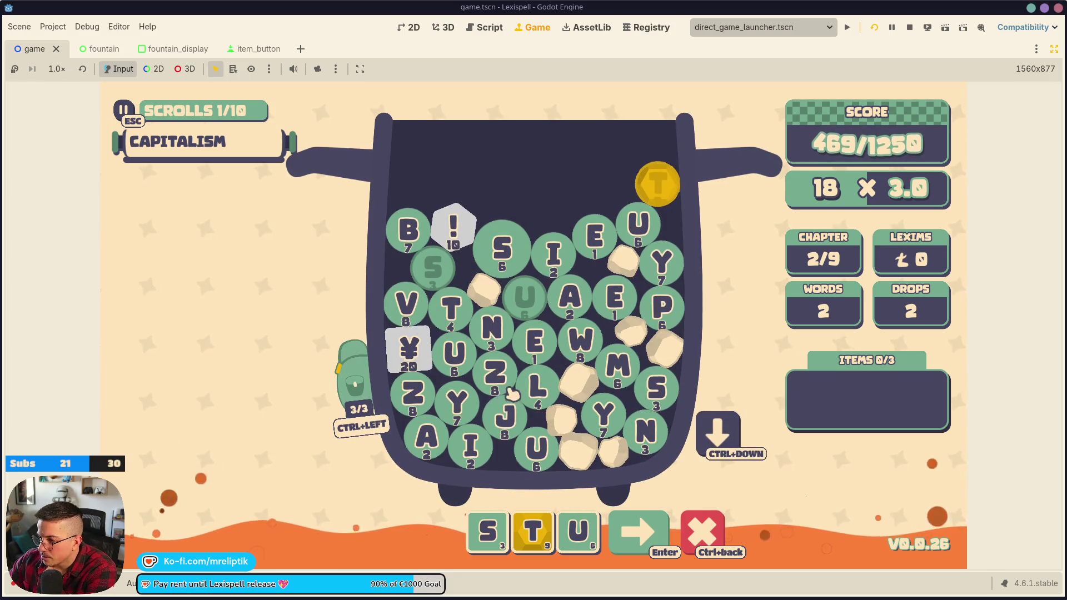
pyautogui.click(568, 295)
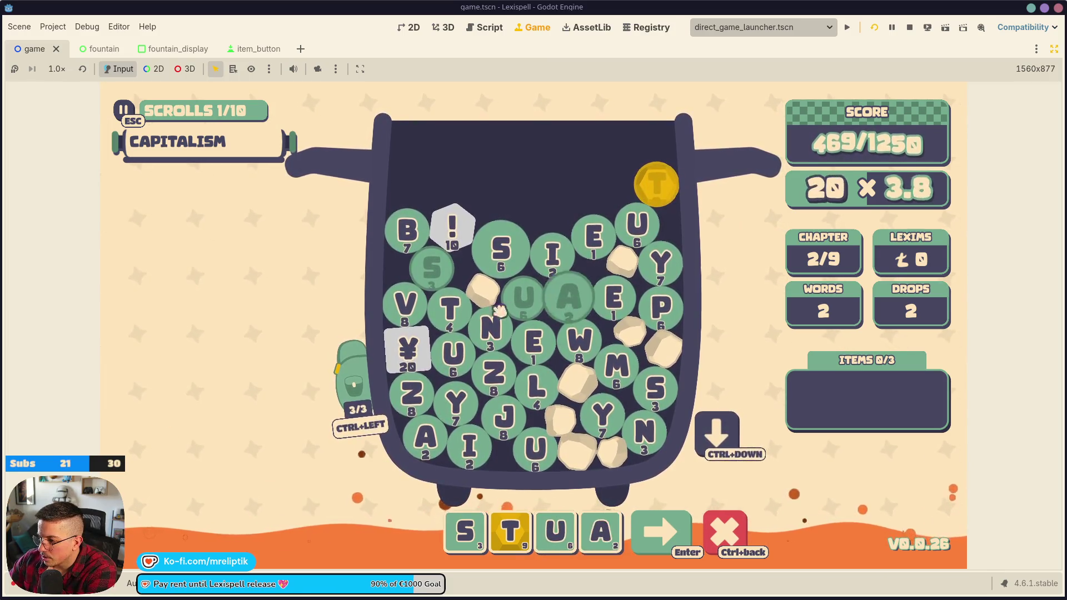
pyautogui.click(450, 306)
pyautogui.moveTo(623, 533)
pyautogui.mouseDown()
pyautogui.moveTo(526, 539)
pyautogui.moveTo(584, 538)
pyautogui.mouseUp()
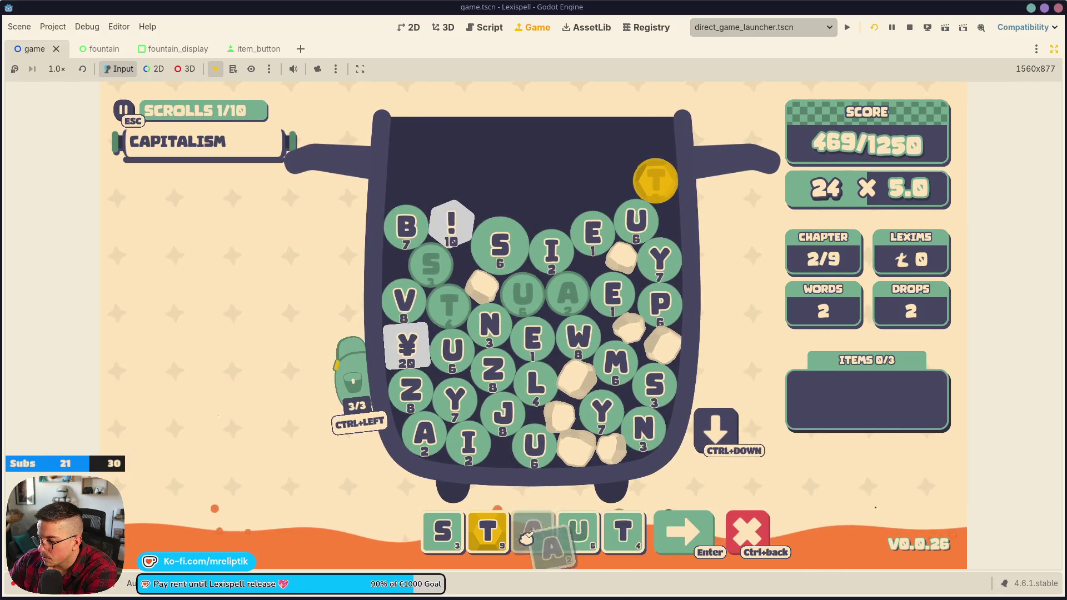
pyautogui.moveTo(608, 548); pyautogui.dragTo(580, 551)
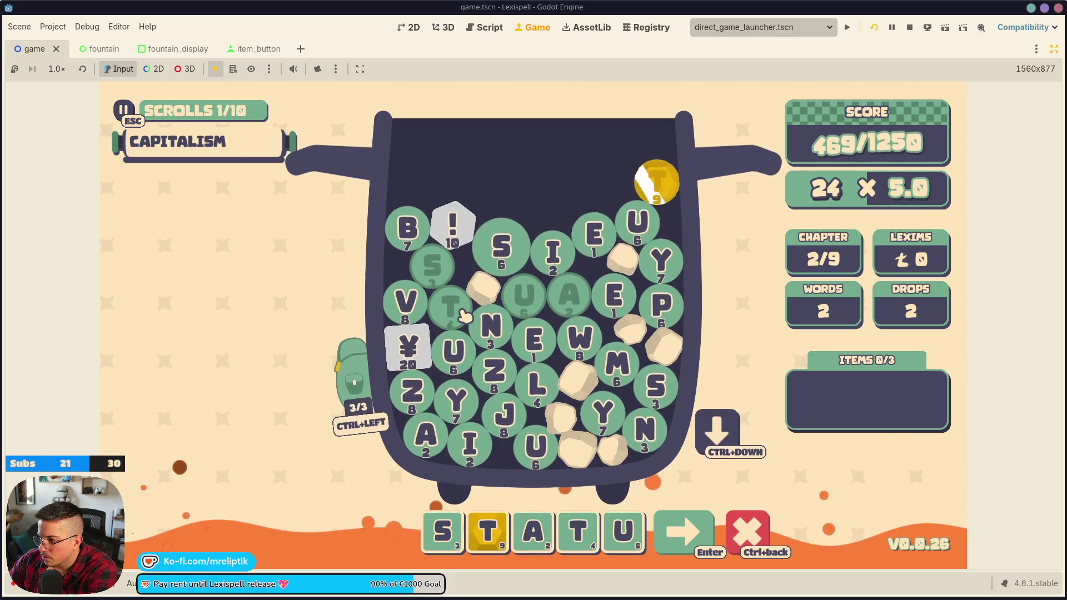
pyautogui.click(502, 247)
pyautogui.click(453, 225)
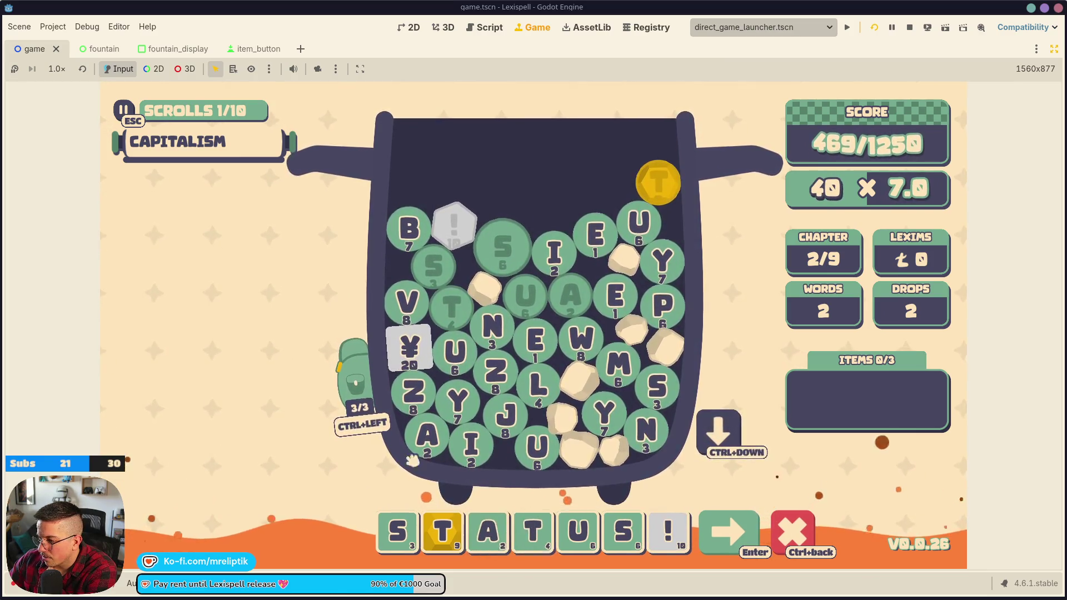
pyautogui.click(730, 535)
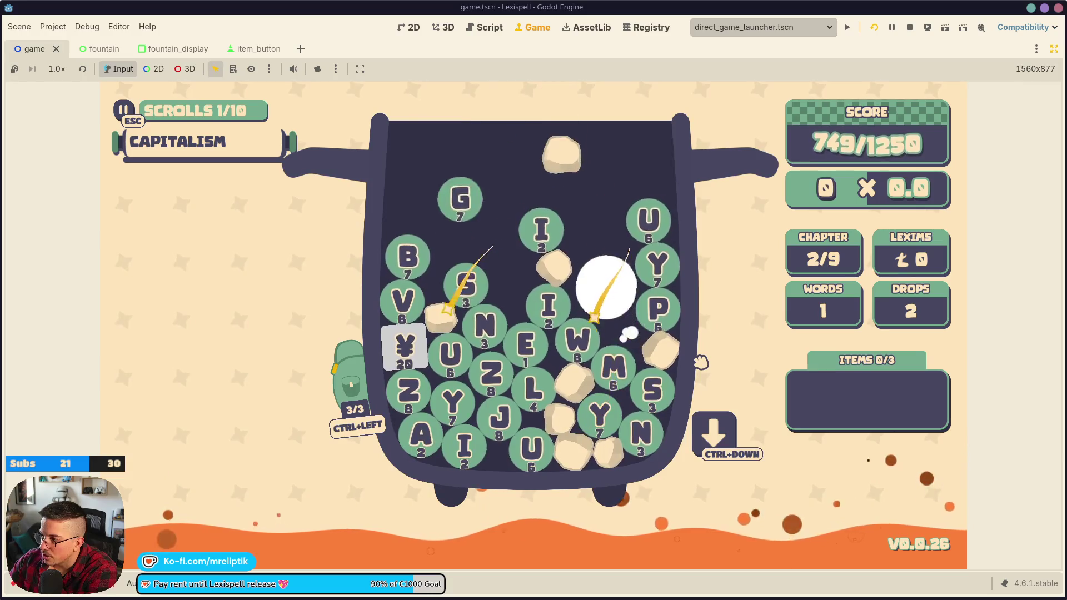
pyautogui.moveTo(542, 237)
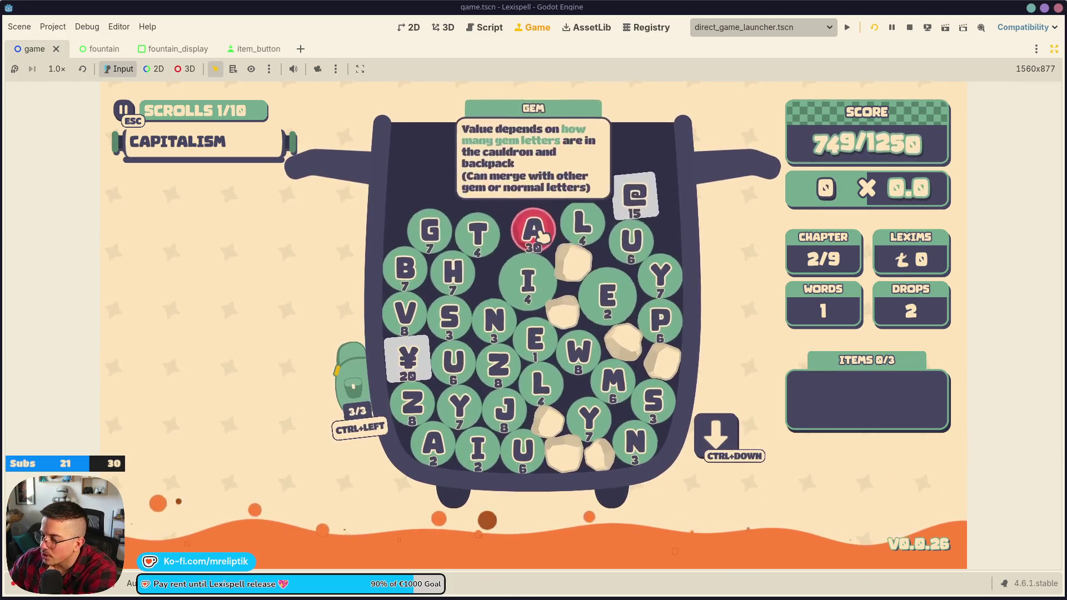
pyautogui.press('F8')
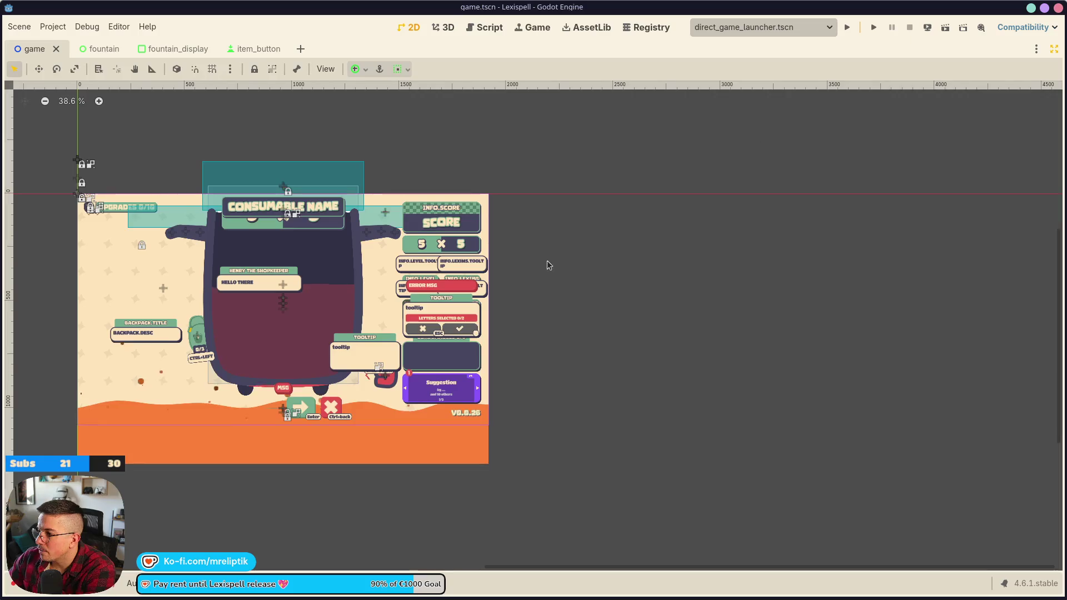
# - Restore the docks and open letters_codex_display.tscn via the quick scene finder
pyautogui.click(1054, 49)
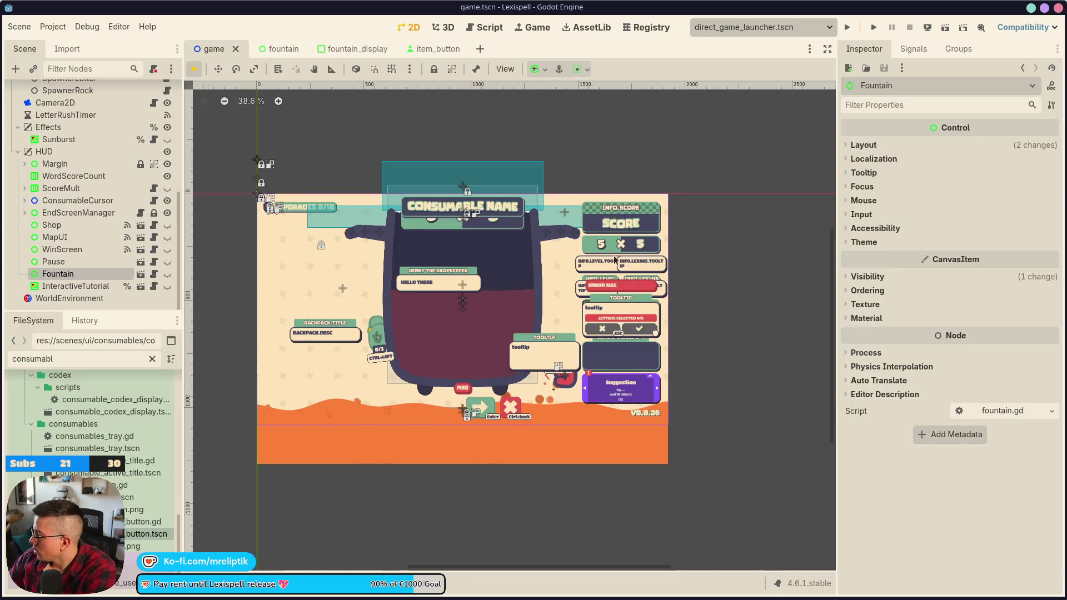
pyautogui.click(422, 49)
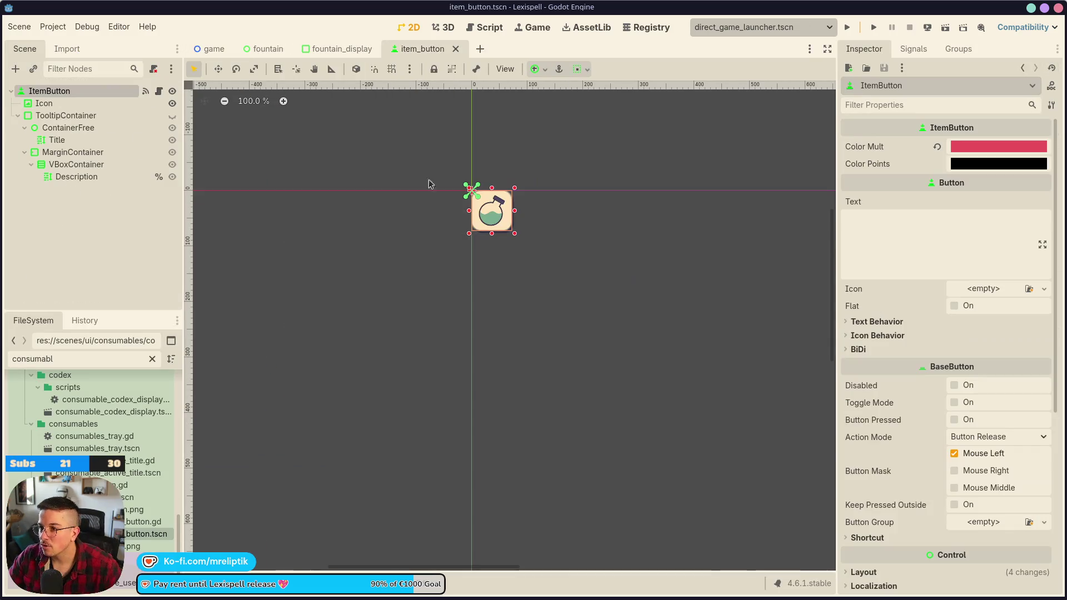
pyautogui.scroll(10, 486, 257)
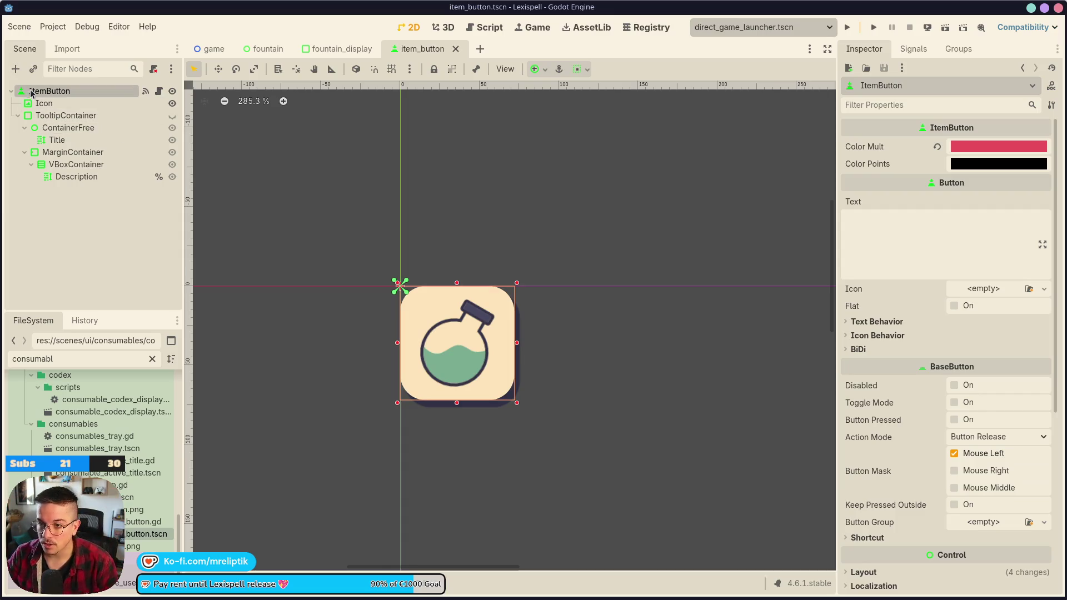
pyautogui.hotkey('ctrl', 'shift', 'o')
pyautogui.write('codex')
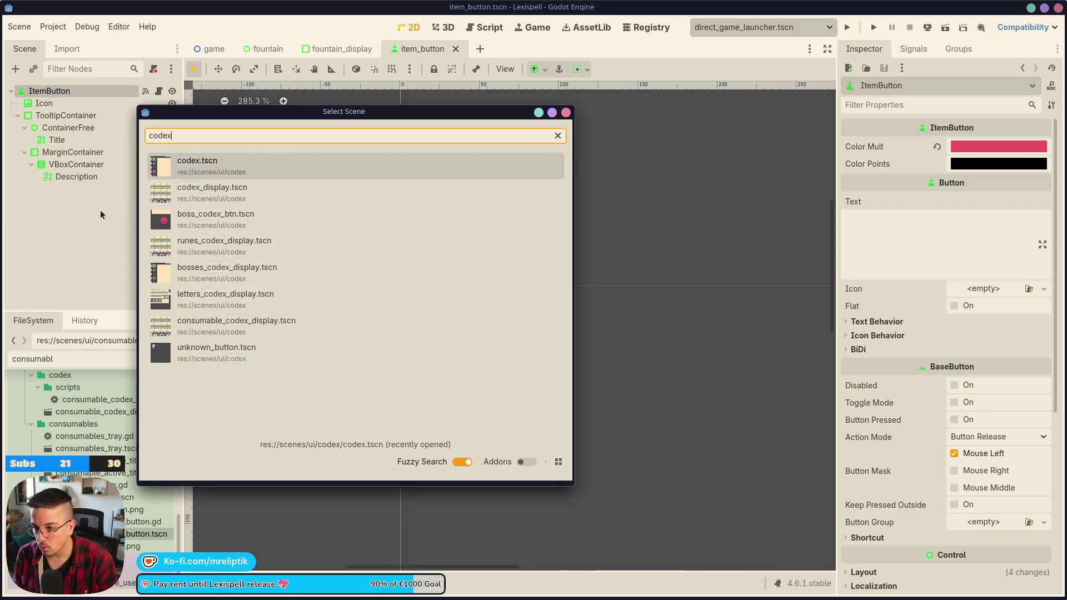
pyautogui.click(252, 304)
# - Select the IconHolder containing the ! tile and paste it under ItemButton in item_button
pyautogui.scroll(4, 545, 354)
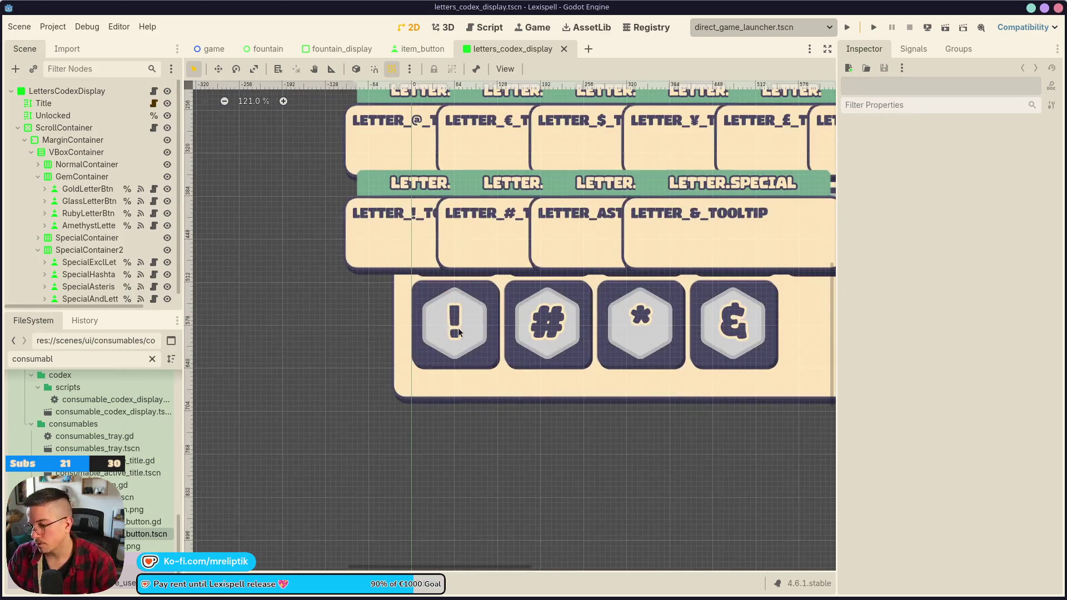
pyautogui.click(454, 325)
pyautogui.click(94, 230)
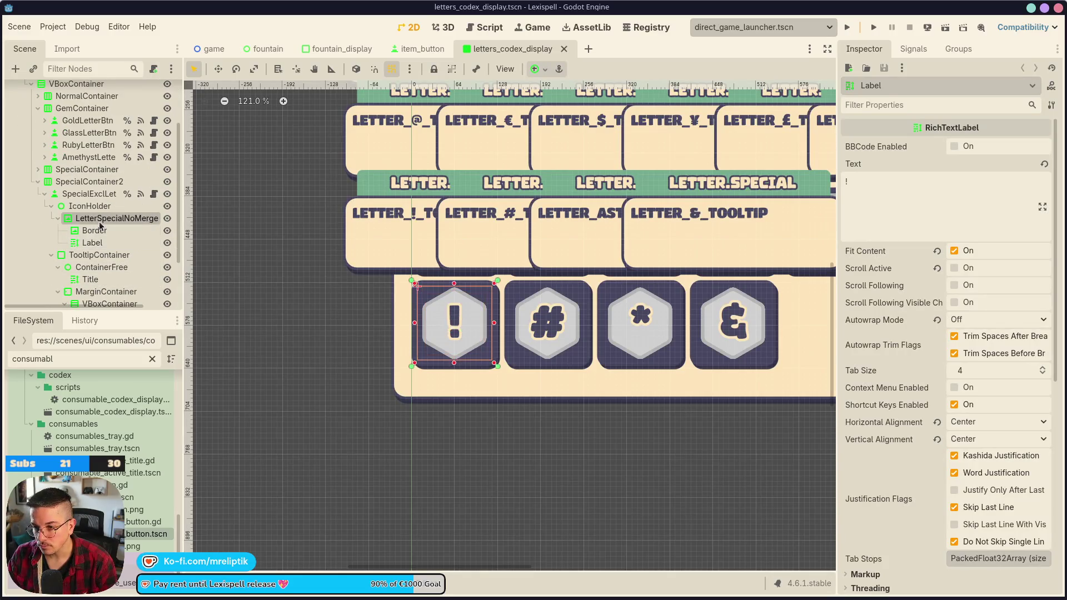
pyautogui.press('Up')
pyautogui.press('Up')
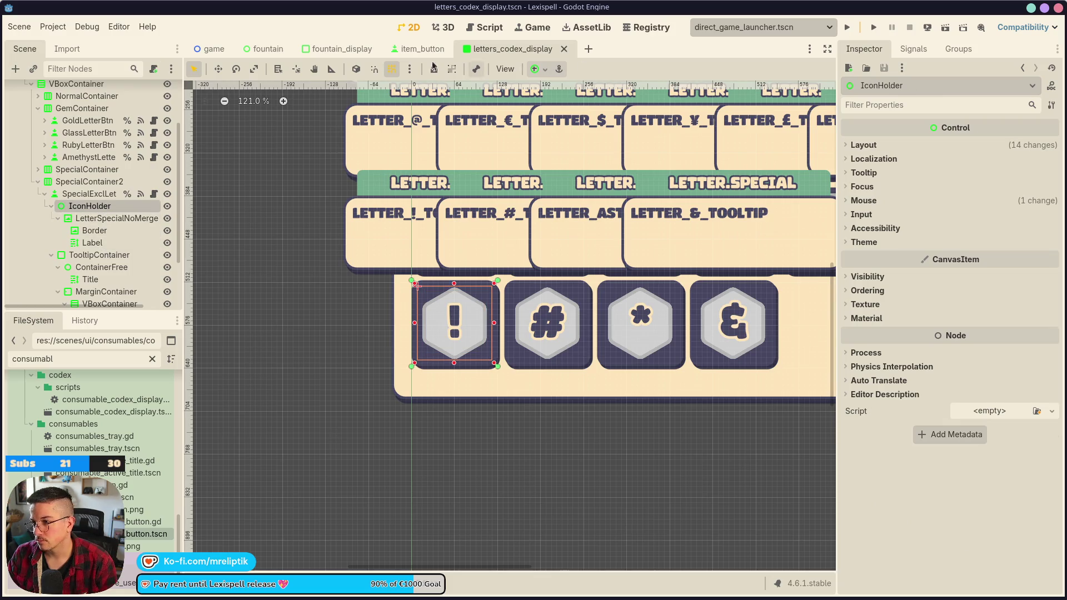
pyautogui.click(421, 49)
pyautogui.hotkey('ctrl', 'v')
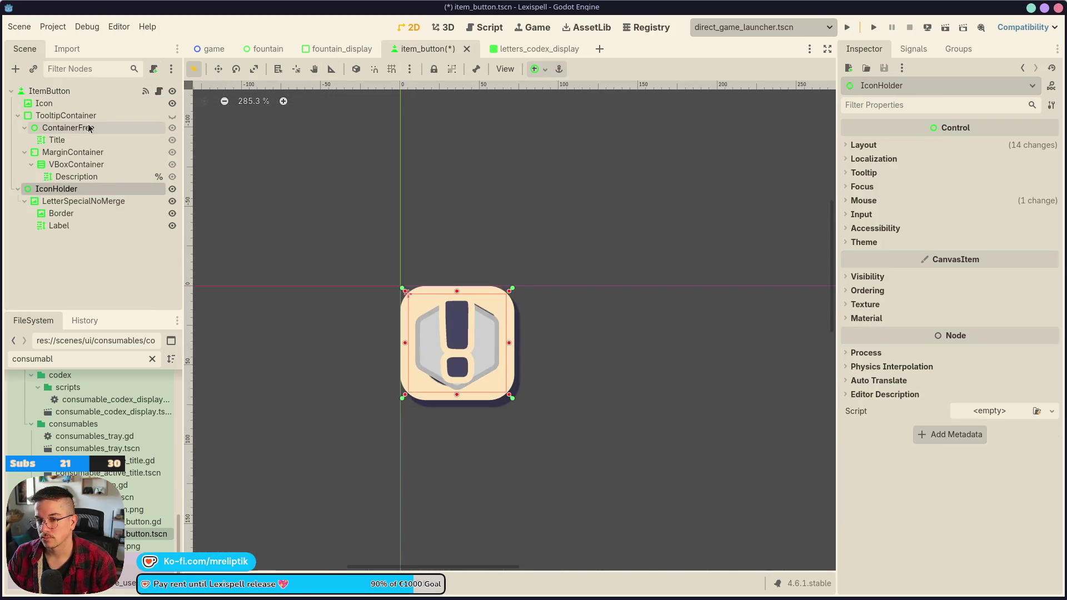
# - Move IconHolder right below Icon, rename it LetterHolder, and save the scene
pyautogui.moveTo(56, 189); pyautogui.dragTo(54, 111)
pyautogui.doubleClick(68, 117)
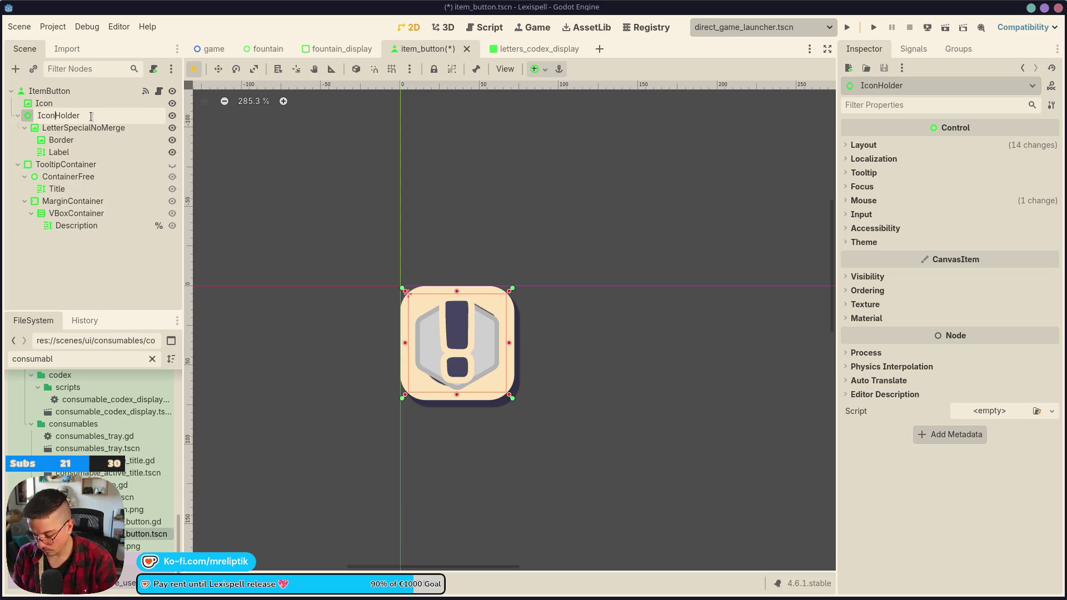
pyautogui.write('er')
pyautogui.press('Return')
pyautogui.hotkey('ctrl', 's')
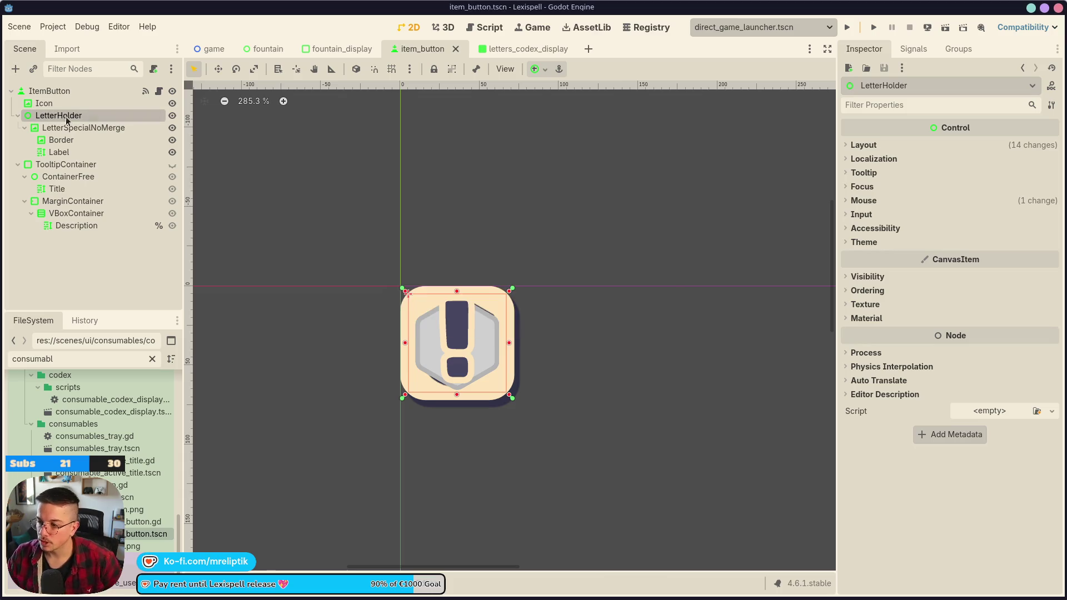
# - Lower the Normal Font Size override on the LetterSpecialNoMerge tile's Label, then save
pyautogui.scroll(8, 517, 309)
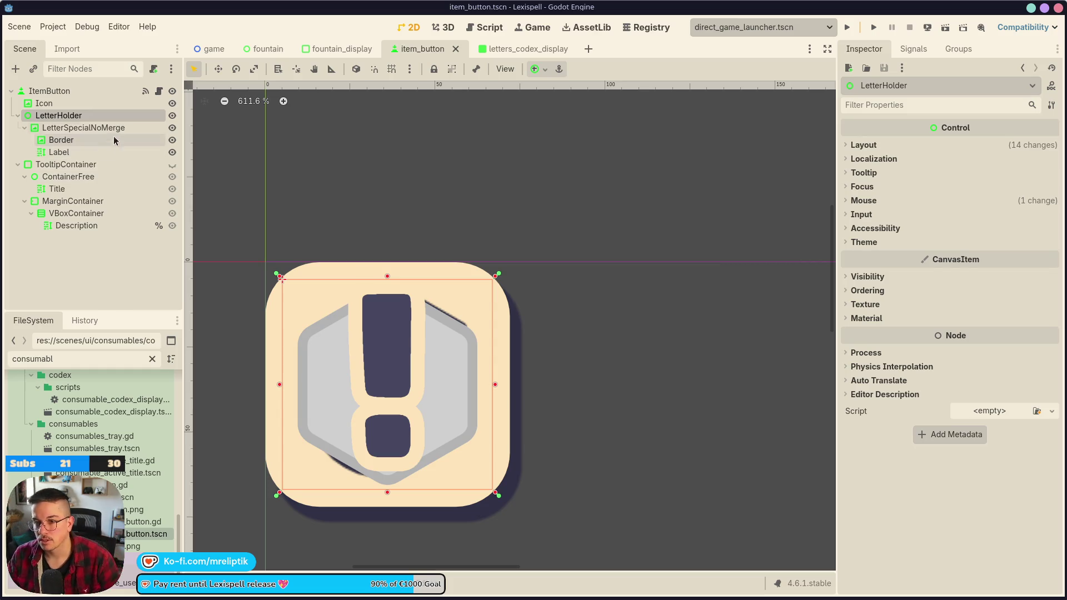
pyautogui.click(83, 128)
pyautogui.press('Down')
pyautogui.press('Down')
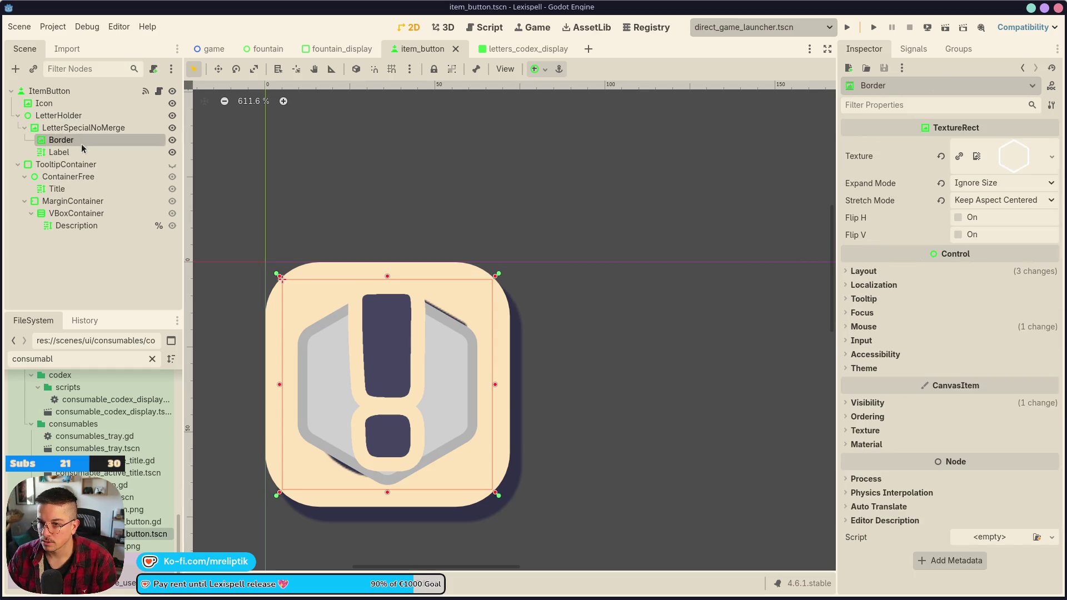
pyautogui.scroll(-5, 854, 398)
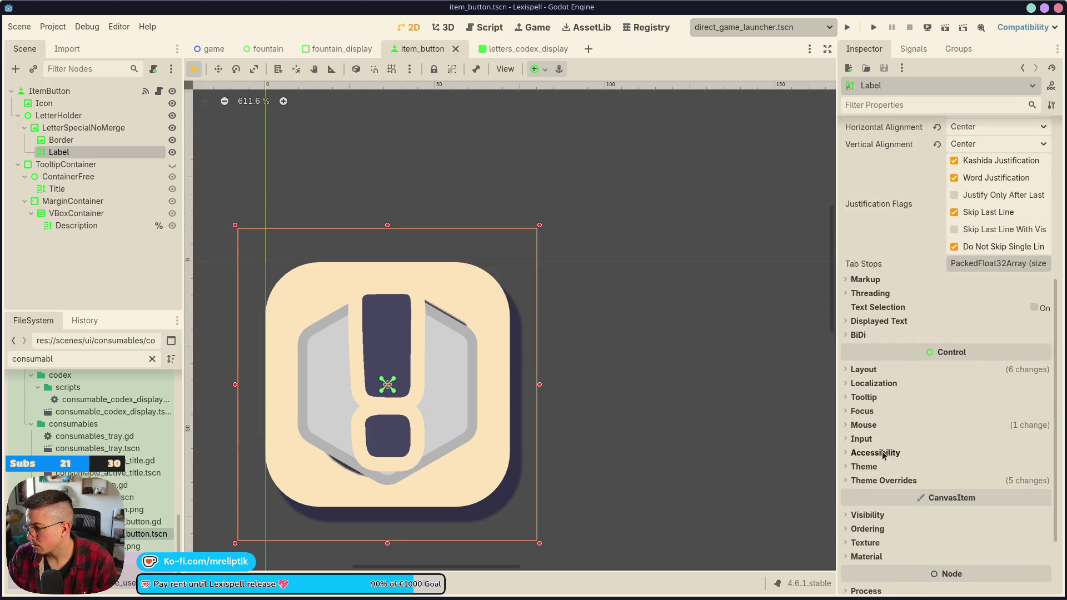
pyautogui.click(873, 482)
pyautogui.click(877, 520)
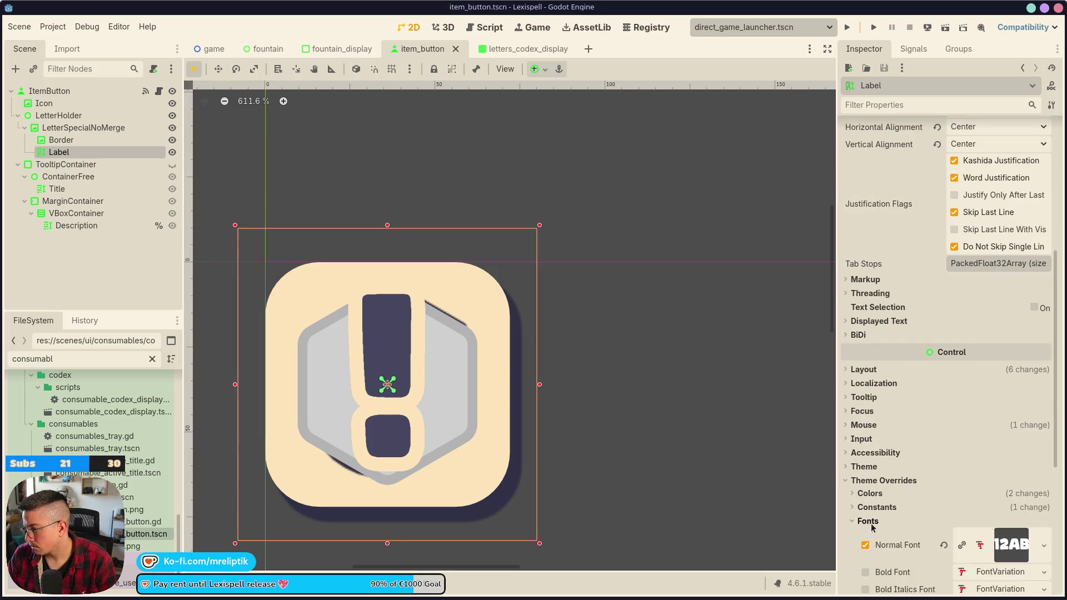
pyautogui.click(873, 522)
pyautogui.click(877, 535)
pyautogui.moveTo(1044, 552); pyautogui.dragTo(1044, 557)
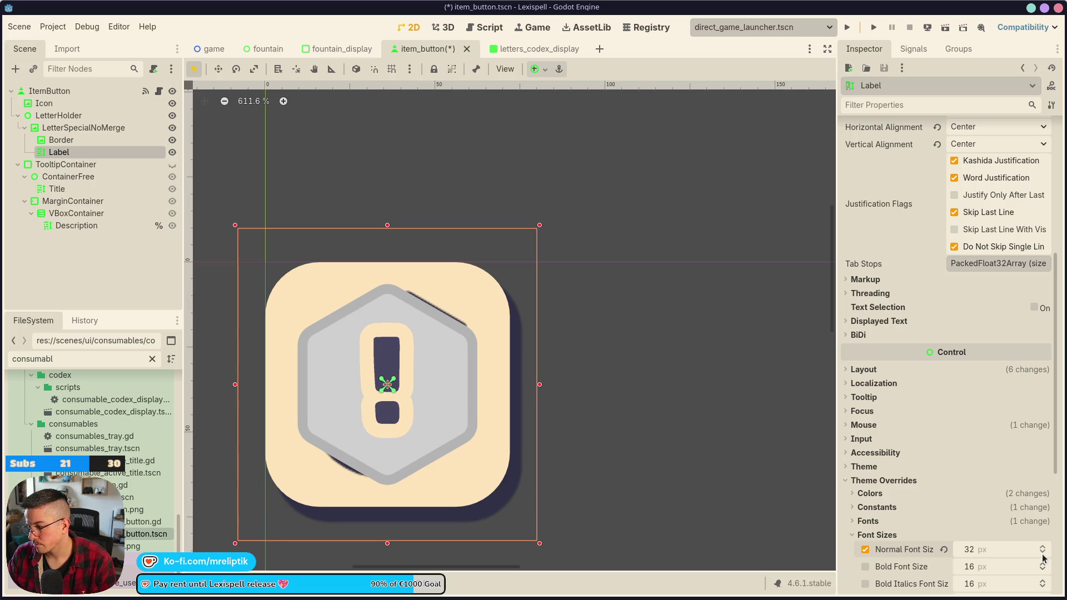
pyautogui.hotkey('ctrl', 's')
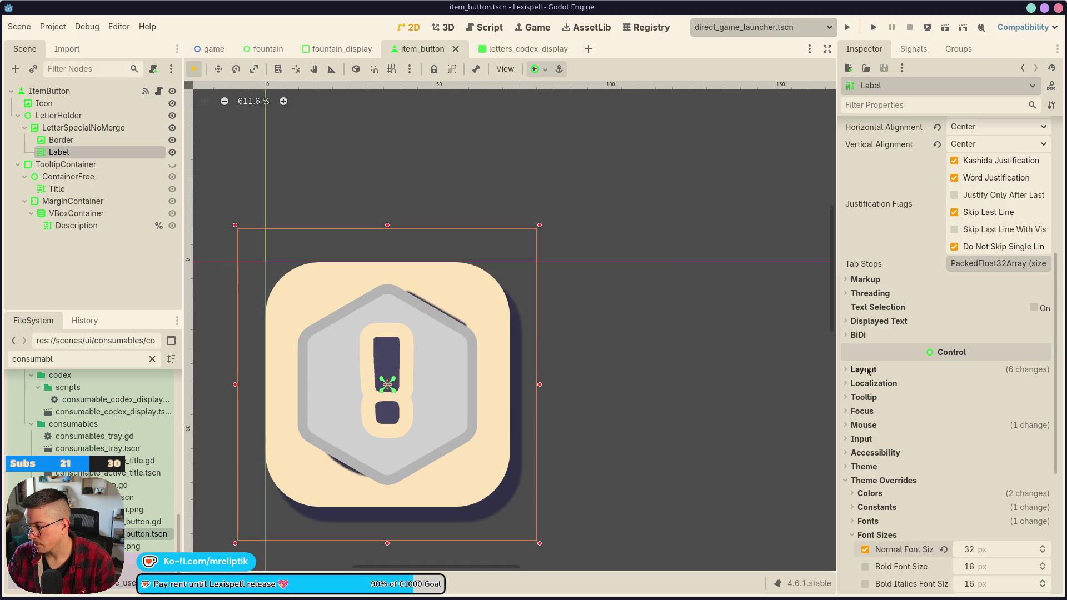
# - Reduce the Label's Outline Size constant to thin the exclamation glyph, then save
pyautogui.click(877, 507)
pyautogui.scroll(-5, 966, 515)
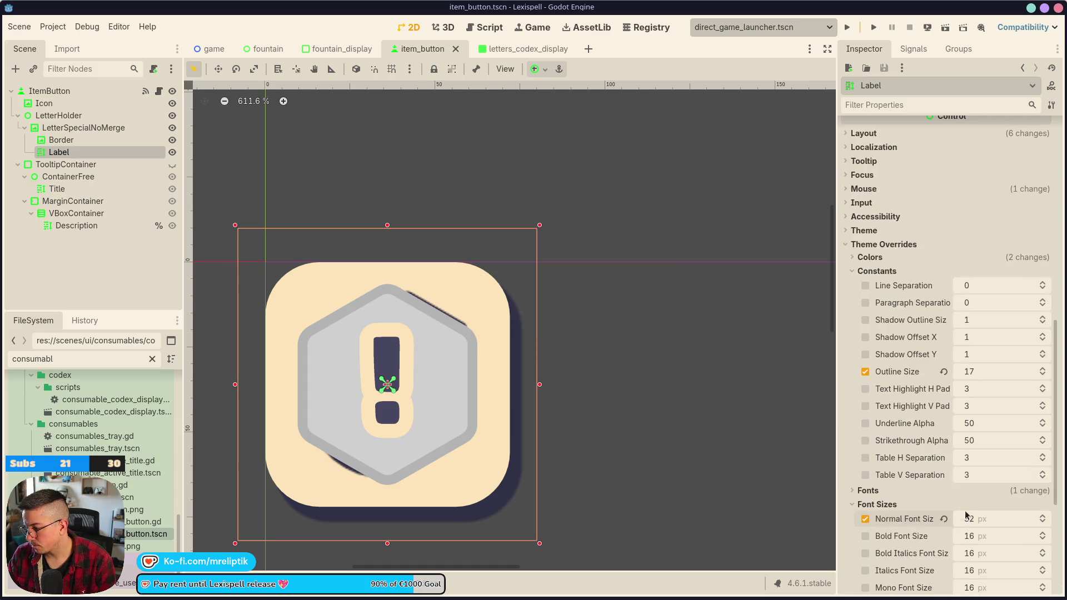
pyautogui.moveTo(1040, 376); pyautogui.dragTo(1042, 380)
pyautogui.click(668, 299)
pyautogui.hotkey('ctrl', 's')
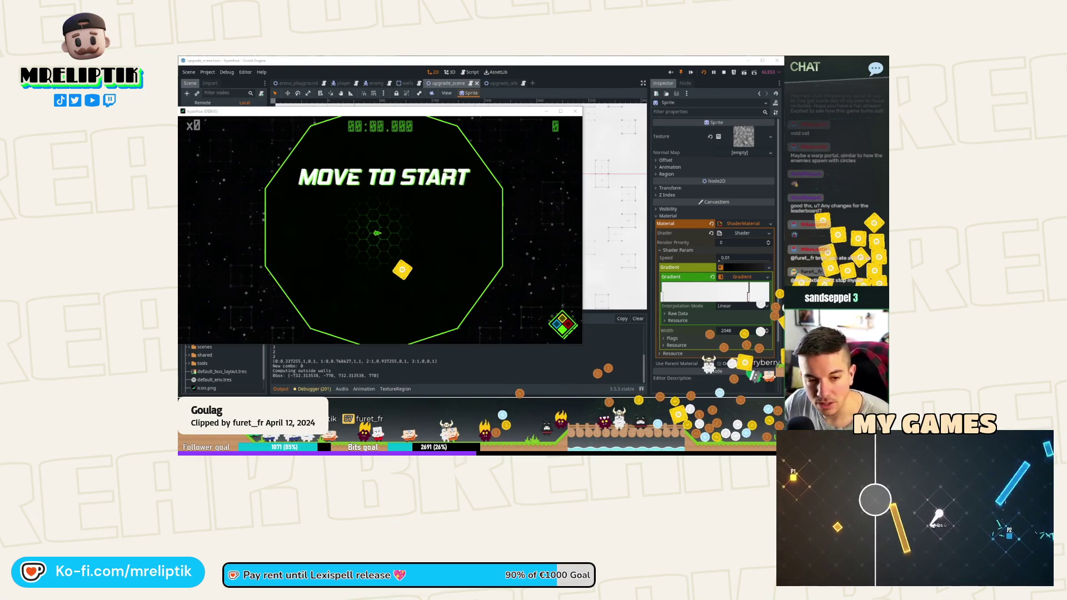
pyautogui.press('d')
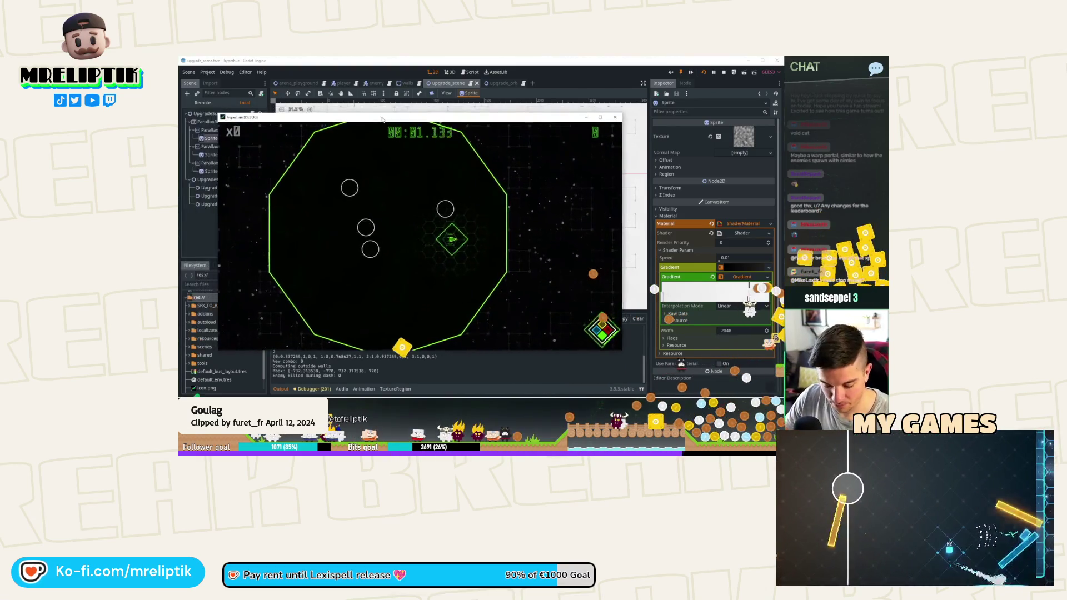
pyautogui.doubleClick(343, 114)
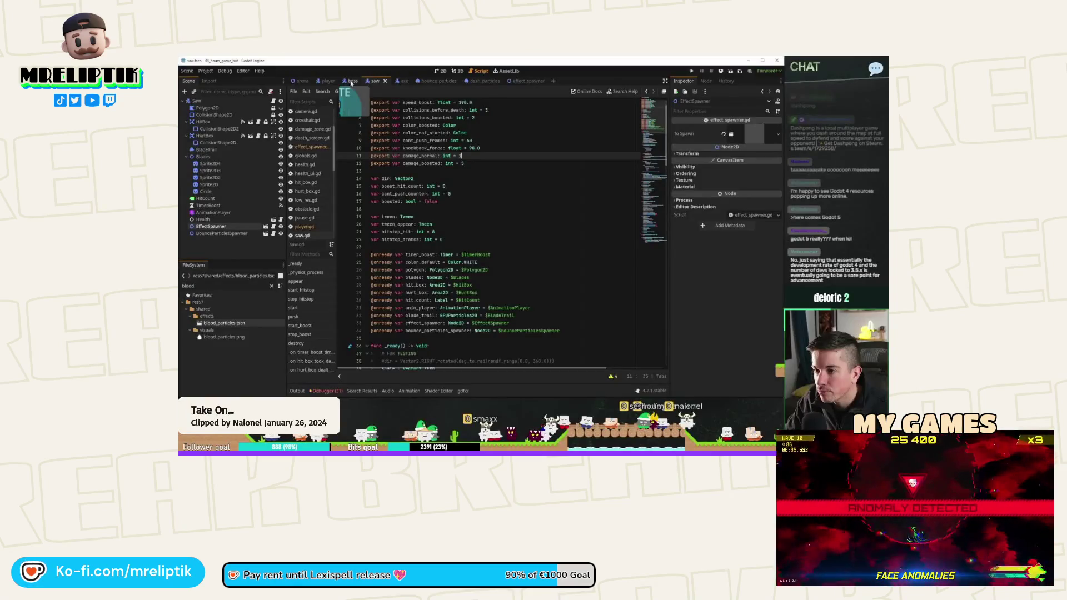
pyautogui.click(352, 82)
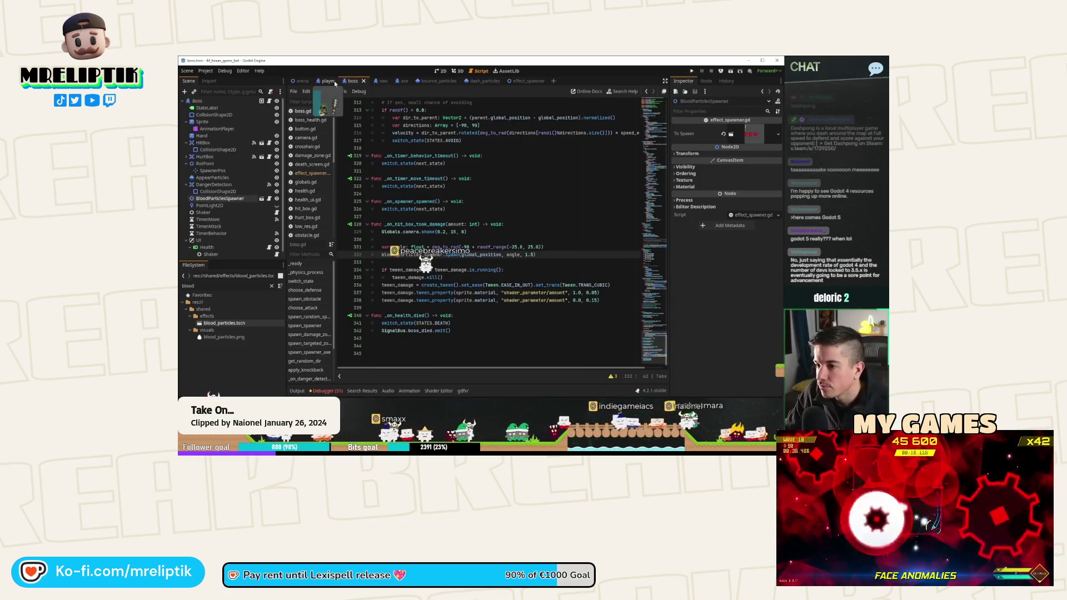
pyautogui.click(328, 81)
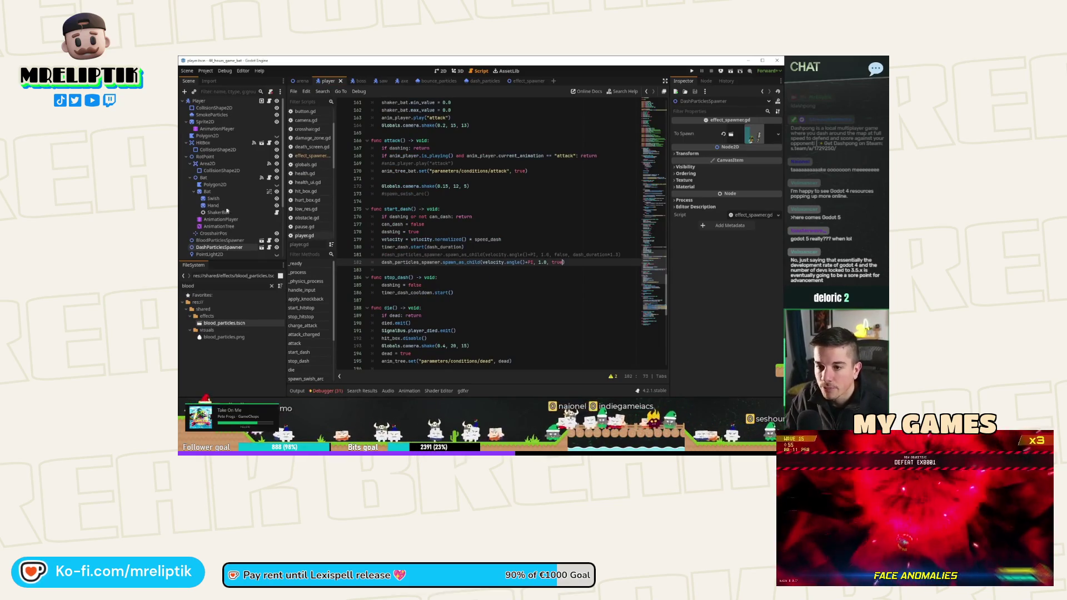
pyautogui.click(211, 115)
pyautogui.click(360, 82)
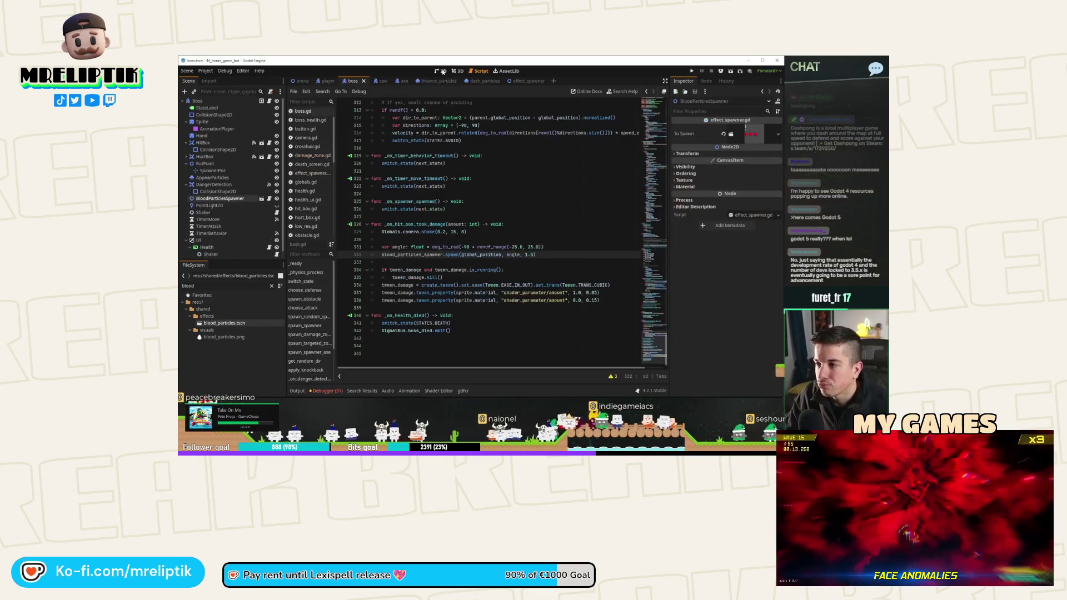
pyautogui.click(208, 102)
pyautogui.hotkey('ctrl', 'v')
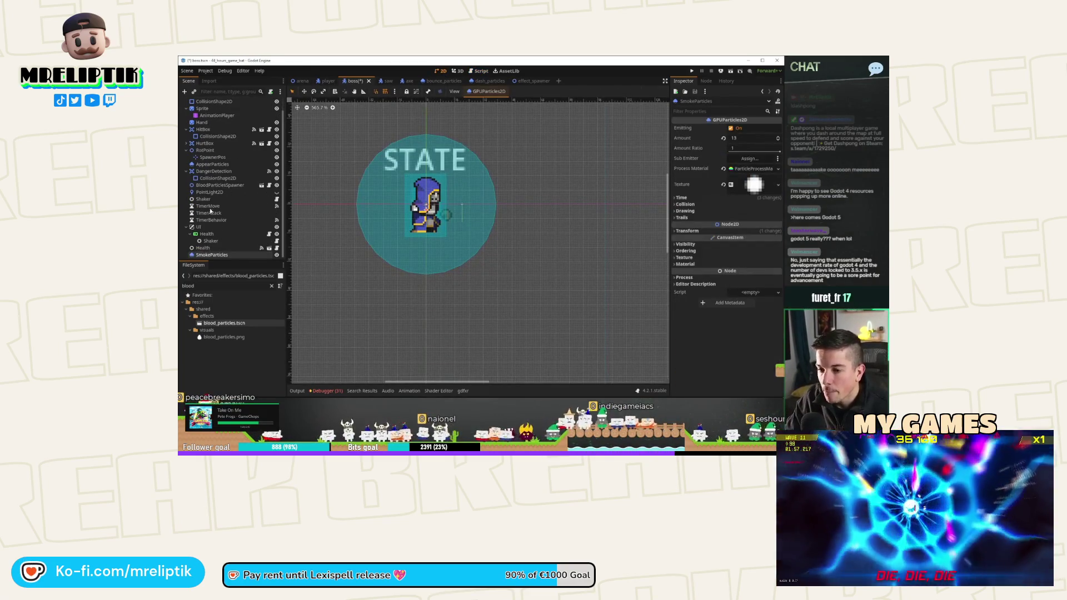
pyautogui.moveTo(215, 255); pyautogui.dragTo(218, 119)
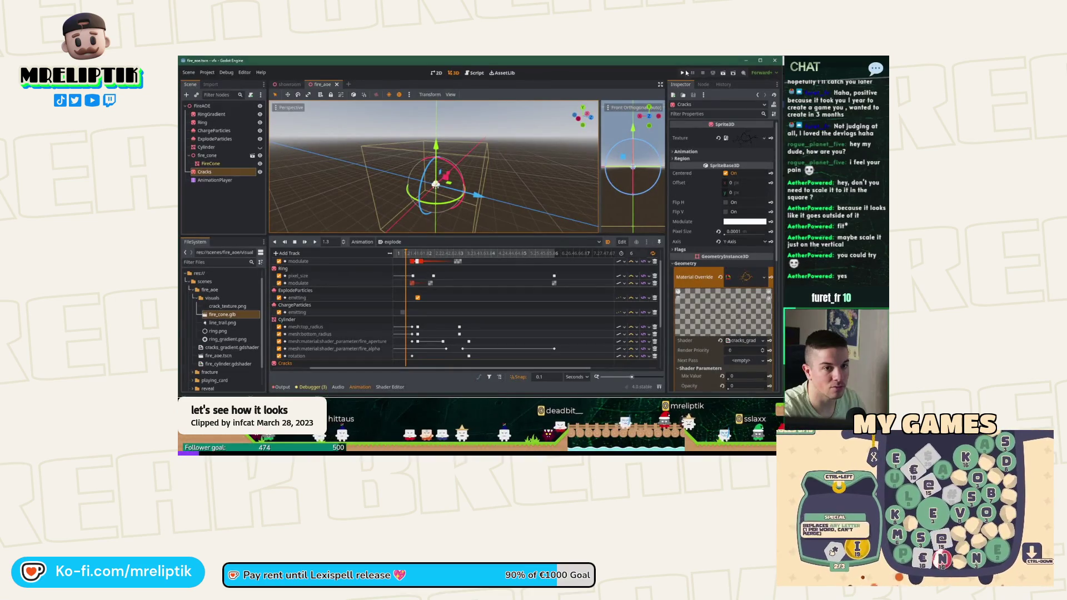
pyautogui.click(684, 73)
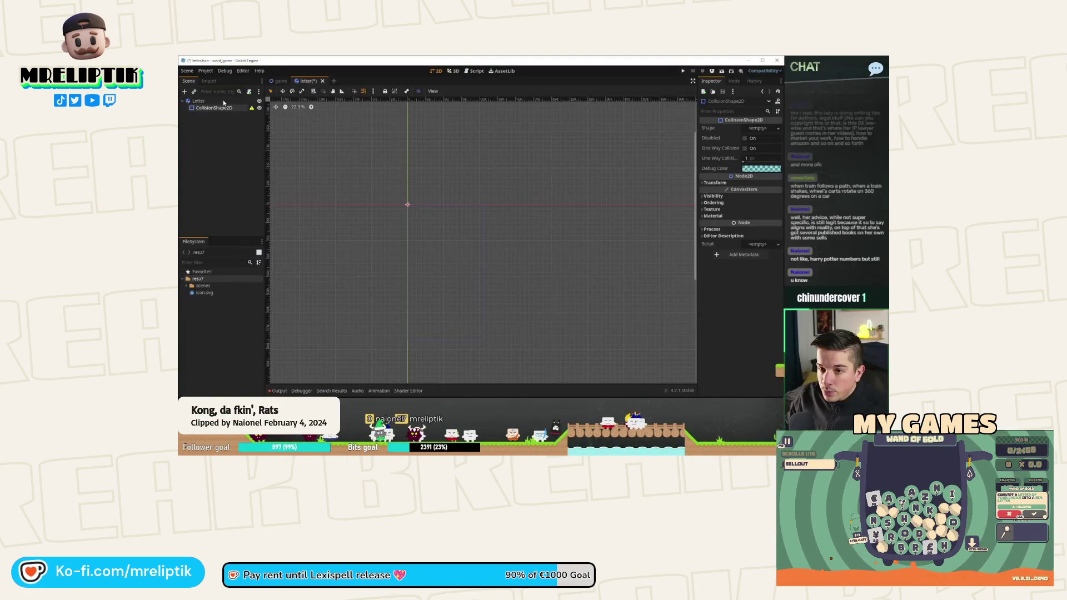
pyautogui.rightClick(224, 102)
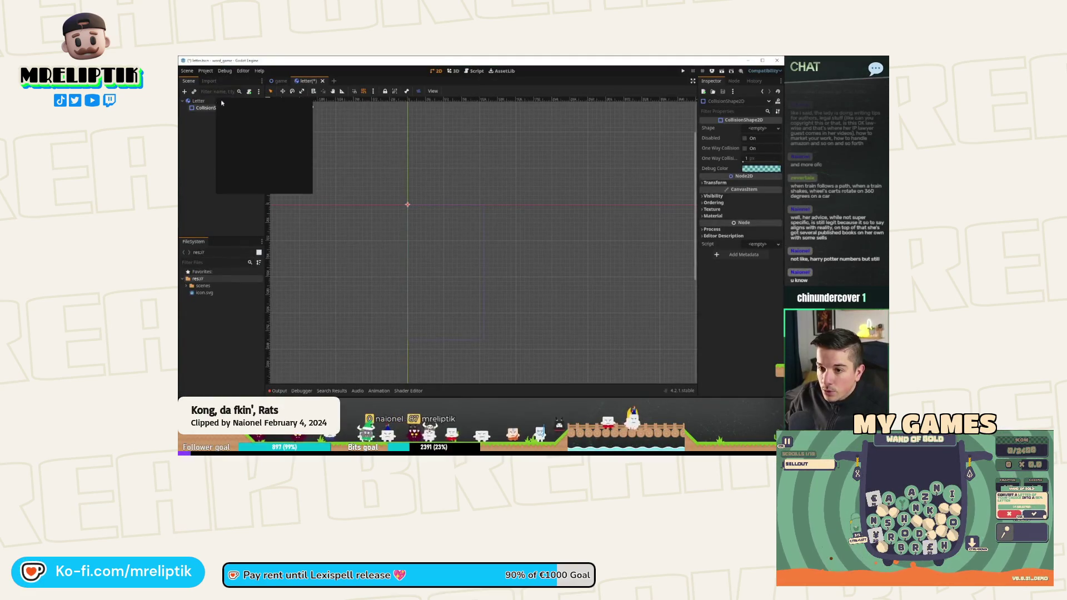
pyautogui.click(236, 106)
pyautogui.write('ply')
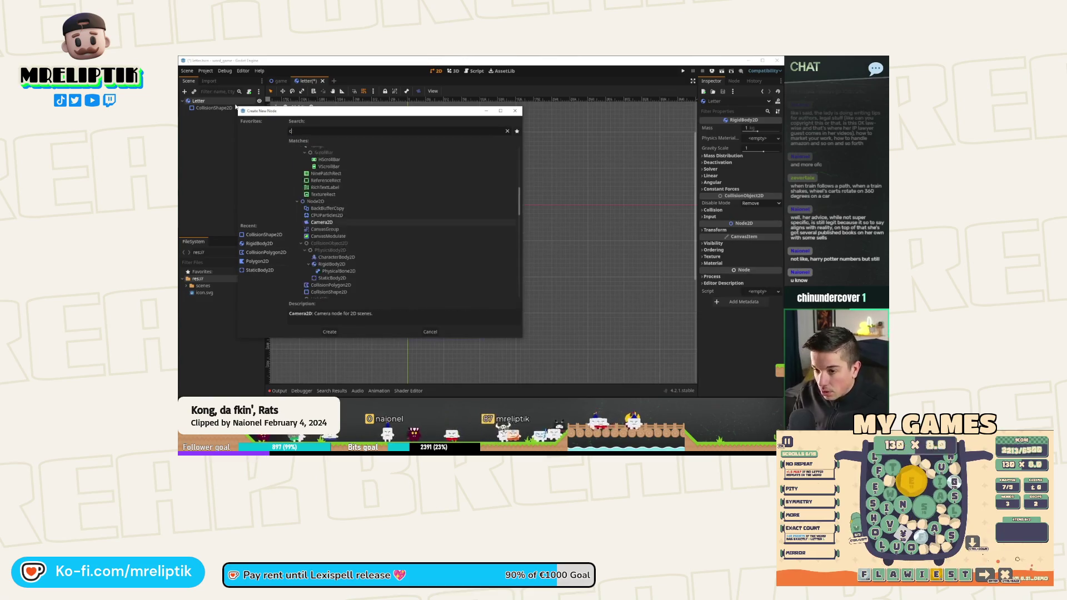
pyautogui.press('Return')
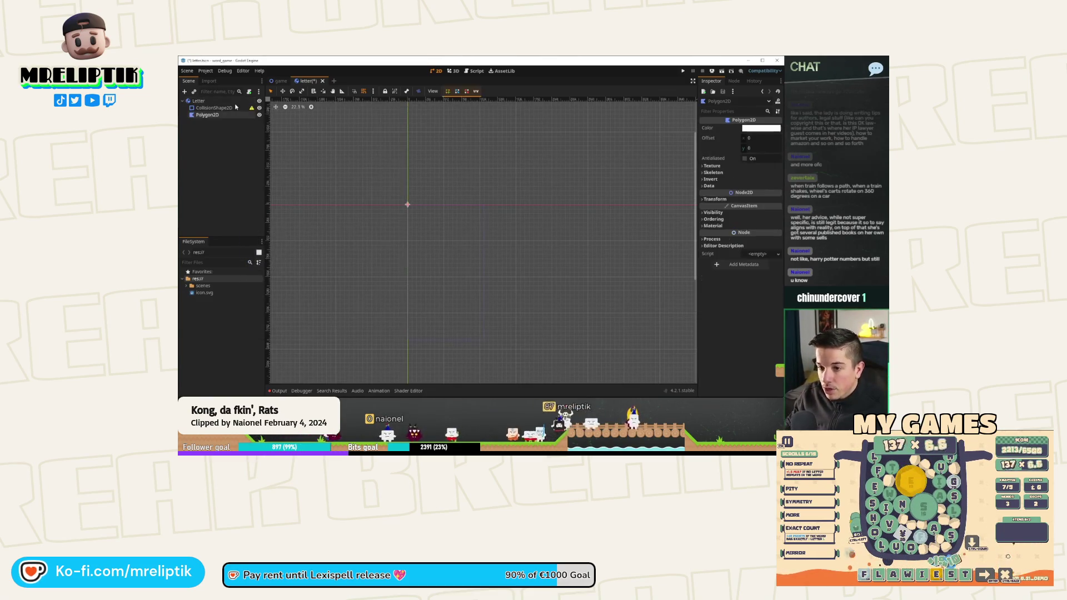
pyautogui.rightClick(233, 102)
pyautogui.click(236, 109)
pyautogui.press('BackSpace')
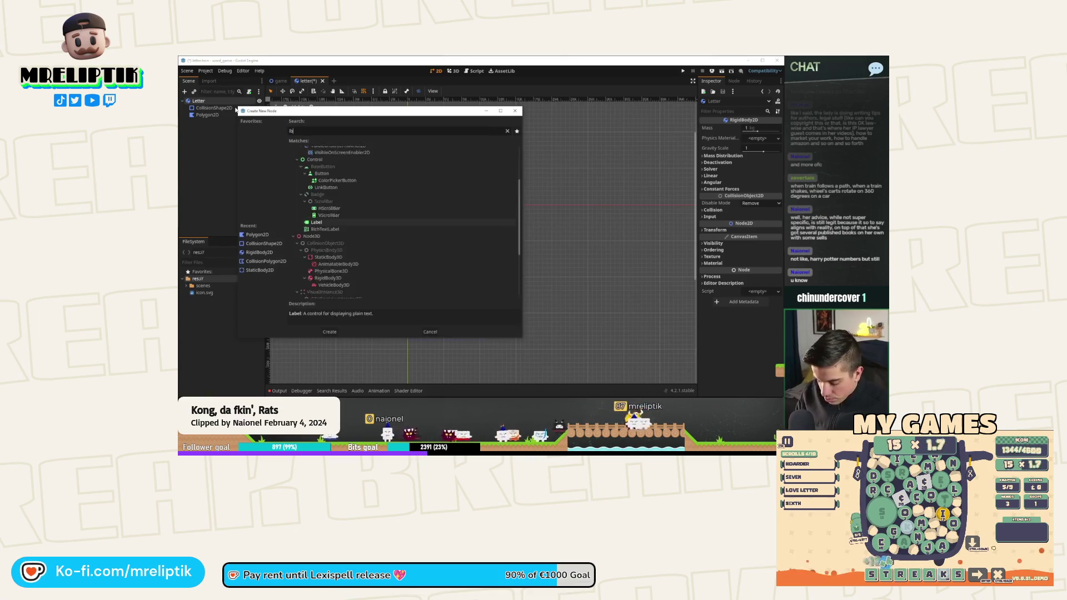
pyautogui.write('label')
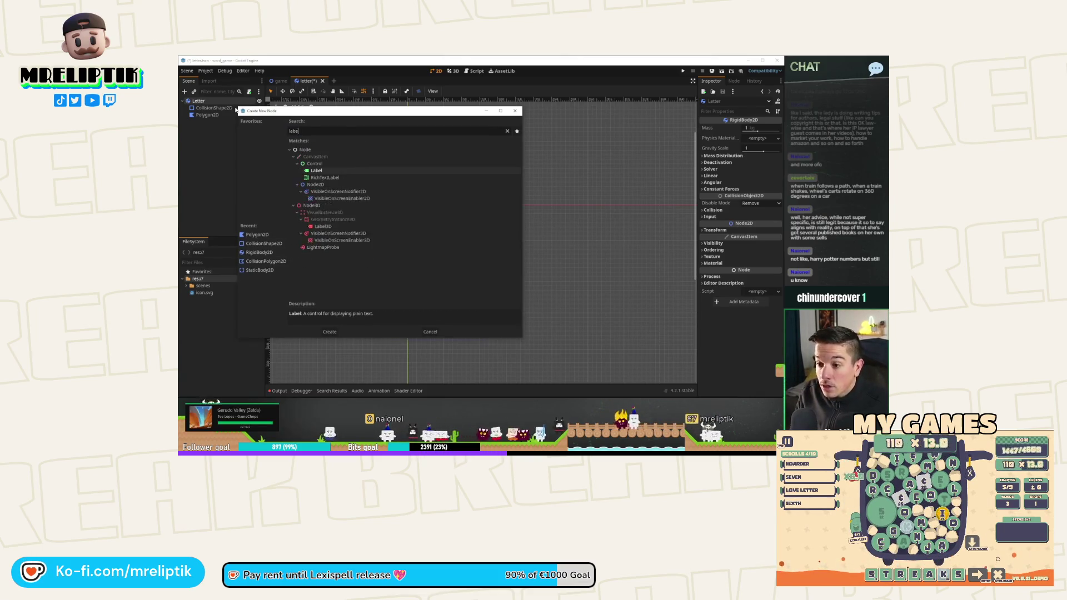
pyautogui.press('Return')
pyautogui.scroll(8, 407, 203)
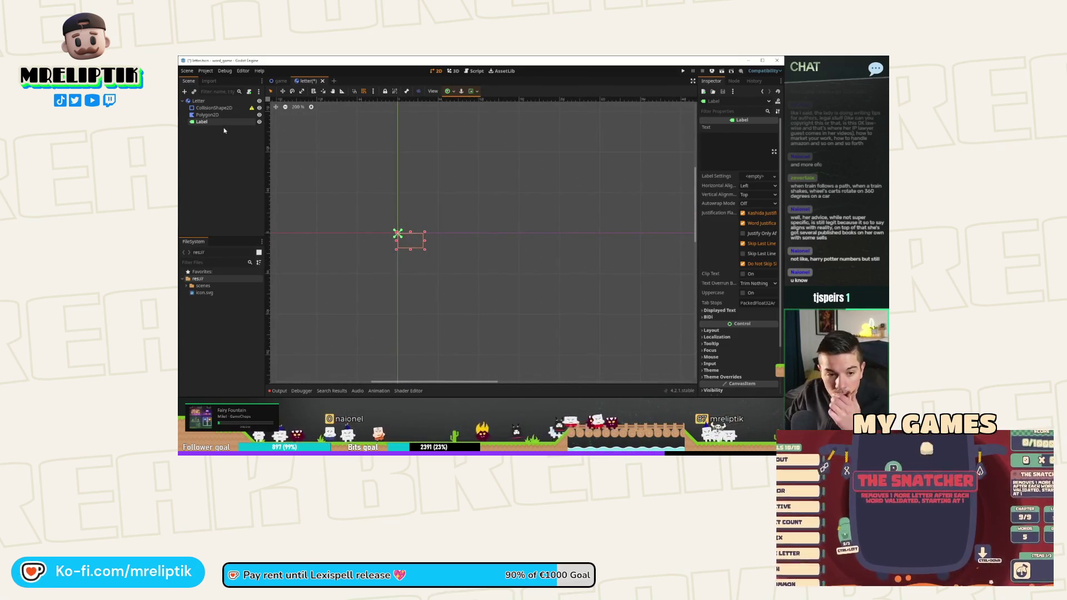
pyautogui.click(208, 115)
pyautogui.click(214, 108)
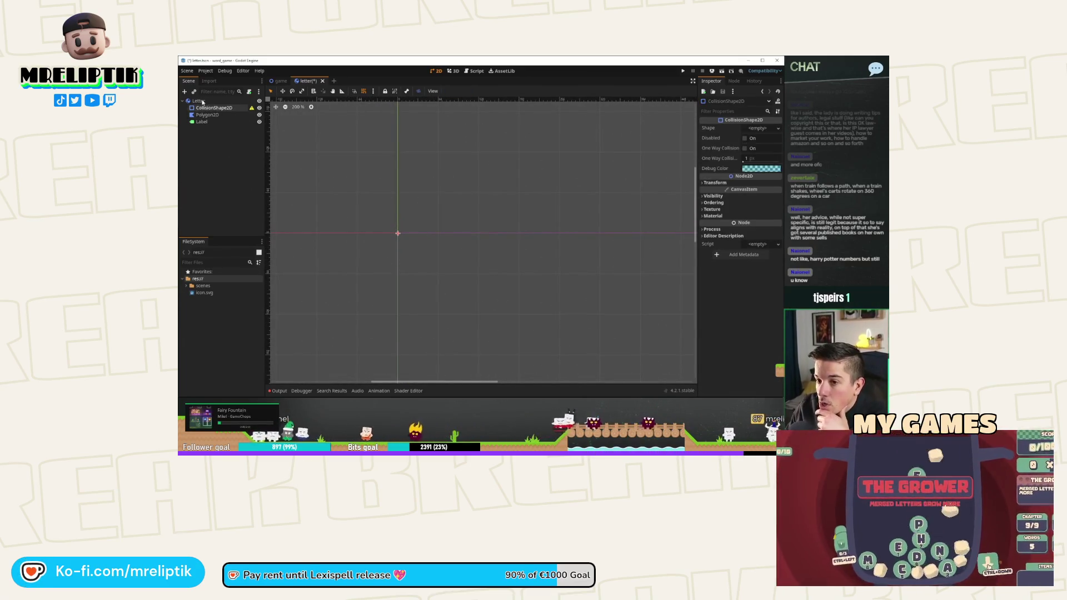
pyautogui.click(756, 129)
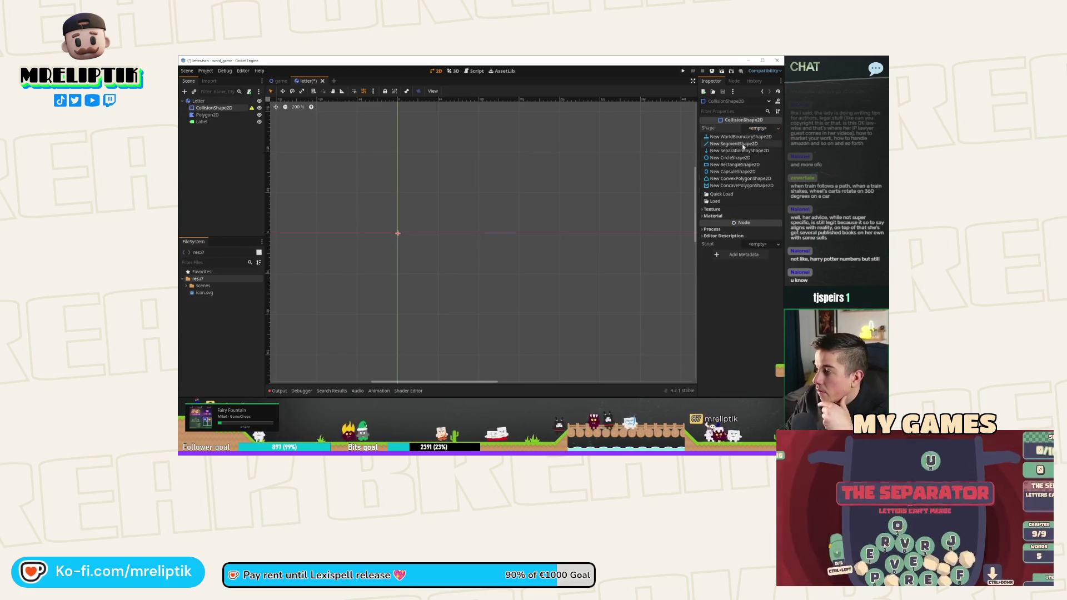
pyautogui.click(720, 167)
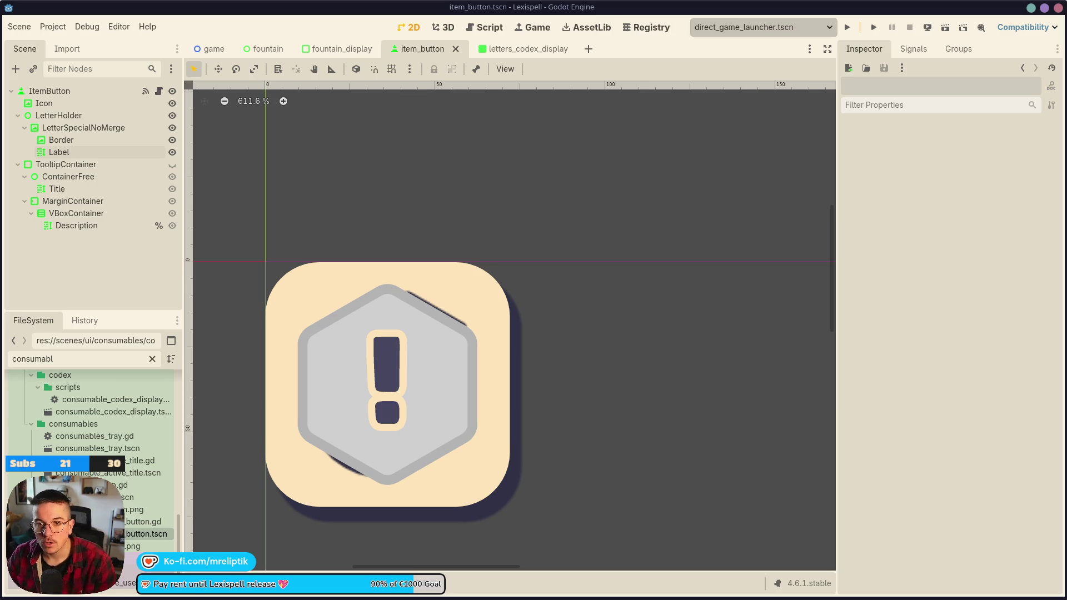
# - Maximize the itch.io Chrome window and run Arrows Incremental in fullscreen
pyautogui.hotkey('alt', 'Tab')
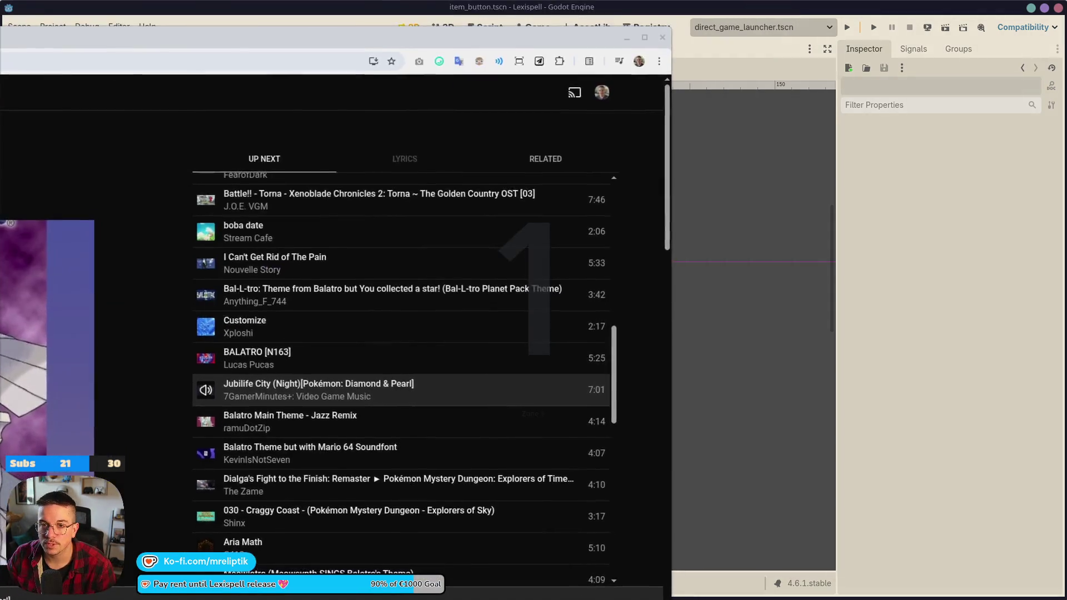
pyautogui.hotkey('alt', 'Tab')
pyautogui.hotkey('alt', 'Tab')
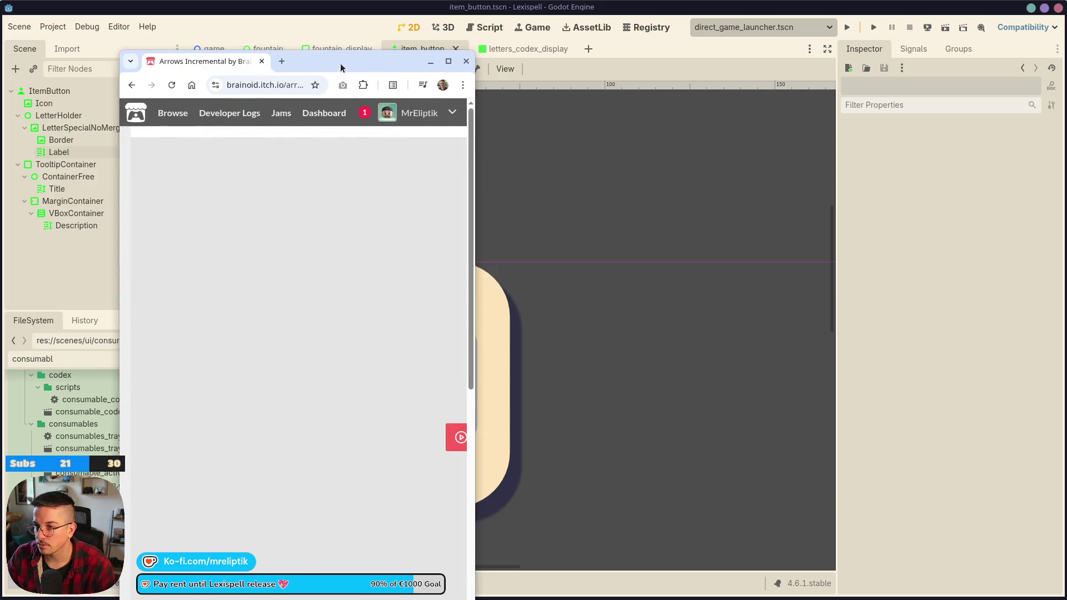
pyautogui.doubleClick(341, 67)
pyautogui.click(495, 393)
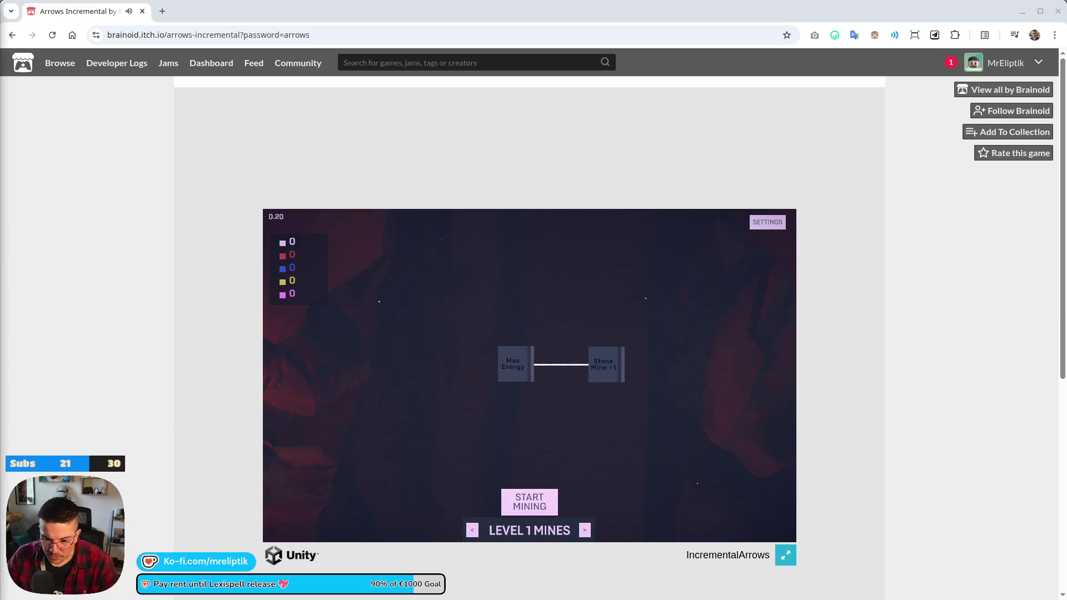
pyautogui.scroll(-1, 541, 370)
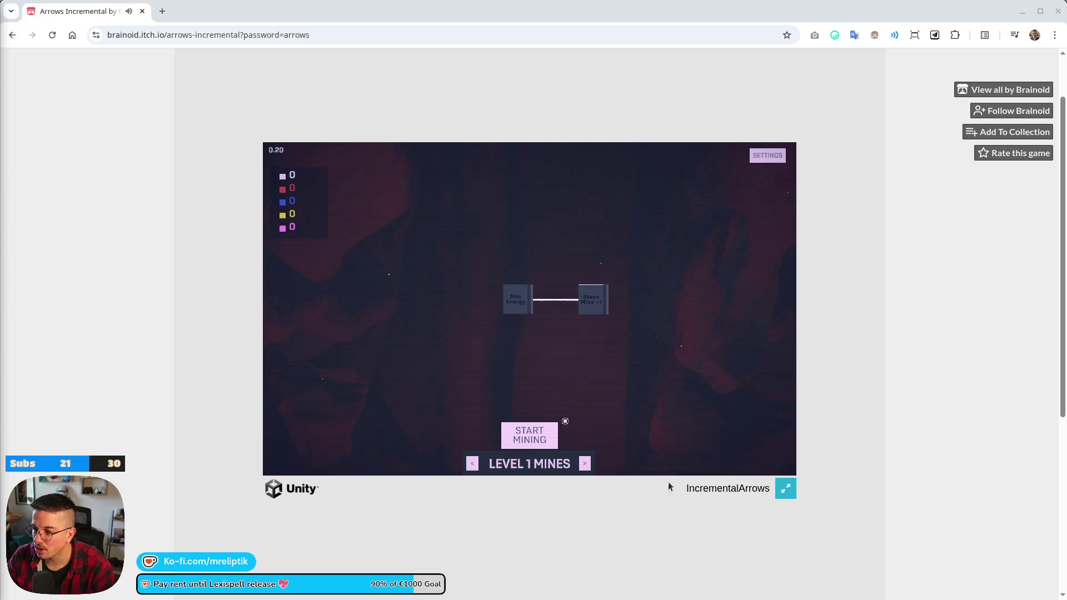
pyautogui.click(787, 492)
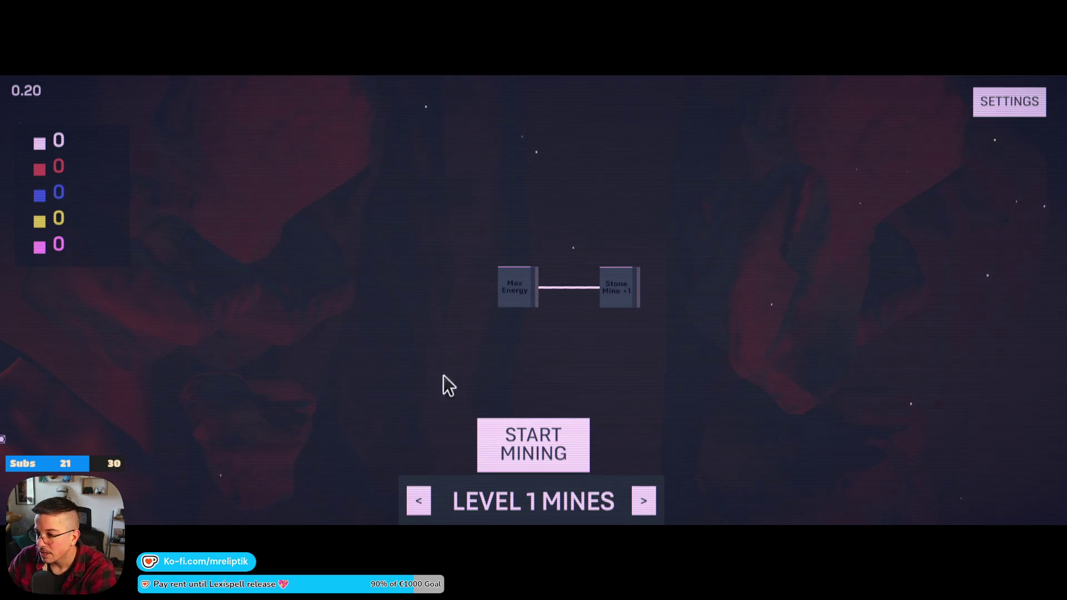
# - Play through the Level 1 and Level 2 mines, smashing the final zigzag pipe
pyautogui.moveTo(526, 288)
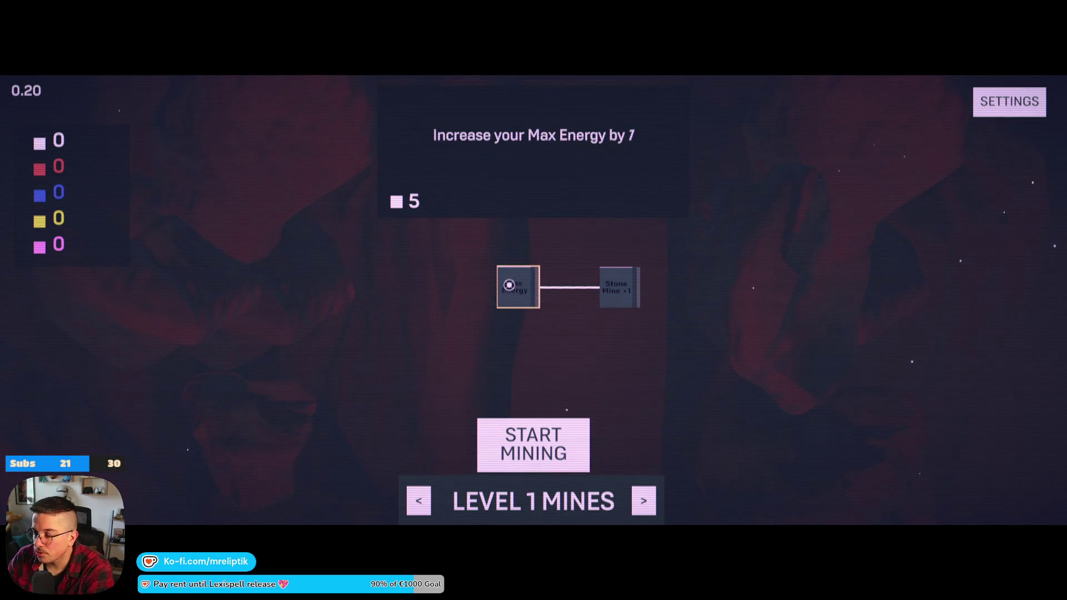
pyautogui.moveTo(625, 295)
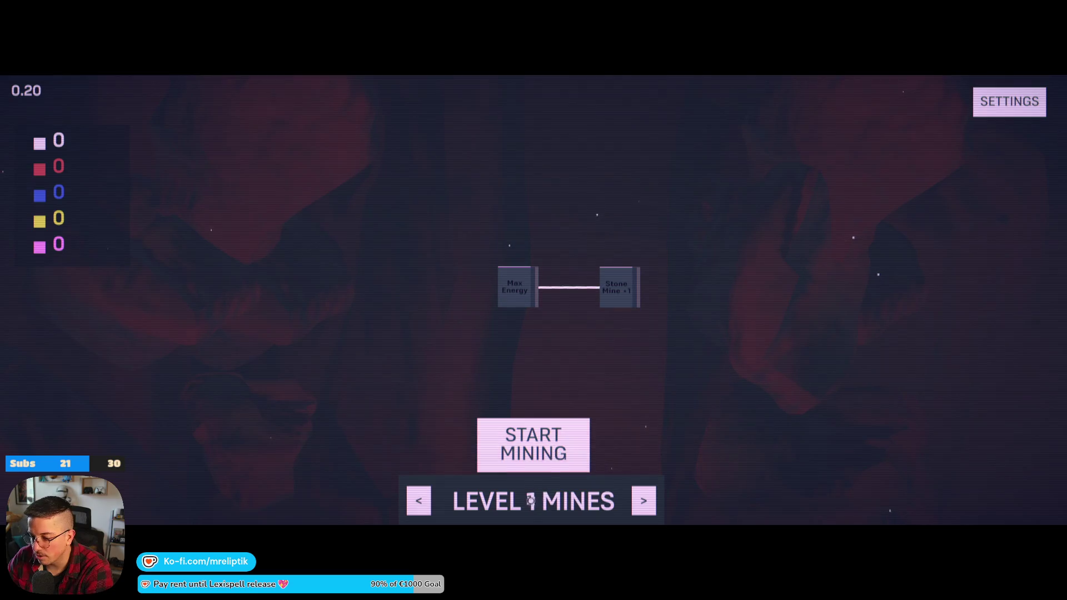
pyautogui.click(555, 453)
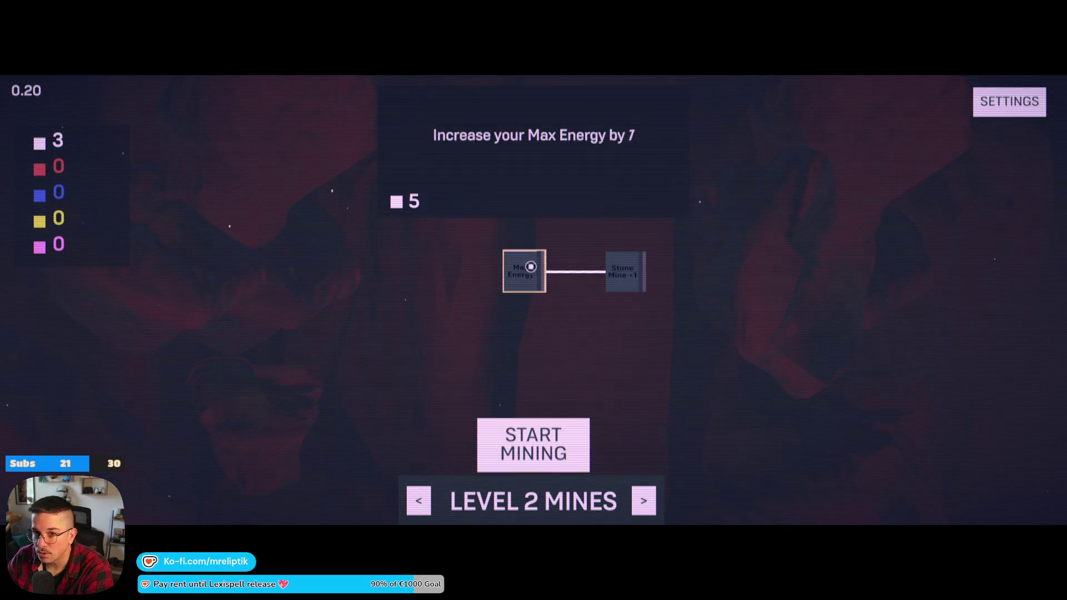
pyautogui.moveTo(611, 277)
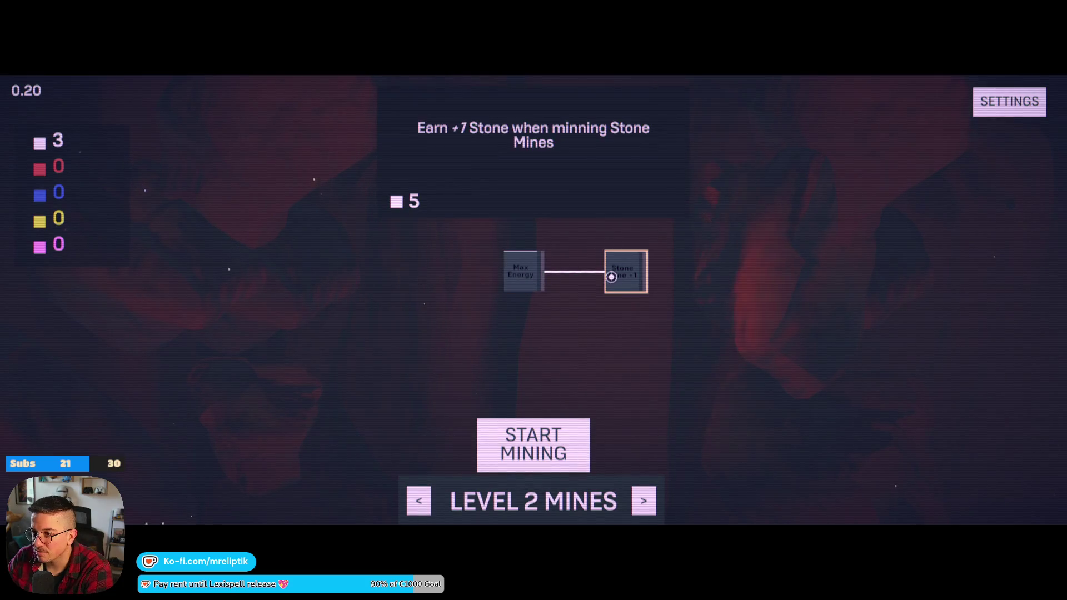
pyautogui.click(534, 448)
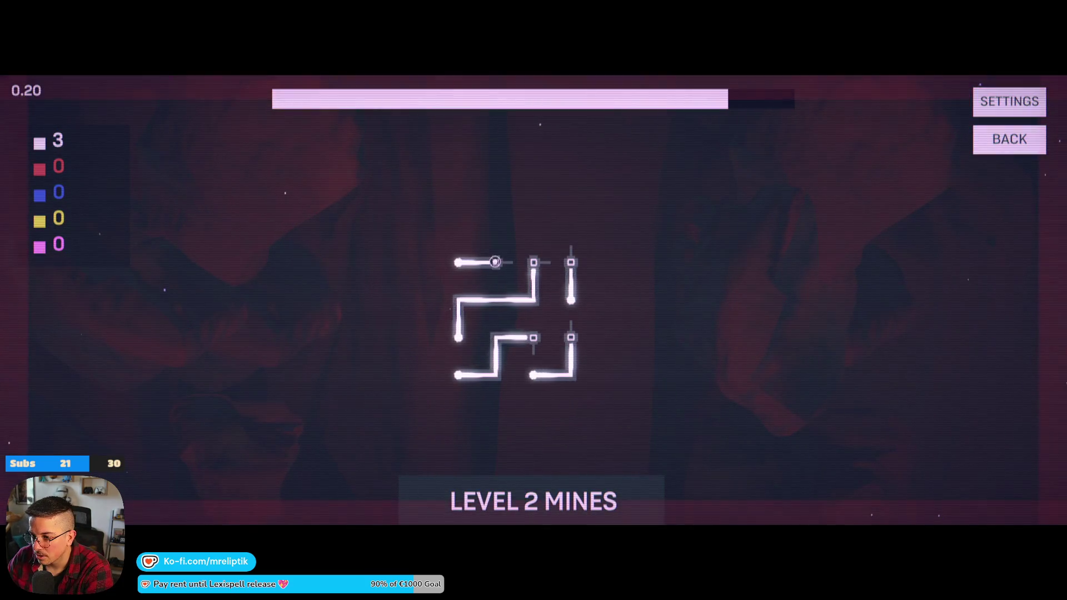
pyautogui.click(571, 280)
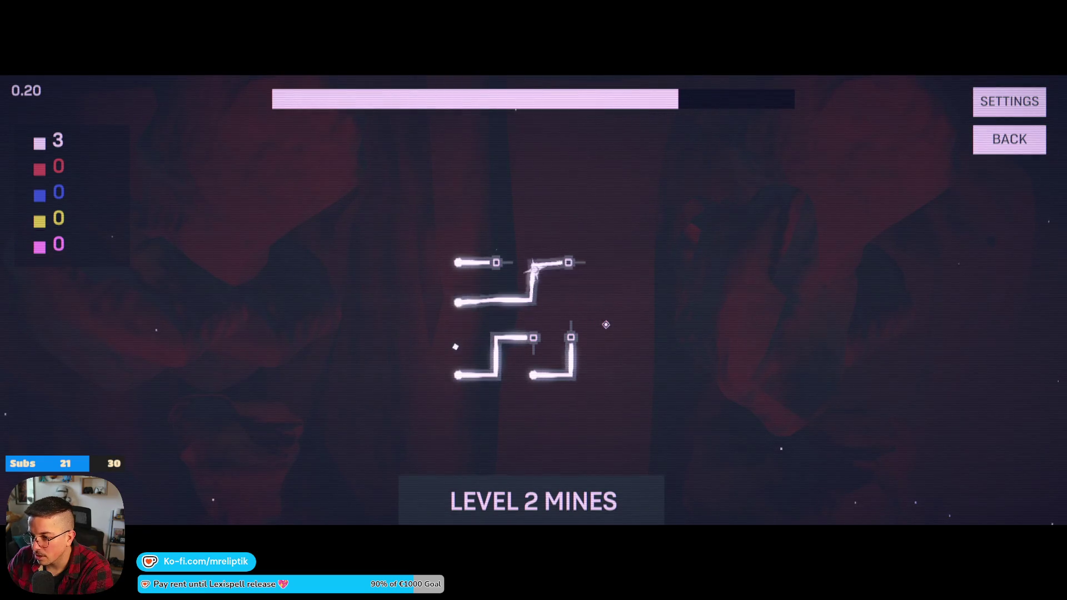
pyautogui.click(538, 343)
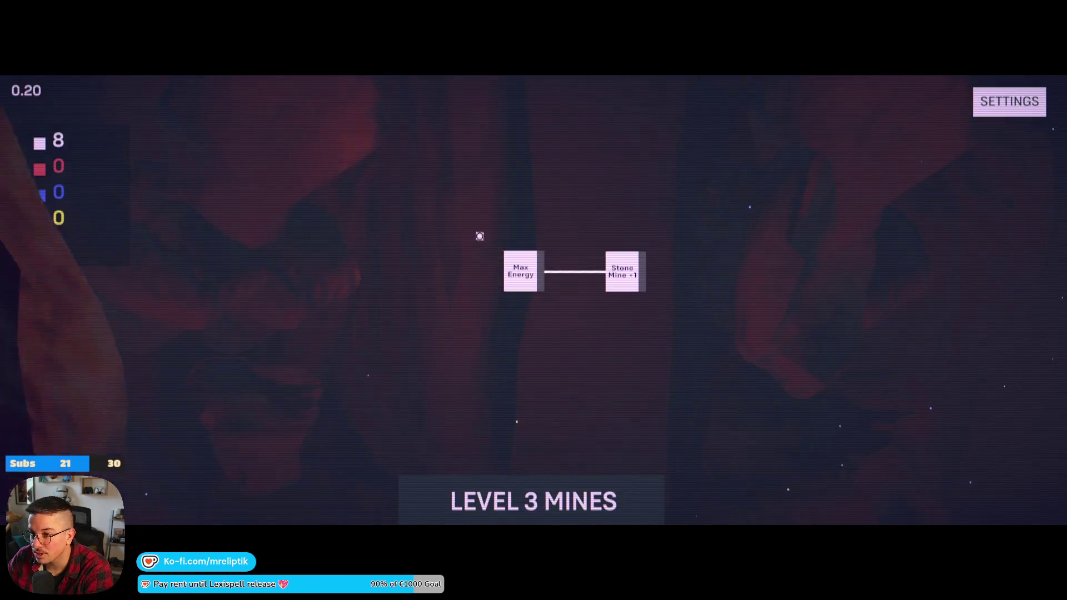
# - Buy Stone Mine +1, start Level 3, open settings and exit fullscreen
pyautogui.moveTo(511, 278)
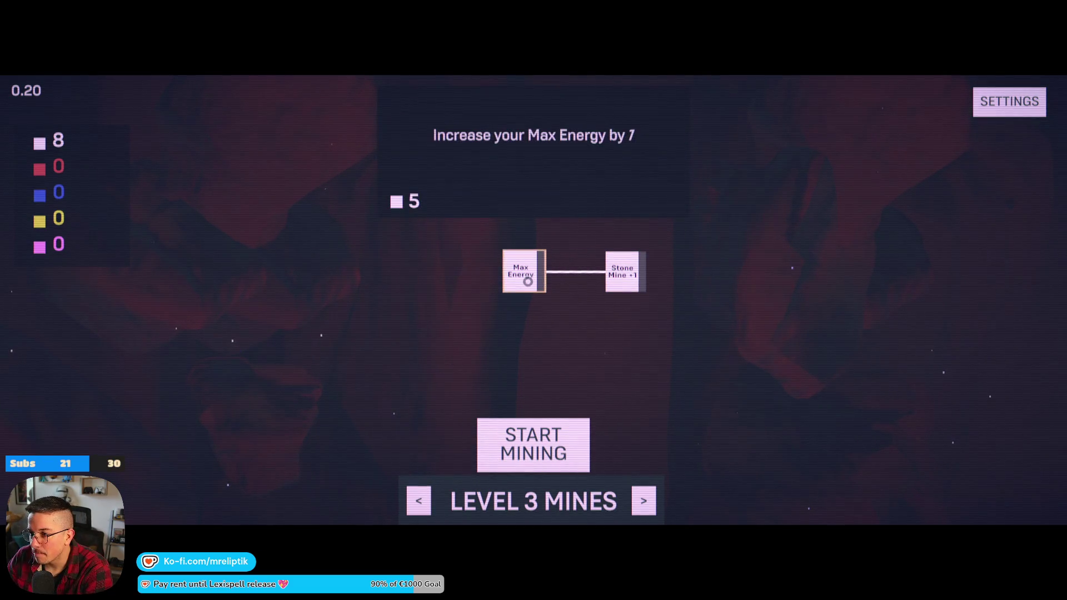
pyautogui.click(622, 281)
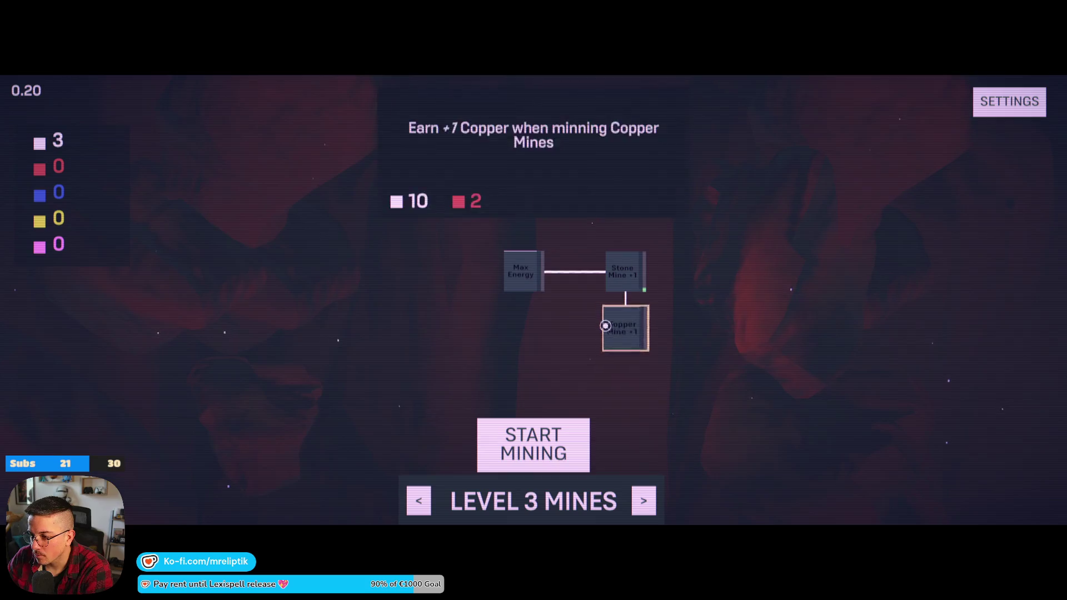
pyautogui.click(528, 460)
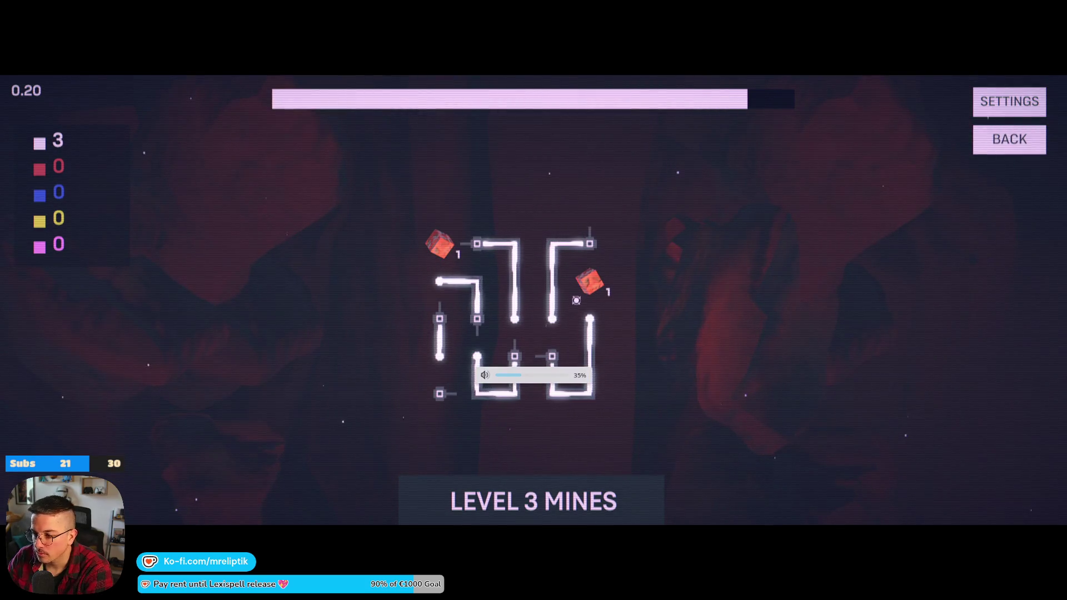
pyautogui.click(999, 109)
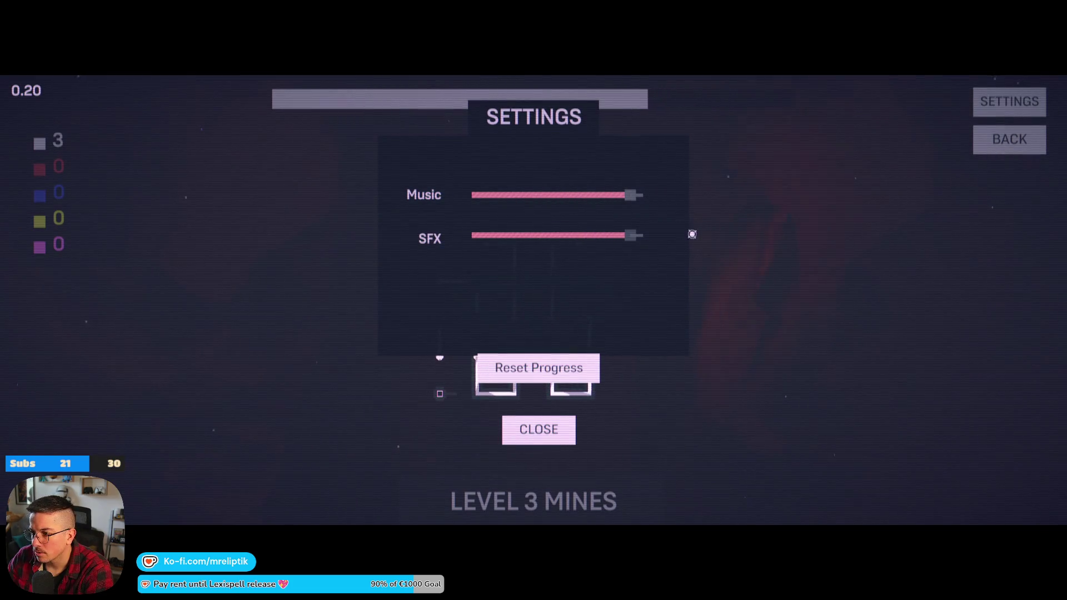
pyautogui.press('Escape')
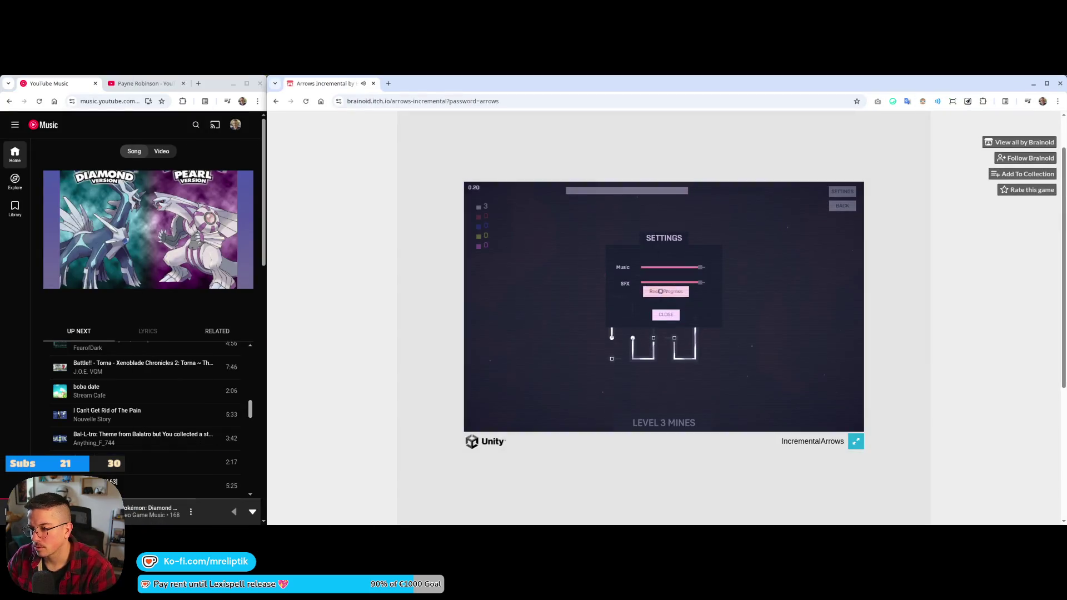
# - Resume fullscreen, finish Level 3 by breaking the red ore, buy Max Energy, and continue
pyautogui.click(659, 316)
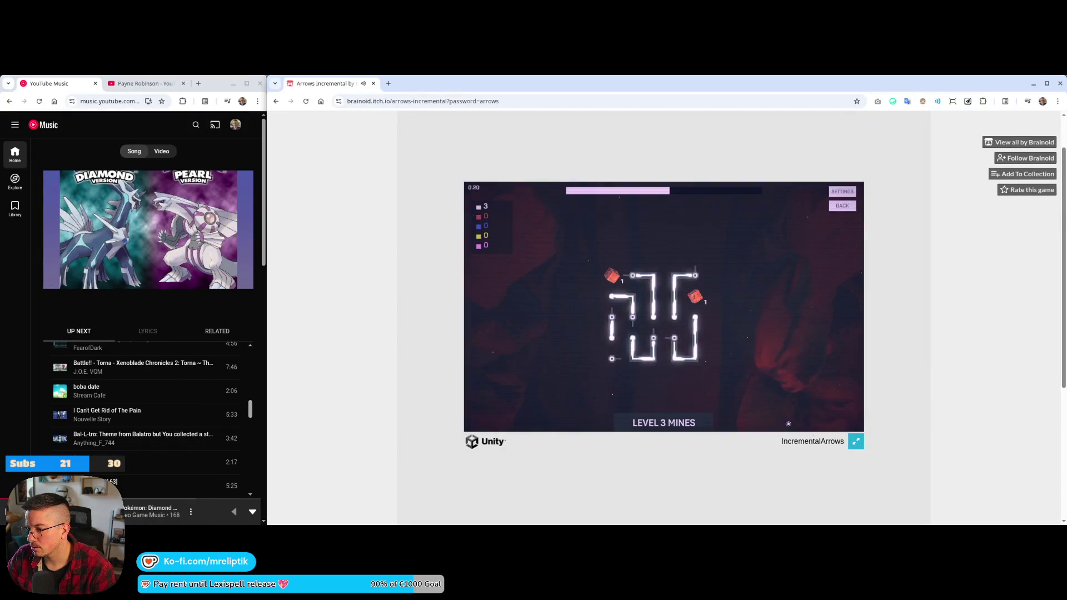
pyautogui.click(855, 443)
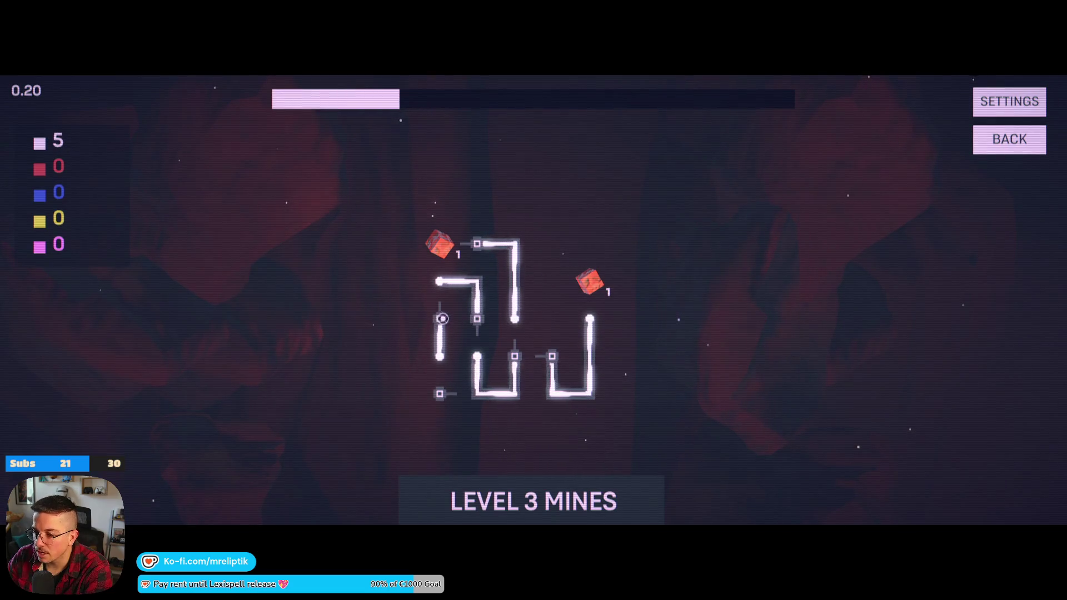
pyautogui.click(439, 245)
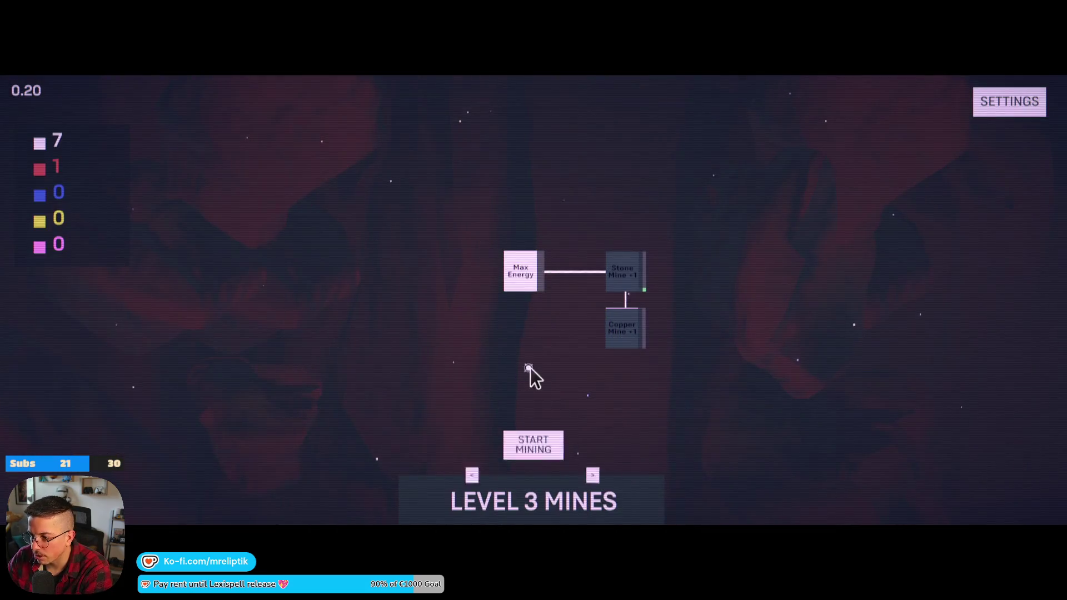
pyautogui.click(523, 279)
pyautogui.click(543, 444)
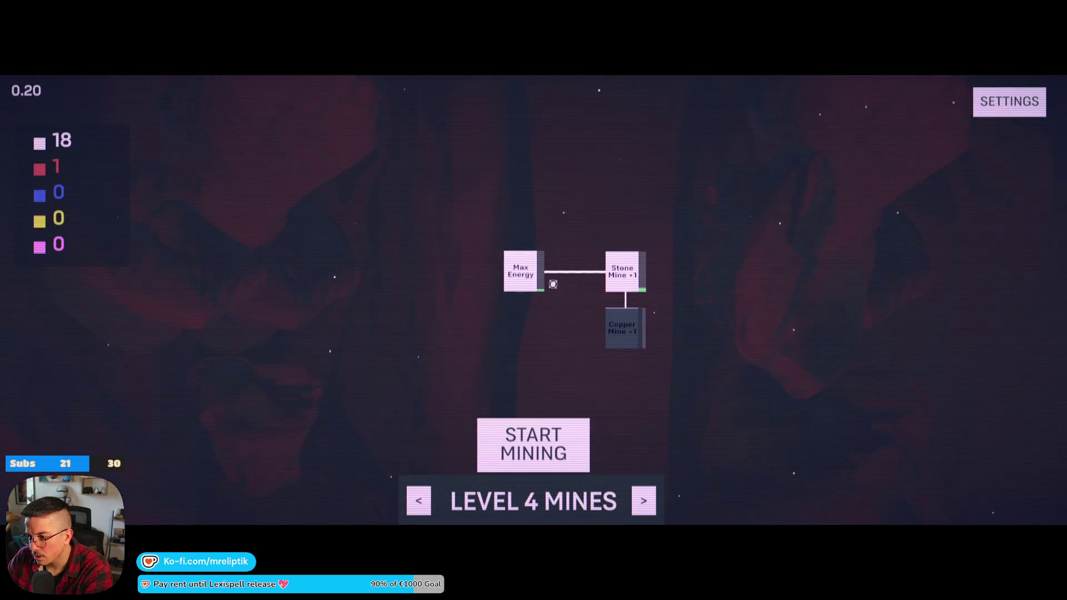
# - Clear the Level 4 mine's pipes and the bottom-left red ore cube
pyautogui.moveTo(634, 271)
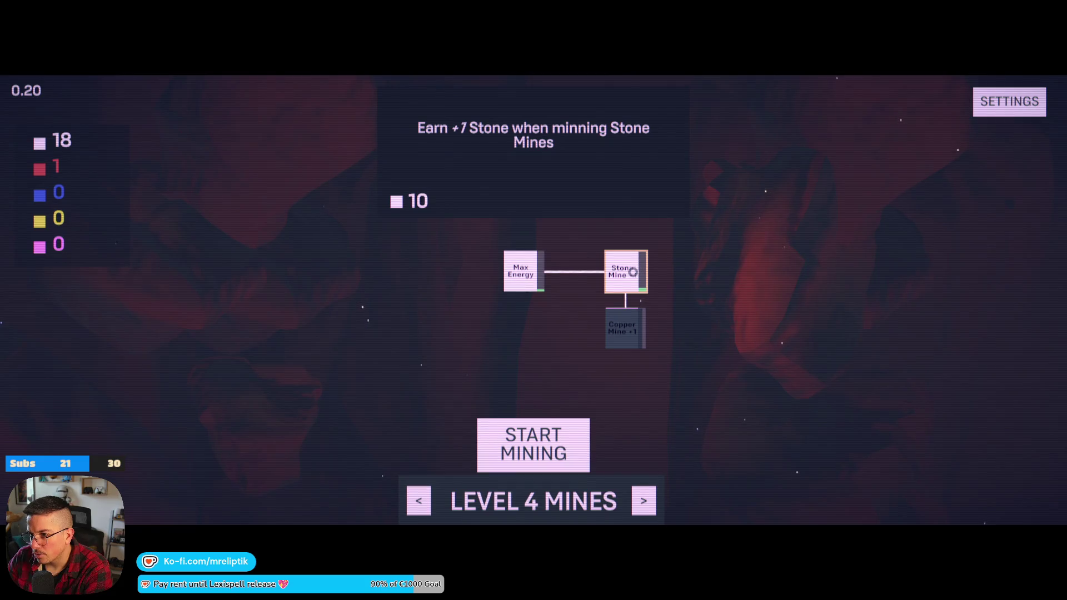
pyautogui.click(585, 429)
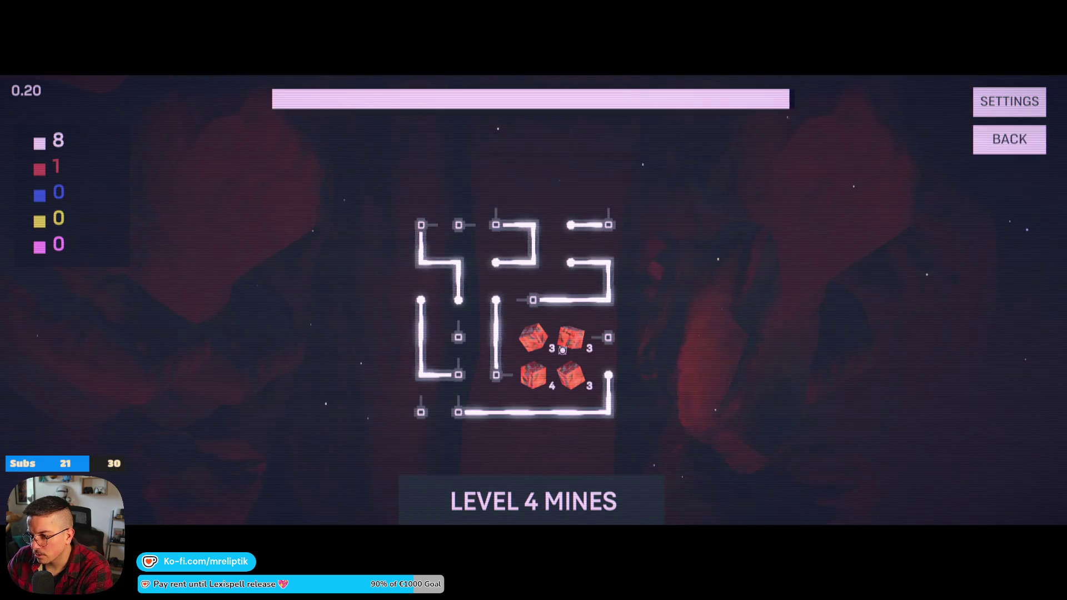
pyautogui.click(612, 224)
pyautogui.click(517, 225)
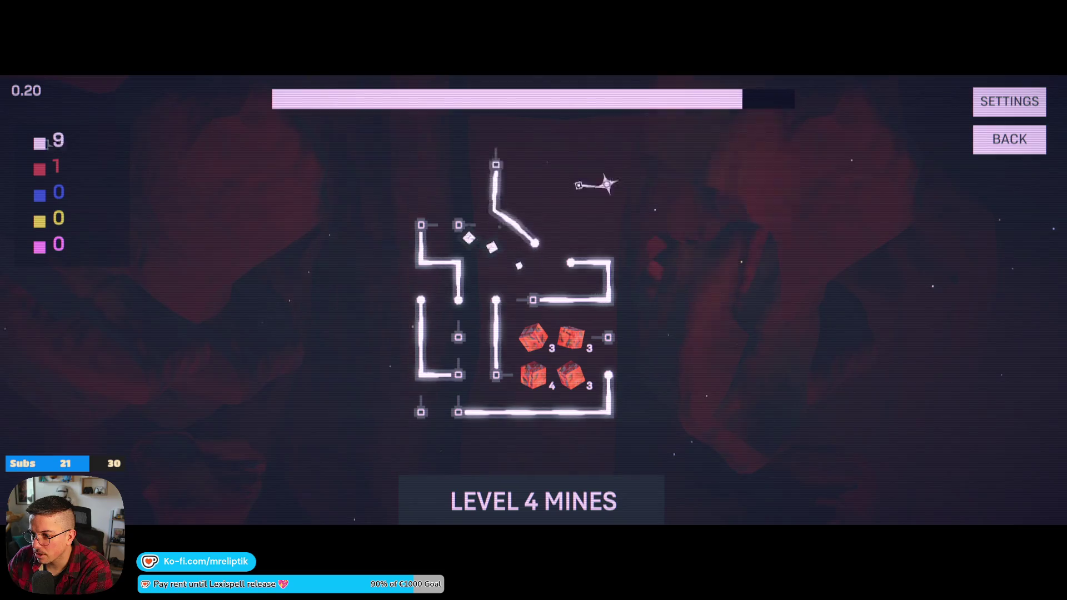
pyautogui.click(458, 224)
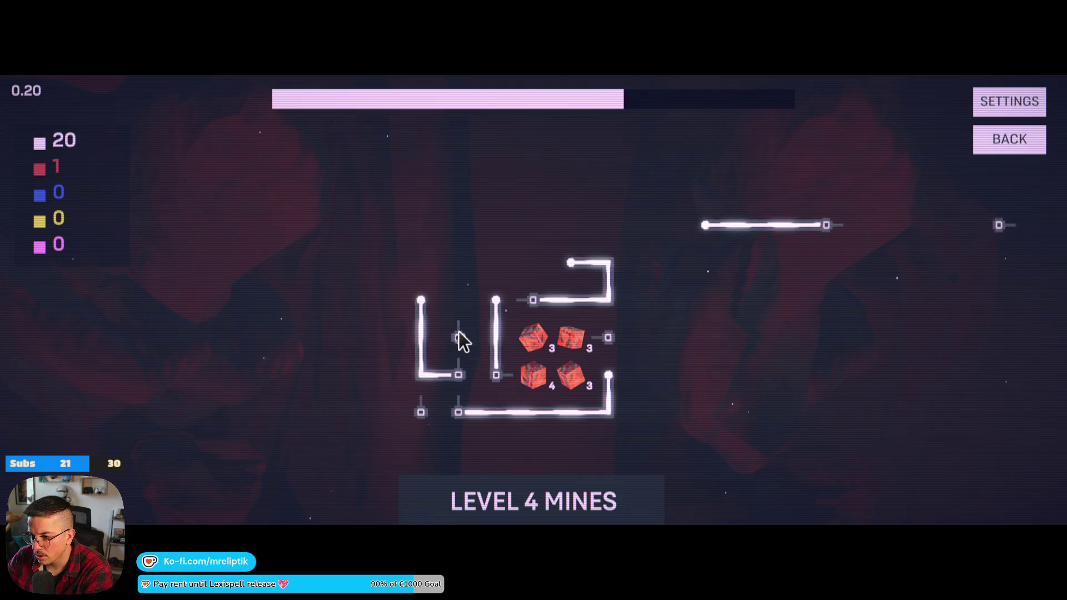
pyautogui.click(462, 376)
pyautogui.click(460, 413)
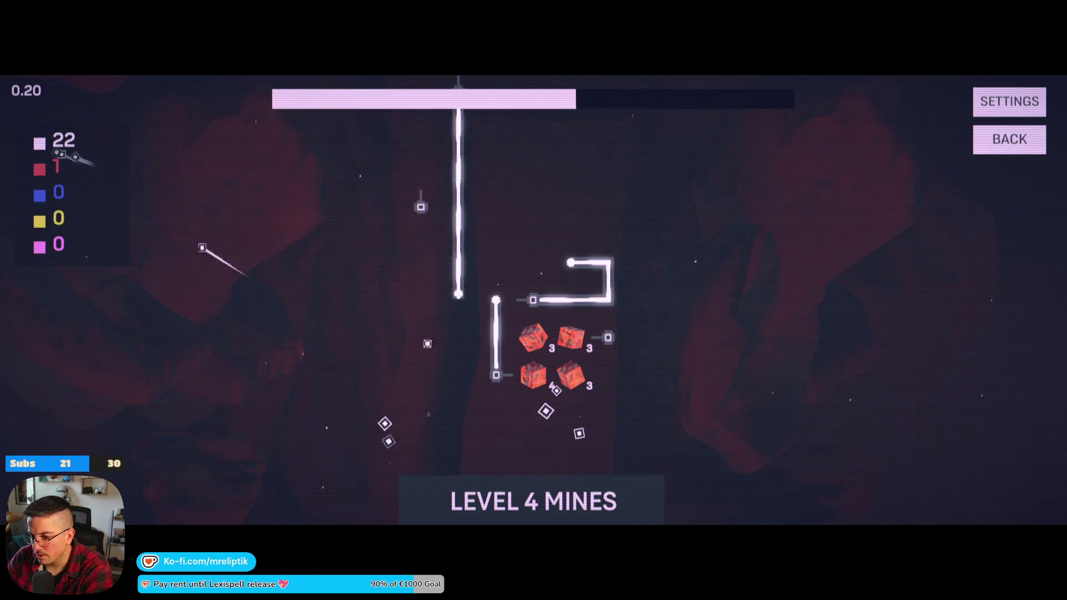
pyautogui.click(500, 376)
pyautogui.click(498, 382)
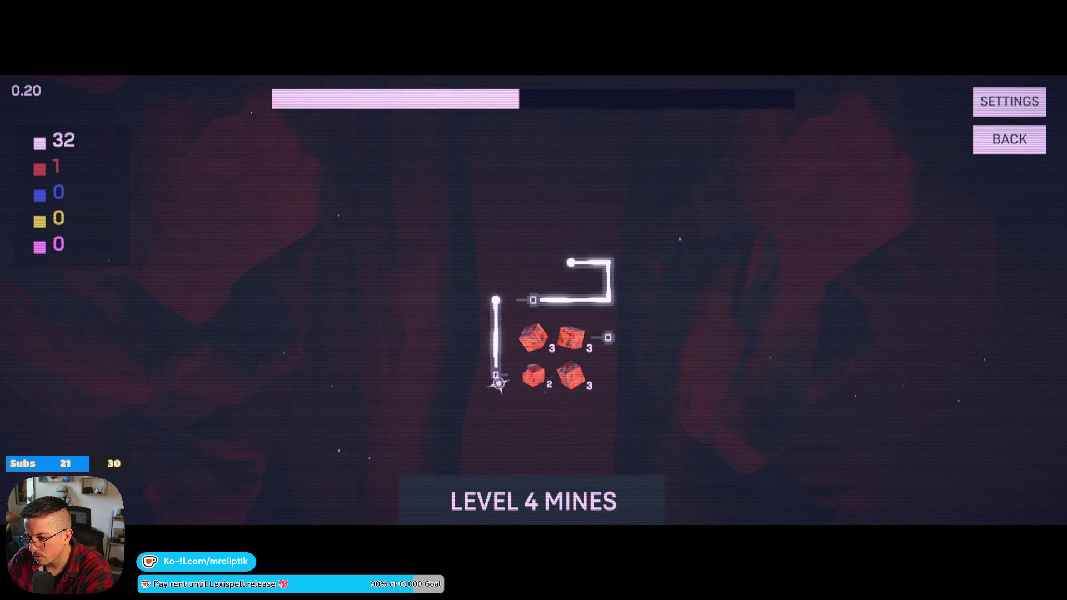
pyautogui.click(498, 377)
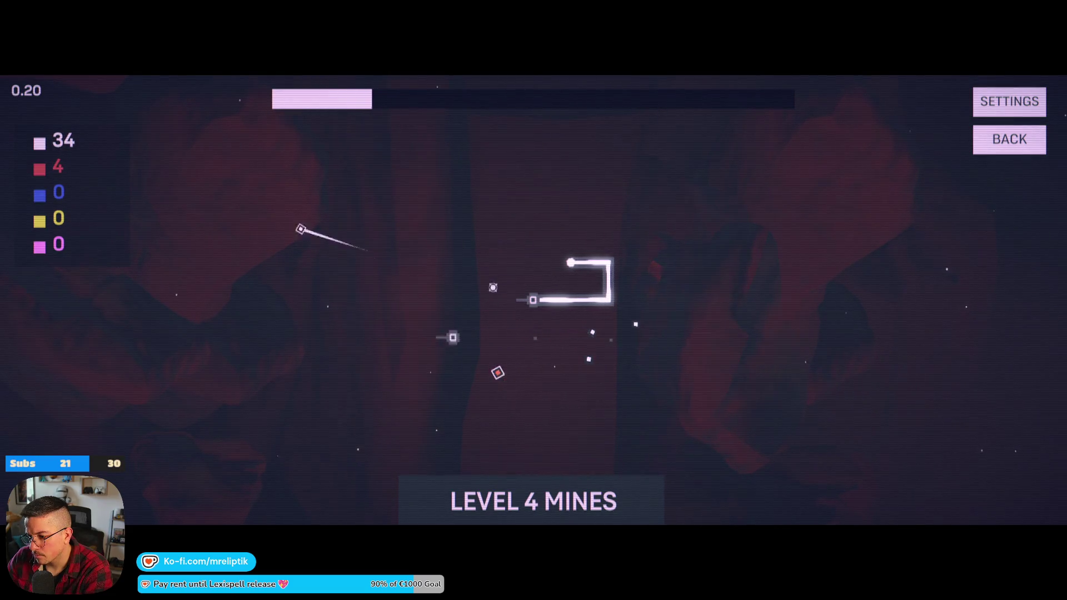
pyautogui.click(533, 336)
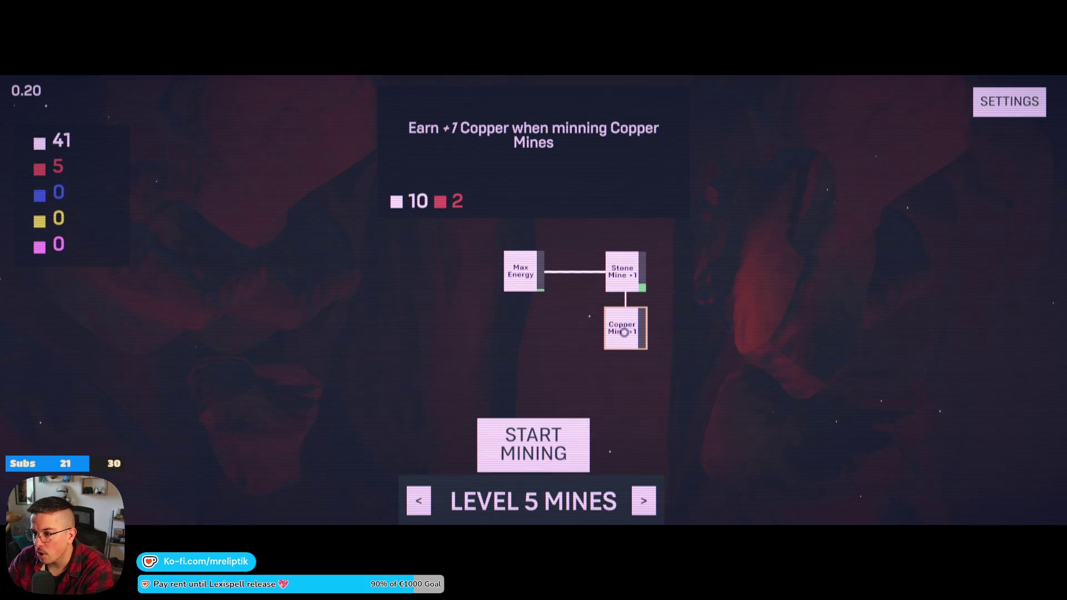
# - Buy Copper Mine +1 and two Max Energy upgrades, then start Level 5
pyautogui.click(624, 333)
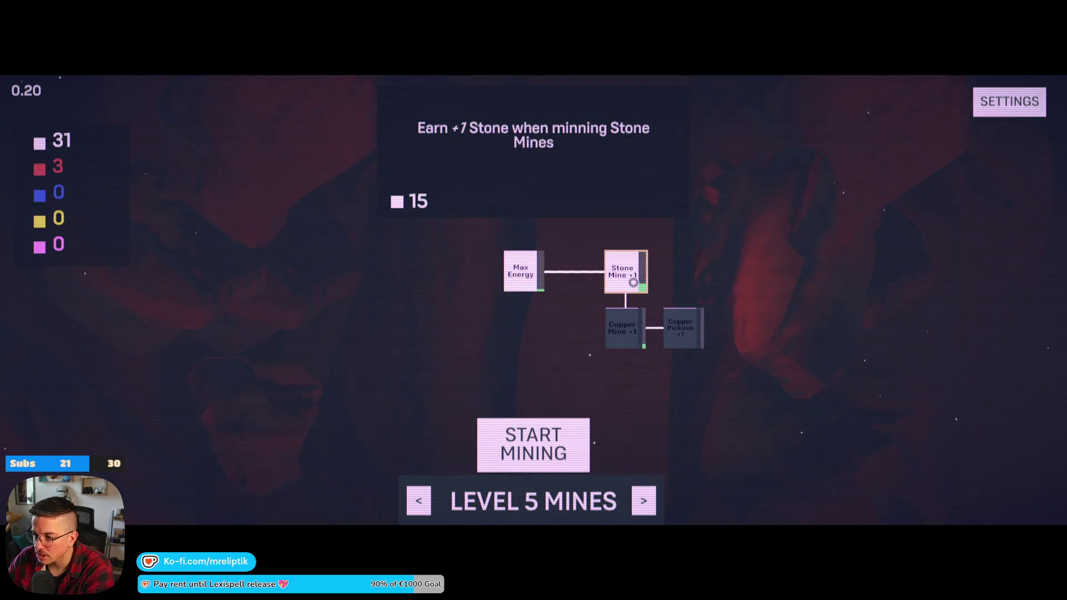
pyautogui.click(509, 285)
pyautogui.click(528, 275)
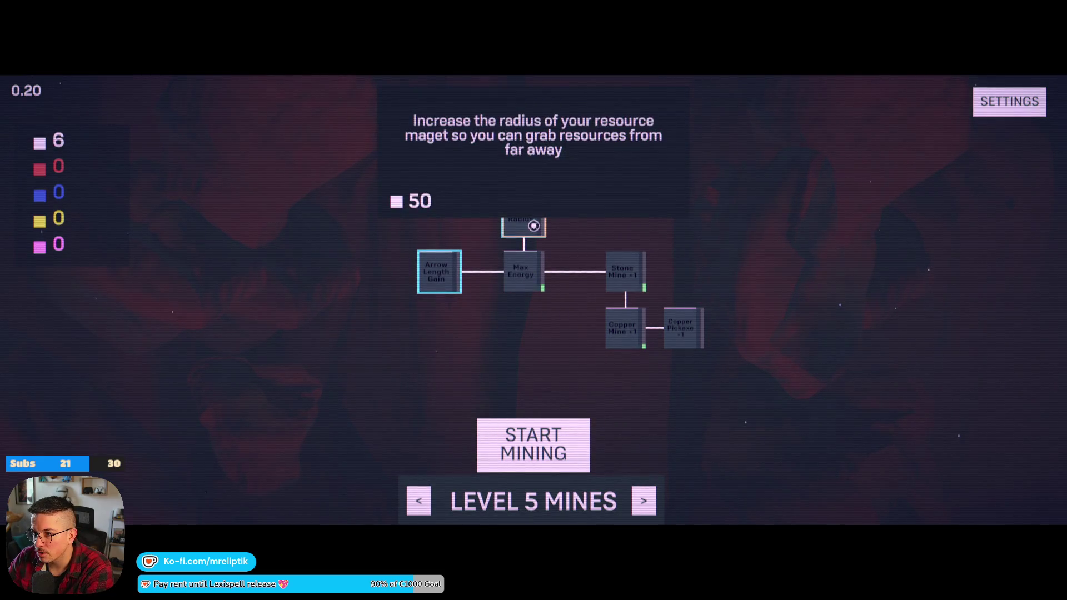
pyautogui.click(540, 461)
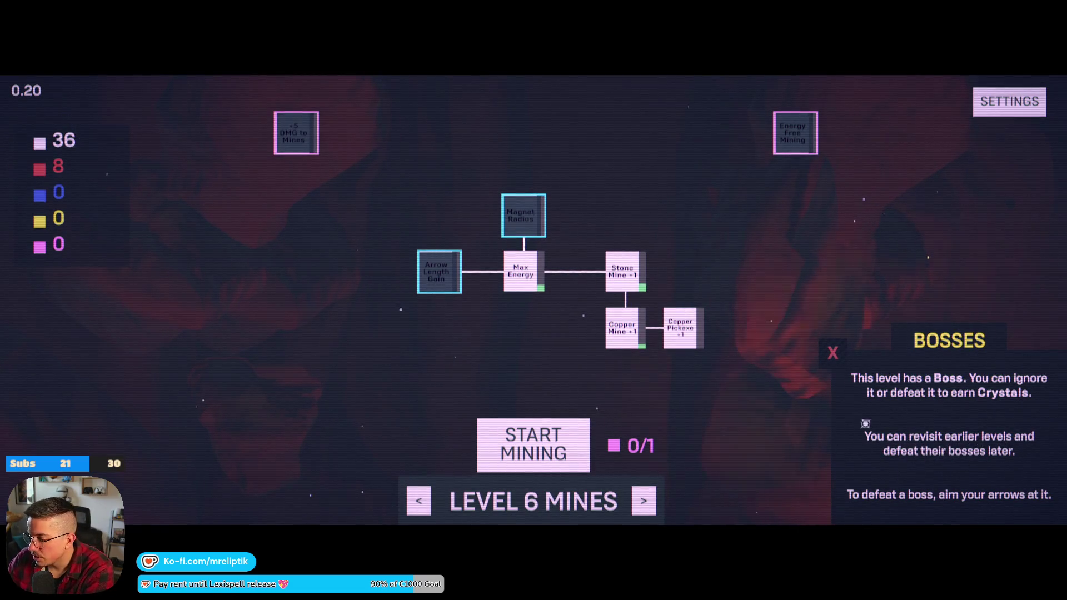
# - Dismiss the bosses tip and page through mine levels back to Level 6
pyautogui.click(834, 353)
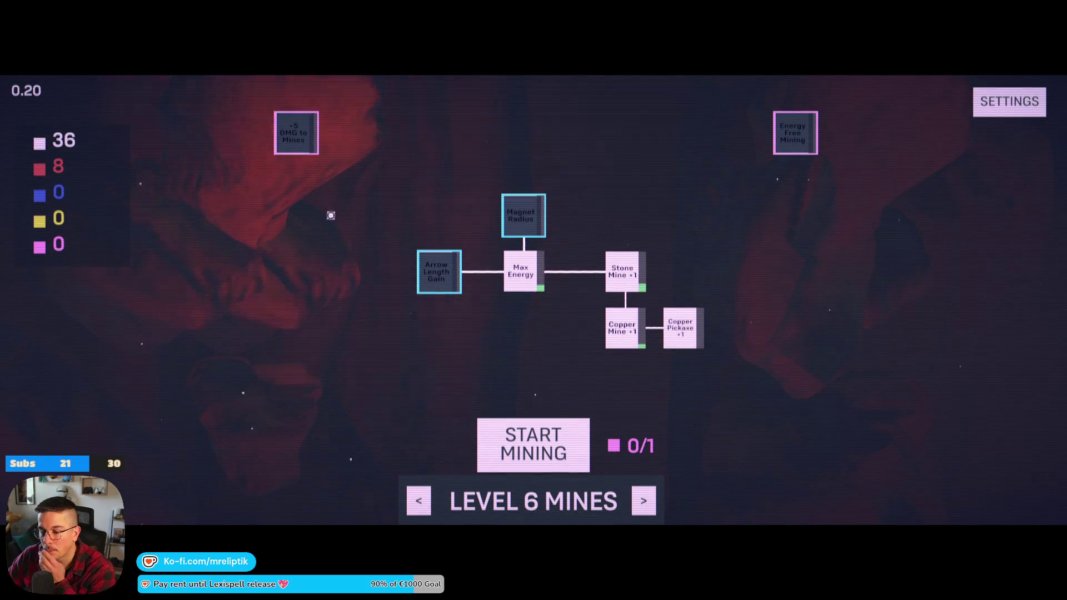
pyautogui.scroll(-4, 762, 174)
pyautogui.scroll(3, 522, 333)
pyautogui.click(419, 502)
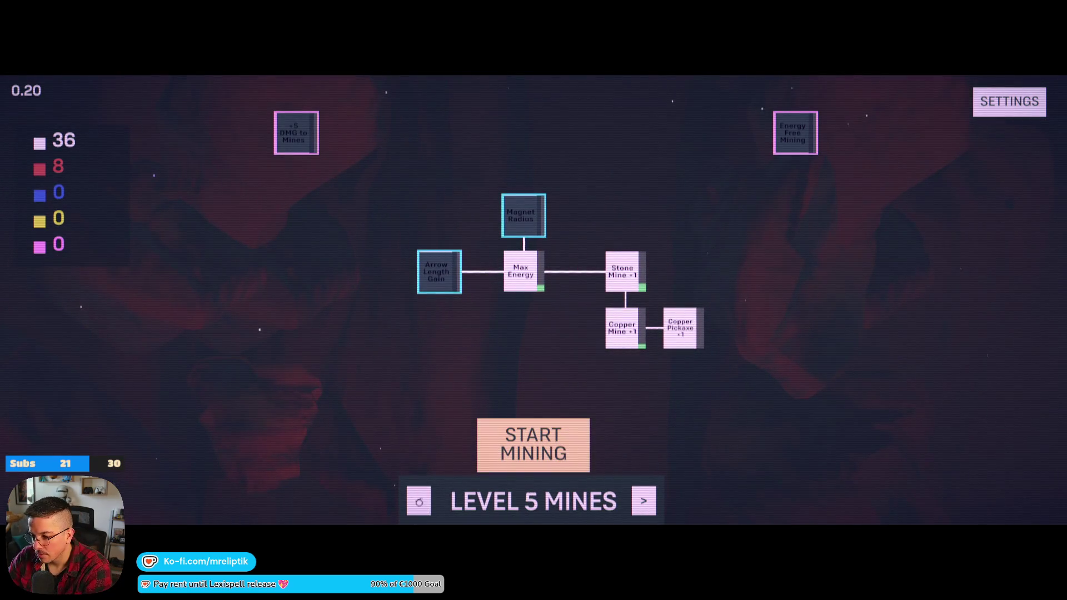
pyautogui.click(419, 502)
pyautogui.click(645, 502)
pyautogui.click(647, 503)
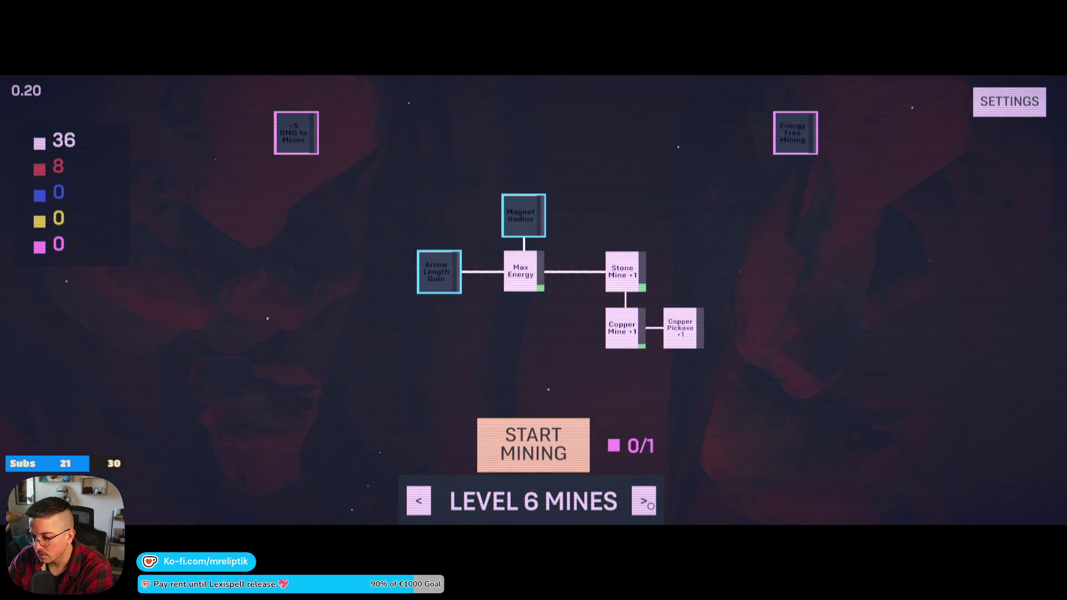
# - Buy Stone Mine +1 twice and start the Level 6 mine
pyautogui.moveTo(682, 331)
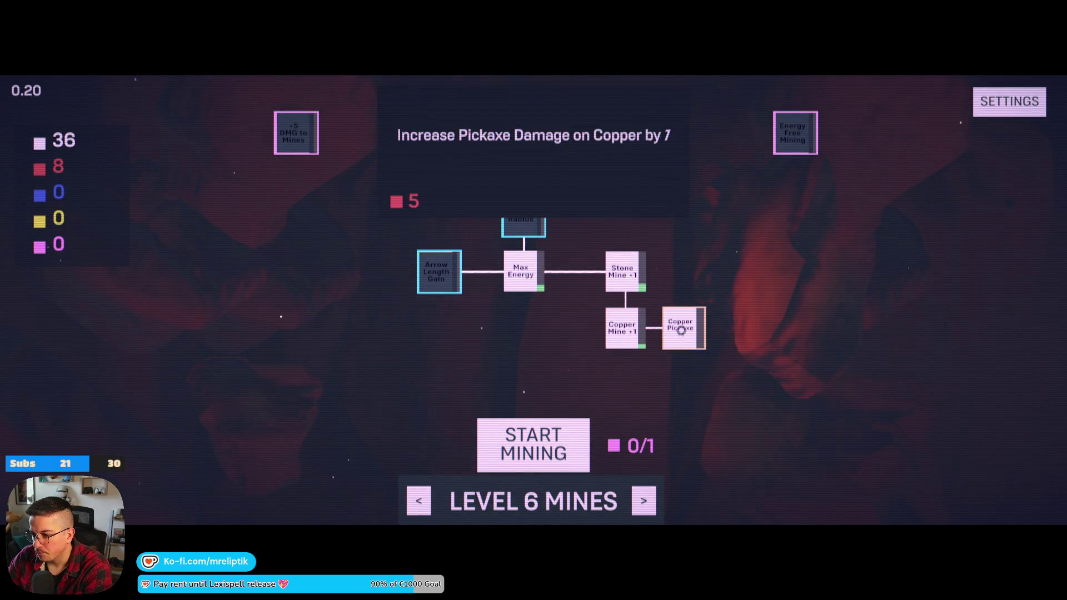
pyautogui.click(622, 272)
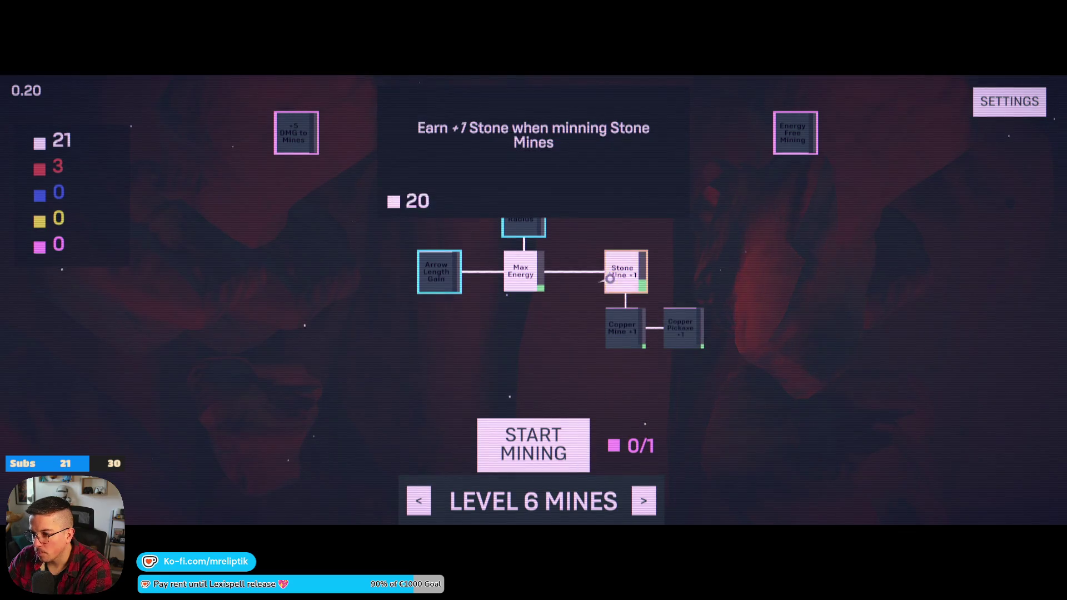
pyautogui.click(622, 274)
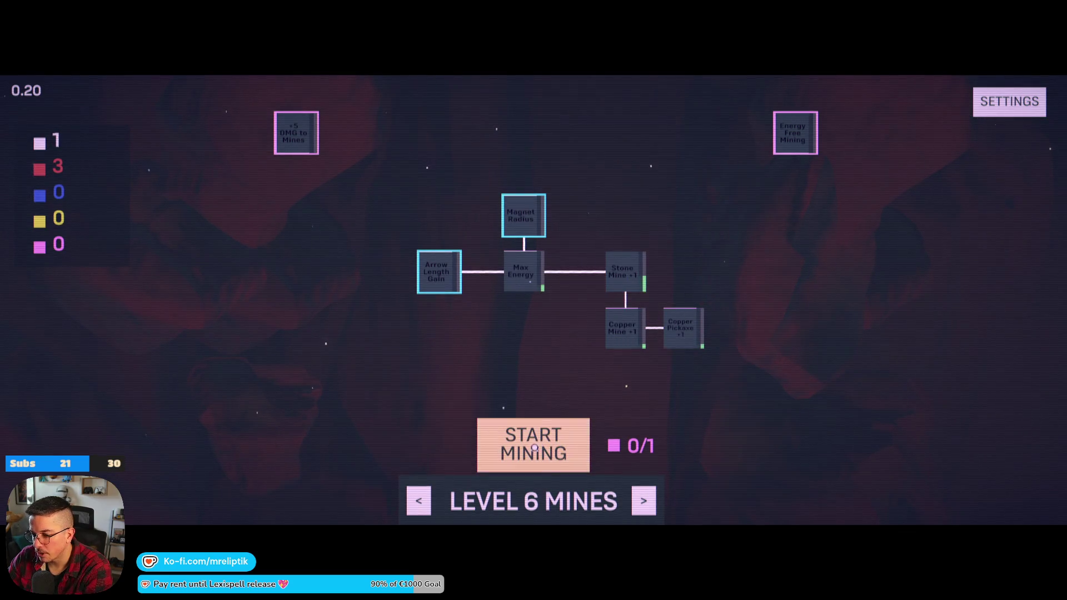
pyautogui.click(533, 448)
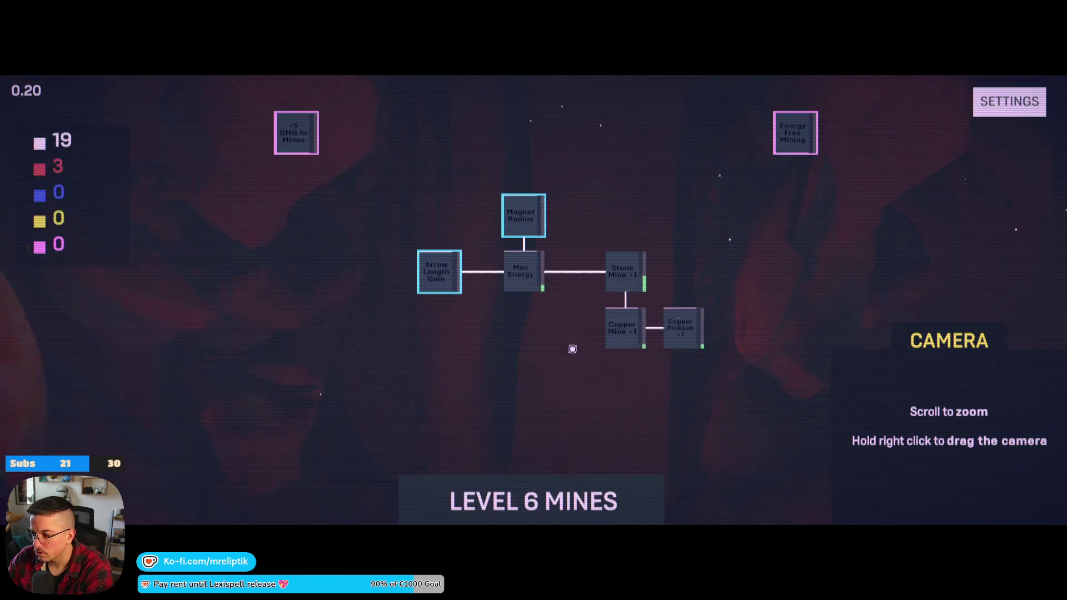
# - Play a Level 6 round, buy another Stone Mine +1 level, and replay Level 6
pyautogui.click(533, 444)
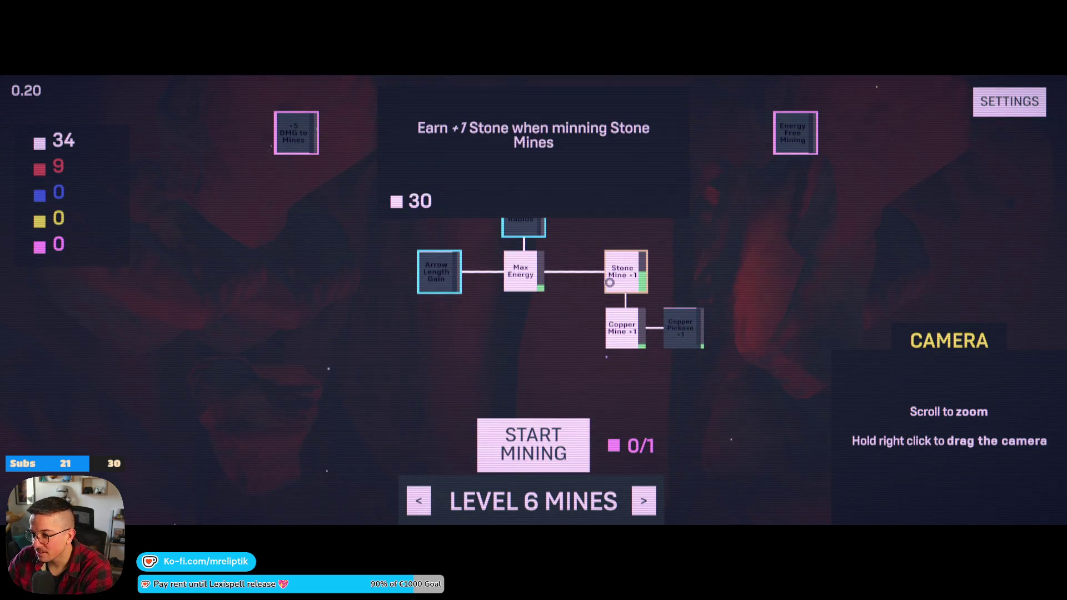
pyautogui.click(623, 272)
pyautogui.click(555, 450)
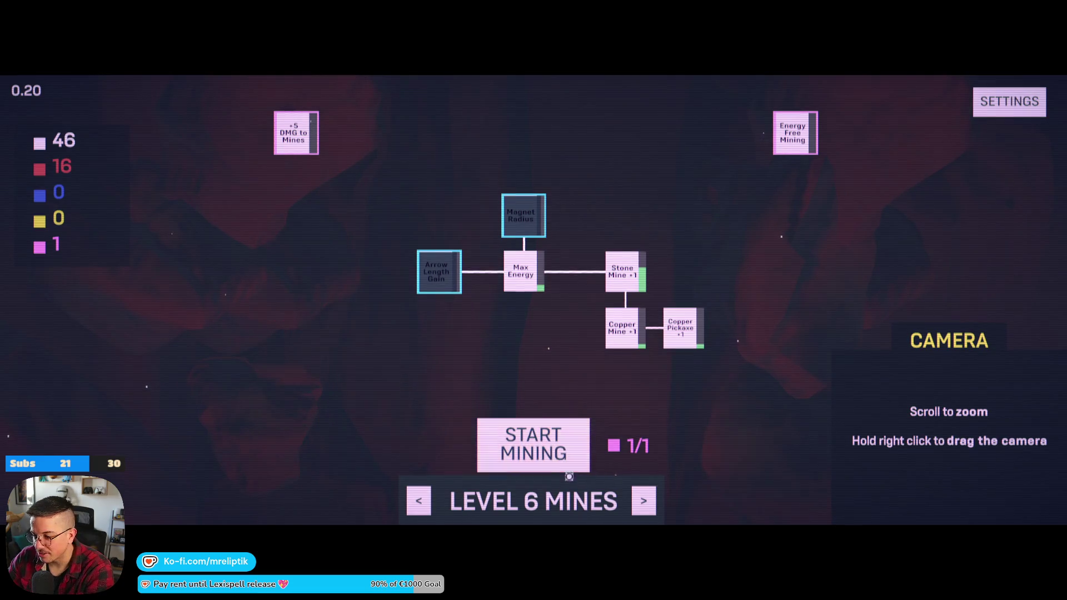
# - Buy one more Stone Mine +1 and launch back-to-back Level 6 mining rounds
pyautogui.moveTo(674, 332)
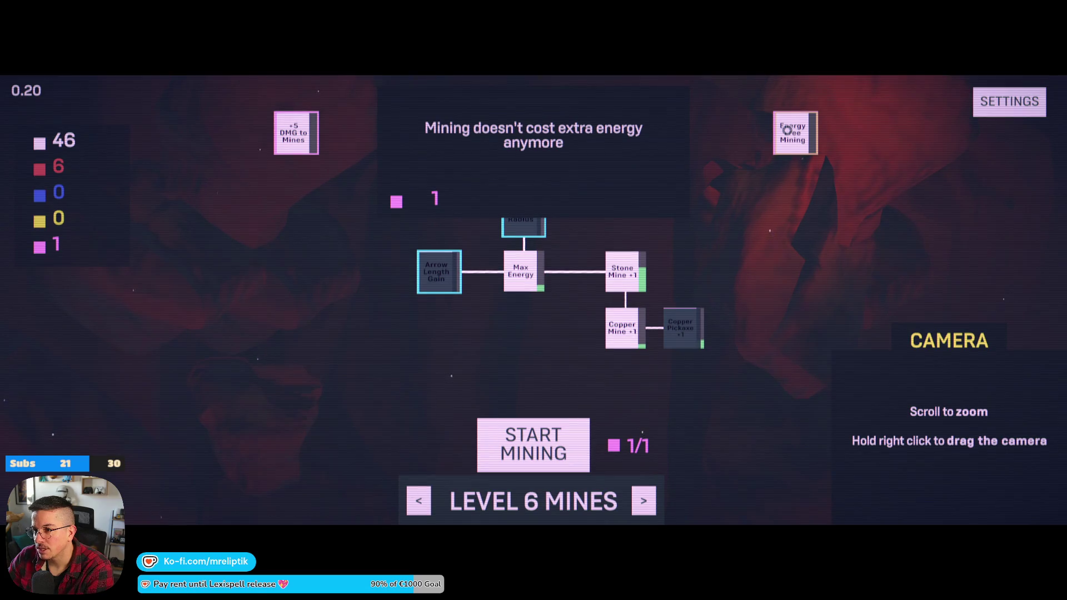
pyautogui.click(625, 279)
pyautogui.click(543, 458)
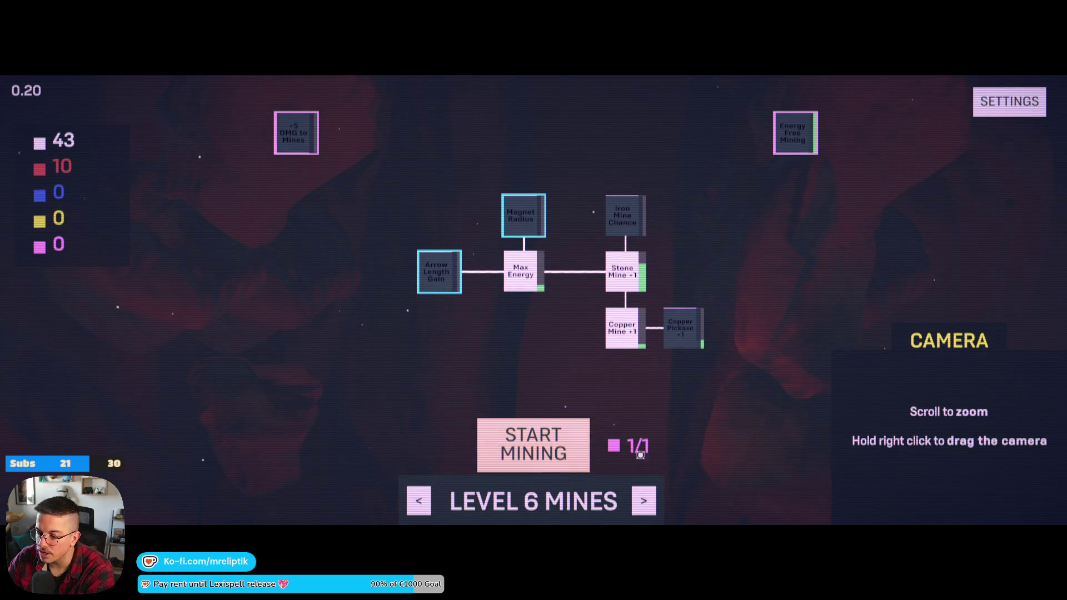
pyautogui.click(580, 453)
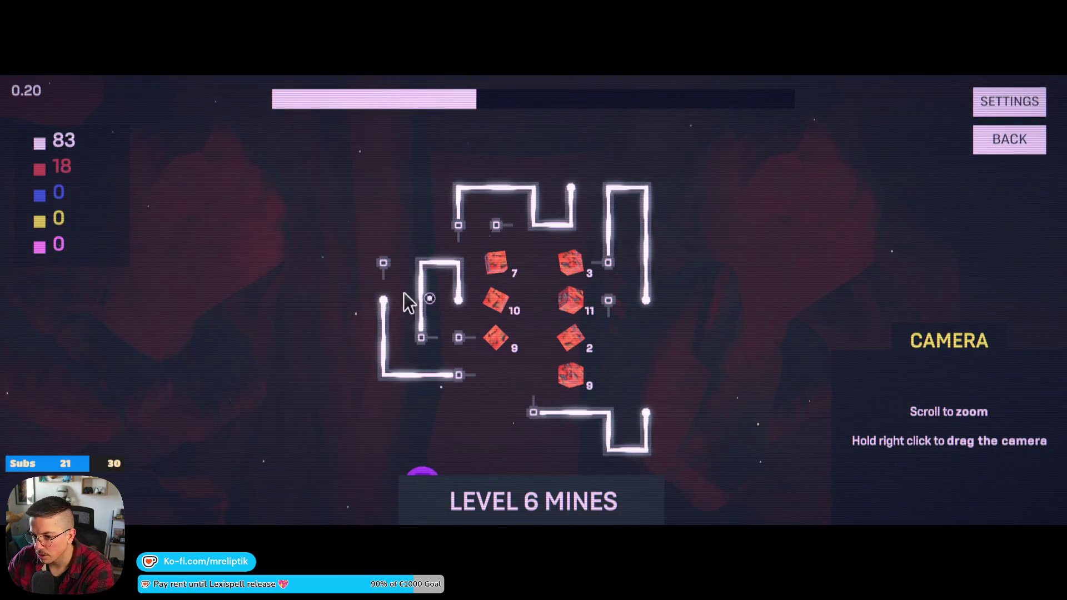
# - Free the L-shaped and small arrows, buy Energy Boxes, and start another round
pyautogui.click(463, 372)
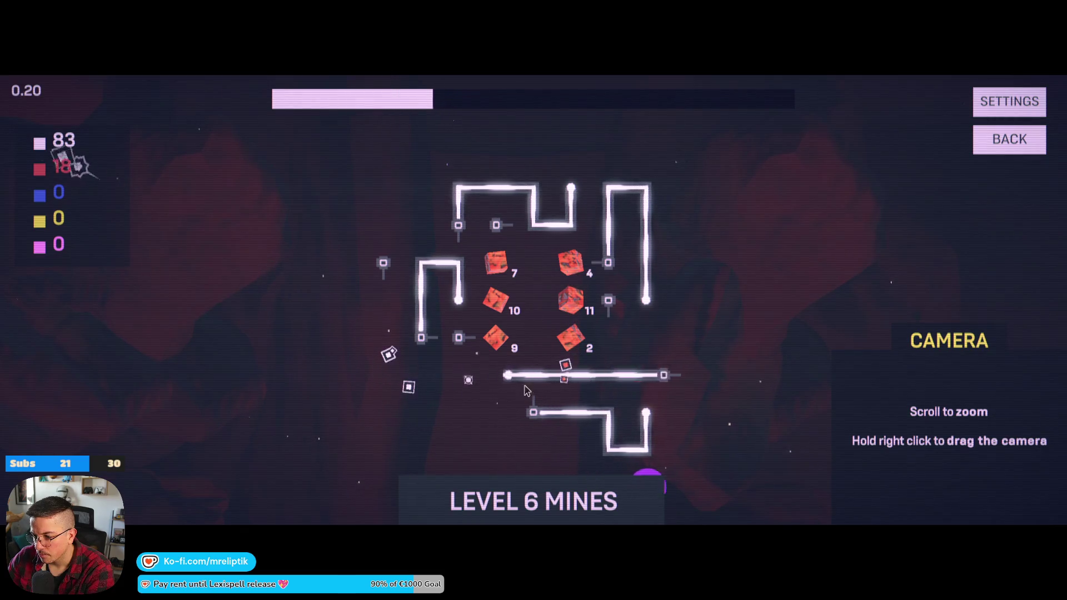
pyautogui.click(382, 262)
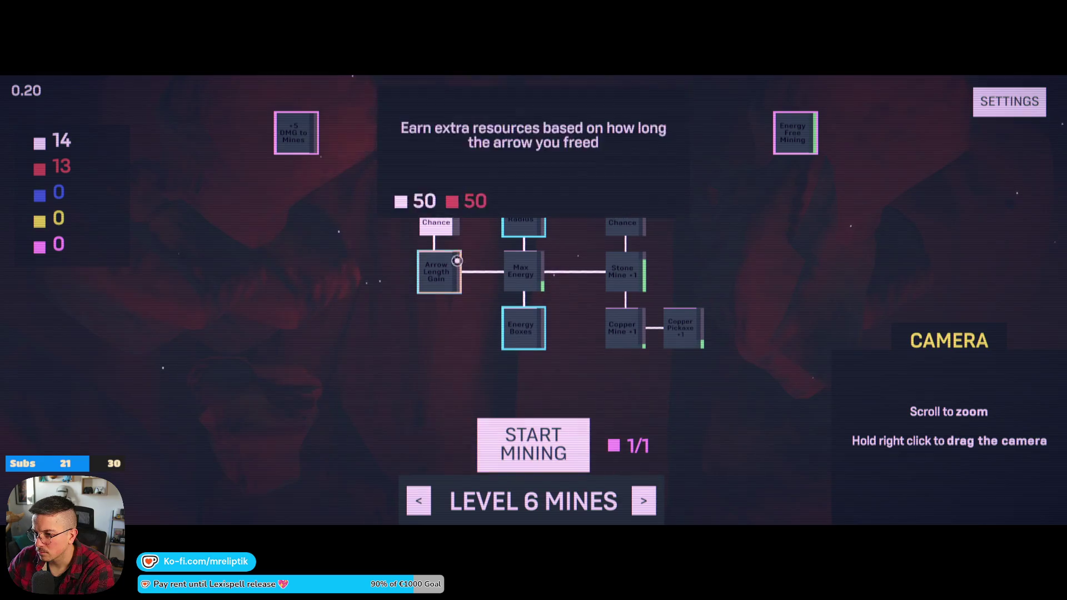
pyautogui.click(523, 327)
pyautogui.click(534, 445)
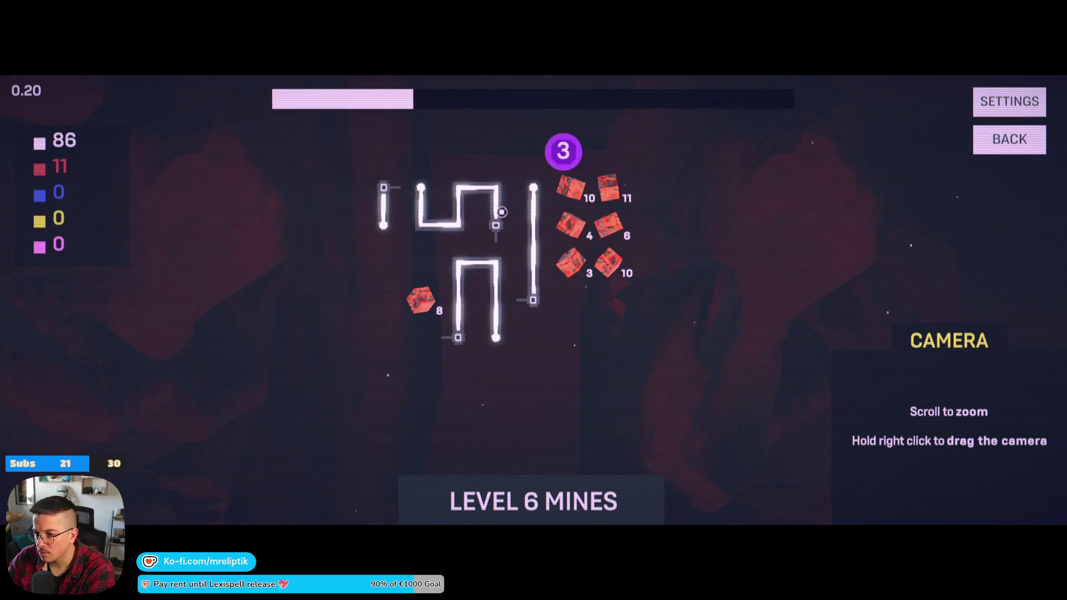
# - Free the n-shaped, vertical and zigzag arrows, buy Max Energy and Stone Mine +1, and continue
pyautogui.click(456, 346)
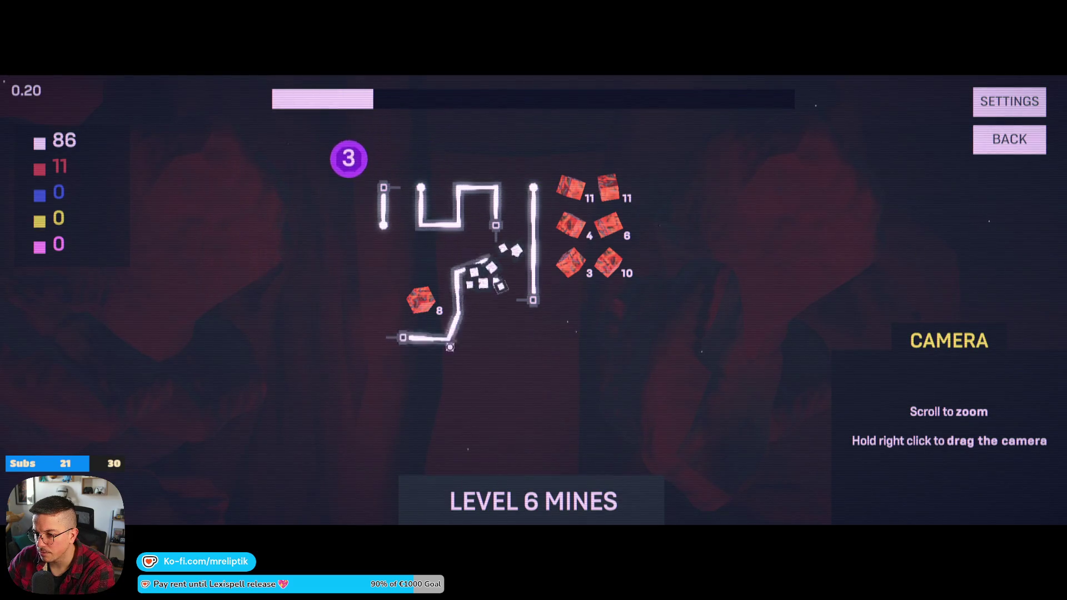
pyautogui.click(531, 299)
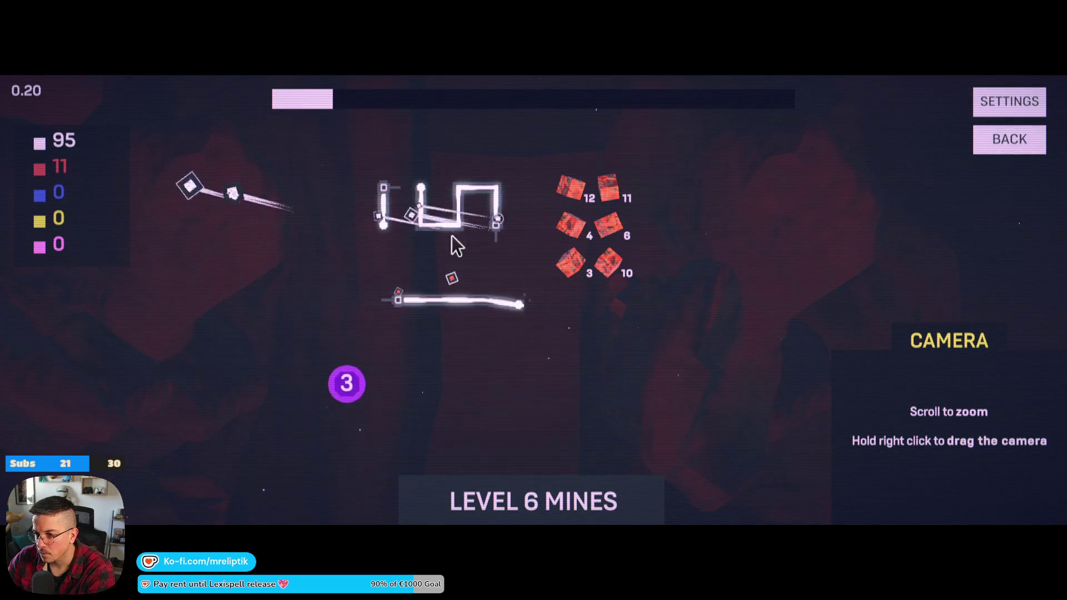
pyautogui.click(495, 231)
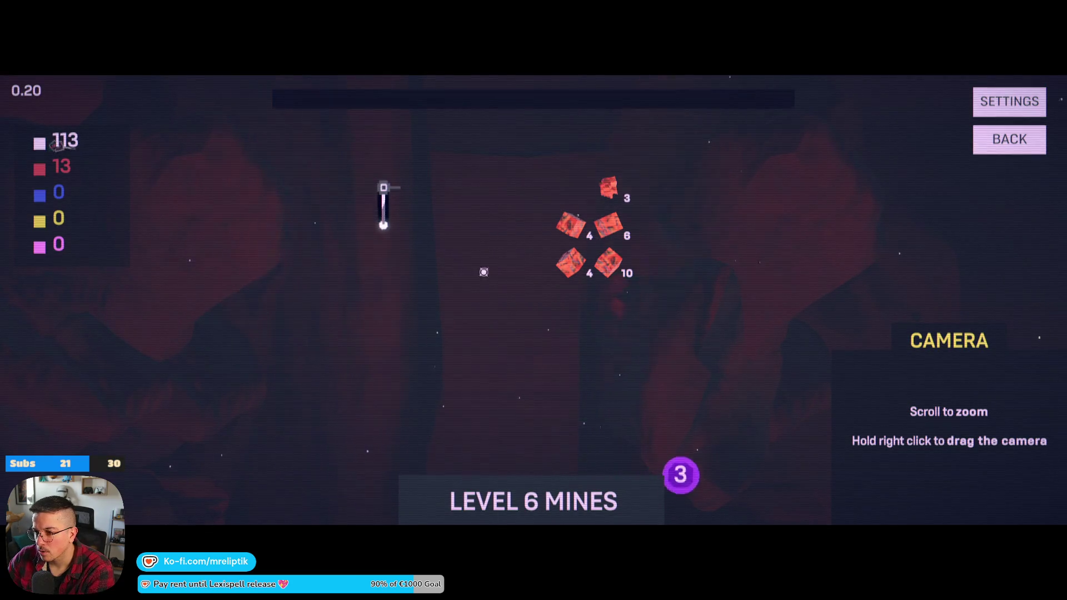
pyautogui.click(525, 278)
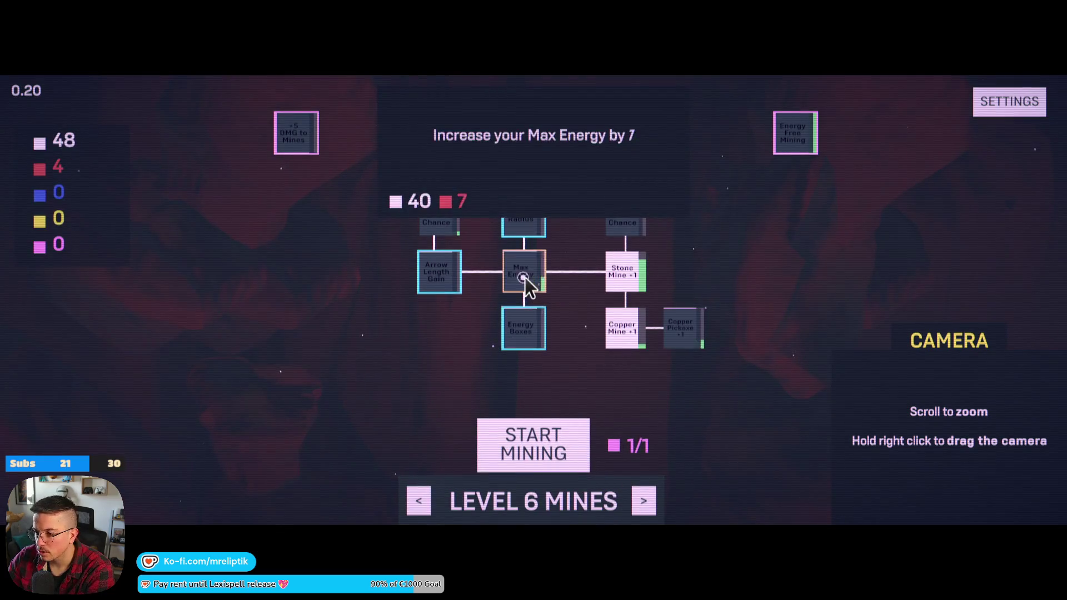
pyautogui.click(625, 272)
pyautogui.click(533, 444)
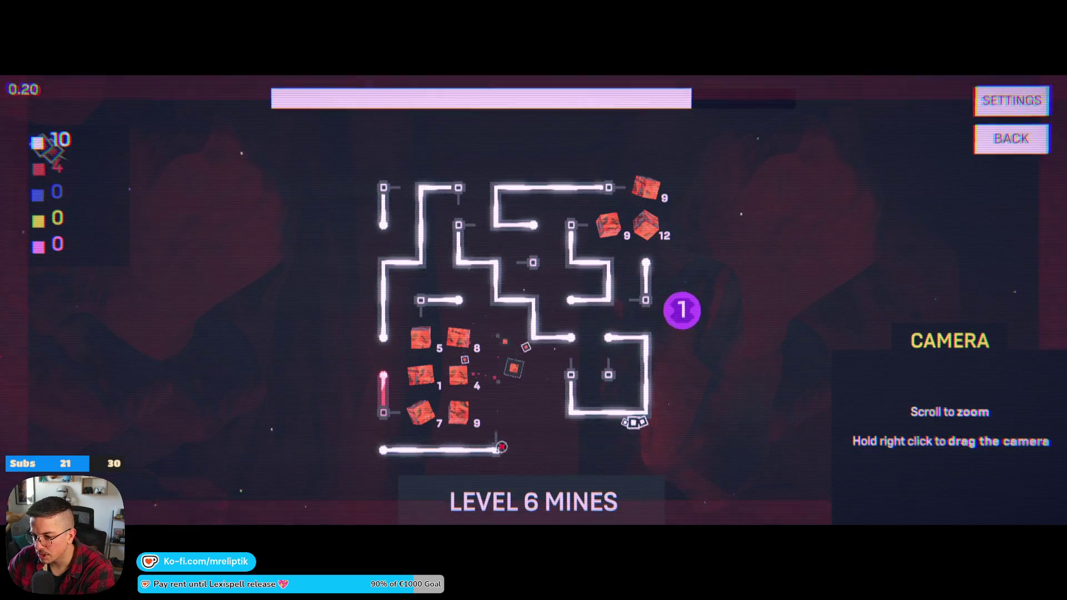
# - Free the two bracket-shaped, staircase and L-shaped arrows in the next round
pyautogui.click(701, 178)
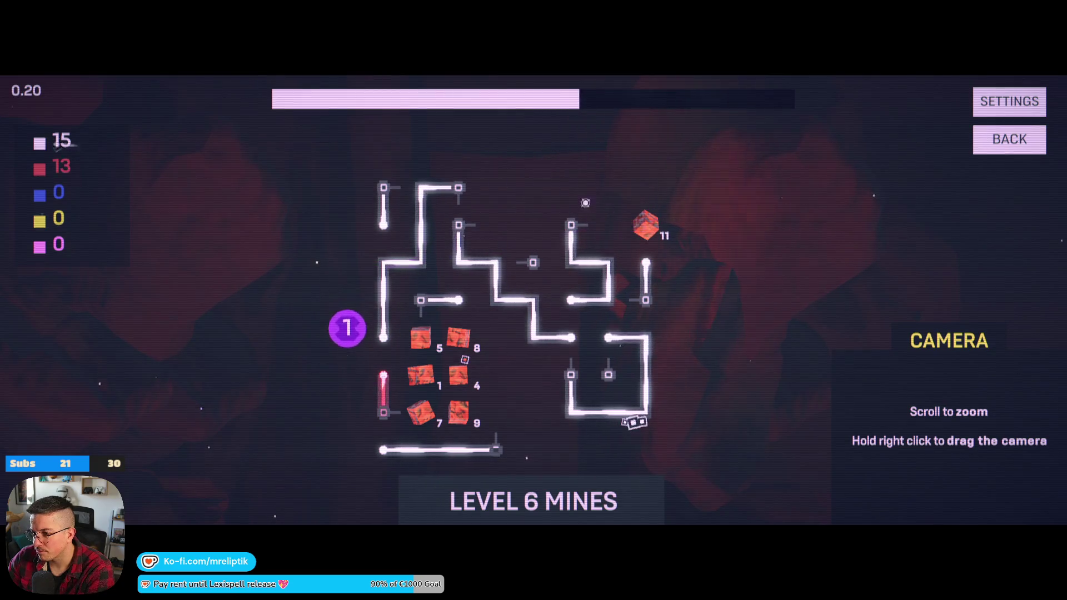
pyautogui.click(611, 261)
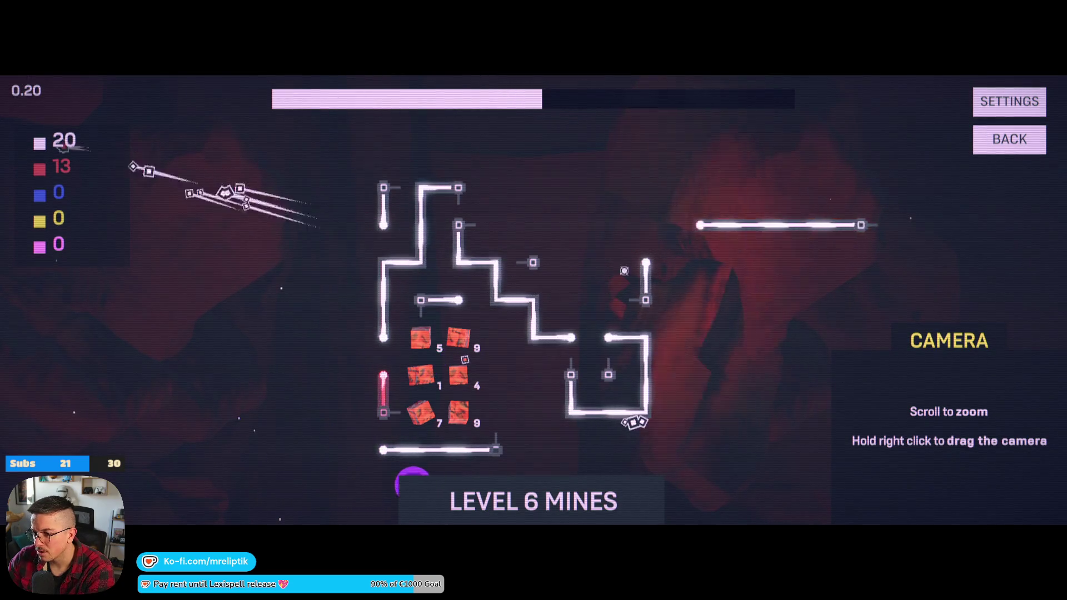
pyautogui.click(553, 337)
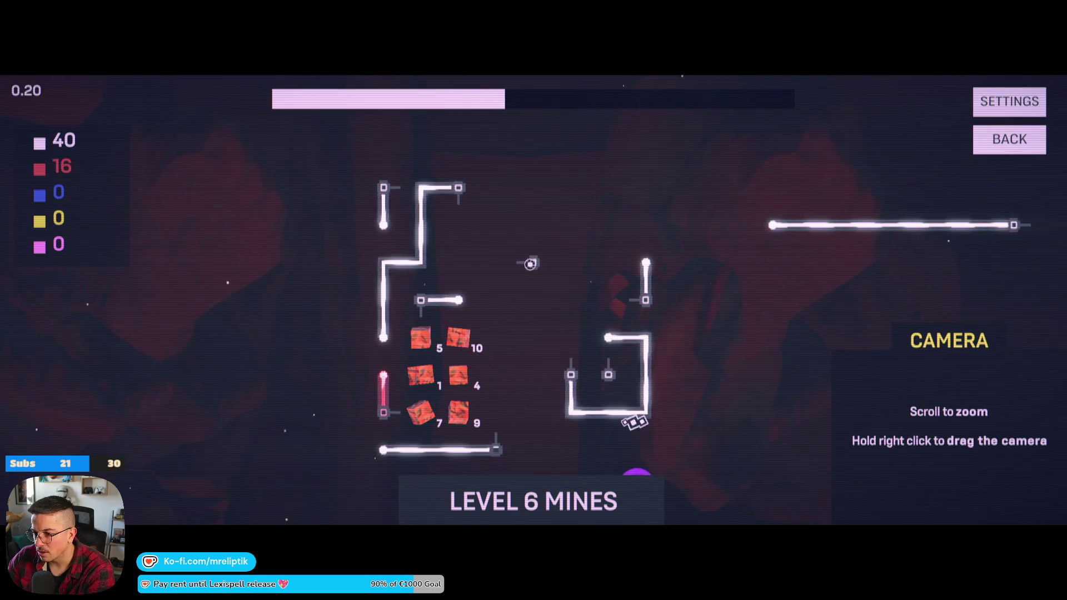
pyautogui.click(610, 412)
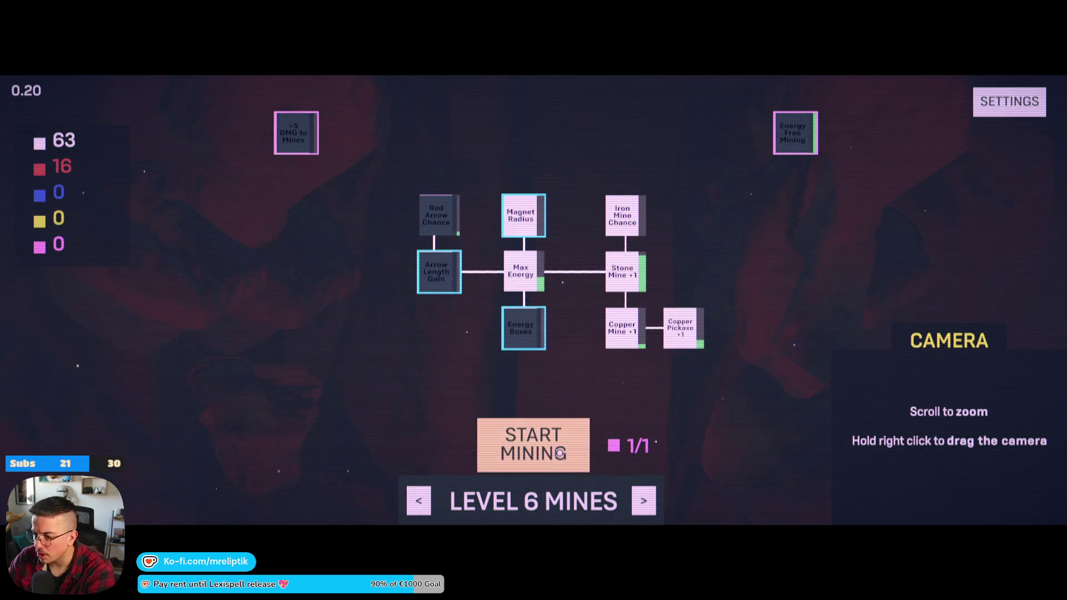
# - Buy Copper Mine +1 and clear a round by freeing lower-left and central zigzag arrows
pyautogui.click(615, 339)
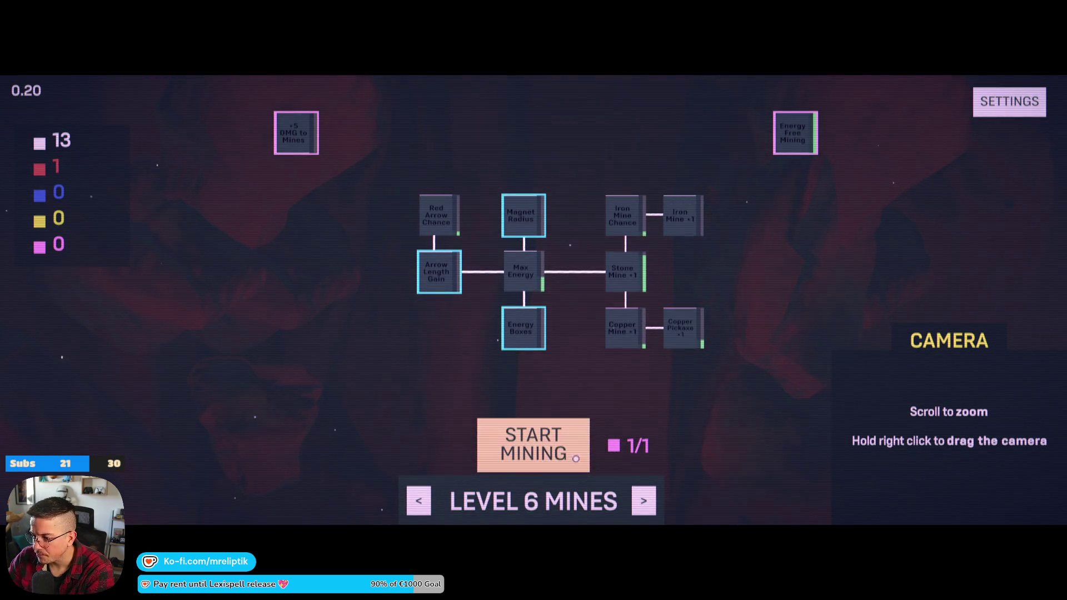
pyautogui.click(539, 454)
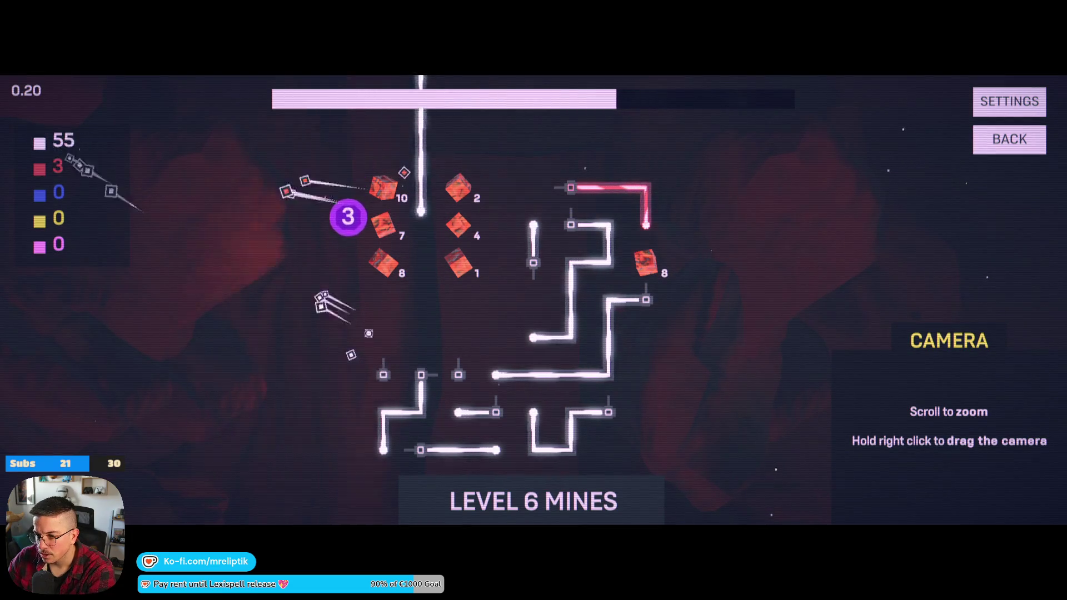
pyautogui.click(381, 371)
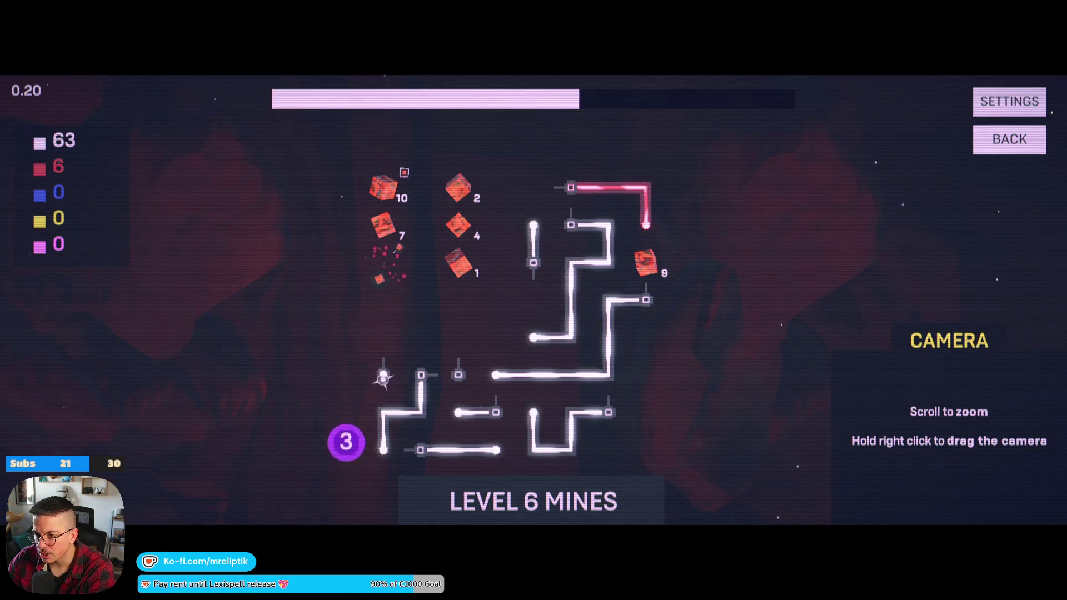
pyautogui.click(455, 365)
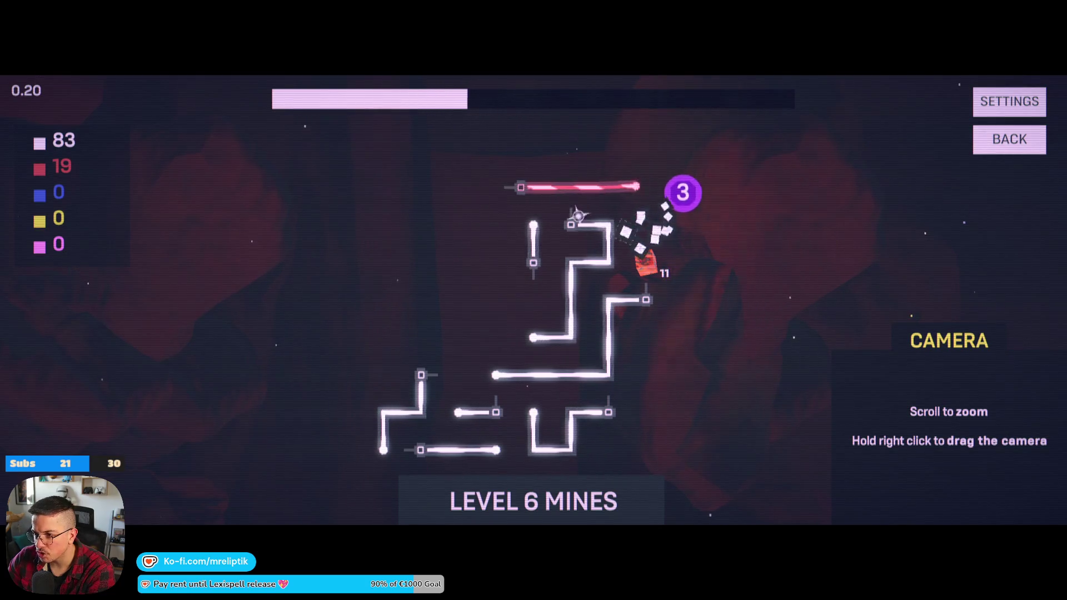
pyautogui.click(571, 225)
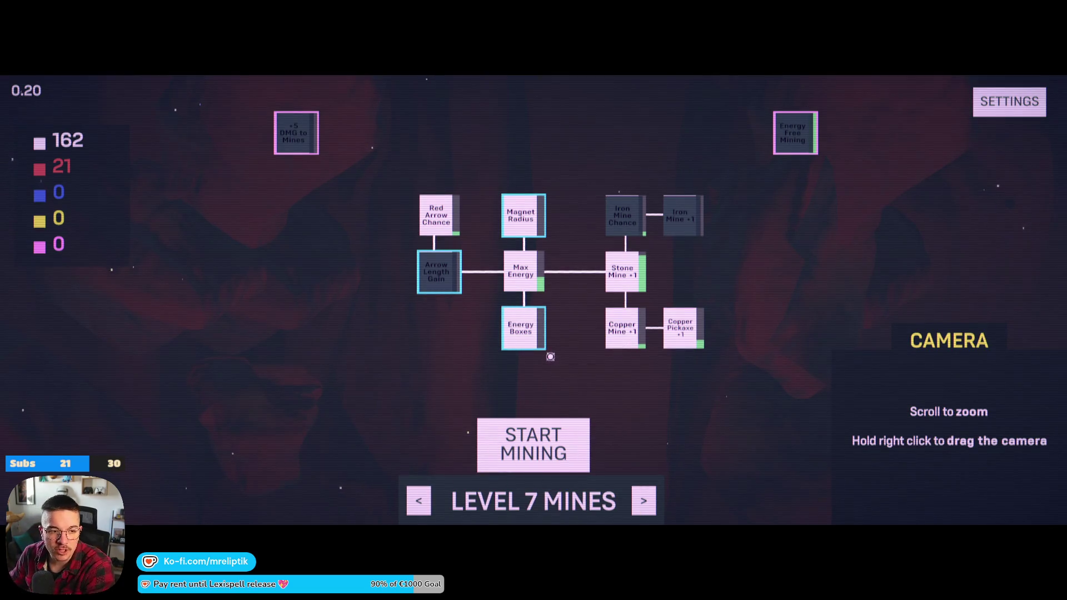
# - Upgrade Energy Boxes, buy Magnet Radius, and start a Level 7 round
pyautogui.moveTo(529, 334)
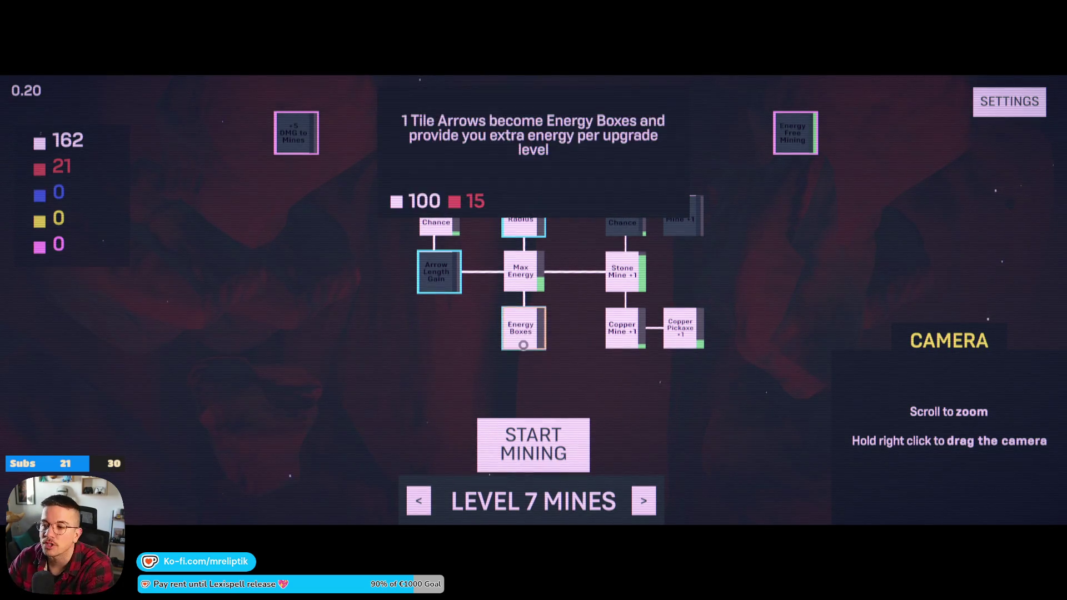
pyautogui.moveTo(619, 265)
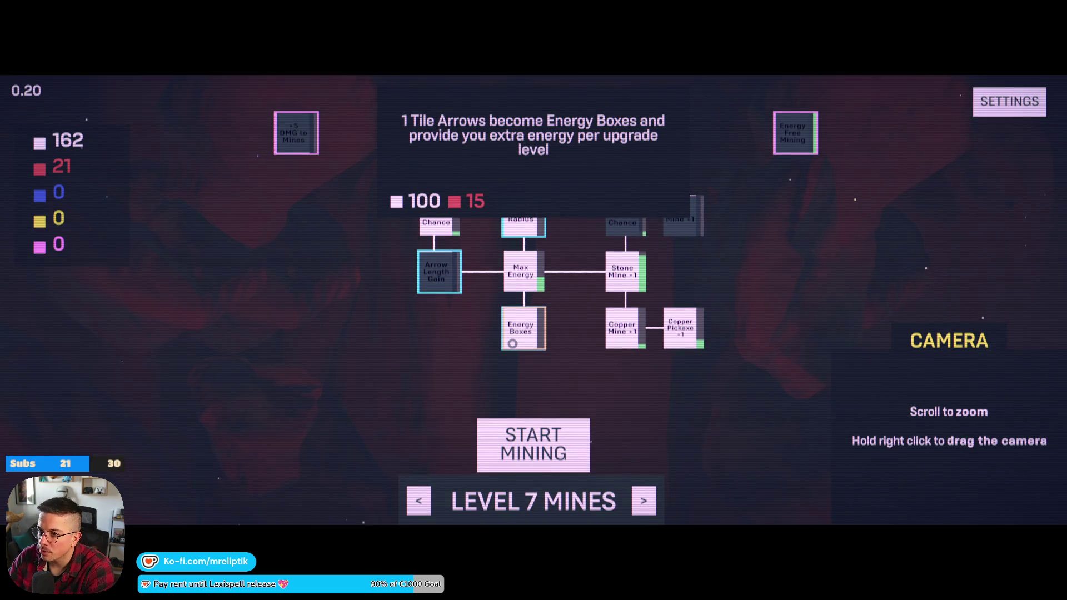
pyautogui.click(512, 345)
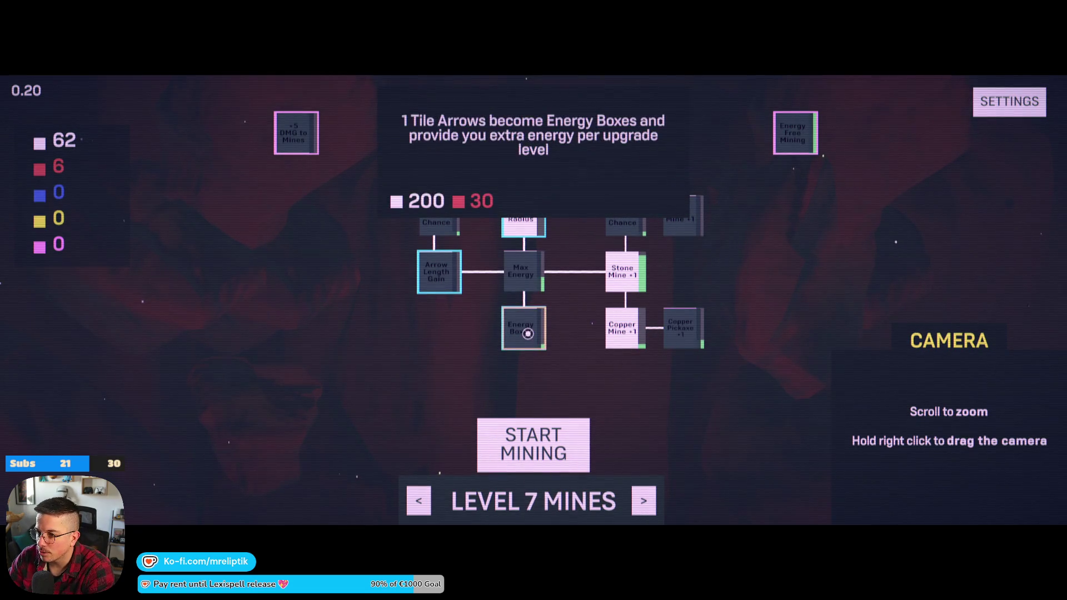
pyautogui.click(526, 226)
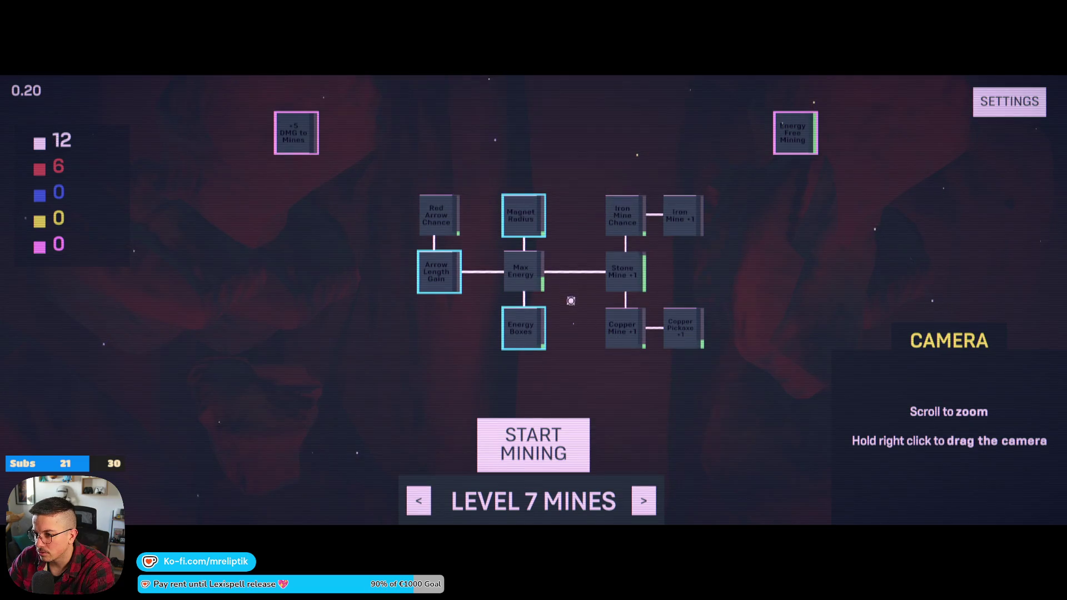
pyautogui.click(573, 448)
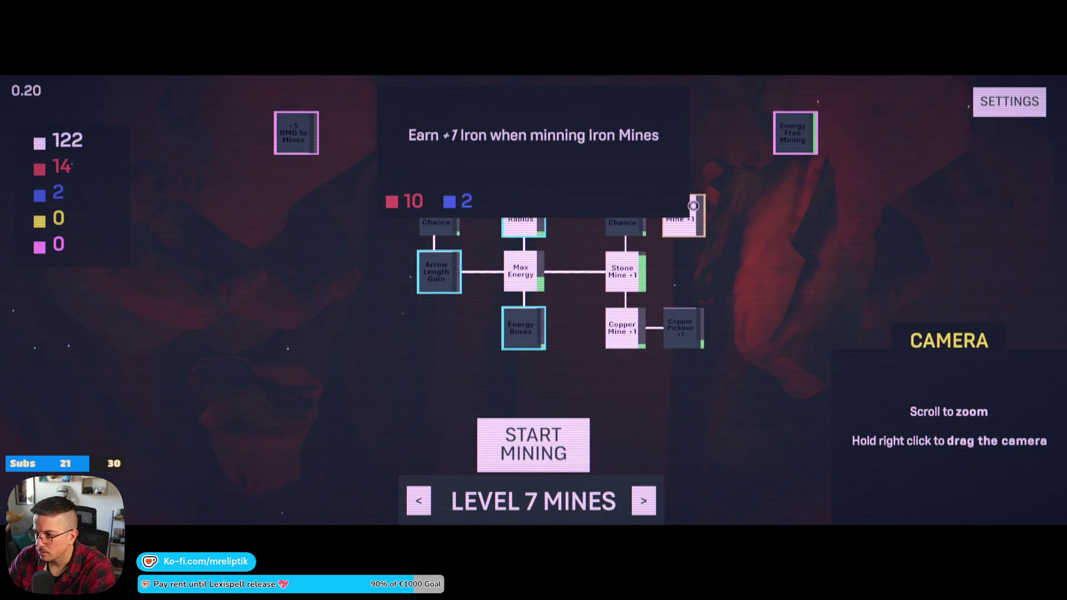
# - Buy Iron, Stone and Copper Mine +1 upgrades and start another Level 7 round
pyautogui.click(681, 217)
pyautogui.click(623, 272)
pyautogui.click(624, 328)
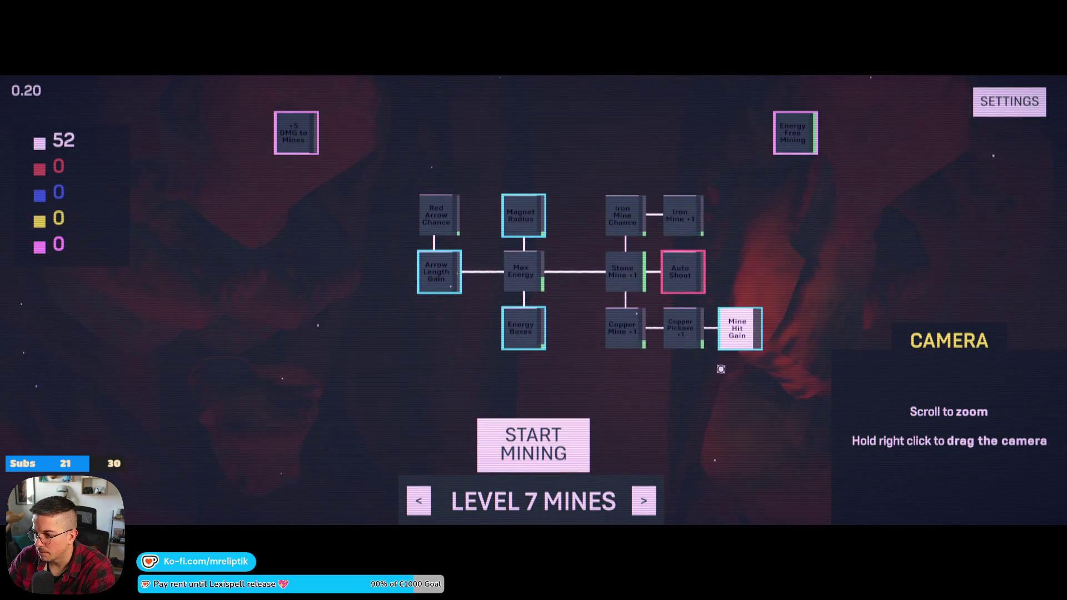
pyautogui.press('space')
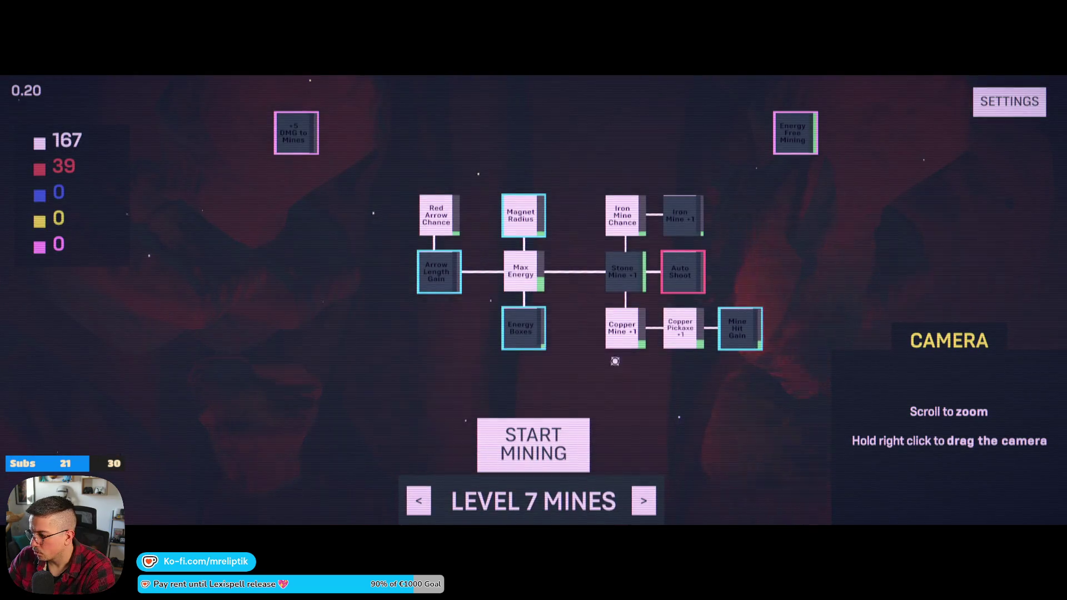
# - Pan around the upgrade tree and buy the Red Arrow Chance upgrade
pyautogui.scroll(-3, 512, 341)
pyautogui.scroll(5, 602, 334)
pyautogui.scroll(-4, 526, 304)
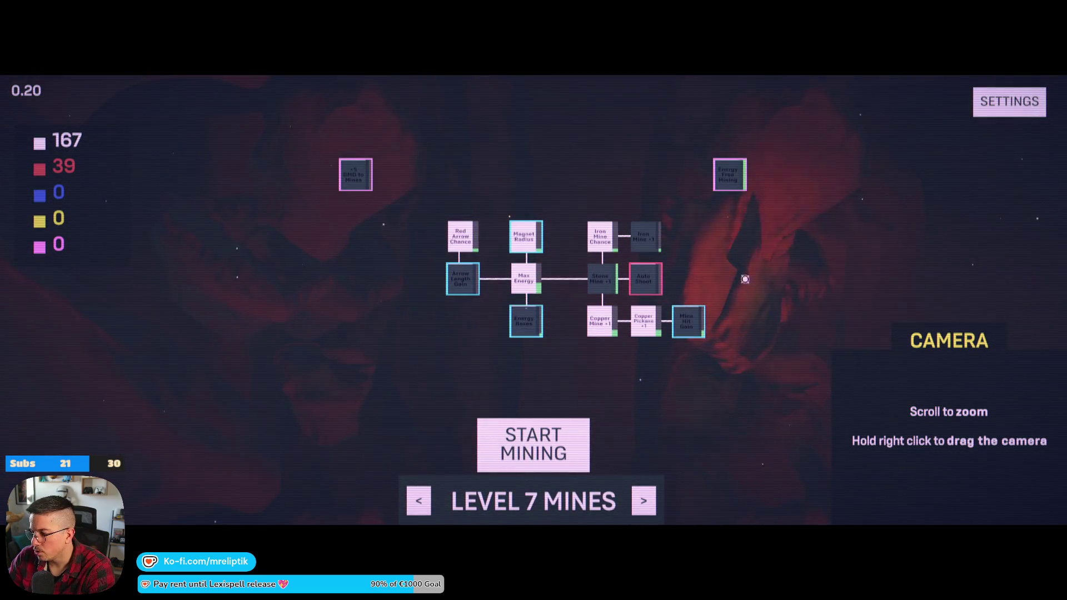
pyautogui.moveTo(678, 334)
pyautogui.mouseDown()
pyautogui.moveTo(467, 310)
pyautogui.moveTo(674, 433)
pyautogui.moveTo(691, 245)
pyautogui.mouseUp()
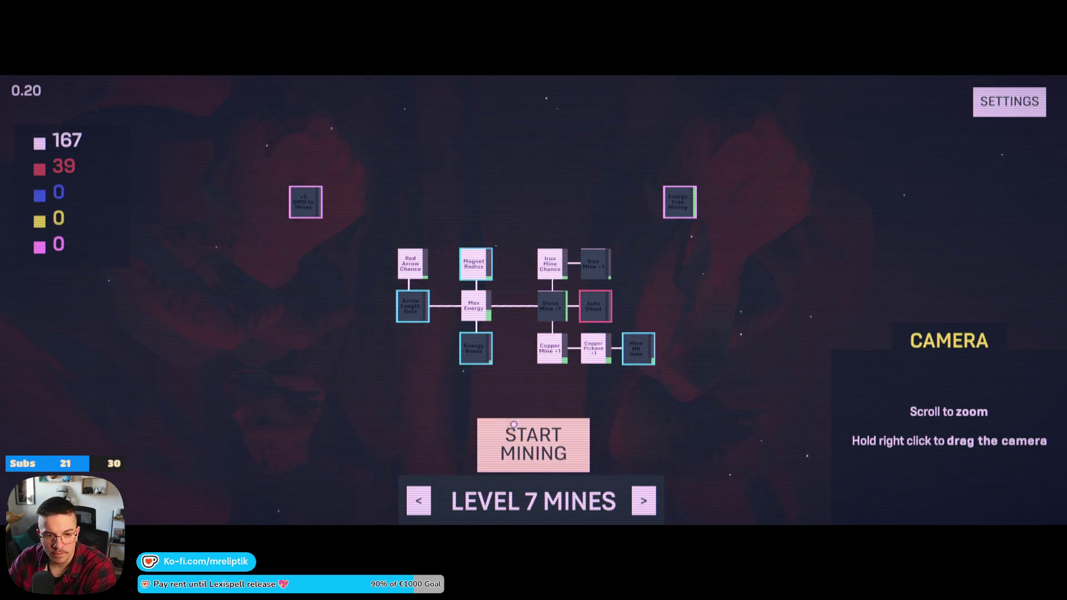
pyautogui.scroll(-2, 501, 386)
pyautogui.scroll(3, 583, 400)
pyautogui.scroll(-3, 583, 400)
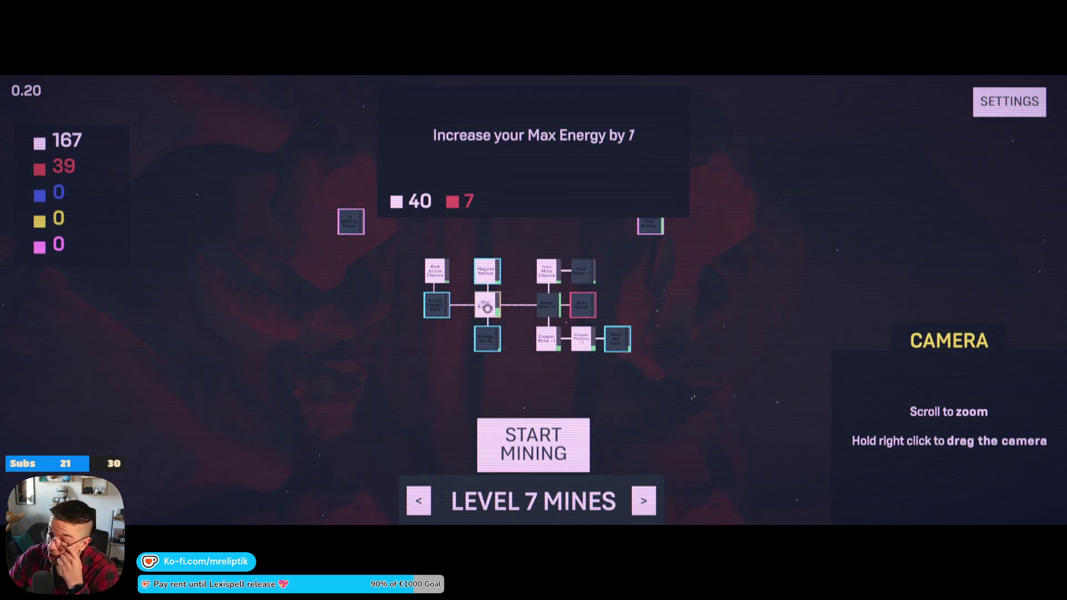
pyautogui.moveTo(492, 273)
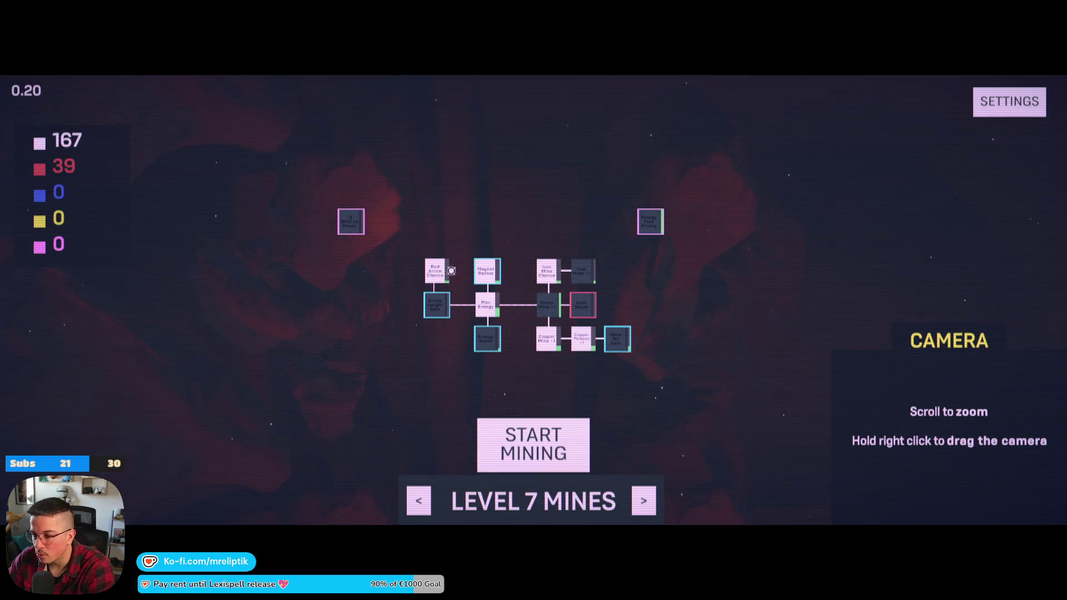
pyautogui.scroll(1, 451, 270)
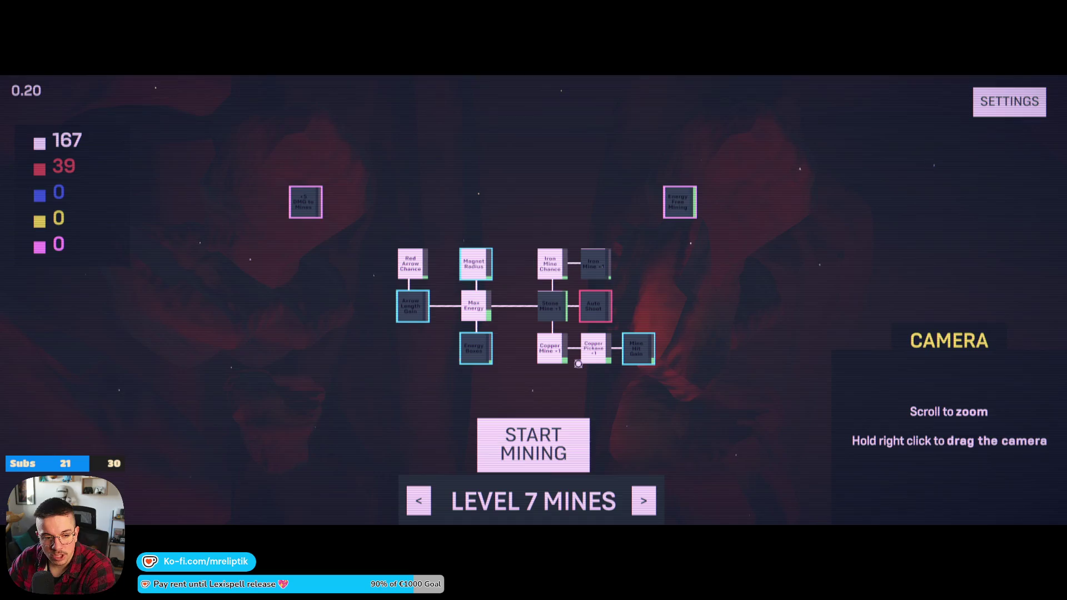
pyautogui.click(417, 268)
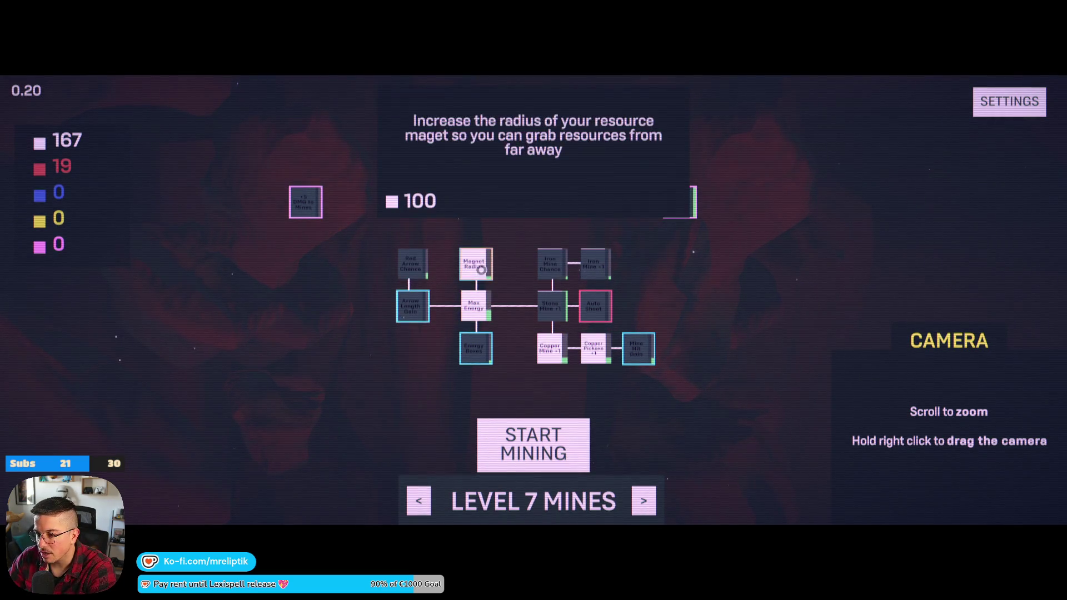
# - Buy Magnet Radius and Max Energy, then start the Level 7 mining run
pyautogui.moveTo(606, 349)
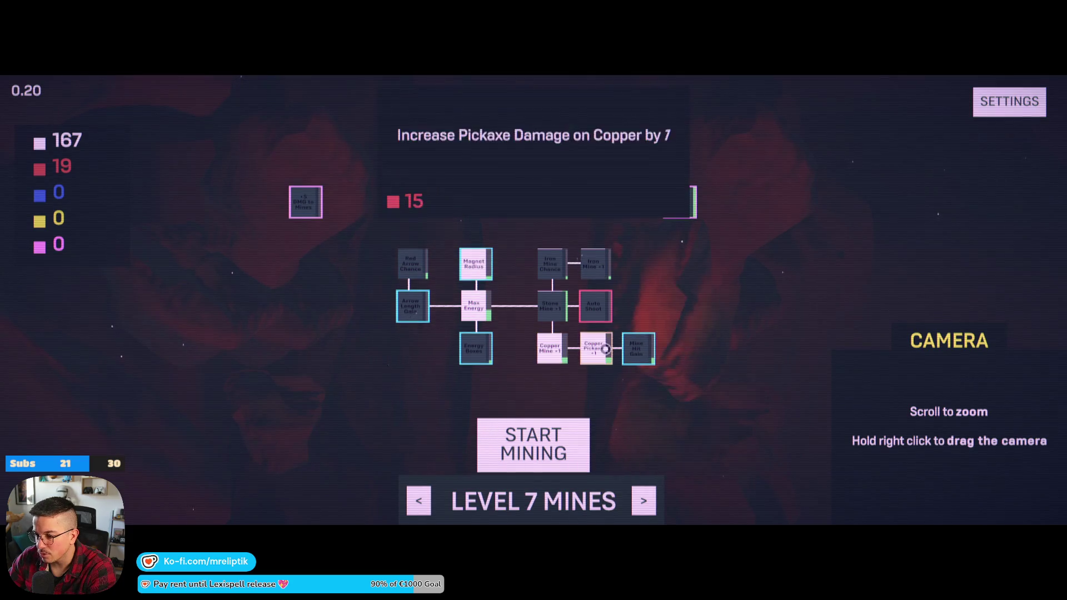
pyautogui.click(478, 268)
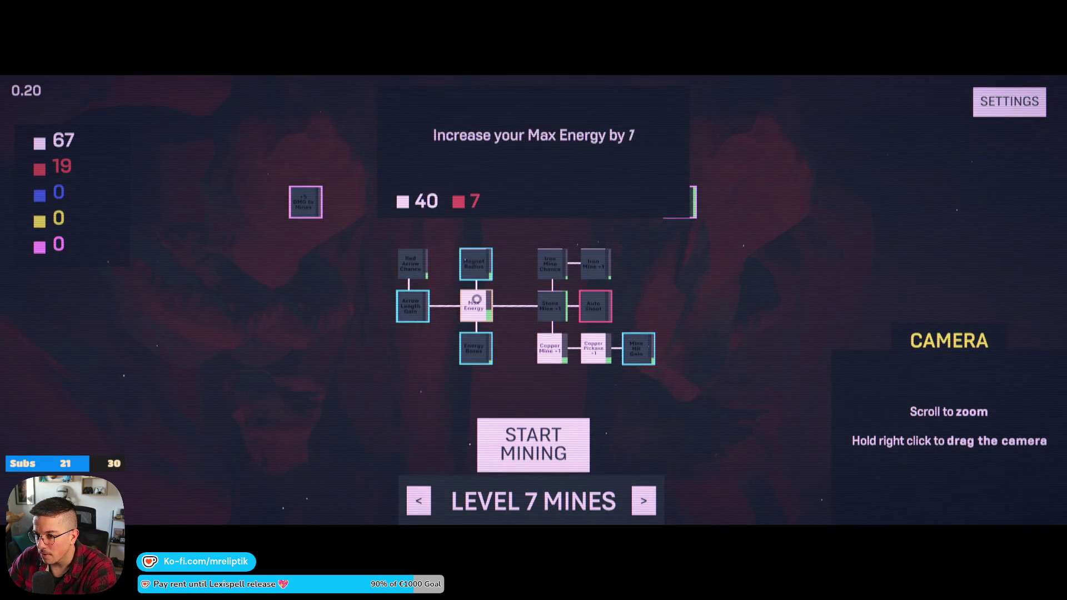
pyautogui.click(474, 304)
pyautogui.scroll(-2, 516, 368)
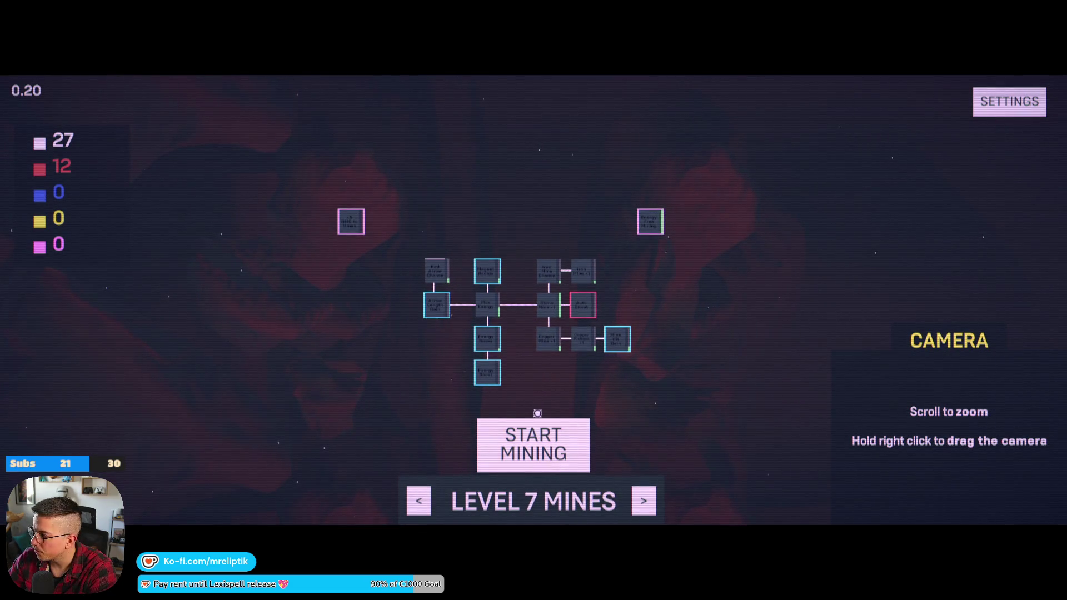
pyautogui.click(538, 429)
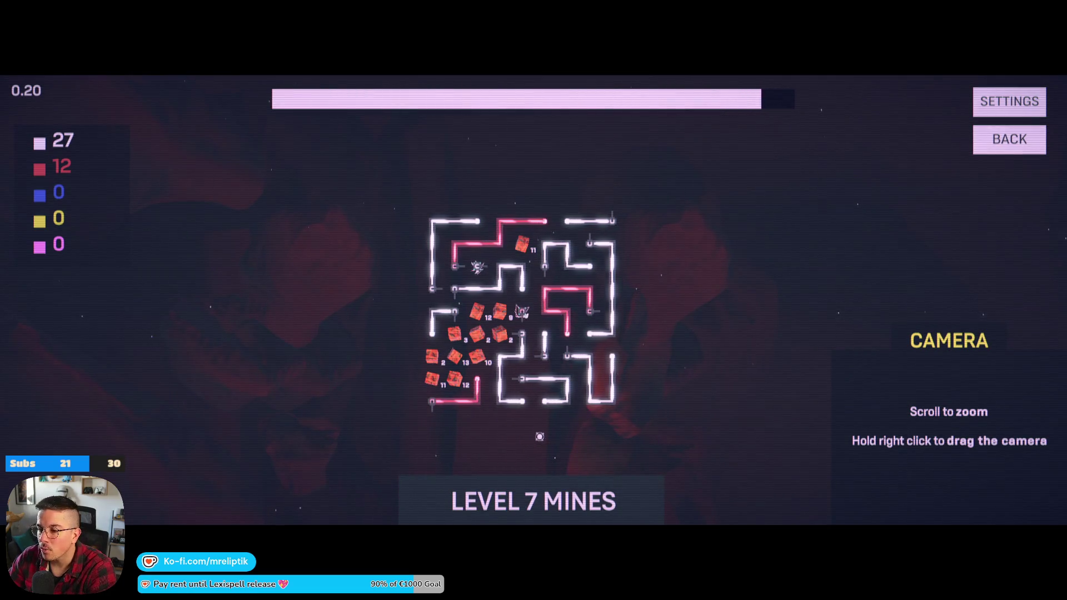
# - Restore fullscreen and watch the Level 7 run end with 27 stone and 12 copper
pyautogui.press('Escape')
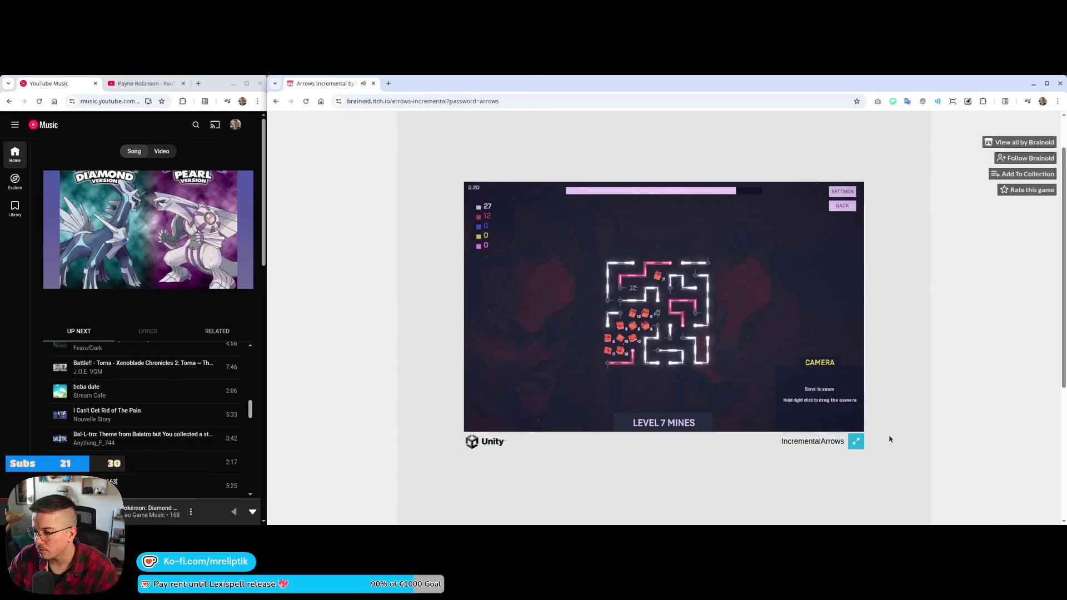
pyautogui.click(856, 441)
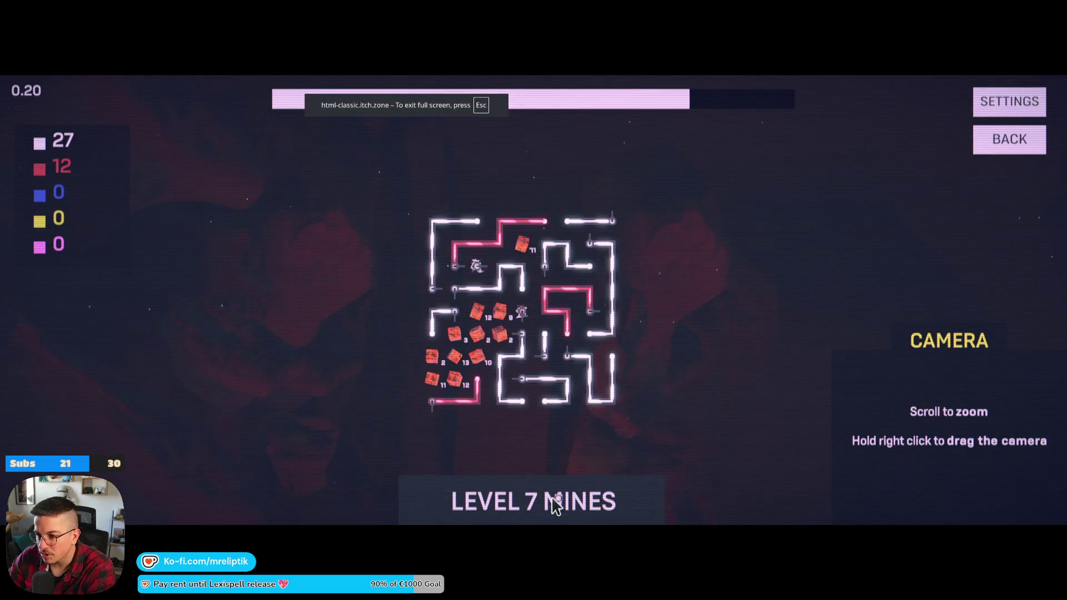
pyautogui.scroll(3, 500, 415)
pyautogui.scroll(-2, 532, 496)
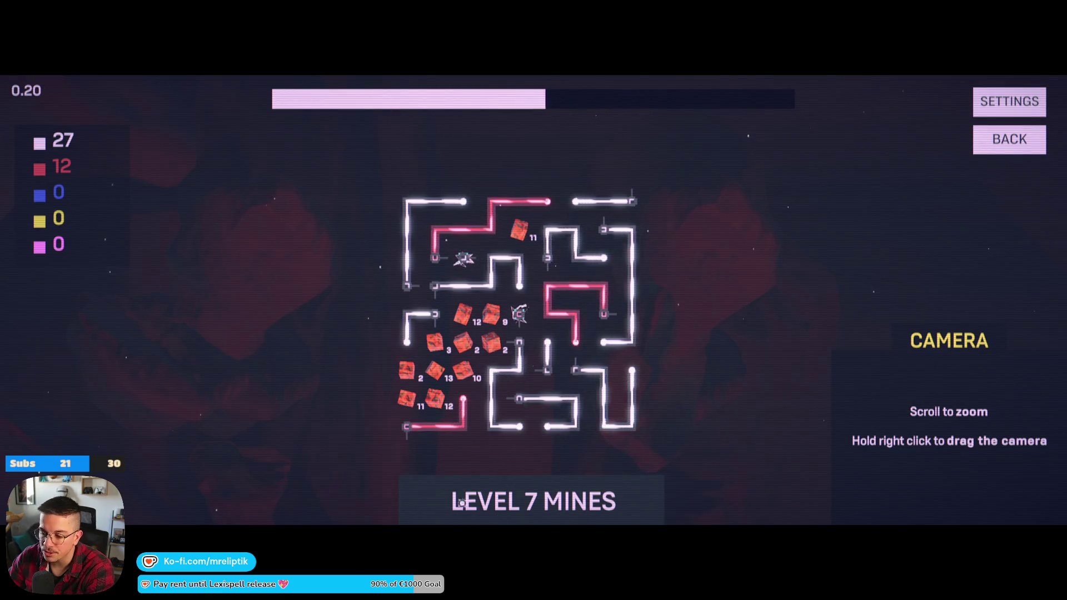
pyautogui.scroll(3, 543, 419)
pyautogui.scroll(-3, 543, 419)
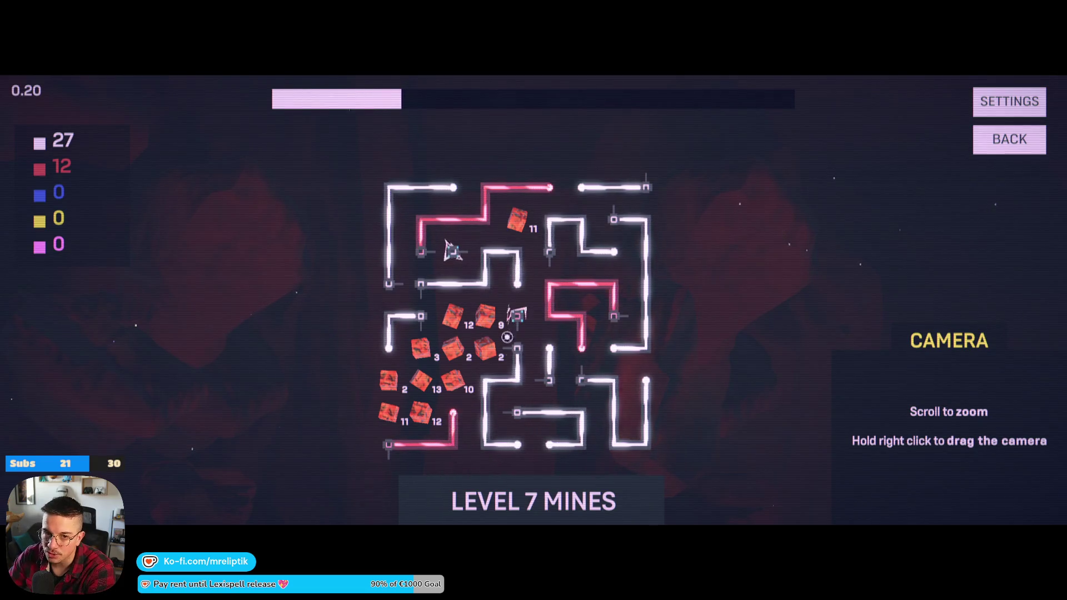
pyautogui.scroll(3, 539, 500)
pyautogui.scroll(-1, 547, 502)
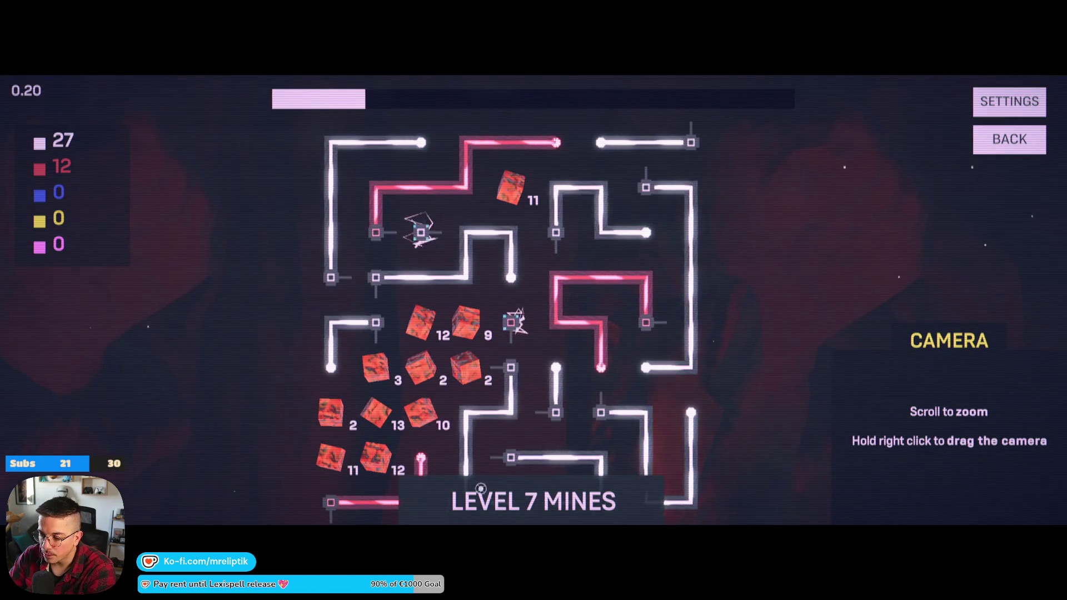
pyautogui.scroll(-2, 567, 506)
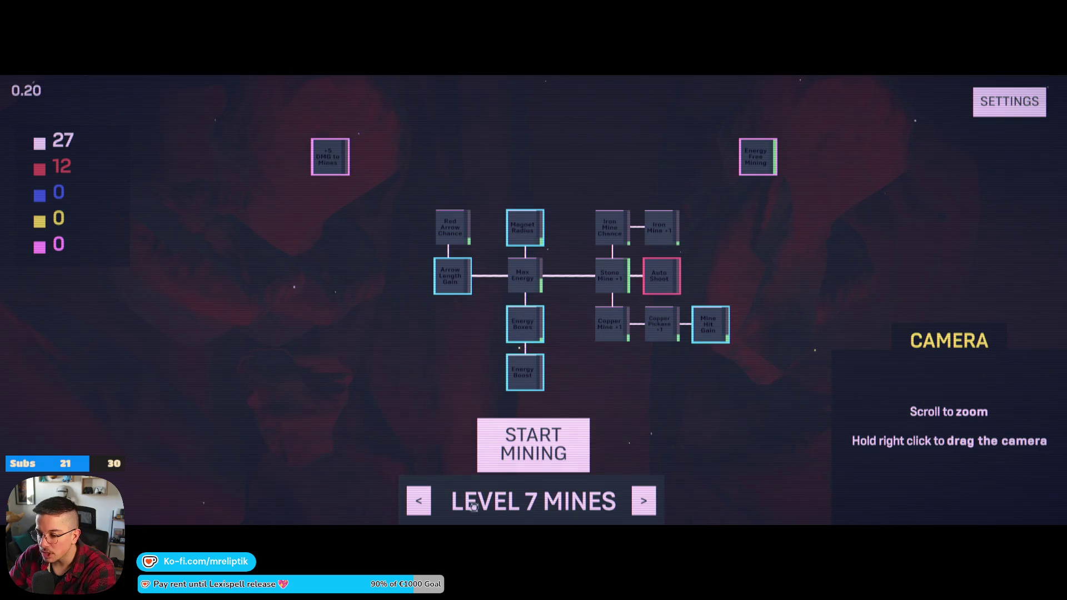
# - Select Level 7 Mines and mine another run, banking 181 stone and 31 copper
pyautogui.click(648, 506)
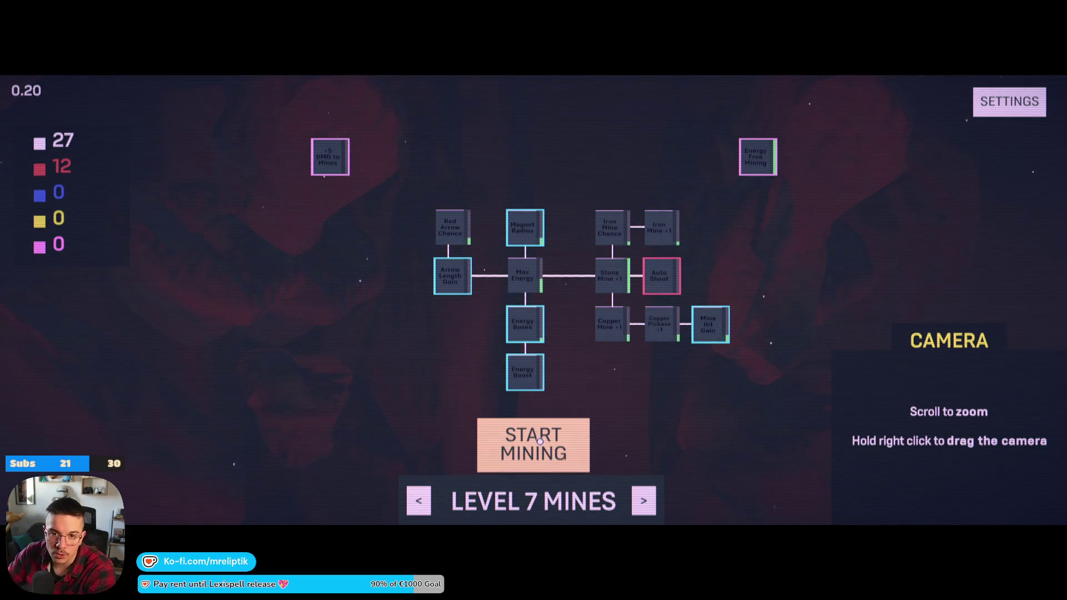
pyautogui.click(534, 442)
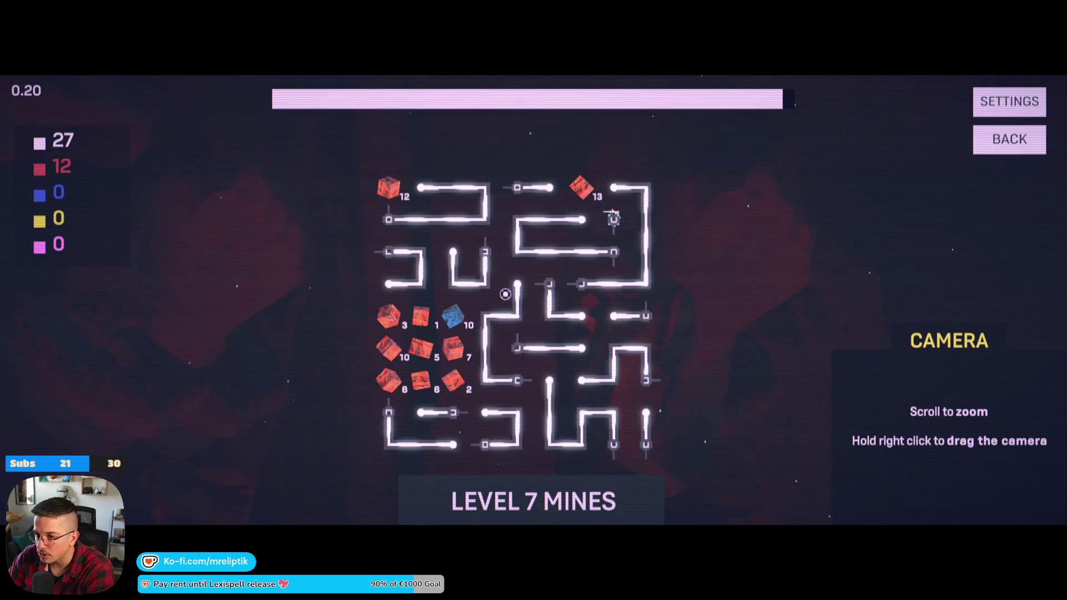
pyautogui.scroll(-2, 610, 414)
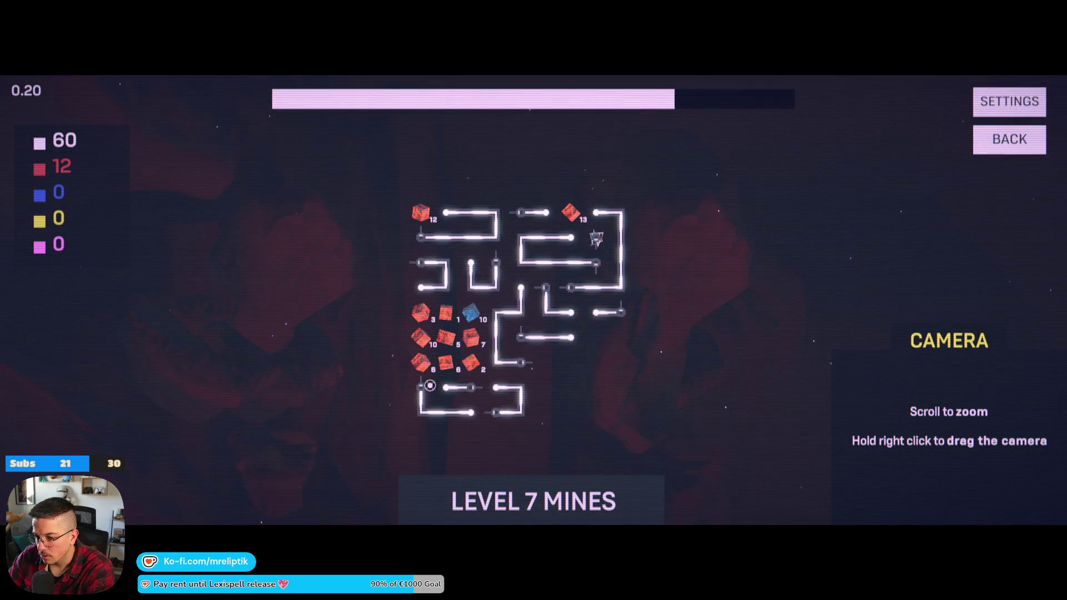
pyautogui.scroll(3, 431, 385)
pyautogui.scroll(-2, 584, 175)
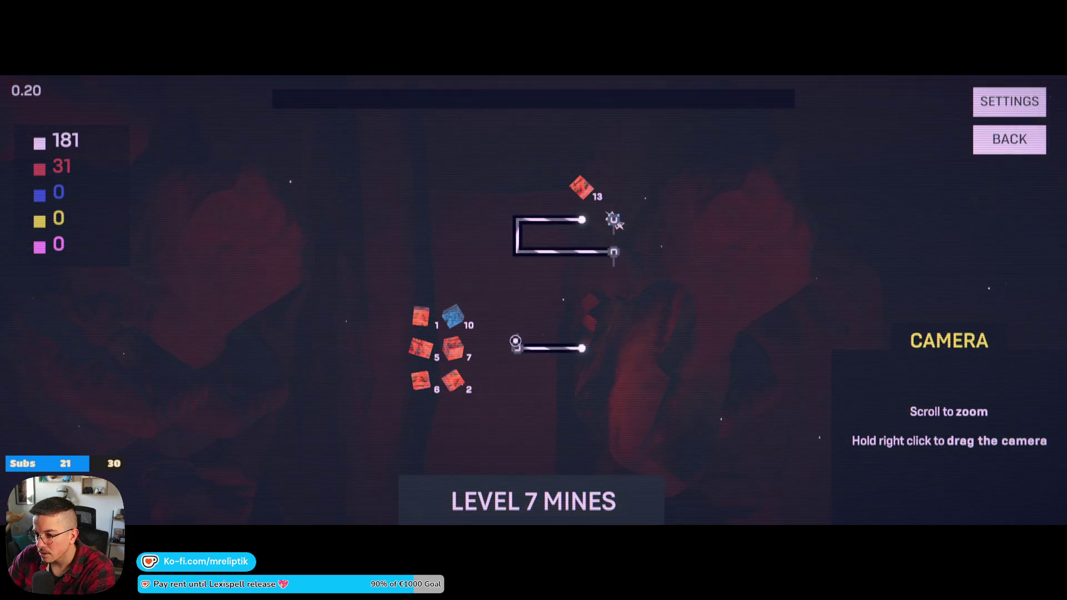
pyautogui.moveTo(455, 235)
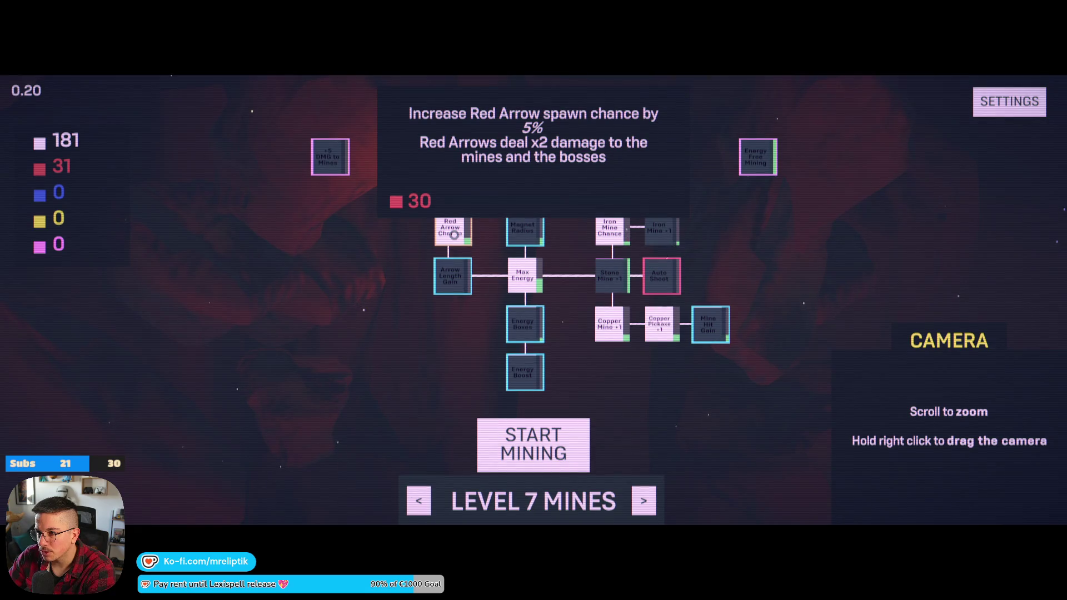
# - Buy Red Arrow Chance, start a Level 7 run, and break the first U and L track pieces
pyautogui.click(455, 235)
pyautogui.click(534, 444)
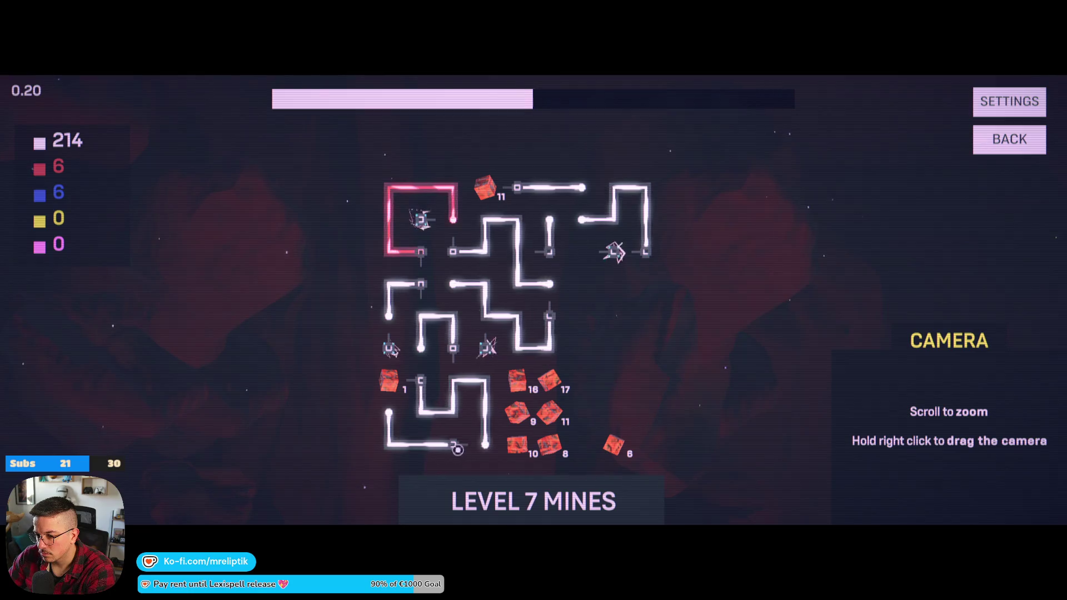
pyautogui.click(417, 403)
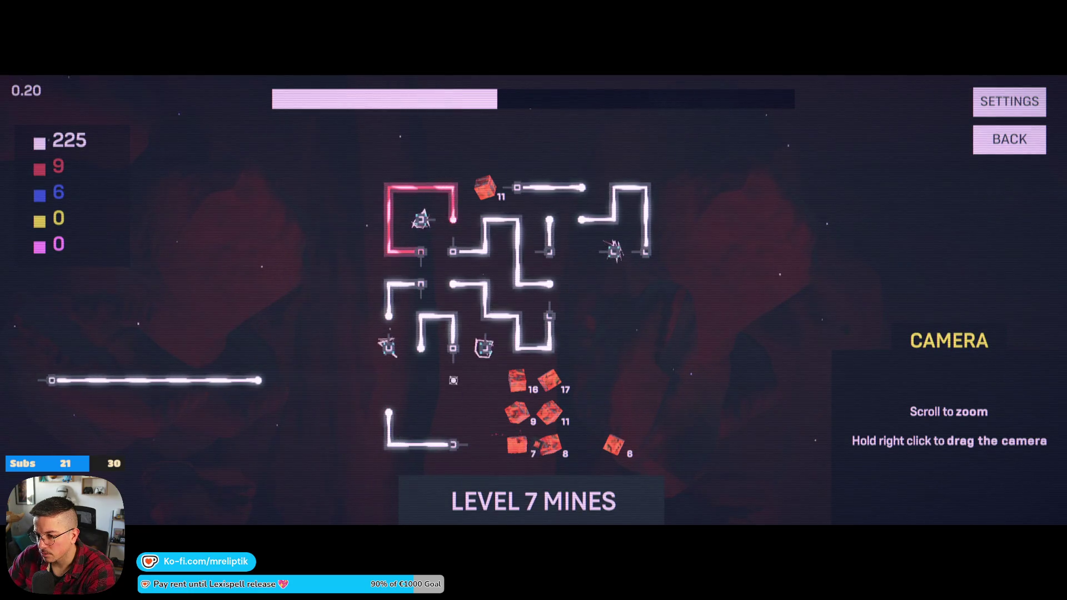
pyautogui.click(452, 415)
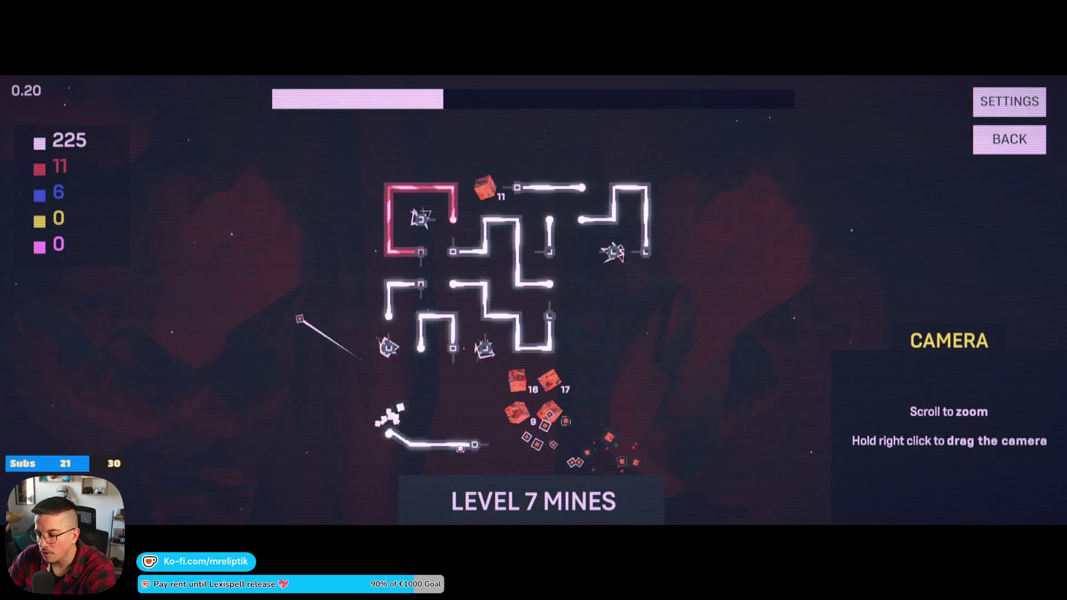
# - Break the remaining U, L, central and right track pieces until stone reaches 309
pyautogui.click(453, 348)
pyautogui.click(389, 303)
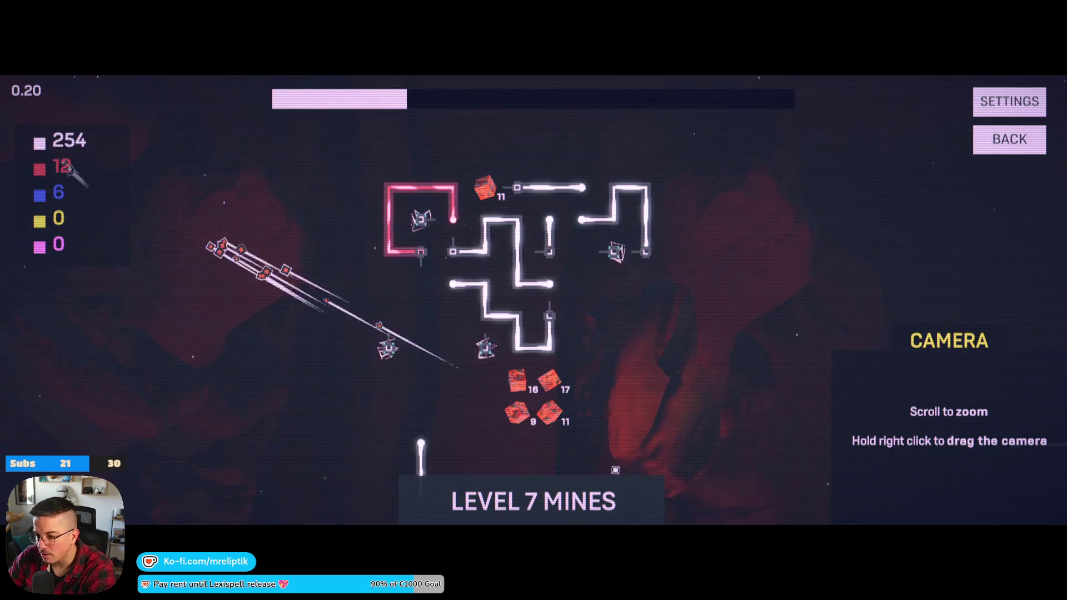
pyautogui.click(428, 257)
pyautogui.click(453, 251)
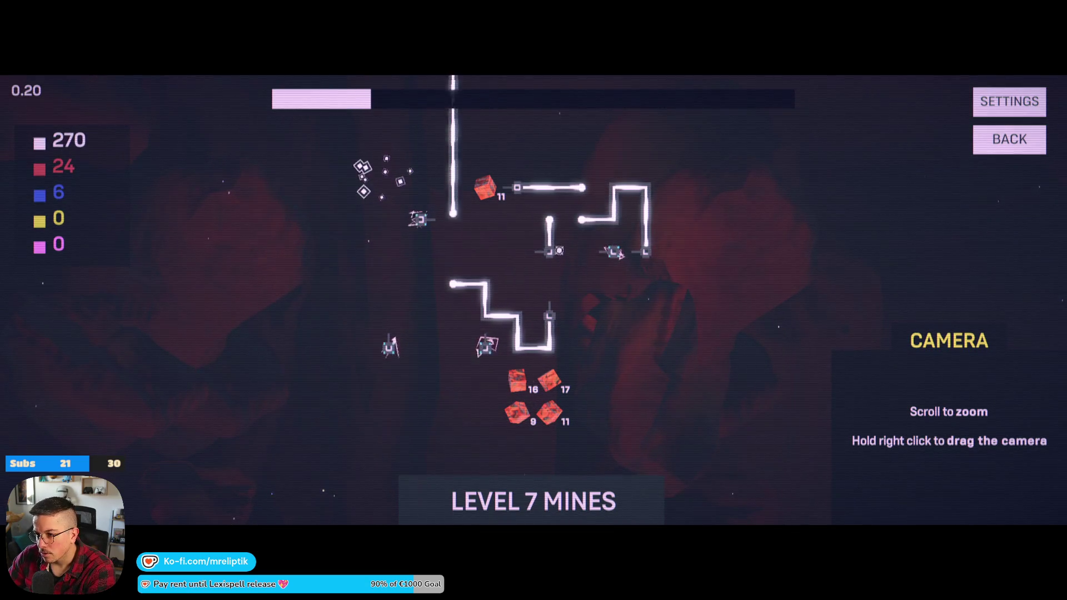
pyautogui.click(491, 252)
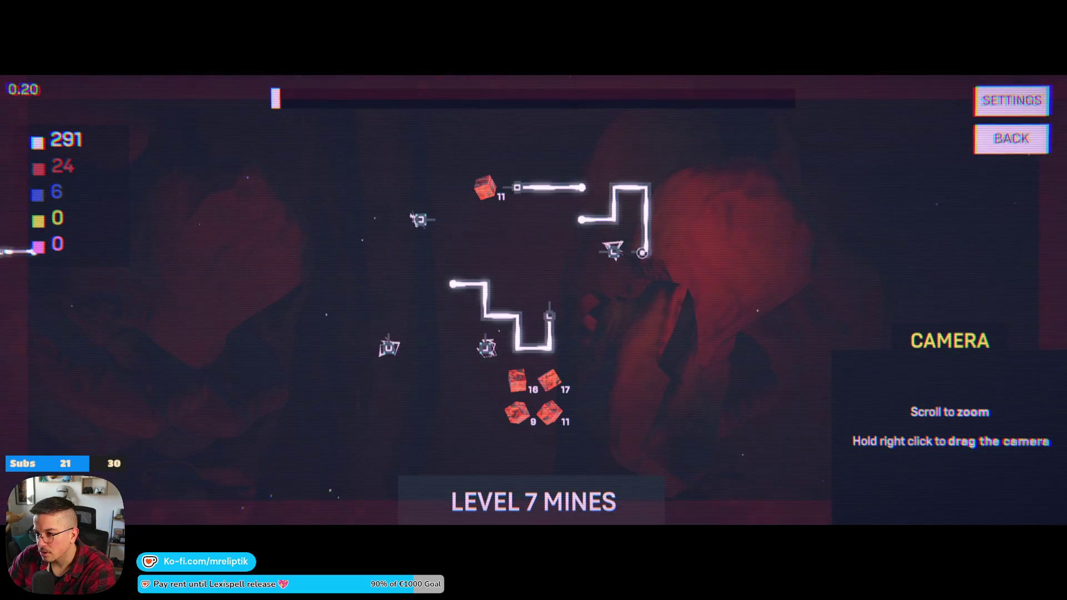
pyautogui.click(589, 219)
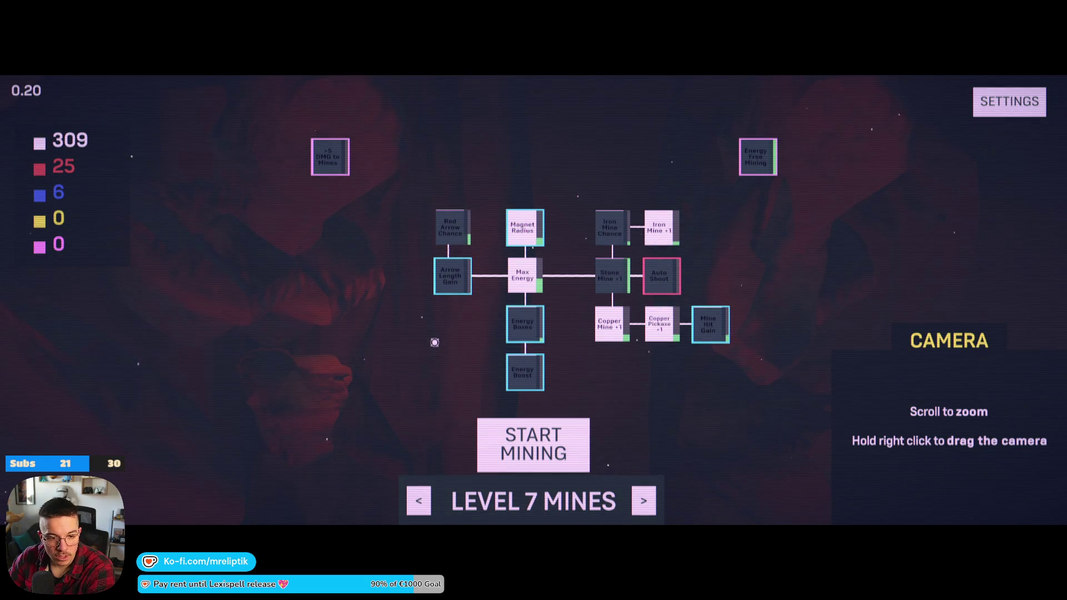
# - Buy Copper Pickaxe +1, Copper Mine +1 and Max Energy, then start another Level 7 run
pyautogui.moveTo(524, 231)
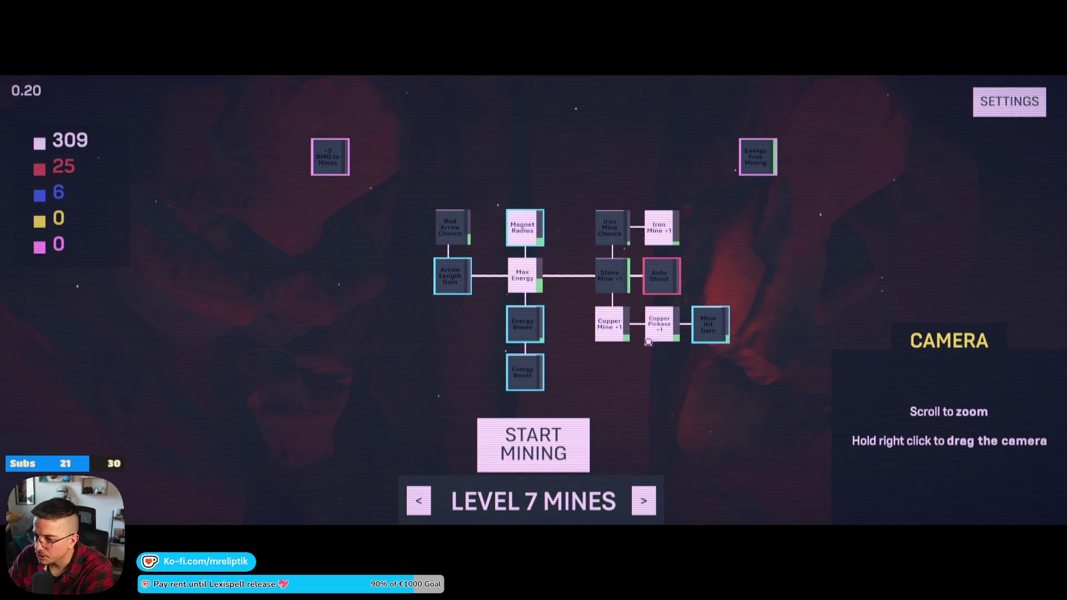
pyautogui.click(659, 325)
pyautogui.click(609, 326)
pyautogui.click(521, 275)
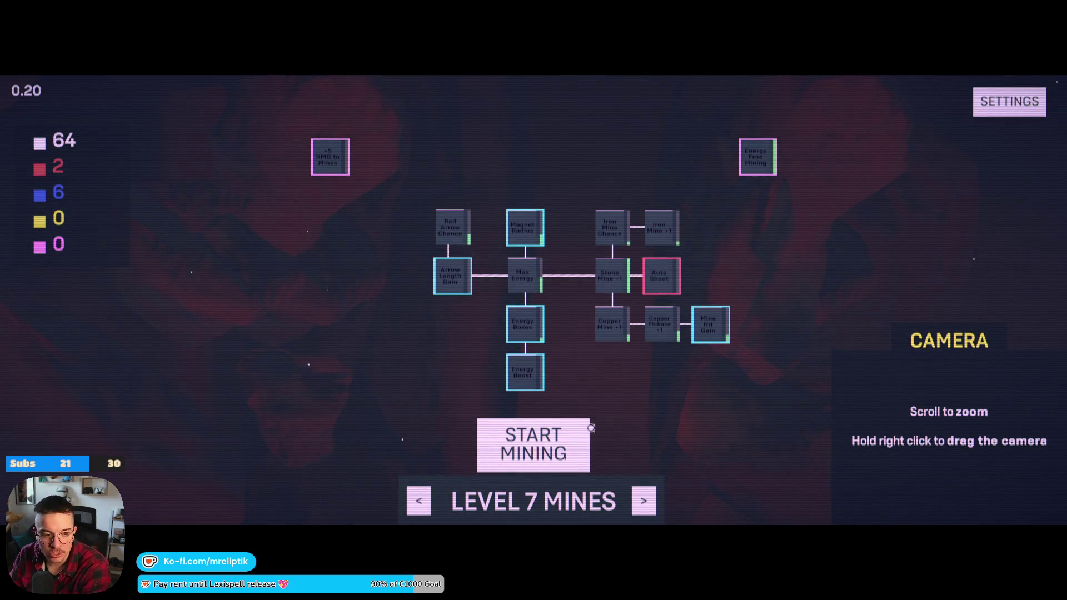
pyautogui.click(587, 429)
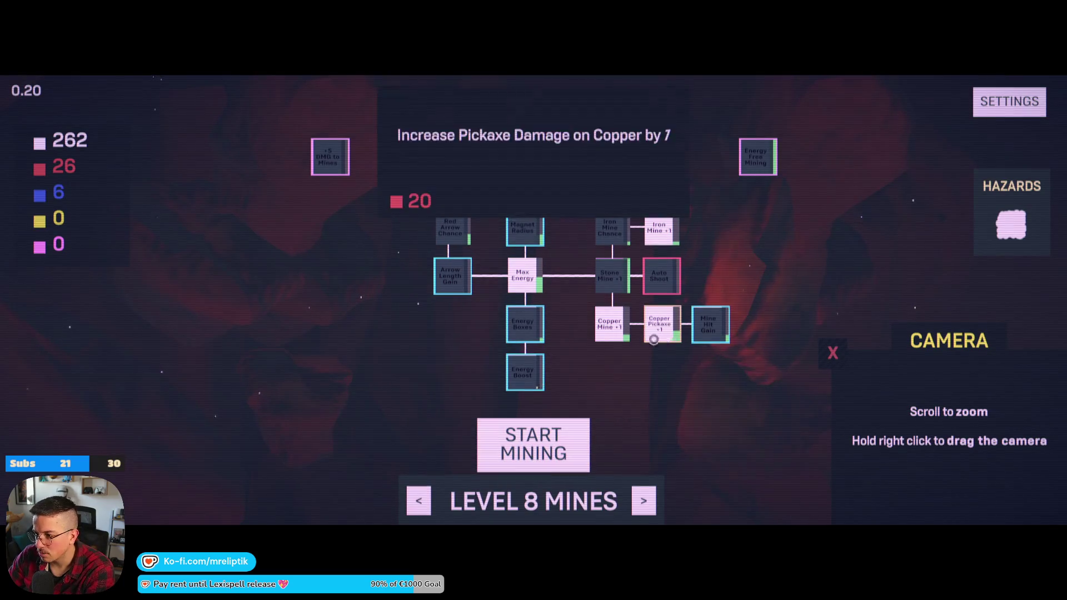
# - Buy Iron Mine +1 and Copper Mine +1, then mine Level 8 twice, upgrading between runs
pyautogui.click(666, 229)
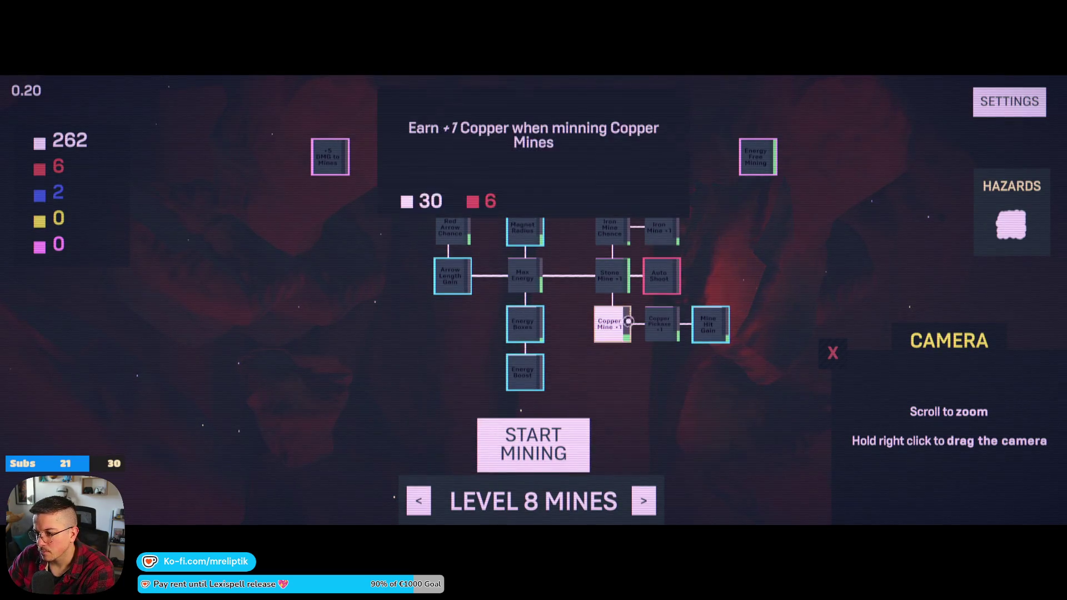
pyautogui.click(609, 324)
pyautogui.click(534, 445)
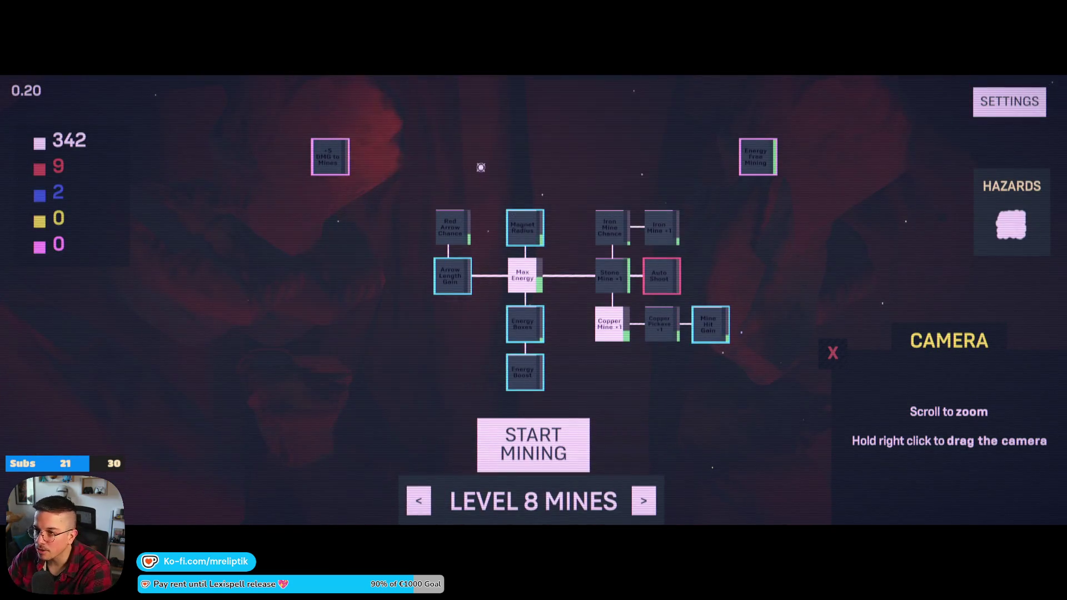
pyautogui.click(597, 325)
pyautogui.click(537, 458)
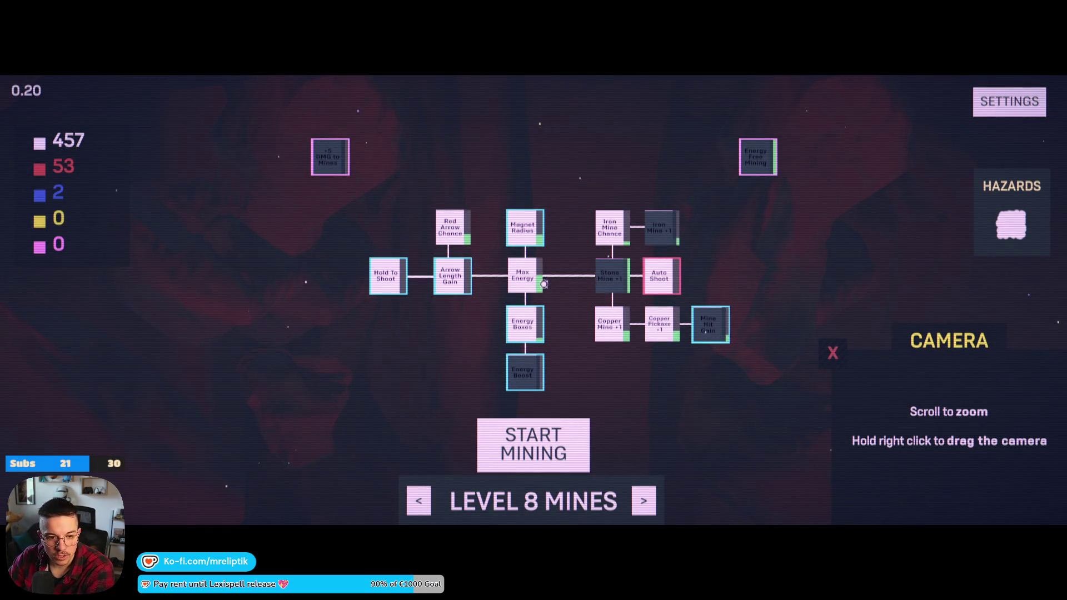
# - Spend down to 2 stone, 3 copper, 2 iron on three upgrades, close camera tips, mine Level 8
pyautogui.click(450, 228)
pyautogui.click(525, 237)
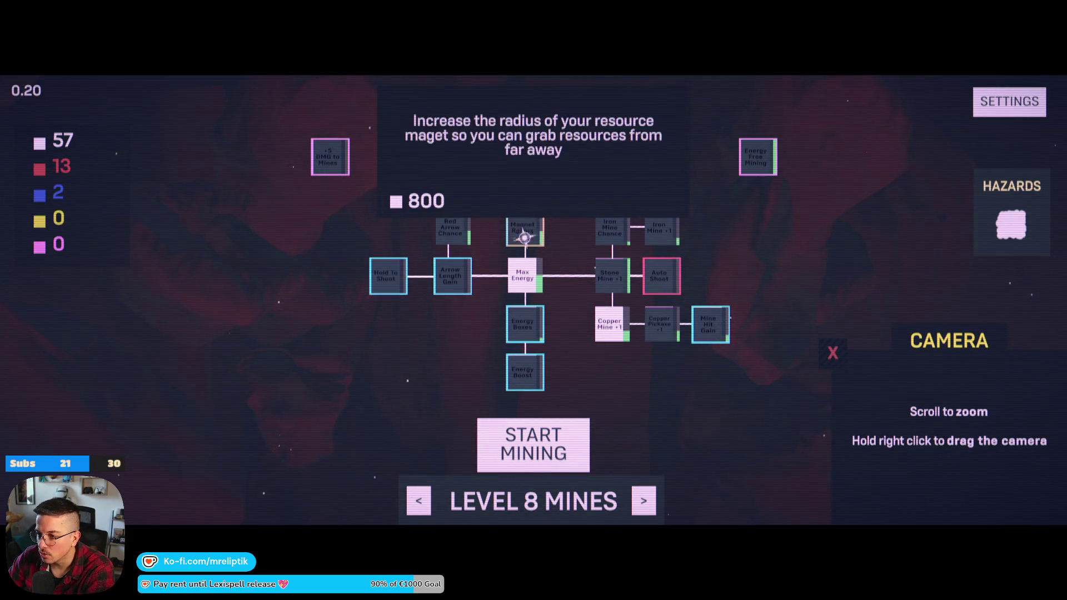
pyautogui.click(523, 277)
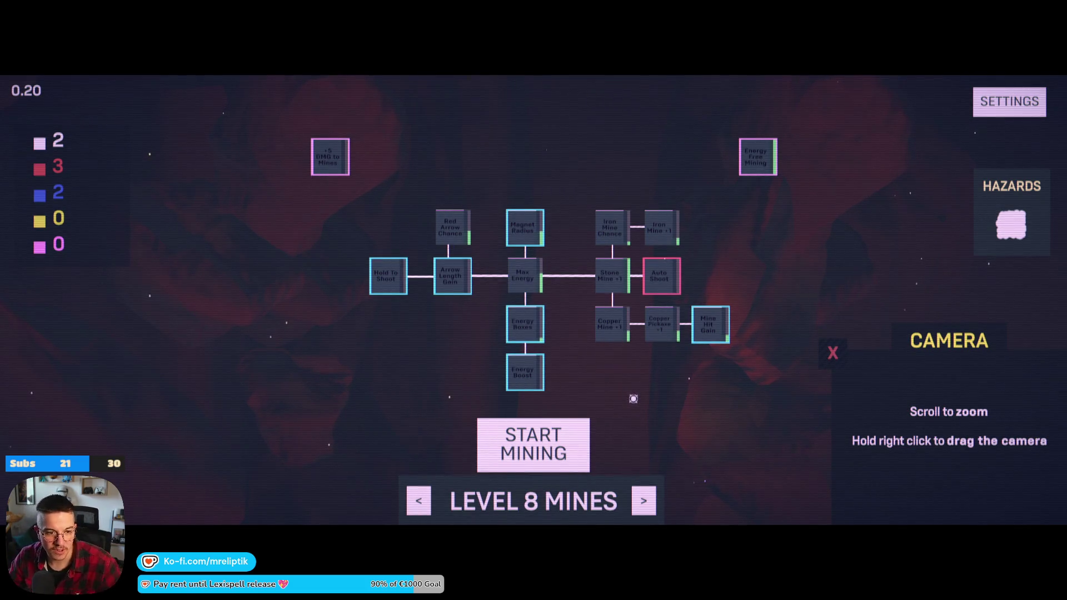
pyautogui.click(833, 353)
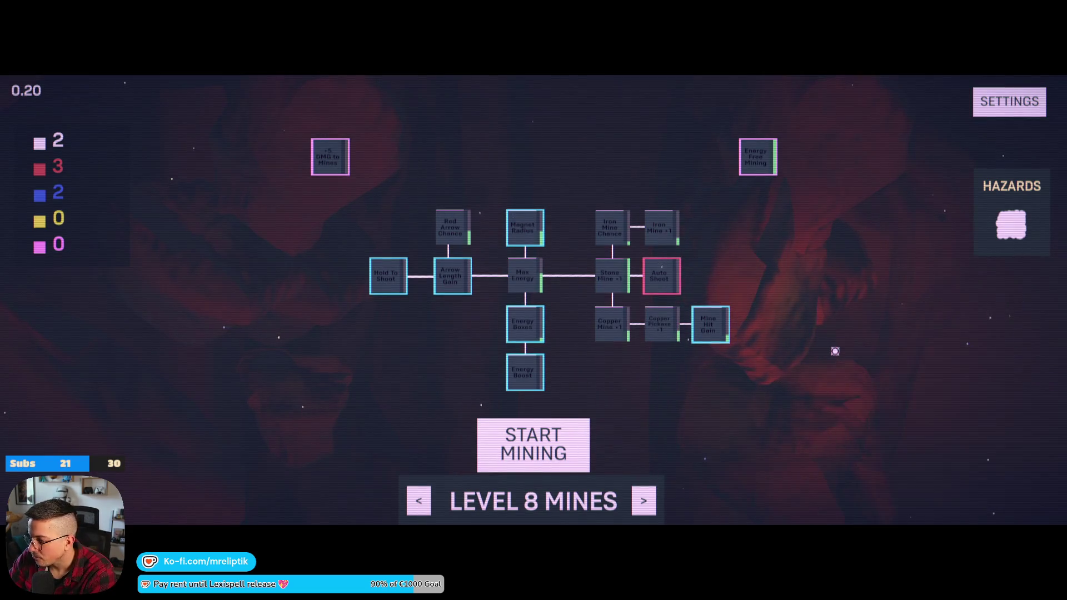
pyautogui.click(581, 435)
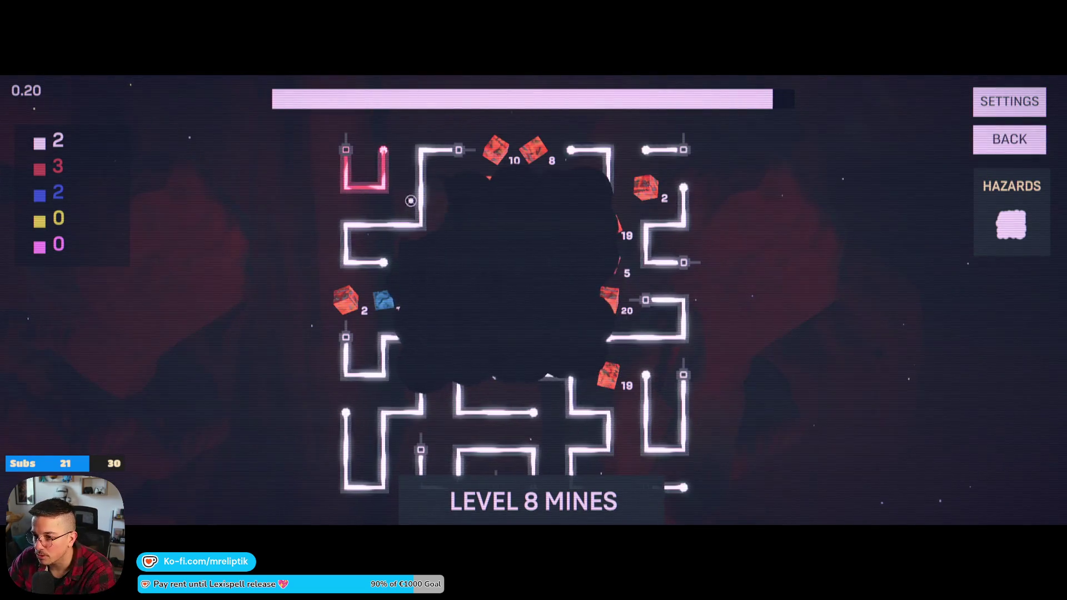